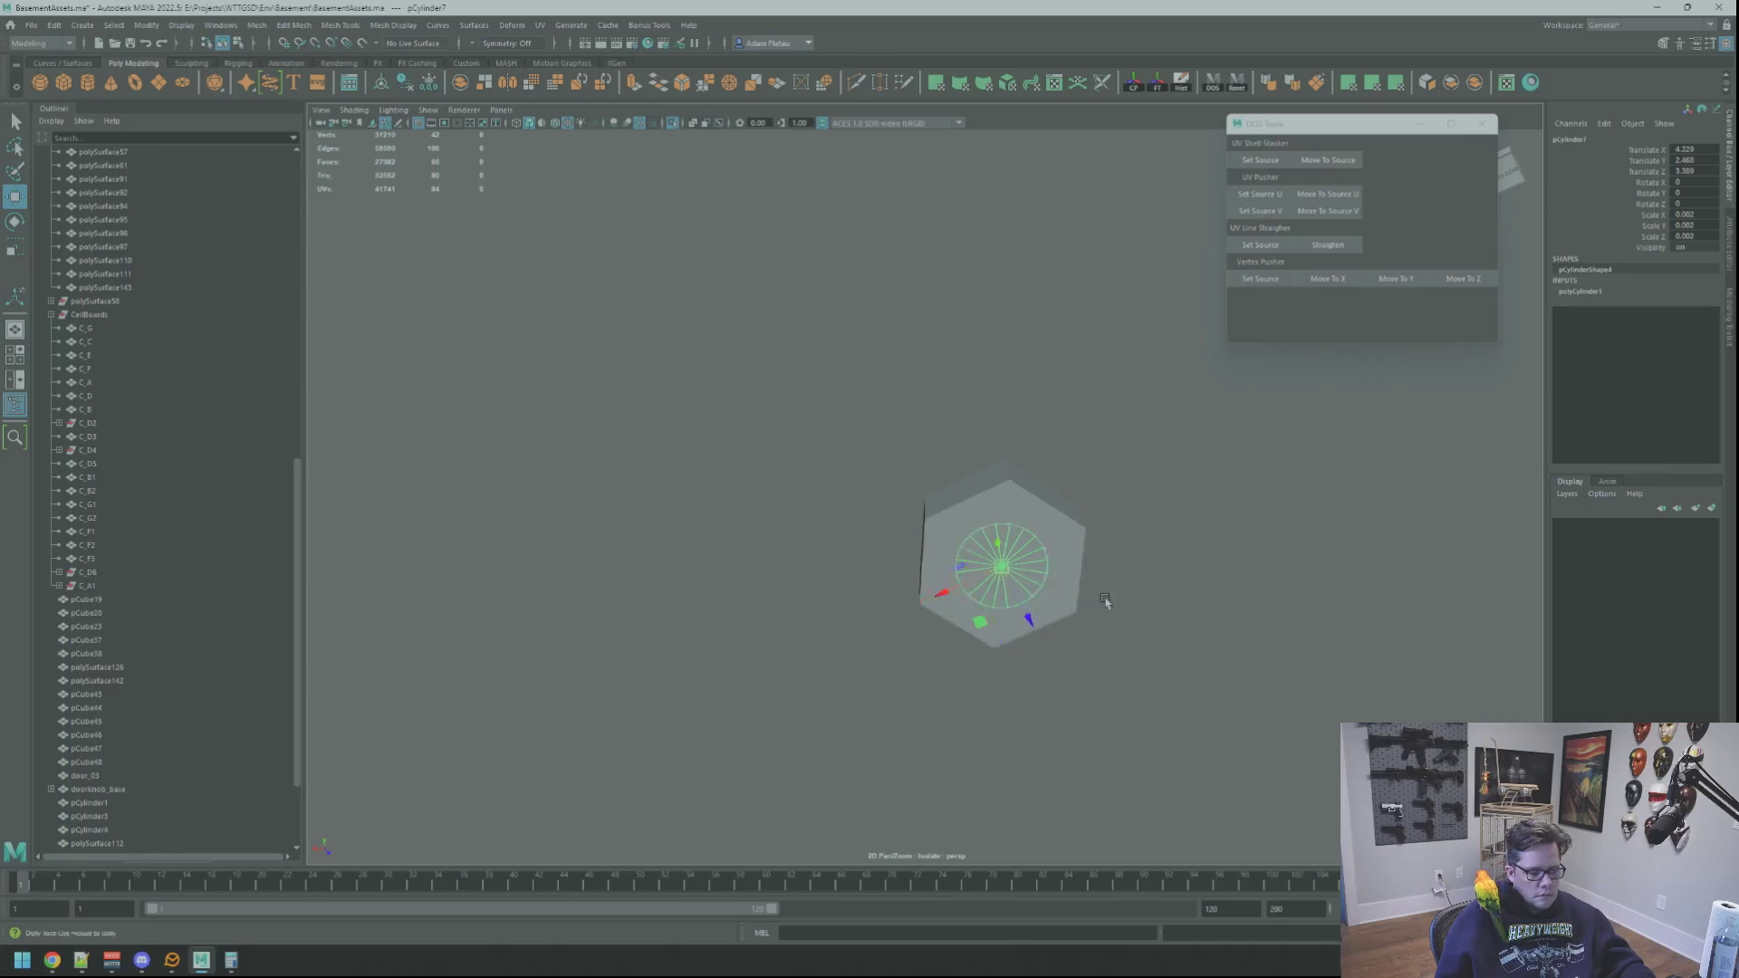
# Step: Raise the spare cylinder out of the hex base, then reset its transforms and clear its history
pyautogui.moveTo(997, 594)
pyautogui.keyDown('alt'); pyautogui.mouseDown()
pyautogui.moveTo(1024, 594)
pyautogui.moveTo(997, 598)
pyautogui.mouseUp(); pyautogui.keyUp('alt')
pyautogui.moveTo(997, 598)
pyautogui.keyDown('alt'); pyautogui.mouseDown(button='right')
pyautogui.moveTo(982, 598)
pyautogui.moveTo(996, 600)
pyautogui.mouseUp(button='right'); pyautogui.keyUp('alt')
pyautogui.moveTo(946, 534)
pyautogui.mouseDown()
pyautogui.moveTo(942, 435)
pyautogui.moveTo(1042, 417)
pyautogui.mouseUp()
pyautogui.moveTo(1127, 407); pyautogui.dragTo(1015, 402, button='right')
pyautogui.click(1015, 403)
pyautogui.press('r')
pyautogui.moveTo(1015, 402)
pyautogui.keyDown('alt'); pyautogui.mouseDown()
pyautogui.moveTo(974, 410)
pyautogui.moveTo(1032, 379)
pyautogui.mouseUp(); pyautogui.keyUp('alt')
pyautogui.hotkey('ctrl', 'z')
pyautogui.moveTo(1097, 394); pyautogui.dragTo(1134, 377, button='right')
pyautogui.press('w')
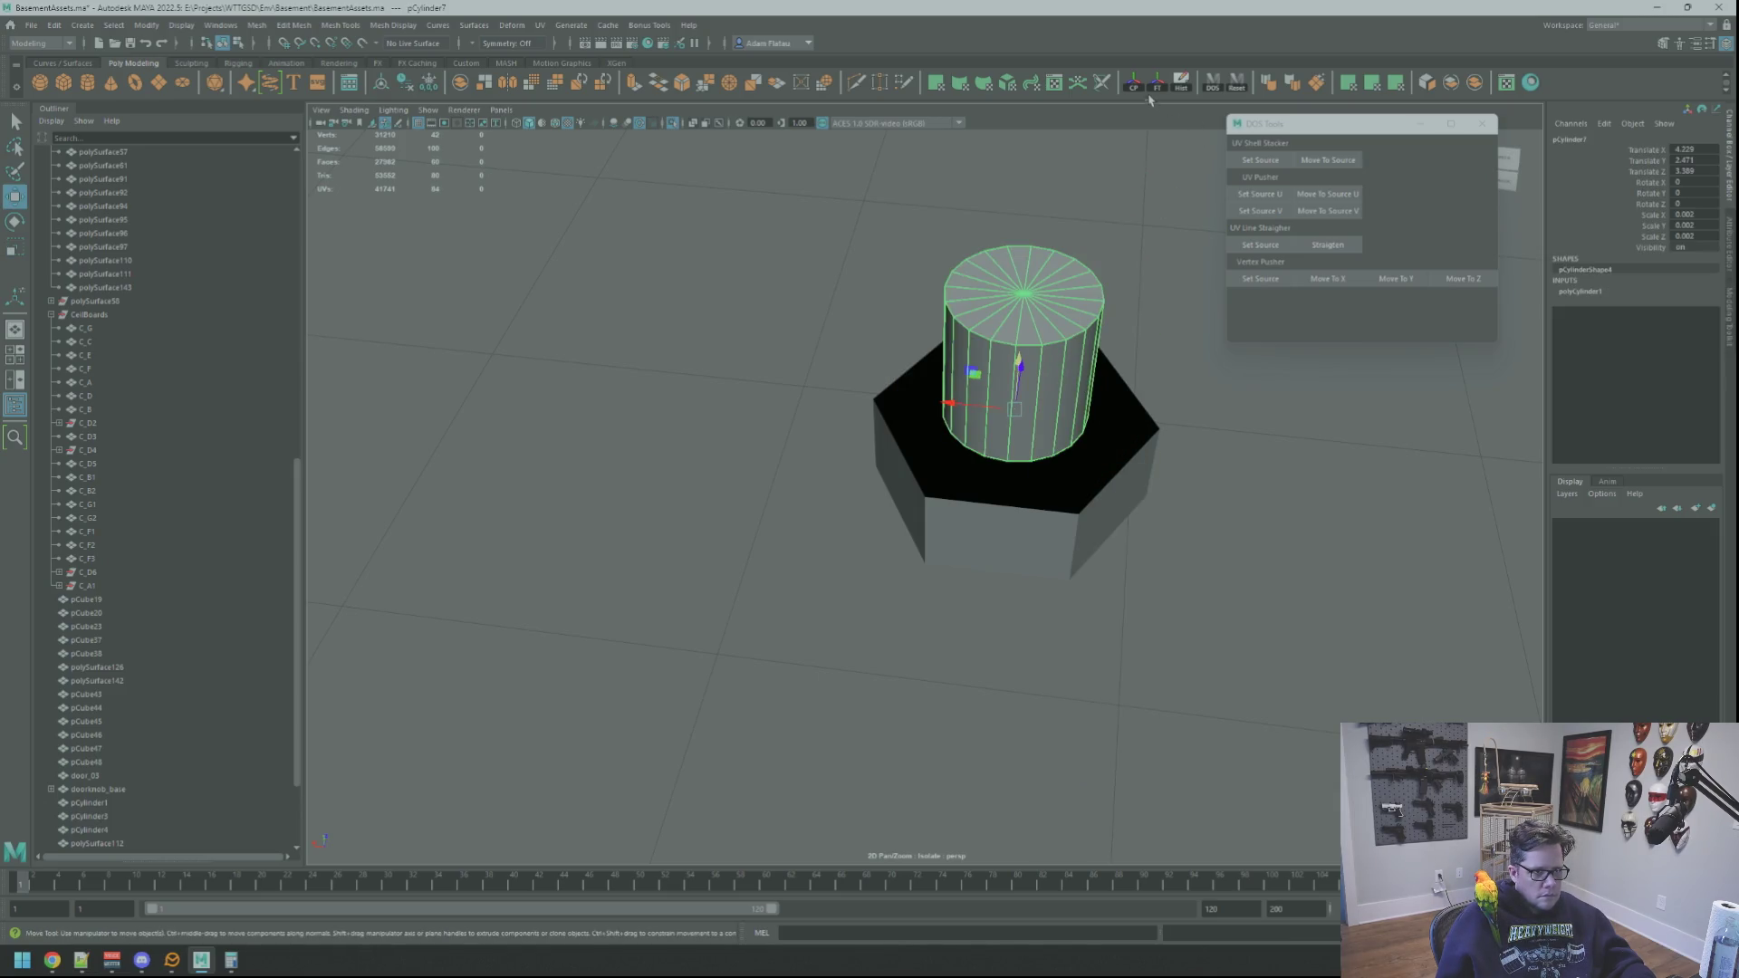
pyautogui.click(1159, 87)
# Step: Widen the cylinder evenly in X and Z
pyautogui.keyDown('alt'); pyautogui.moveTo(1087, 218); pyautogui.dragTo(958, 485); pyautogui.keyUp('alt')
pyautogui.press('r')
pyautogui.moveTo(814, 580)
pyautogui.mouseDown()
pyautogui.moveTo(778, 580)
pyautogui.moveTo(738, 522)
pyautogui.moveTo(869, 507)
pyautogui.mouseUp()
pyautogui.scroll(-5, 869, 507)
pyautogui.scroll(10, 953, 485)
pyautogui.scroll(-8, 953, 484)
# Step: Delete the cylinder's top cap face
pyautogui.moveTo(900, 457)
pyautogui.mouseDown(button='right')
pyautogui.moveTo(869, 457)
pyautogui.moveTo(917, 444)
pyautogui.mouseUp(button='right')
pyautogui.press('q')
pyautogui.click(913, 441)
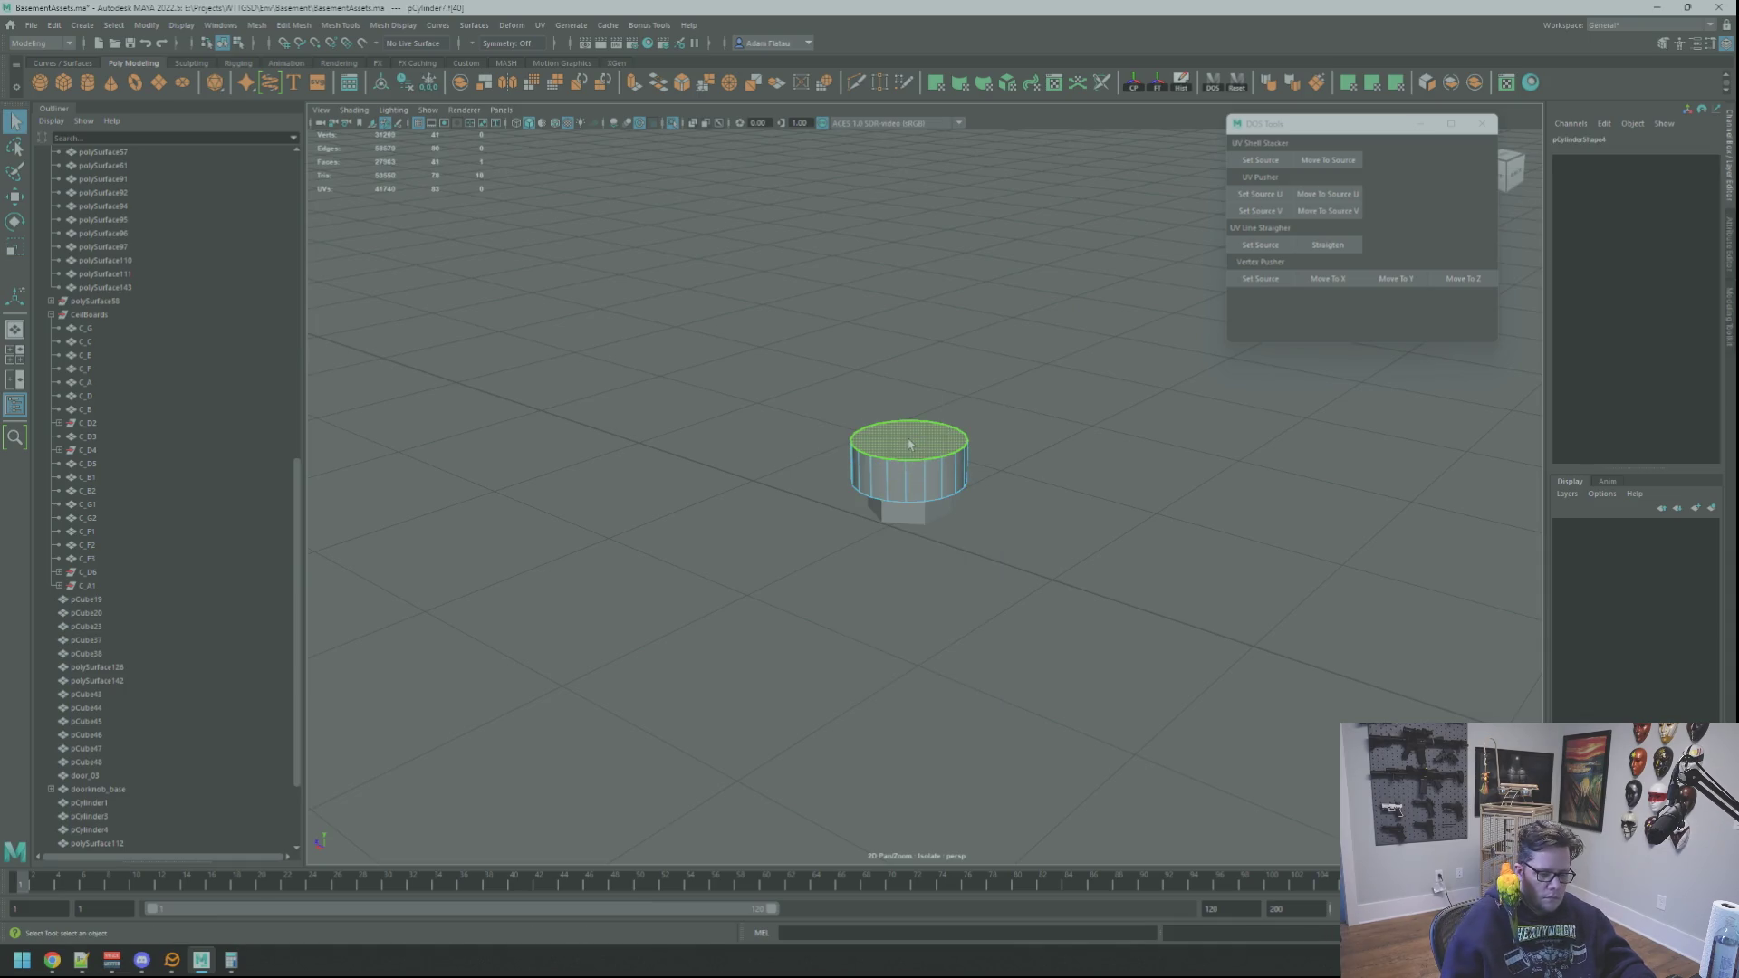
pyautogui.press('Delete')
# Step: Lower the top ring of vertices to flatten the cylinder into a thin ring
pyautogui.keyDown('alt'); pyautogui.moveTo(889, 400); pyautogui.dragTo(885, 429); pyautogui.keyUp('alt')
pyautogui.moveTo(885, 430); pyautogui.dragTo(837, 424, button='right')
pyautogui.moveTo(1036, 466); pyautogui.dragTo(1036, 465)
pyautogui.press('w')
pyautogui.moveTo(901, 372)
pyautogui.mouseDown()
pyautogui.moveTo(915, 502)
pyautogui.moveTo(977, 424)
pyautogui.mouseUp()
# Step: Return to Object Mode and turn off Isolate Select to show the whole scene
pyautogui.moveTo(977, 424); pyautogui.dragTo(1105, 411, button='right')
pyautogui.keyDown('alt'); pyautogui.moveTo(1041, 439); pyautogui.dragTo(936, 503); pyautogui.keyUp('alt')
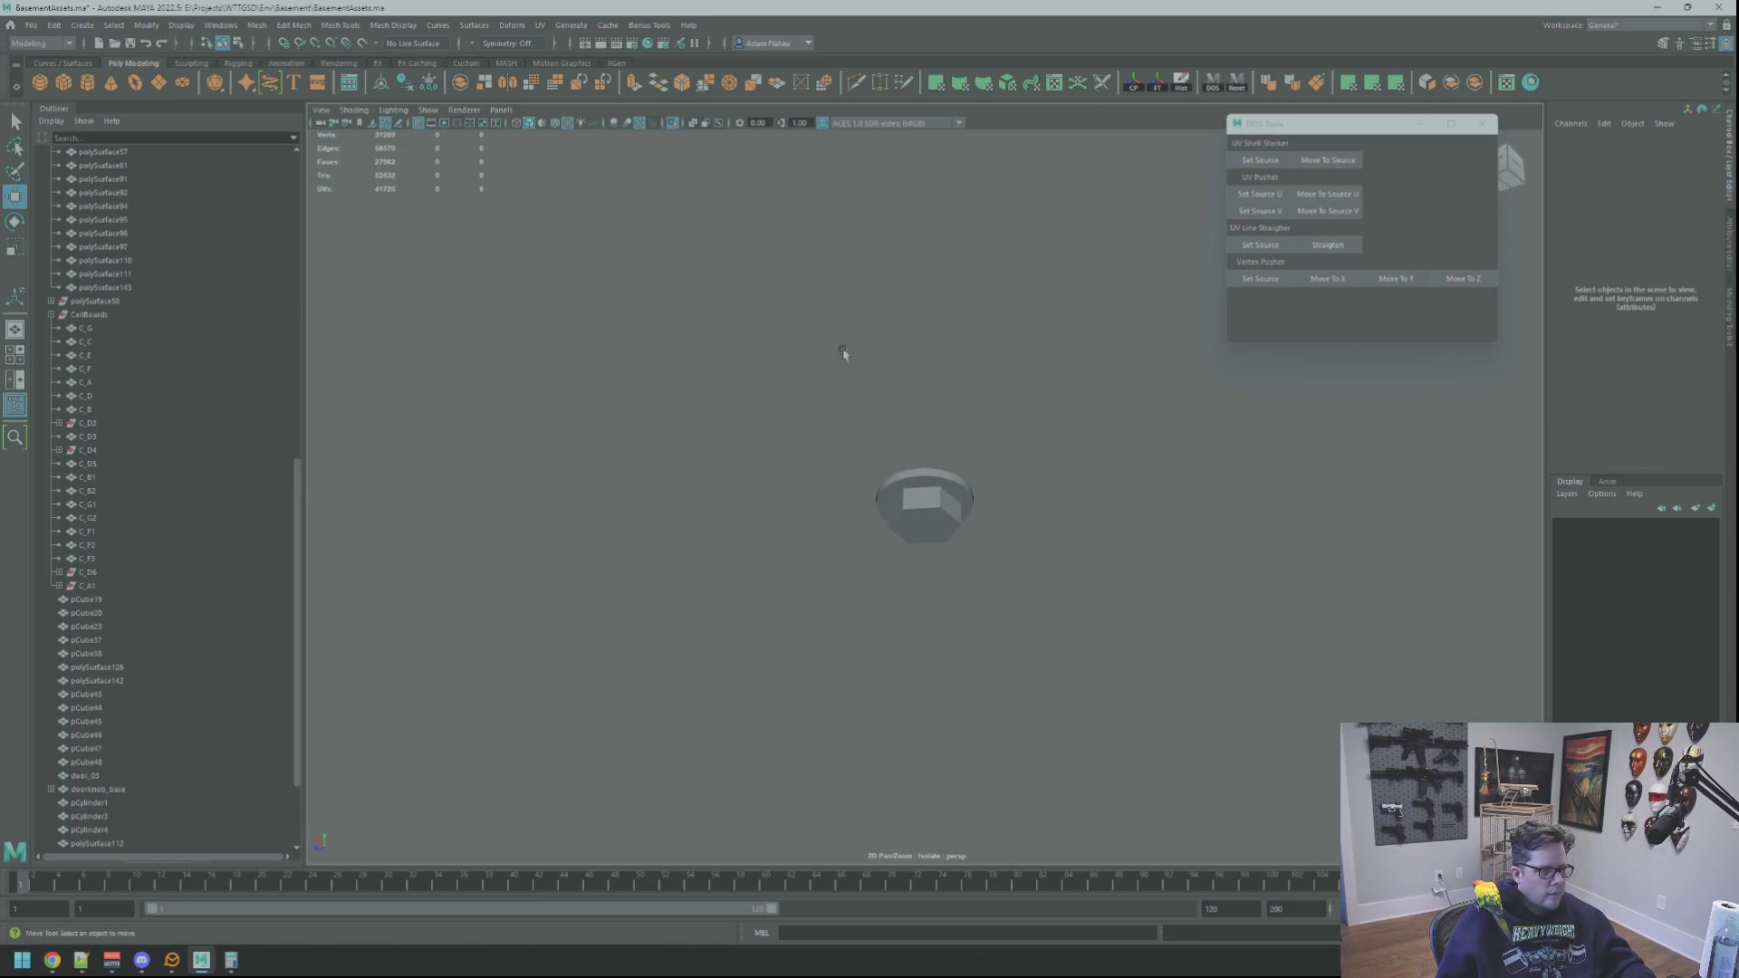
pyautogui.click(673, 124)
pyautogui.moveTo(928, 372)
pyautogui.keyDown('alt'); pyautogui.mouseDown()
pyautogui.moveTo(951, 388)
pyautogui.moveTo(861, 407)
pyautogui.moveTo(885, 341)
pyautogui.moveTo(970, 495)
pyautogui.mouseUp(); pyautogui.keyUp('alt')
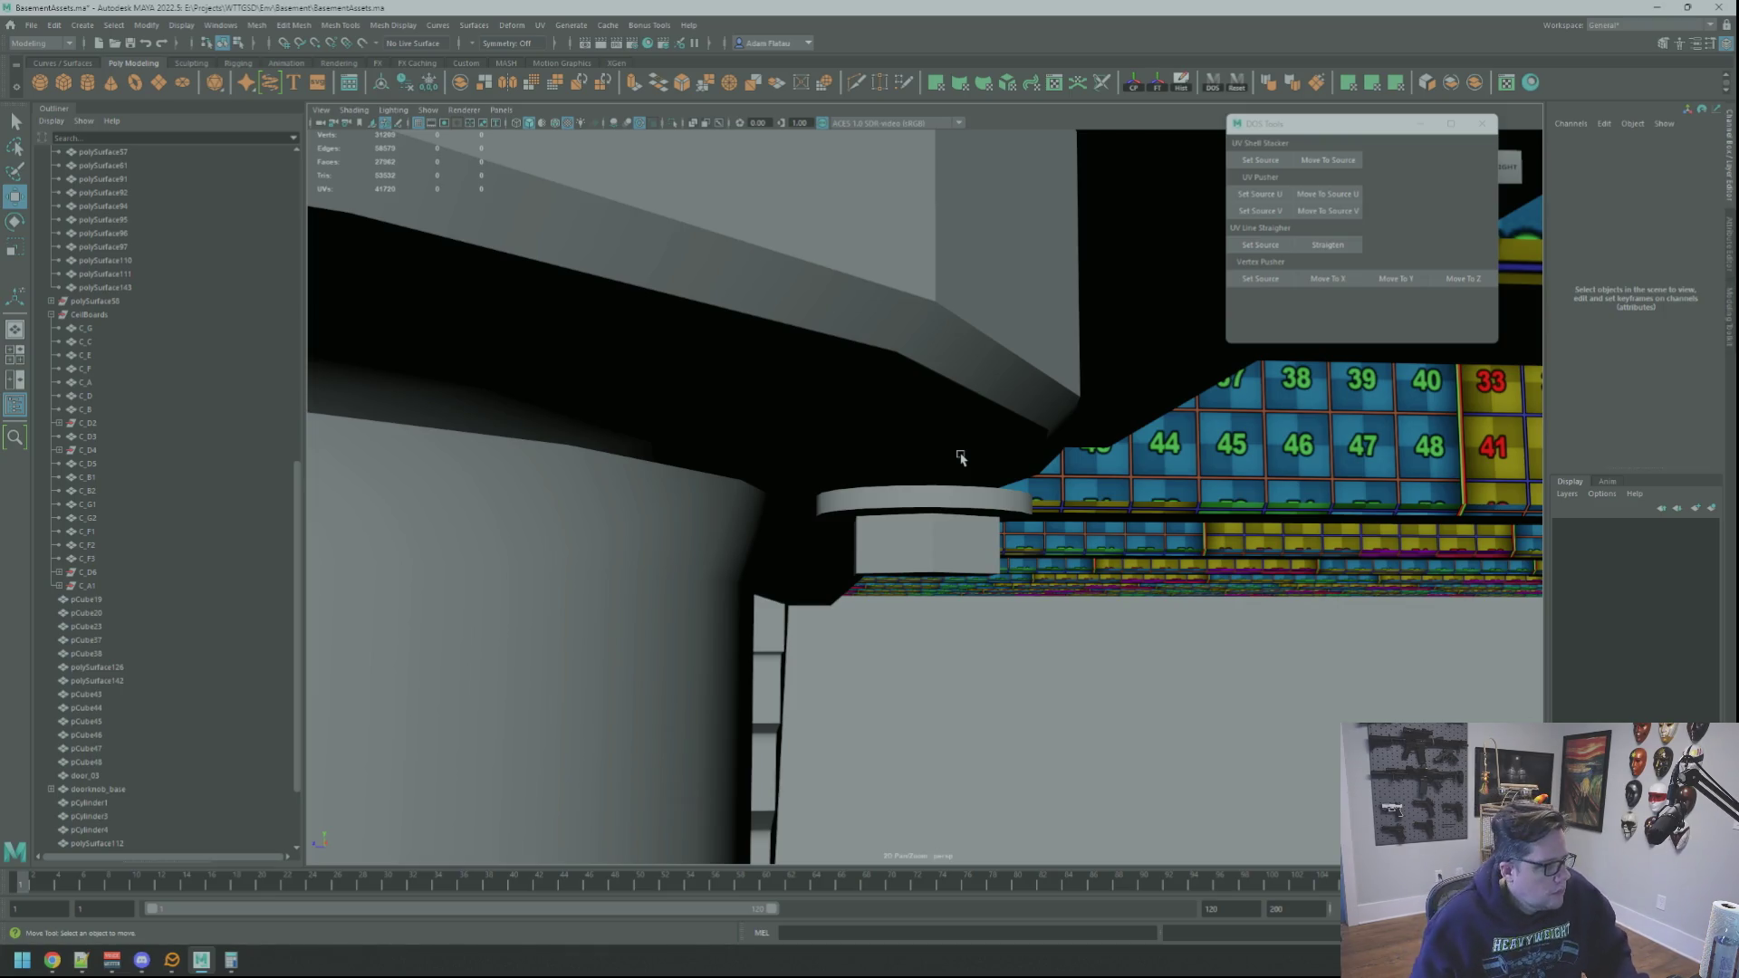
# Step: Combine the hex nut and washer ring into one mesh, pCylinder8
pyautogui.moveTo(1077, 394)
pyautogui.keyDown('alt'); pyautogui.mouseDown()
pyautogui.moveTo(835, 431)
pyautogui.moveTo(723, 426)
pyautogui.mouseUp(); pyautogui.keyUp('alt')
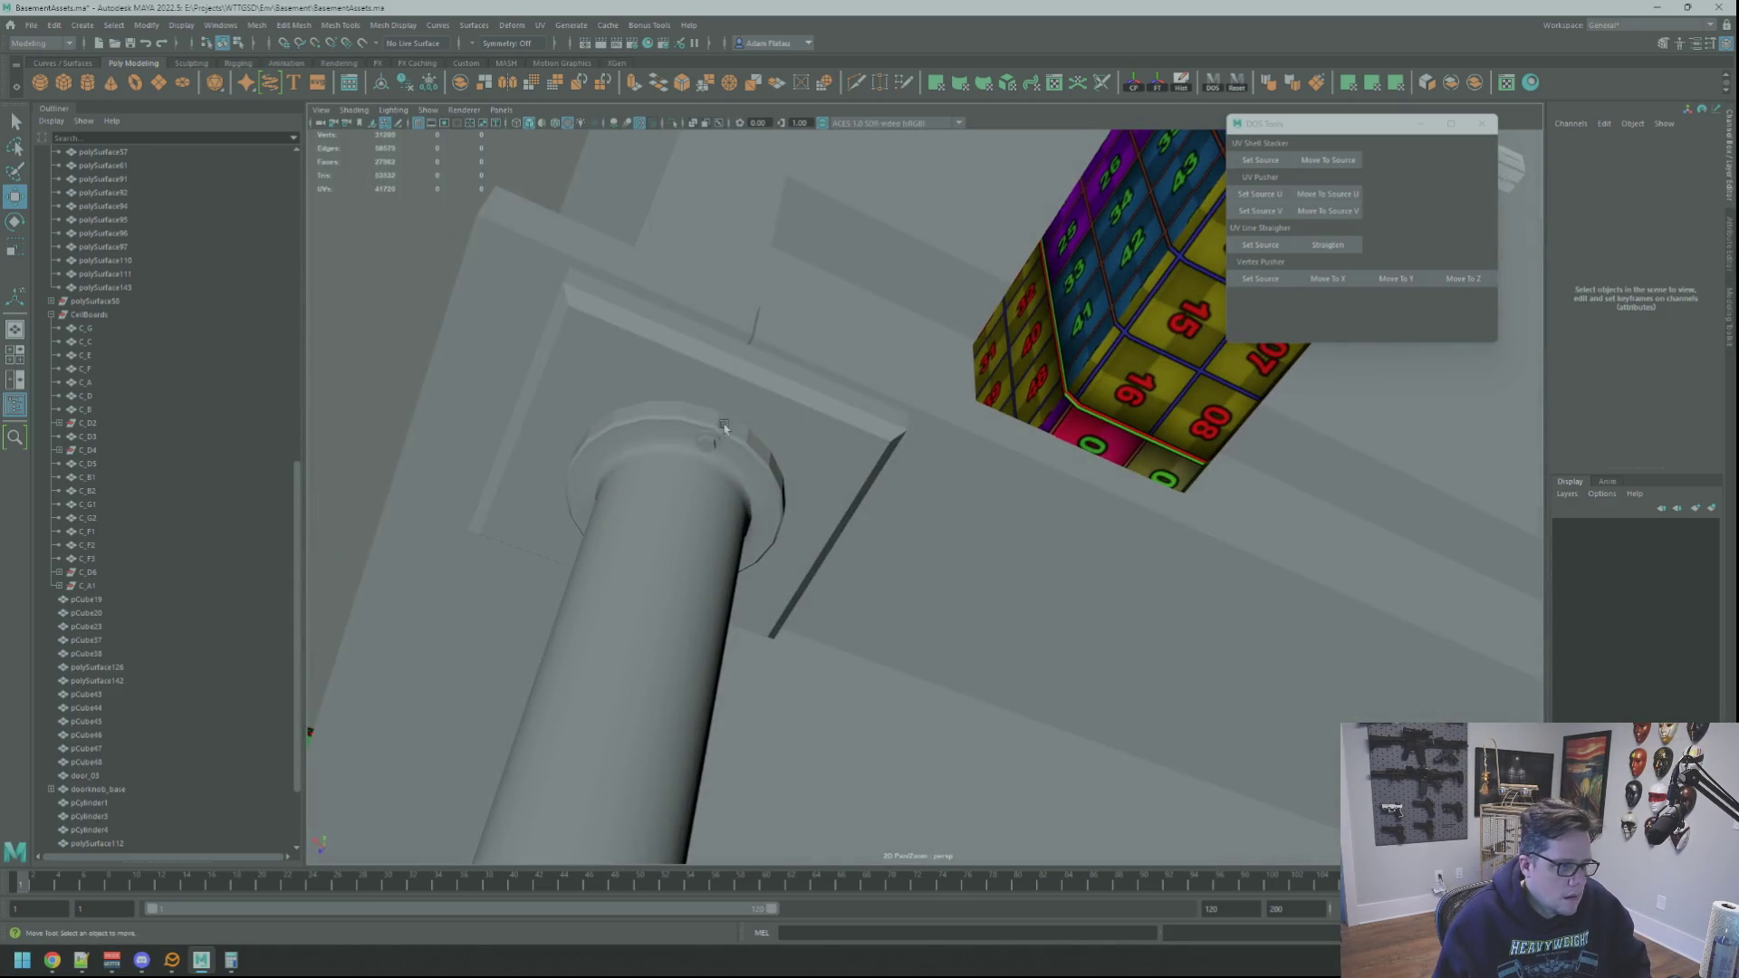
pyautogui.click(723, 425)
pyautogui.press('f')
pyautogui.moveTo(1036, 408)
pyautogui.keyDown('alt'); pyautogui.mouseDown()
pyautogui.moveTo(957, 401)
pyautogui.moveTo(1012, 409)
pyautogui.moveTo(1020, 385)
pyautogui.mouseUp(); pyautogui.keyUp('alt')
pyautogui.click(957, 401)
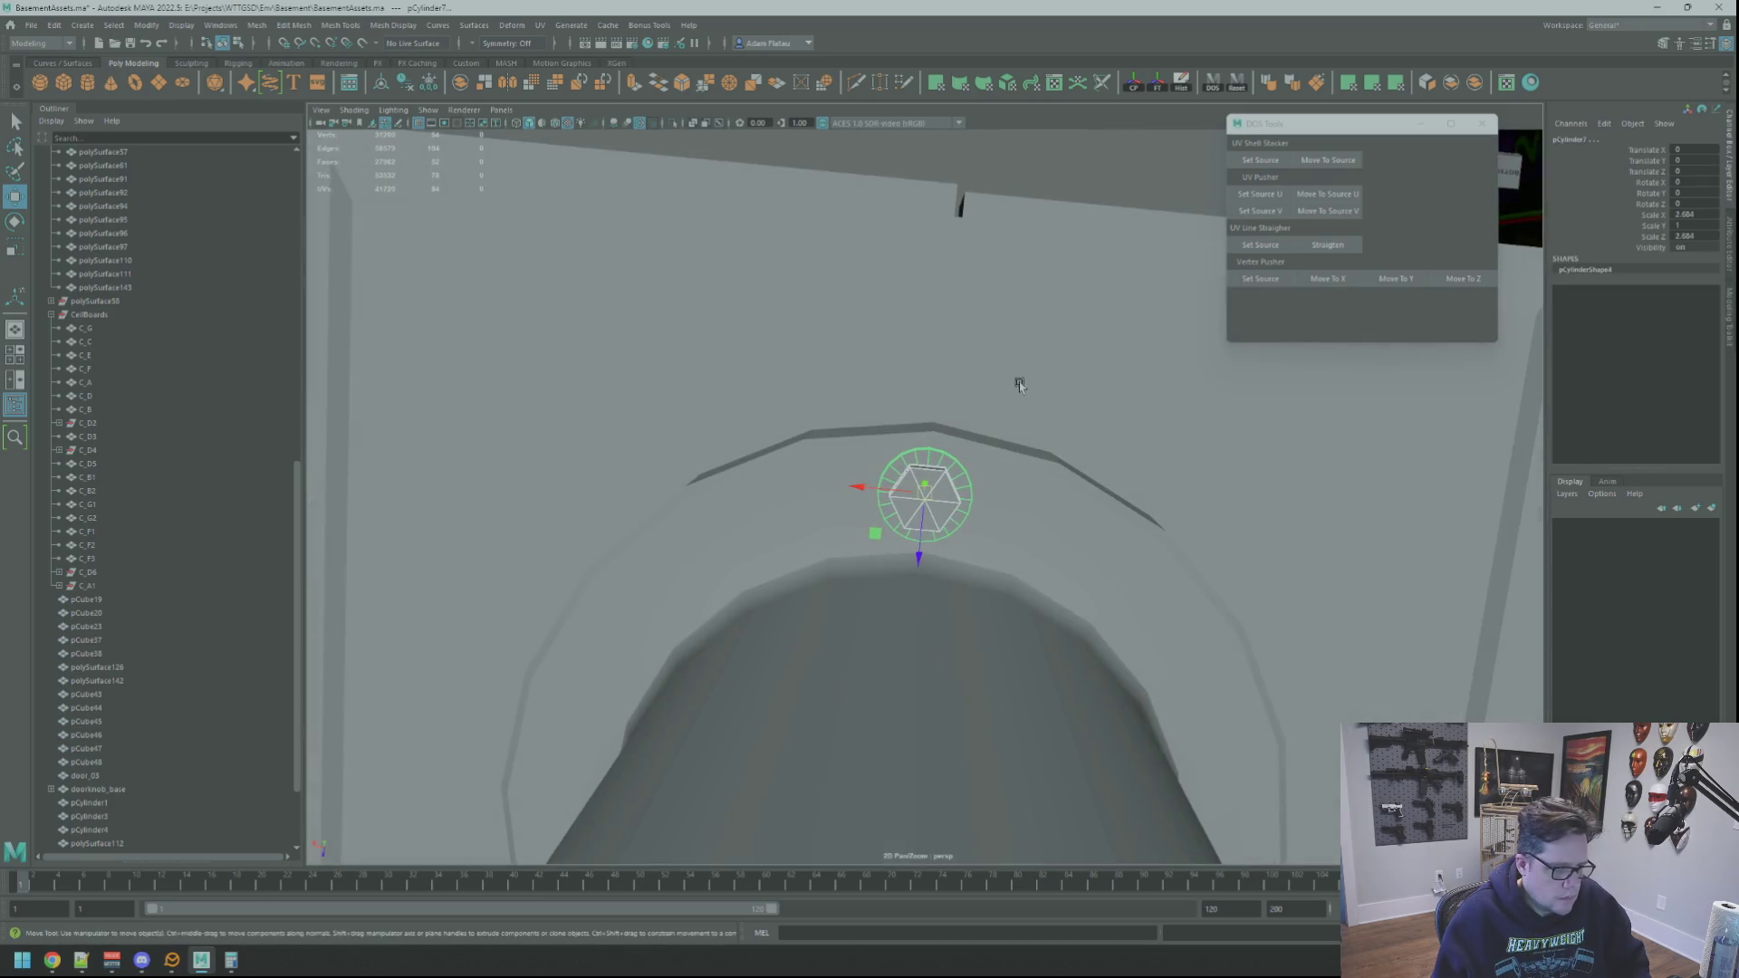
pyautogui.click(1467, 88)
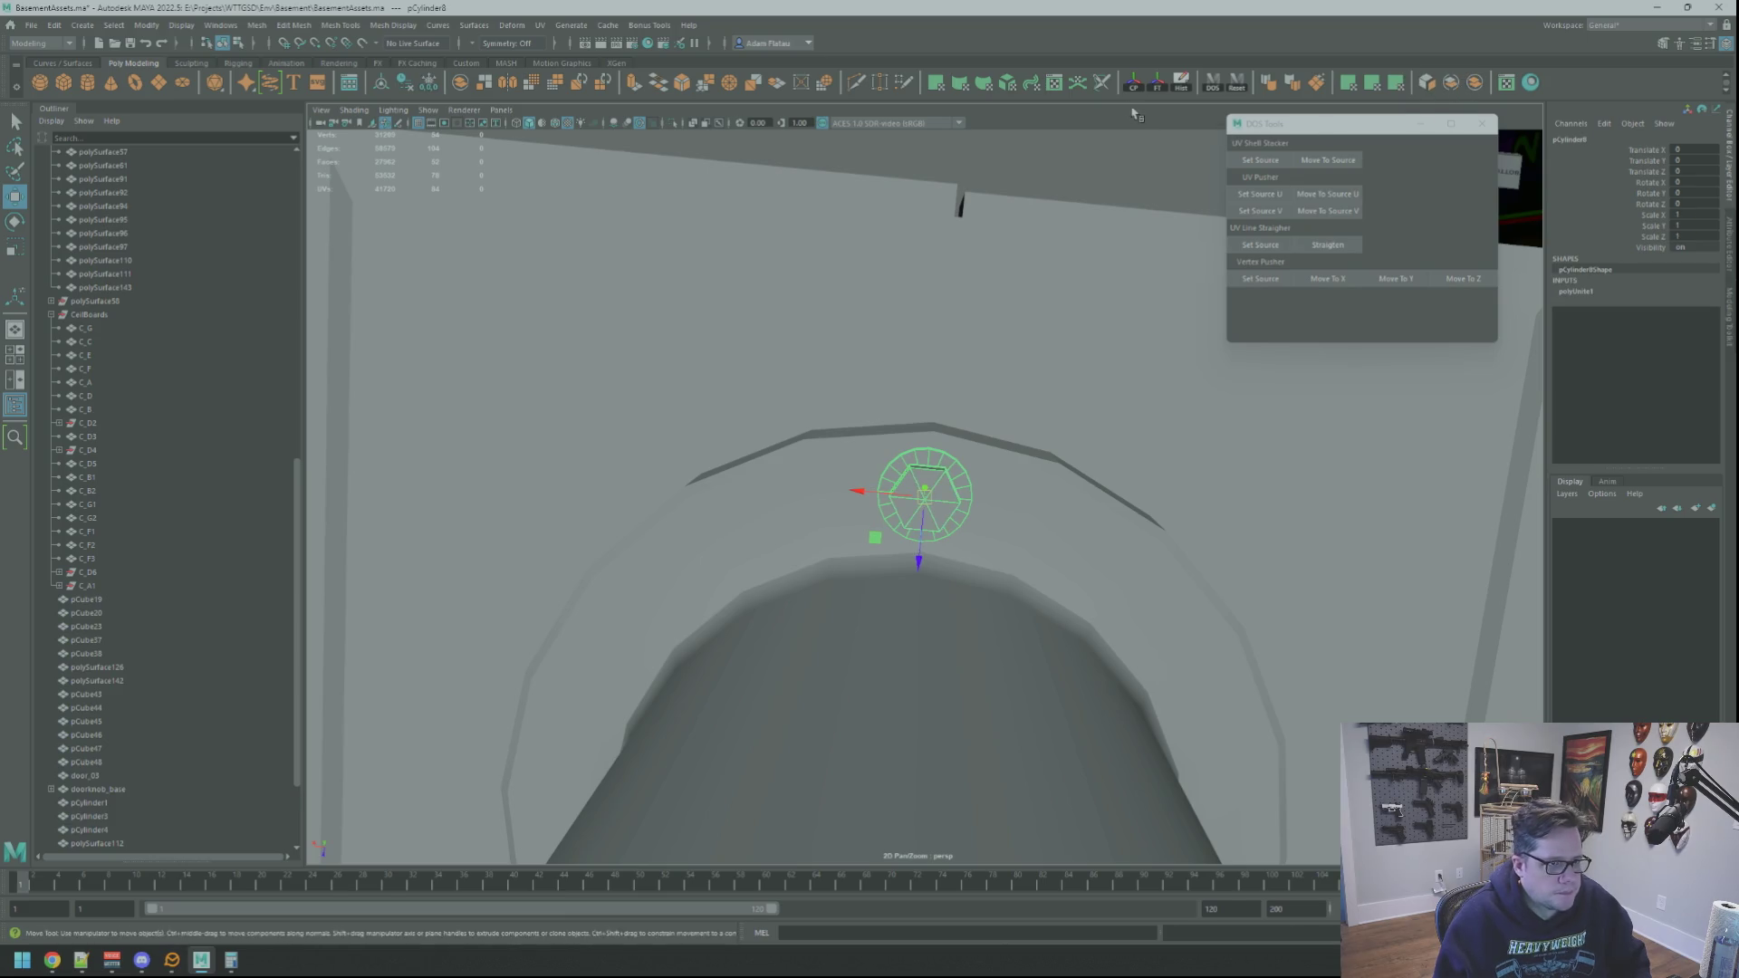
# Step: Delete the combined mesh's history and nudge it slightly into position
pyautogui.click(1181, 83)
pyautogui.press('f')
pyautogui.scroll(-5, 1040, 353)
pyautogui.moveTo(1041, 353)
pyautogui.keyDown('alt'); pyautogui.mouseDown()
pyautogui.moveTo(932, 392)
pyautogui.moveTo(978, 399)
pyautogui.moveTo(850, 505)
pyautogui.moveTo(869, 475)
pyautogui.moveTo(875, 489)
pyautogui.moveTo(871, 438)
pyautogui.moveTo(885, 458)
pyautogui.moveTo(925, 431)
pyautogui.mouseUp(); pyautogui.keyUp('alt')
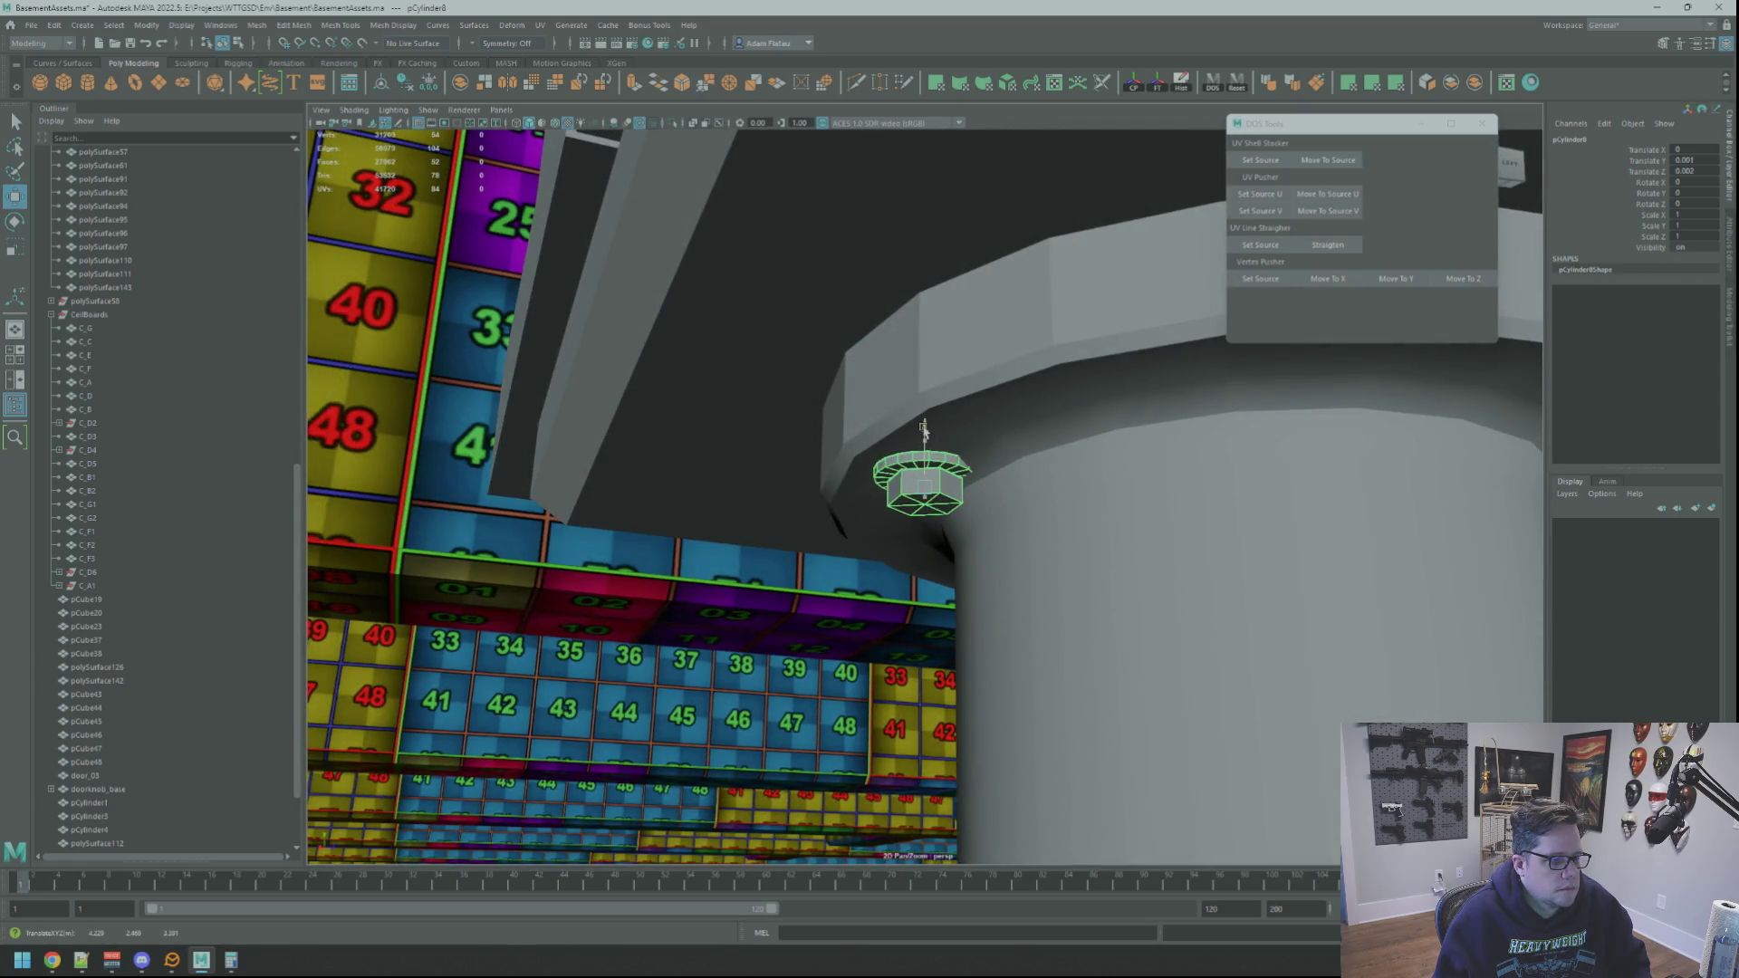
pyautogui.moveTo(924, 427)
pyautogui.keyDown('alt'); pyautogui.mouseDown()
pyautogui.moveTo(982, 487)
pyautogui.moveTo(943, 496)
pyautogui.moveTo(943, 459)
pyautogui.moveTo(976, 468)
pyautogui.moveTo(947, 471)
pyautogui.moveTo(928, 435)
pyautogui.mouseUp(); pyautogui.keyUp('alt')
pyautogui.moveTo(929, 428); pyautogui.dragTo(936, 460, button='right')
# Step: Put the washer ring into face editing and frame it in the perspective view
pyautogui.press('q')
pyautogui.click(934, 442)
pyautogui.keyDown('alt'); pyautogui.moveTo(925, 436); pyautogui.dragTo(943, 384); pyautogui.keyUp('alt')
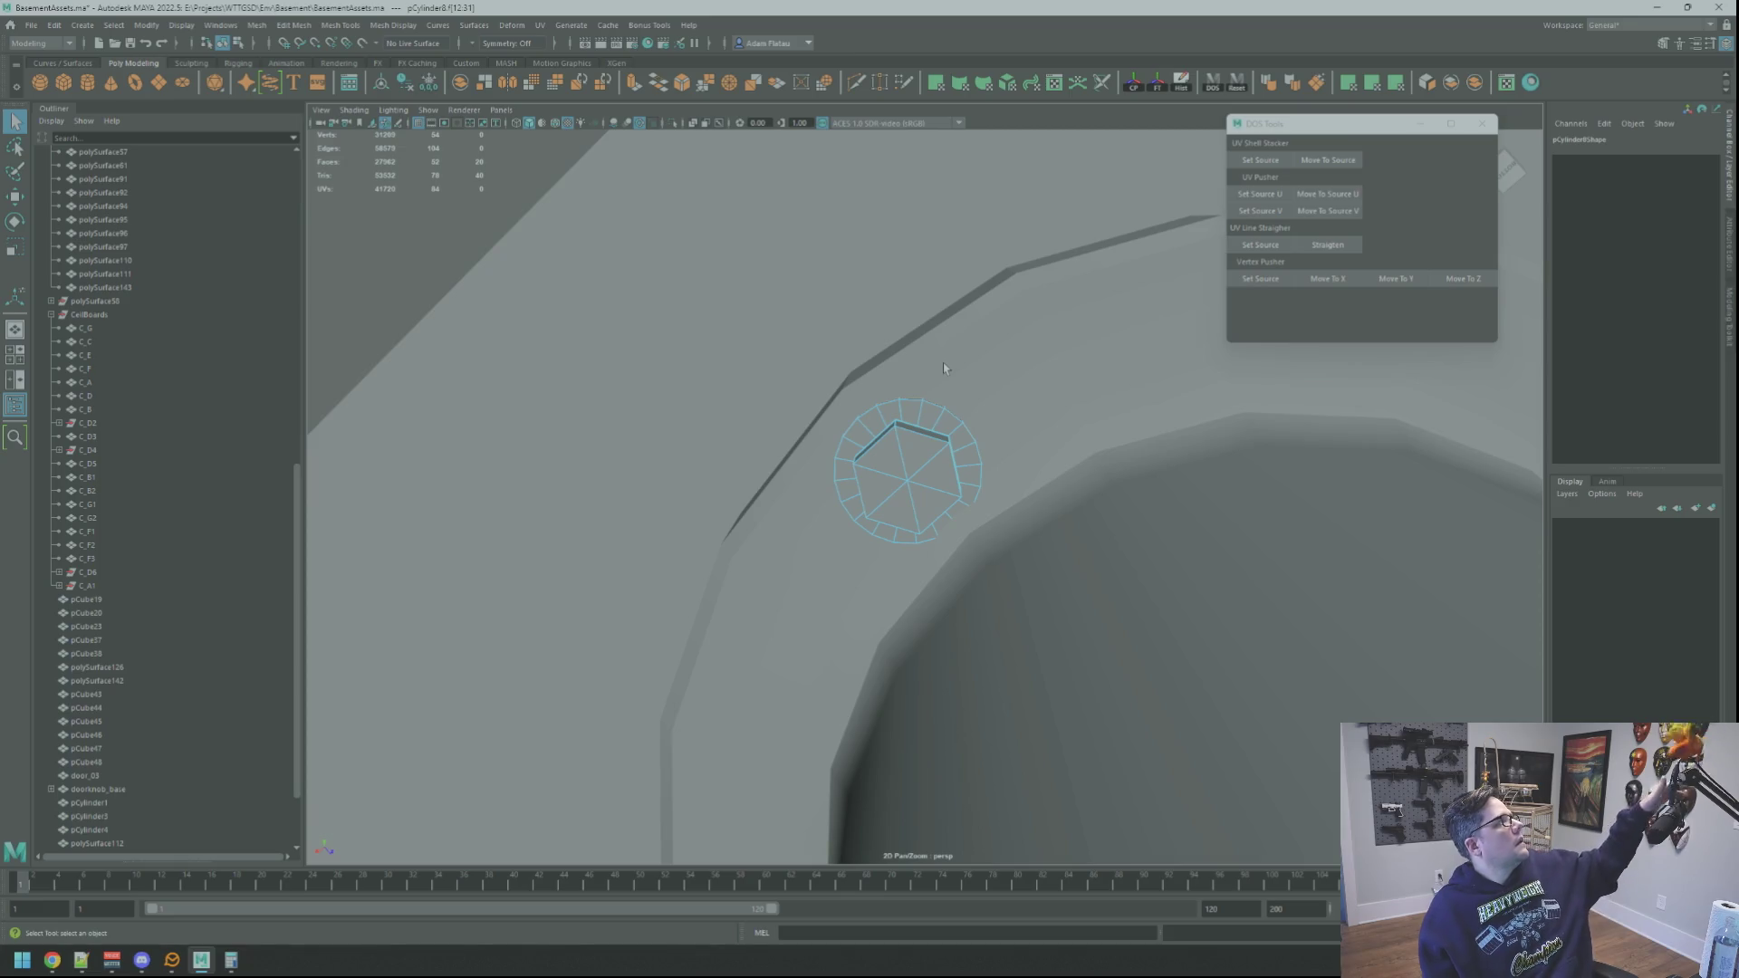
pyautogui.press('space')
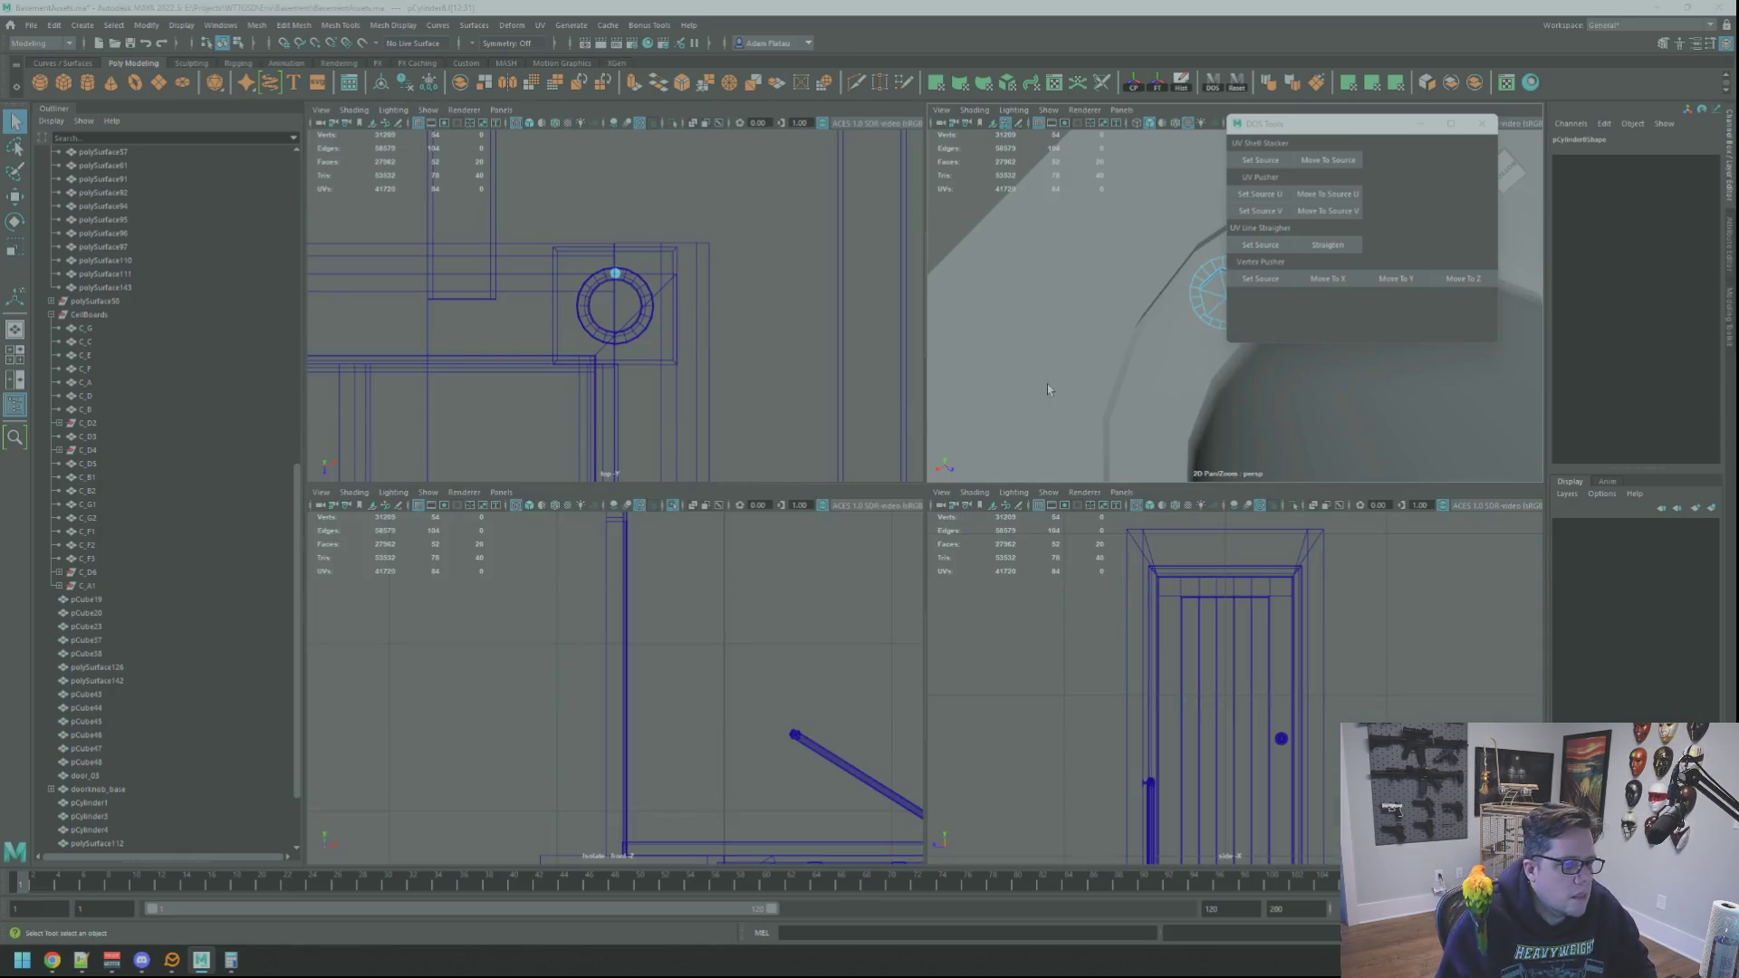
pyautogui.press('space')
pyautogui.press('f')
pyautogui.press('w')
pyautogui.moveTo(969, 403)
pyautogui.keyDown('alt'); pyautogui.mouseDown()
pyautogui.moveTo(934, 408)
pyautogui.moveTo(962, 542)
pyautogui.mouseUp(); pyautogui.keyUp('alt')
# Step: Scale the selected ring edge slightly inward in X/Z
pyautogui.press('r')
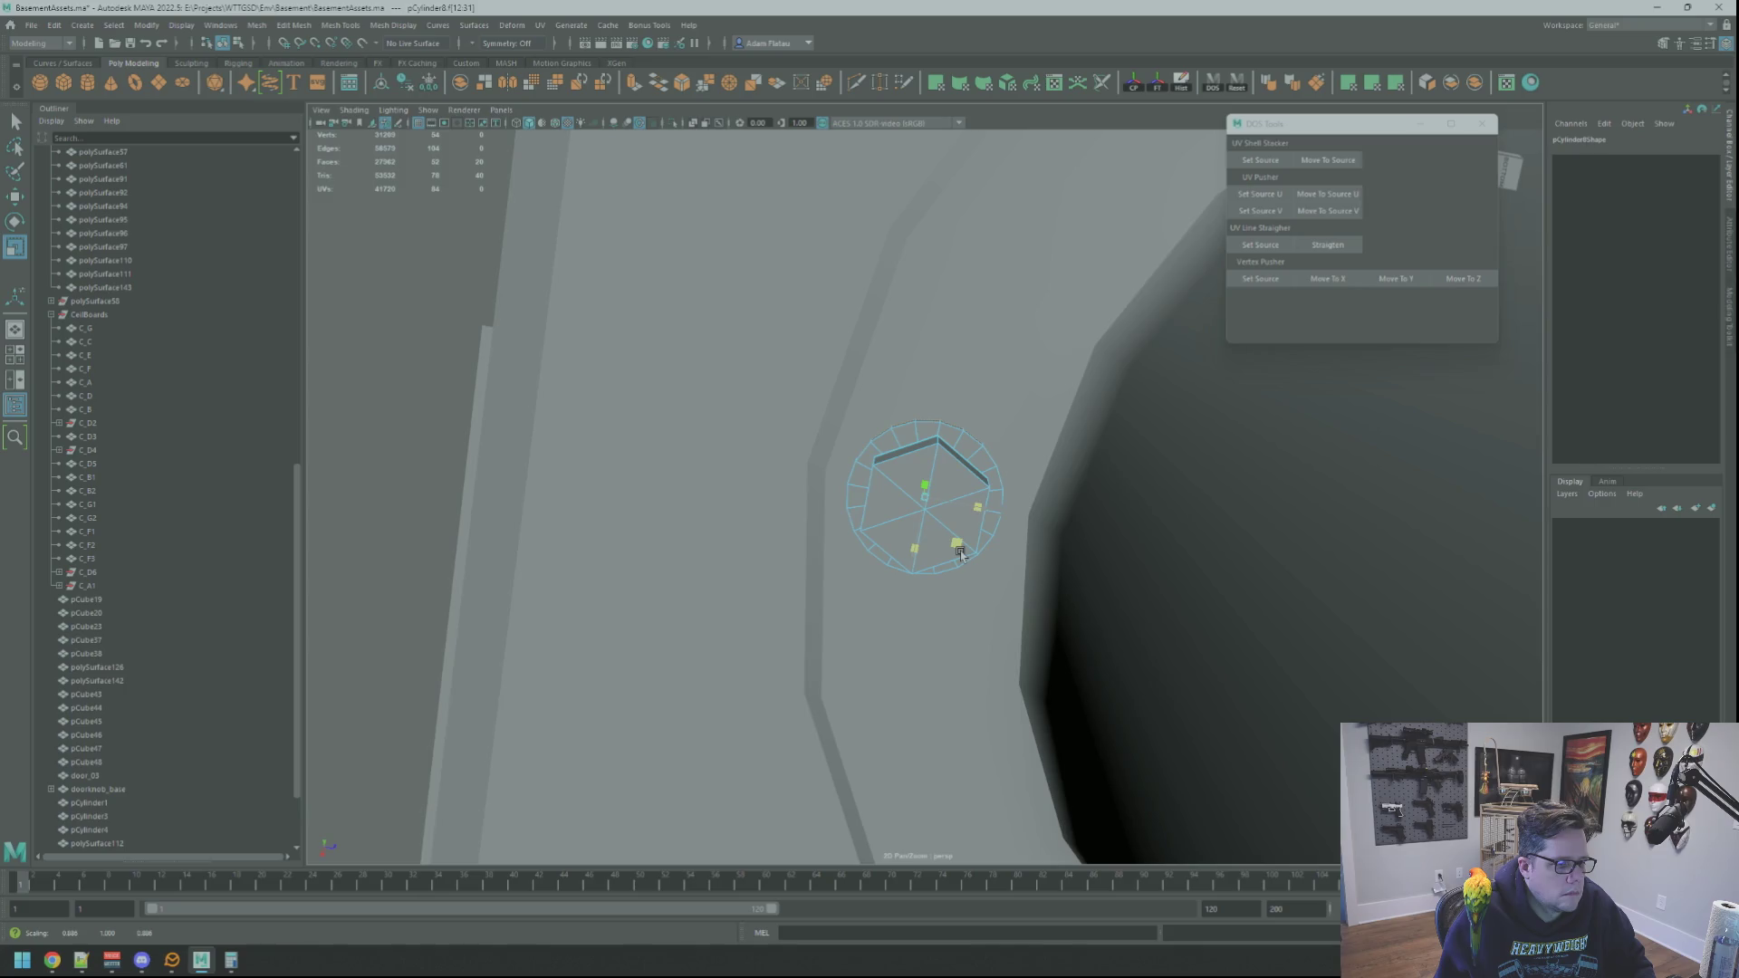
pyautogui.scroll(5, 961, 552)
pyautogui.moveTo(1029, 485)
pyautogui.keyDown('alt'); pyautogui.mouseDown()
pyautogui.moveTo(970, 504)
pyautogui.moveTo(932, 493)
pyautogui.moveTo(967, 443)
pyautogui.mouseUp(); pyautogui.keyUp('alt')
pyautogui.press('w')
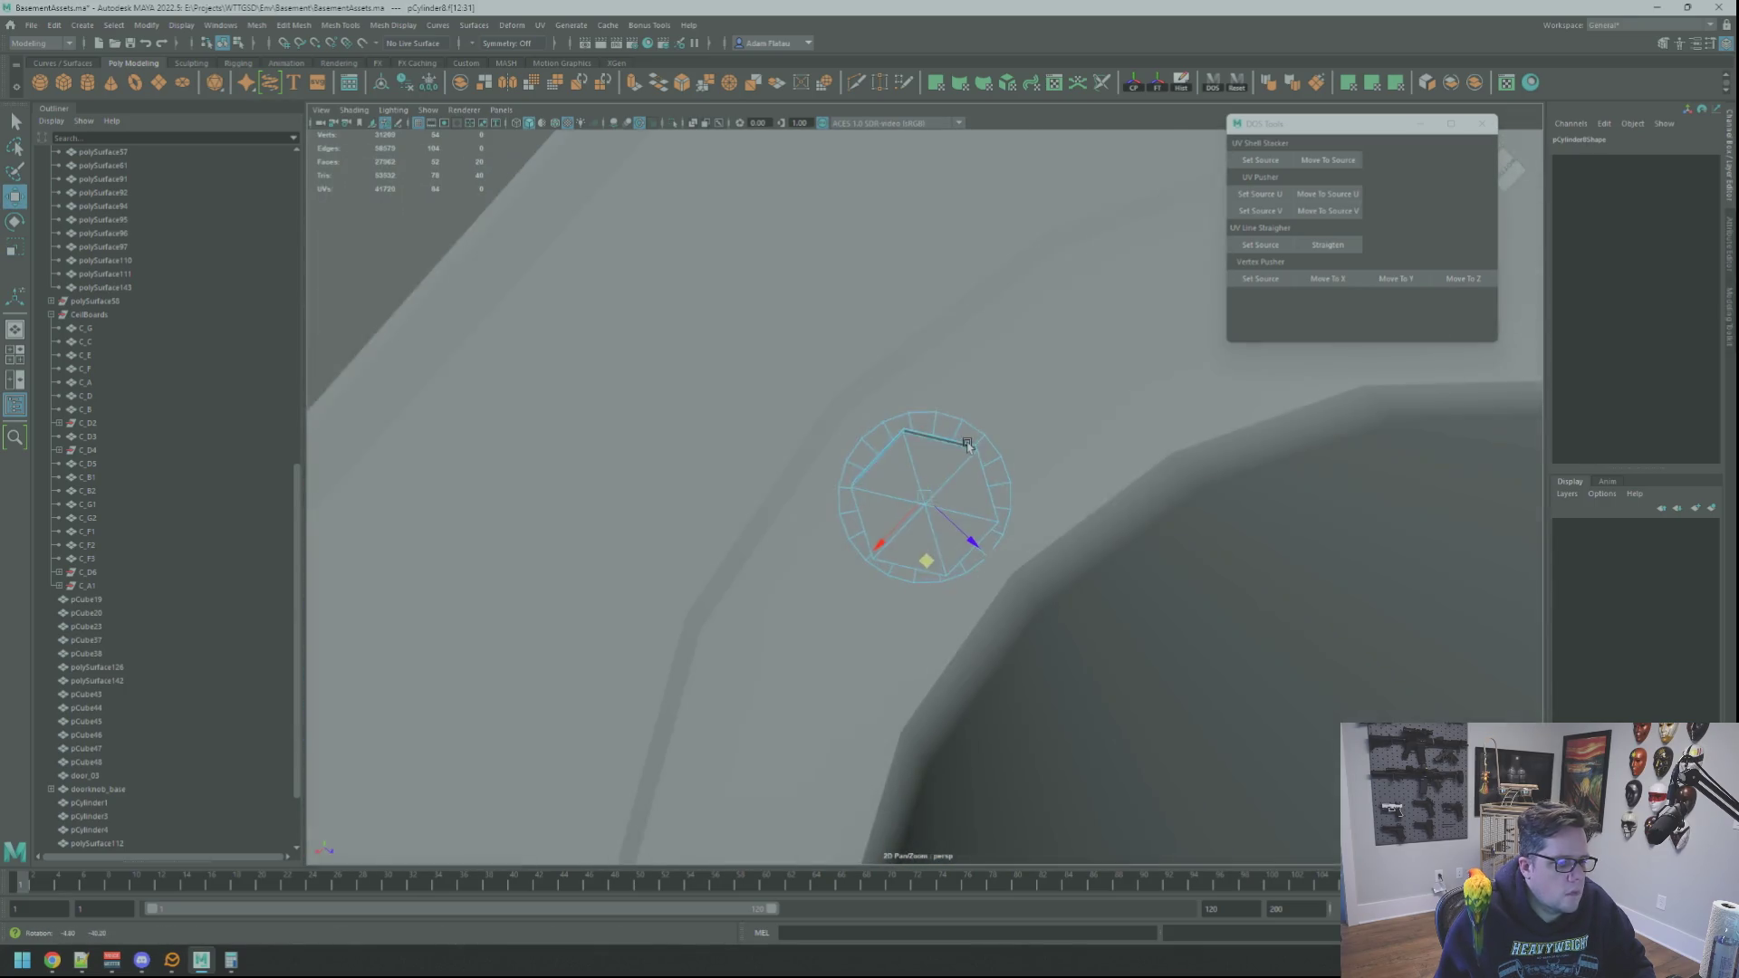
pyautogui.press('q')
pyautogui.keyDown('alt'); pyautogui.moveTo(935, 555); pyautogui.dragTo(979, 441); pyautogui.keyUp('alt')
pyautogui.press('r')
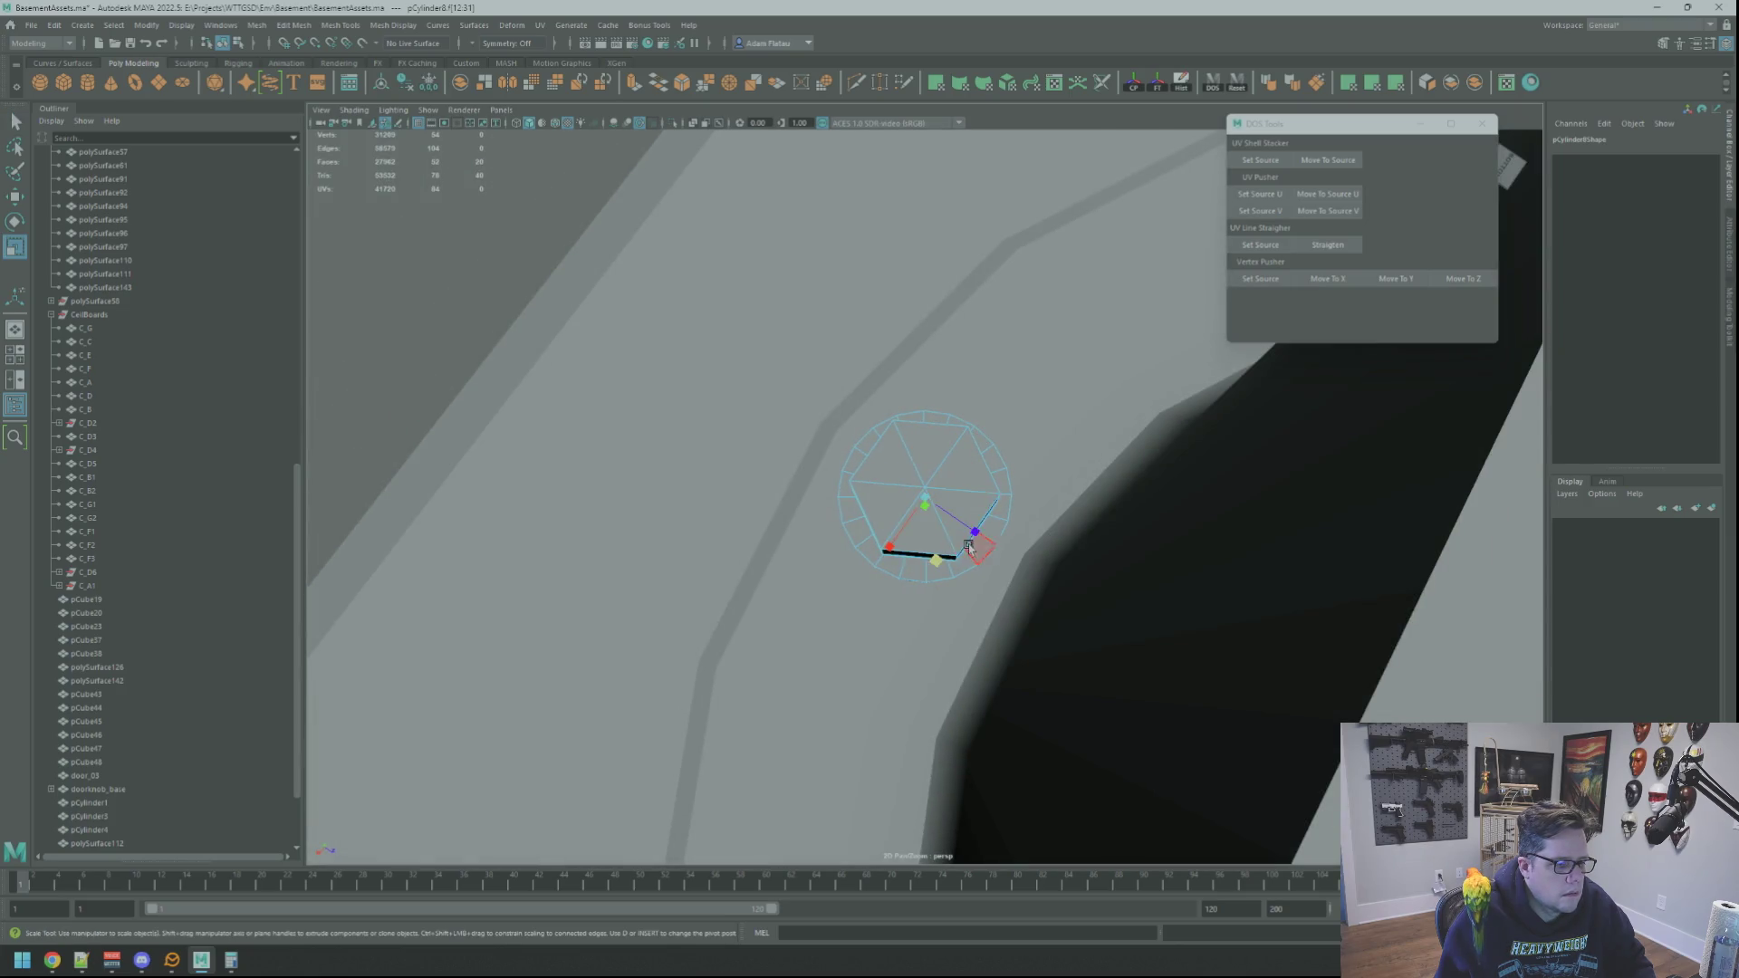
pyautogui.moveTo(936, 562)
pyautogui.mouseDown()
pyautogui.moveTo(926, 491)
pyautogui.moveTo(903, 516)
pyautogui.moveTo(931, 493)
pyautogui.mouseUp()
# Step: Scale a ring face slightly inward, then clear the face selection
pyautogui.click(914, 462)
pyautogui.moveTo(917, 566); pyautogui.dragTo(917, 567)
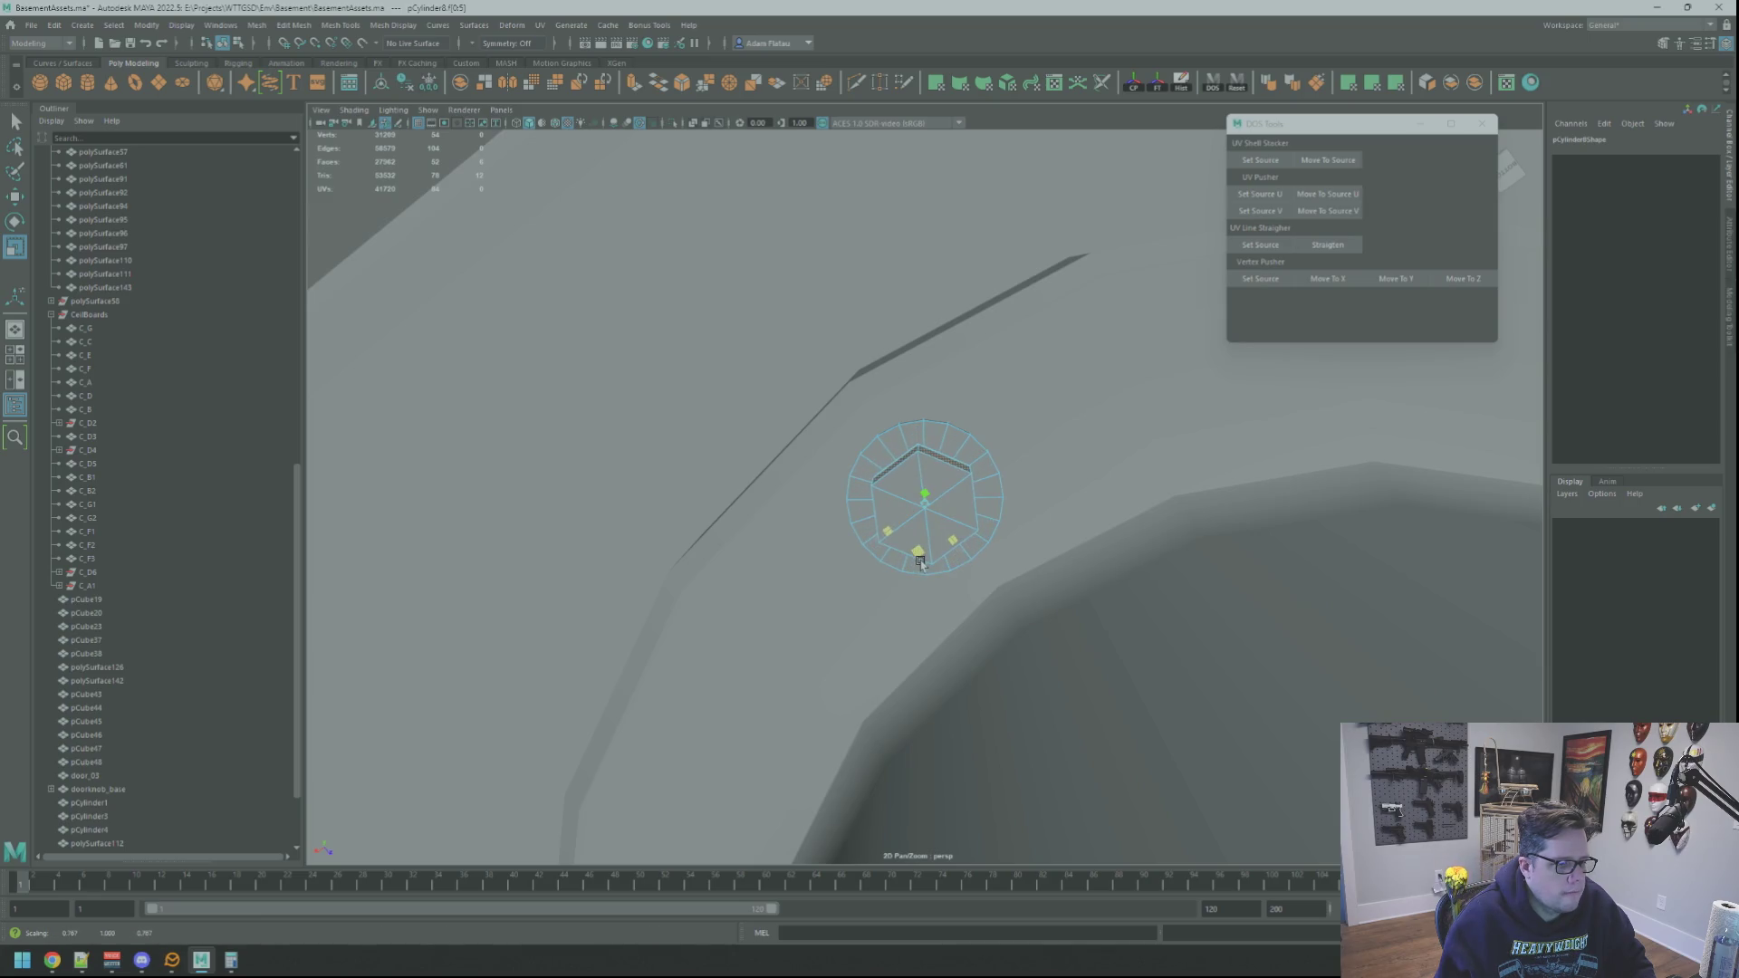
pyautogui.hotkey('ctrl', 'z')
pyautogui.hotkey('ctrl', 'z')
pyautogui.hotkey('ctrl', 'z')
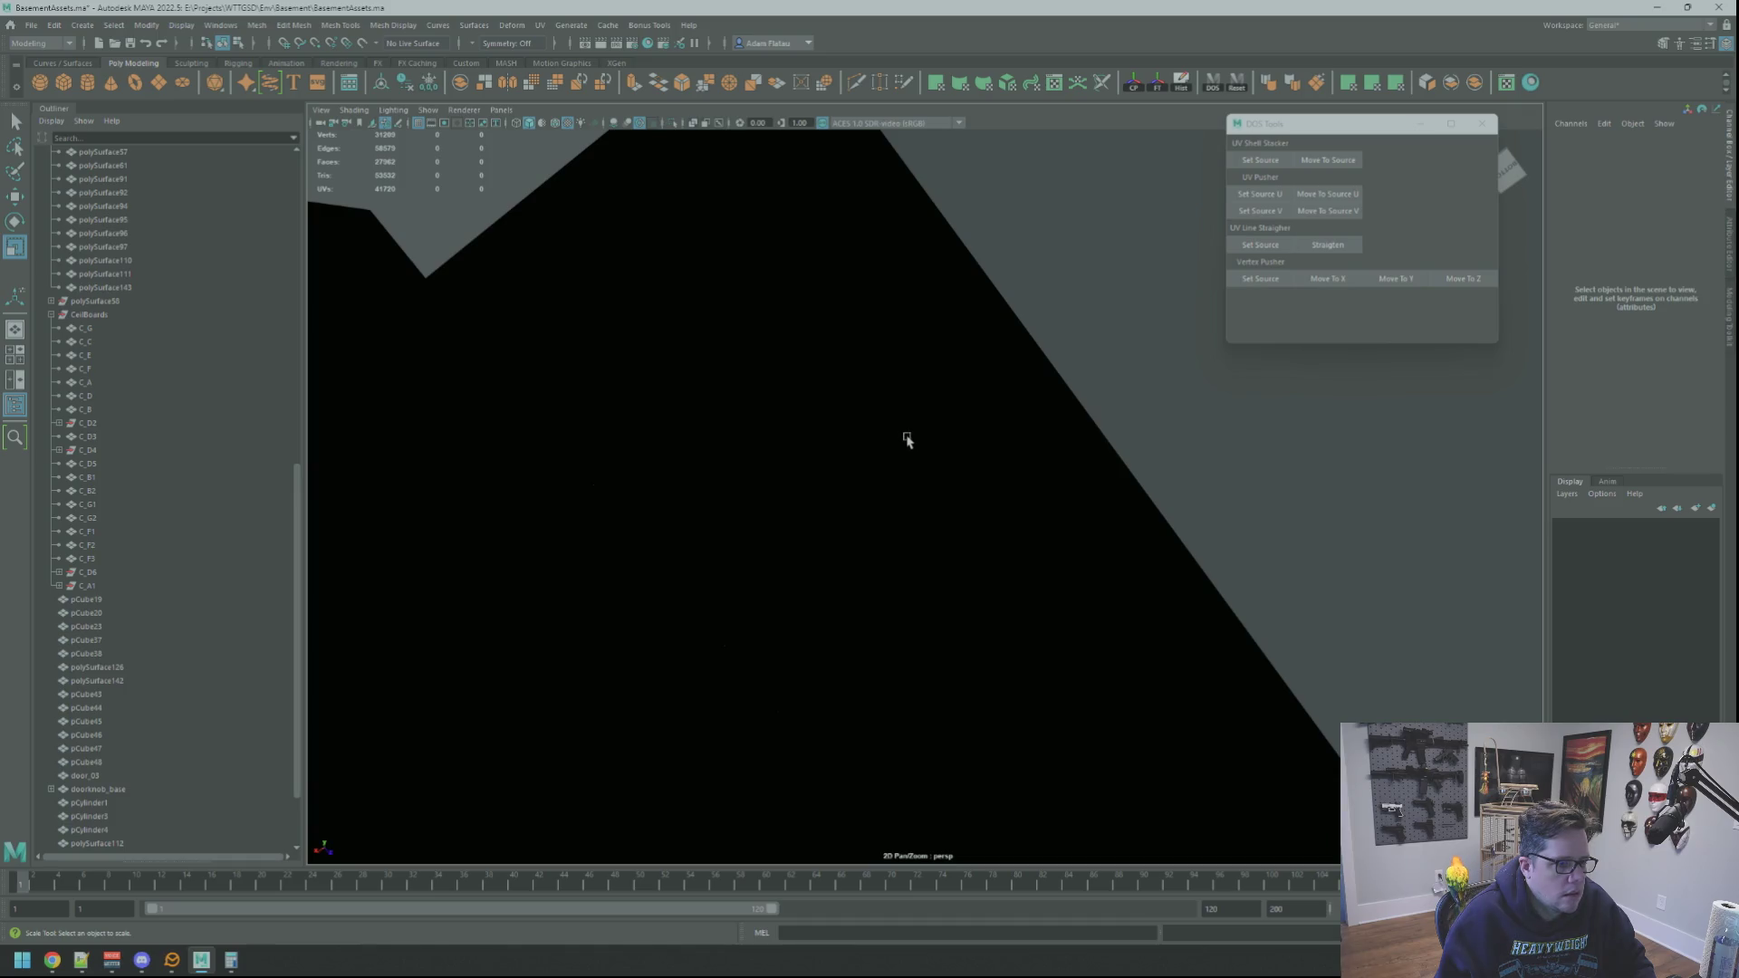
pyautogui.moveTo(907, 439)
pyautogui.keyDown('alt'); pyautogui.mouseDown()
pyautogui.moveTo(1050, 501)
pyautogui.moveTo(1115, 470)
pyautogui.mouseUp(); pyautogui.keyUp('alt')
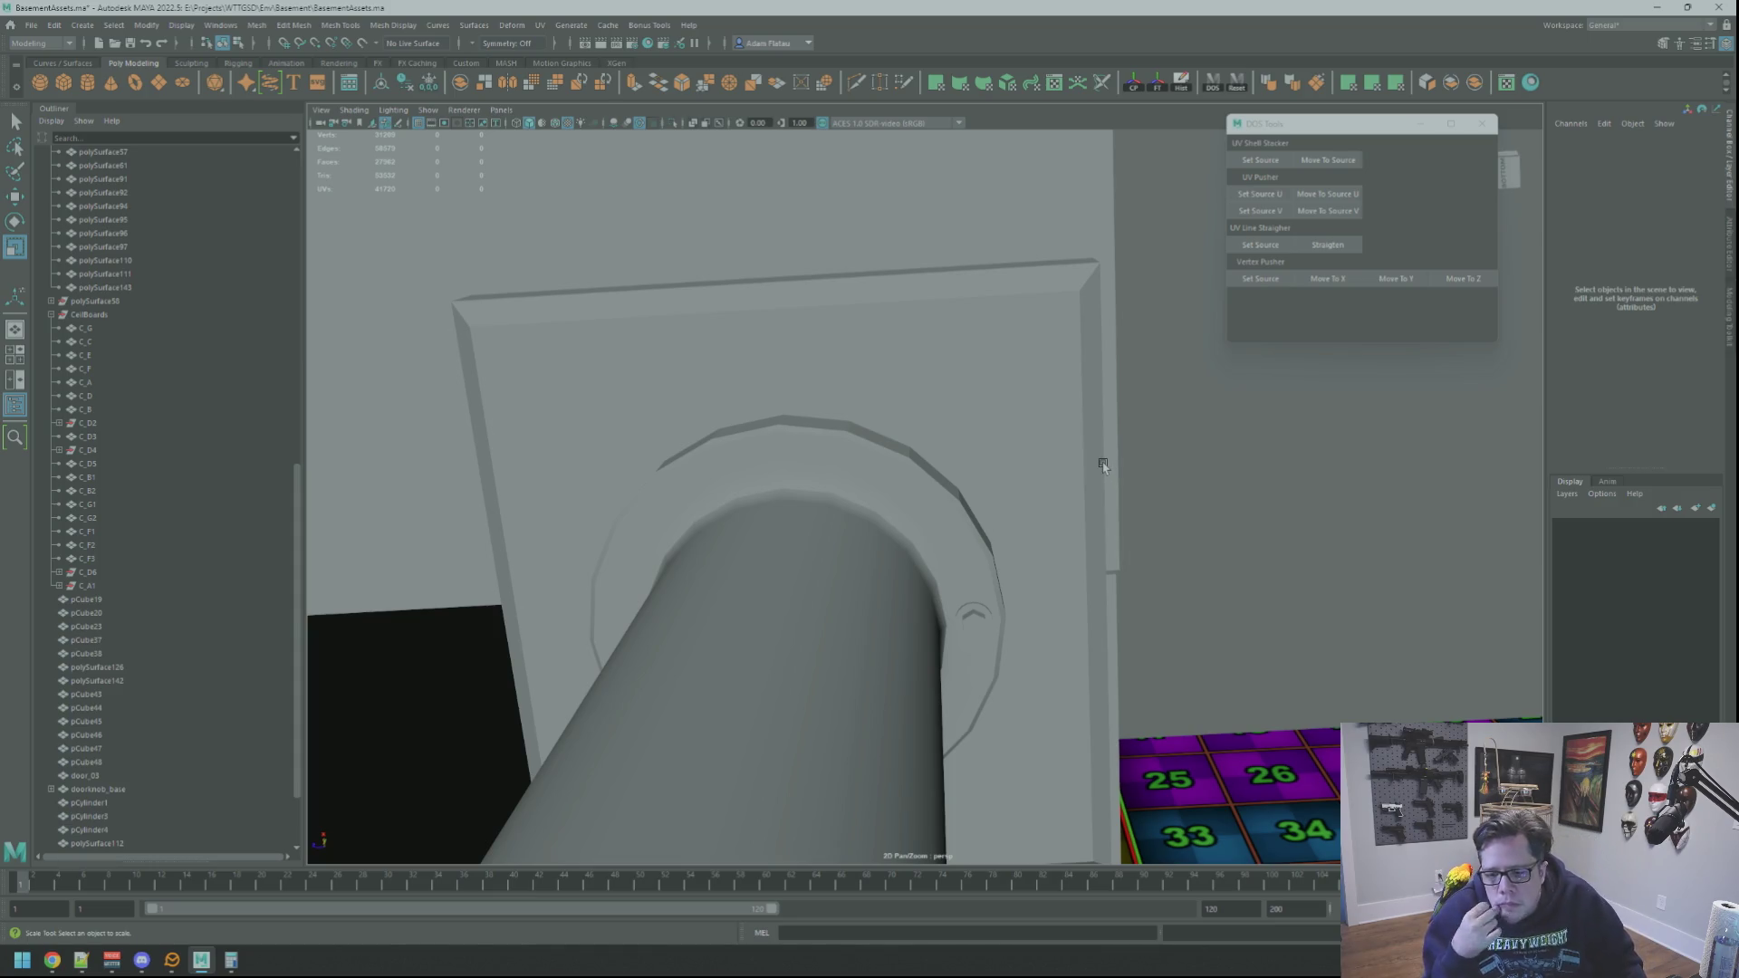
# Step: Switch the combined nut to face mode and move its front face vertically
pyautogui.moveTo(871, 475)
pyautogui.keyDown('alt'); pyautogui.mouseDown()
pyautogui.moveTo(916, 458)
pyautogui.moveTo(850, 501)
pyautogui.moveTo(970, 699)
pyautogui.mouseUp(); pyautogui.keyUp('alt')
pyautogui.click(987, 756)
pyautogui.press('w')
pyautogui.press('f')
pyautogui.moveTo(1062, 507)
pyautogui.keyDown('alt'); pyautogui.mouseDown()
pyautogui.moveTo(933, 517)
pyautogui.moveTo(985, 552)
pyautogui.mouseUp(); pyautogui.keyUp('alt')
pyautogui.scroll(3, 965, 551)
pyautogui.scroll(-2, 965, 550)
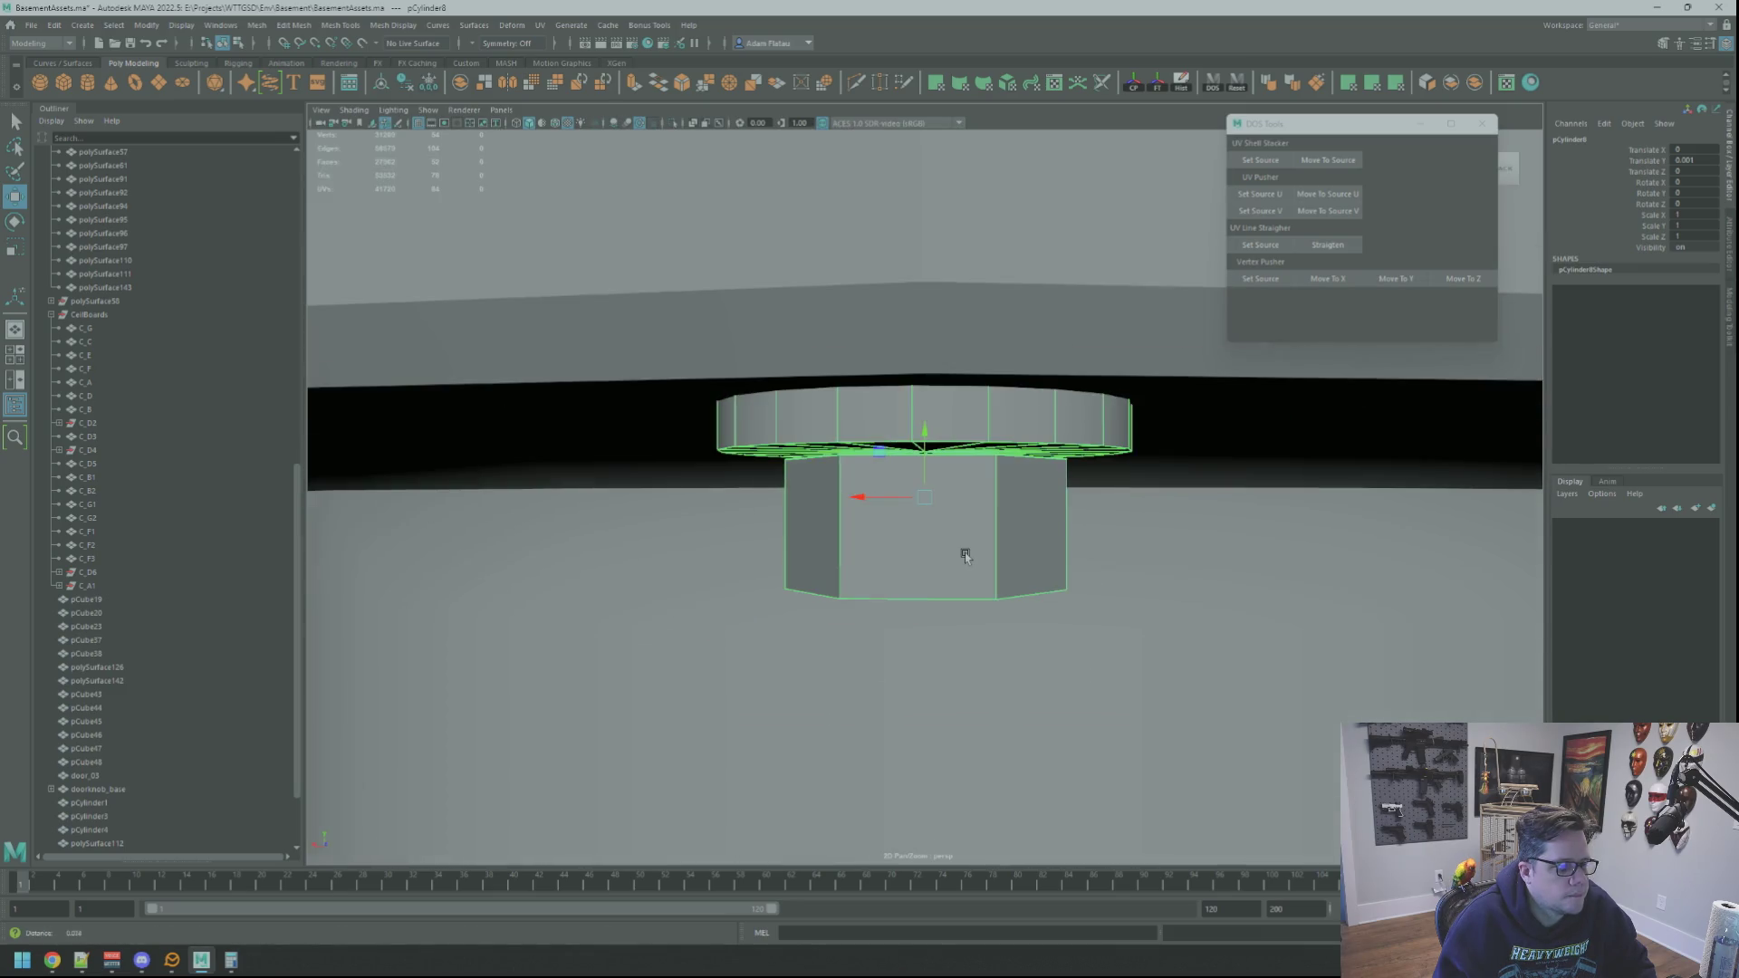
pyautogui.rightClick(968, 555)
pyautogui.click(967, 591)
pyautogui.moveTo(925, 458); pyautogui.dragTo(957, 524)
pyautogui.scroll(-3, 928, 452)
# Step: Select the nut's six base vertices, then return it to Object Mode
pyautogui.moveTo(958, 524); pyautogui.dragTo(906, 526, button='right')
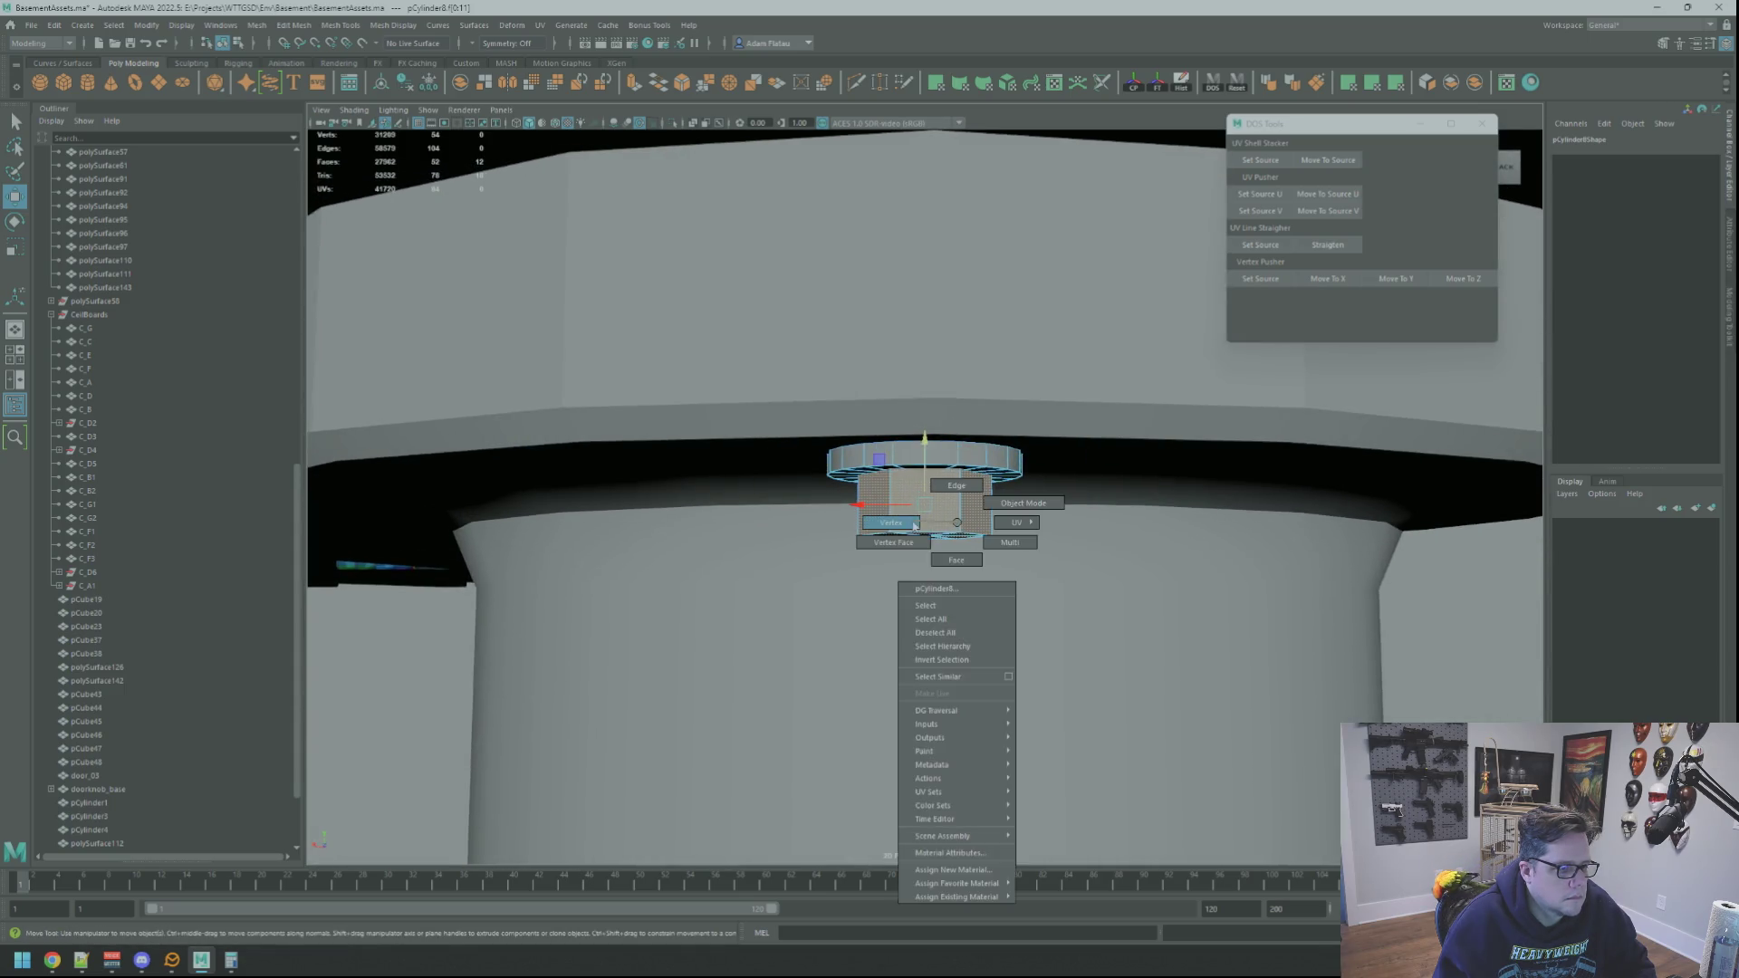
pyautogui.moveTo(852, 544)
pyautogui.mouseDown()
pyautogui.moveTo(922, 470)
pyautogui.moveTo(701, 391)
pyautogui.mouseUp()
pyautogui.moveTo(524, 367); pyautogui.dragTo(554, 353, button='right')
pyautogui.moveTo(960, 498)
pyautogui.keyDown('alt'); pyautogui.mouseDown()
pyautogui.moveTo(1042, 502)
pyautogui.moveTo(871, 499)
pyautogui.mouseUp(); pyautogui.keyUp('alt')
pyautogui.click(917, 503)
pyautogui.press('f')
pyautogui.click(974, 522)
# Step: Move the nut vertically into place on the column
pyautogui.moveTo(1160, 520)
pyautogui.keyDown('alt'); pyautogui.mouseDown()
pyautogui.moveTo(905, 502)
pyautogui.moveTo(882, 548)
pyautogui.moveTo(914, 516)
pyautogui.moveTo(959, 528)
pyautogui.moveTo(951, 507)
pyautogui.mouseUp(); pyautogui.keyUp('alt')
pyautogui.moveTo(951, 508)
pyautogui.keyDown('alt'); pyautogui.mouseDown(button='right')
pyautogui.moveTo(909, 503)
pyautogui.moveTo(1005, 548)
pyautogui.mouseUp(button='right'); pyautogui.keyUp('alt')
pyautogui.click(990, 528)
pyautogui.press('f')
pyautogui.moveTo(1006, 548)
pyautogui.keyDown('alt'); pyautogui.mouseDown()
pyautogui.moveTo(909, 555)
pyautogui.moveTo(815, 543)
pyautogui.moveTo(810, 527)
pyautogui.mouseUp(); pyautogui.keyUp('alt')
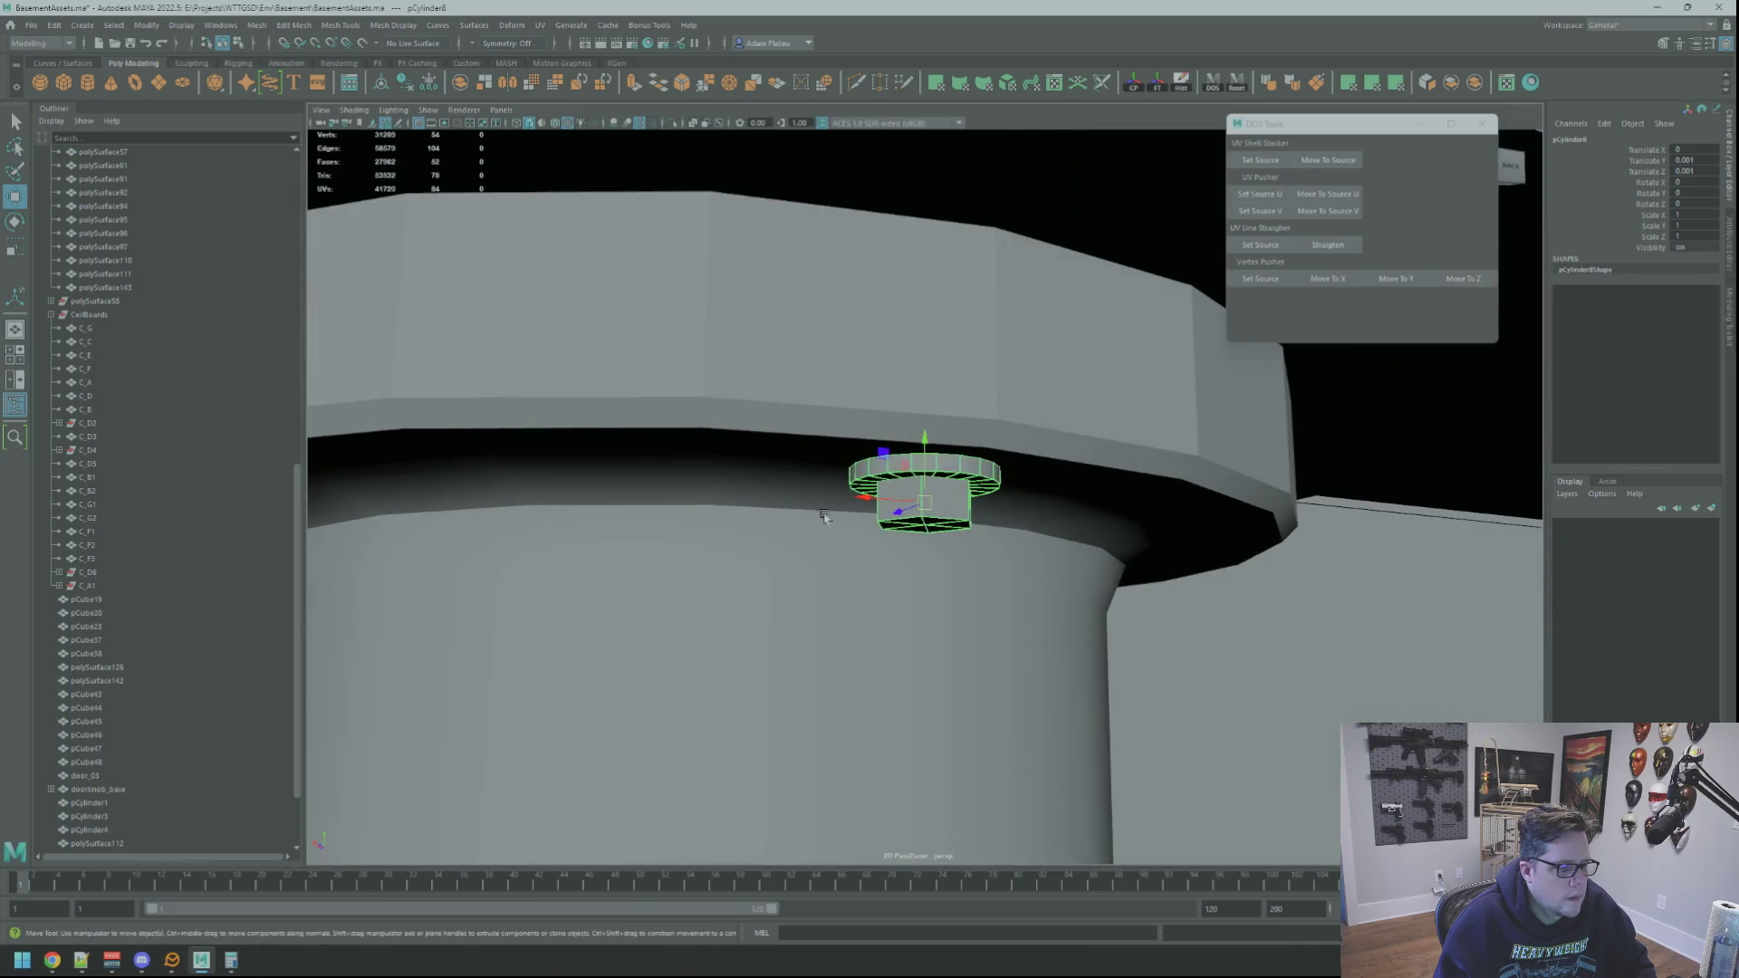
pyautogui.moveTo(924, 439)
pyautogui.mouseDown()
pyautogui.moveTo(908, 388)
pyautogui.moveTo(910, 410)
pyautogui.mouseUp()
# Step: Scale the column's top edge loop inward
pyautogui.click(904, 407)
pyautogui.press('q')
pyautogui.press('F10')
pyautogui.press('r')
pyautogui.keyDown('alt'); pyautogui.moveTo(544, 434); pyautogui.dragTo(607, 434); pyautogui.keyUp('alt')
pyautogui.moveTo(559, 530)
pyautogui.mouseDown()
pyautogui.moveTo(834, 589)
pyautogui.moveTo(862, 555)
pyautogui.moveTo(905, 568)
pyautogui.moveTo(1023, 466)
pyautogui.mouseUp()
pyautogui.moveTo(1023, 468); pyautogui.dragTo(1024, 431, button='right')
pyautogui.press('q')
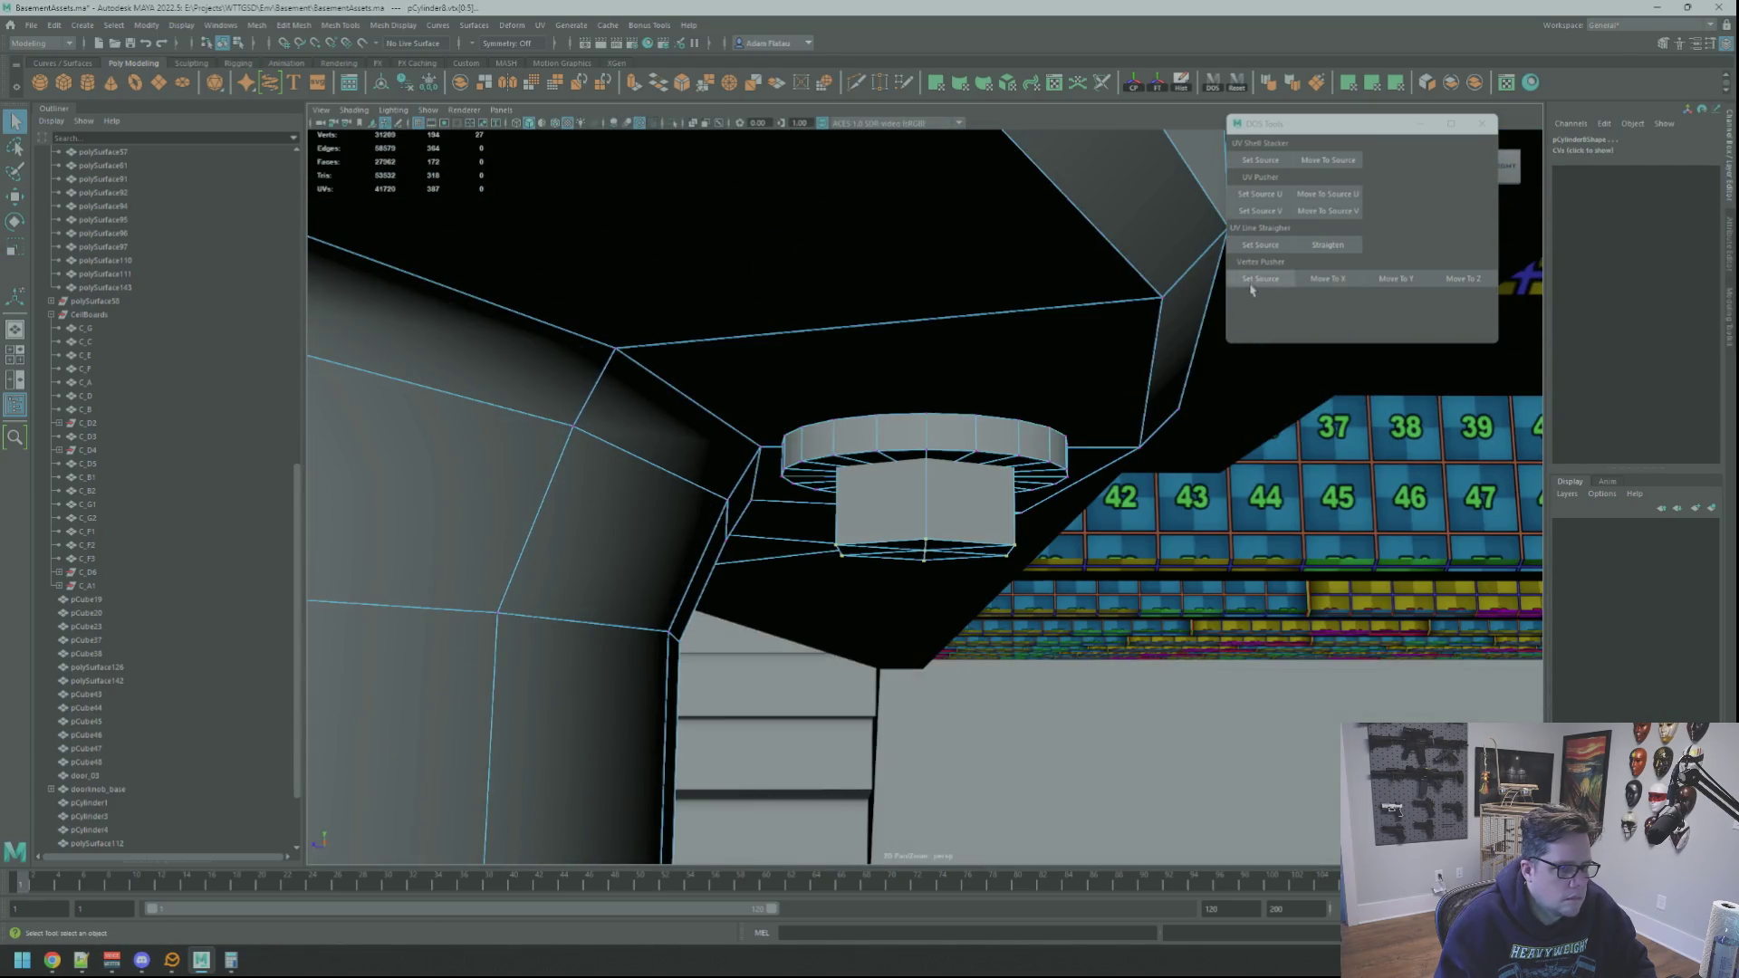
pyautogui.click(1146, 313)
pyautogui.click(1278, 280)
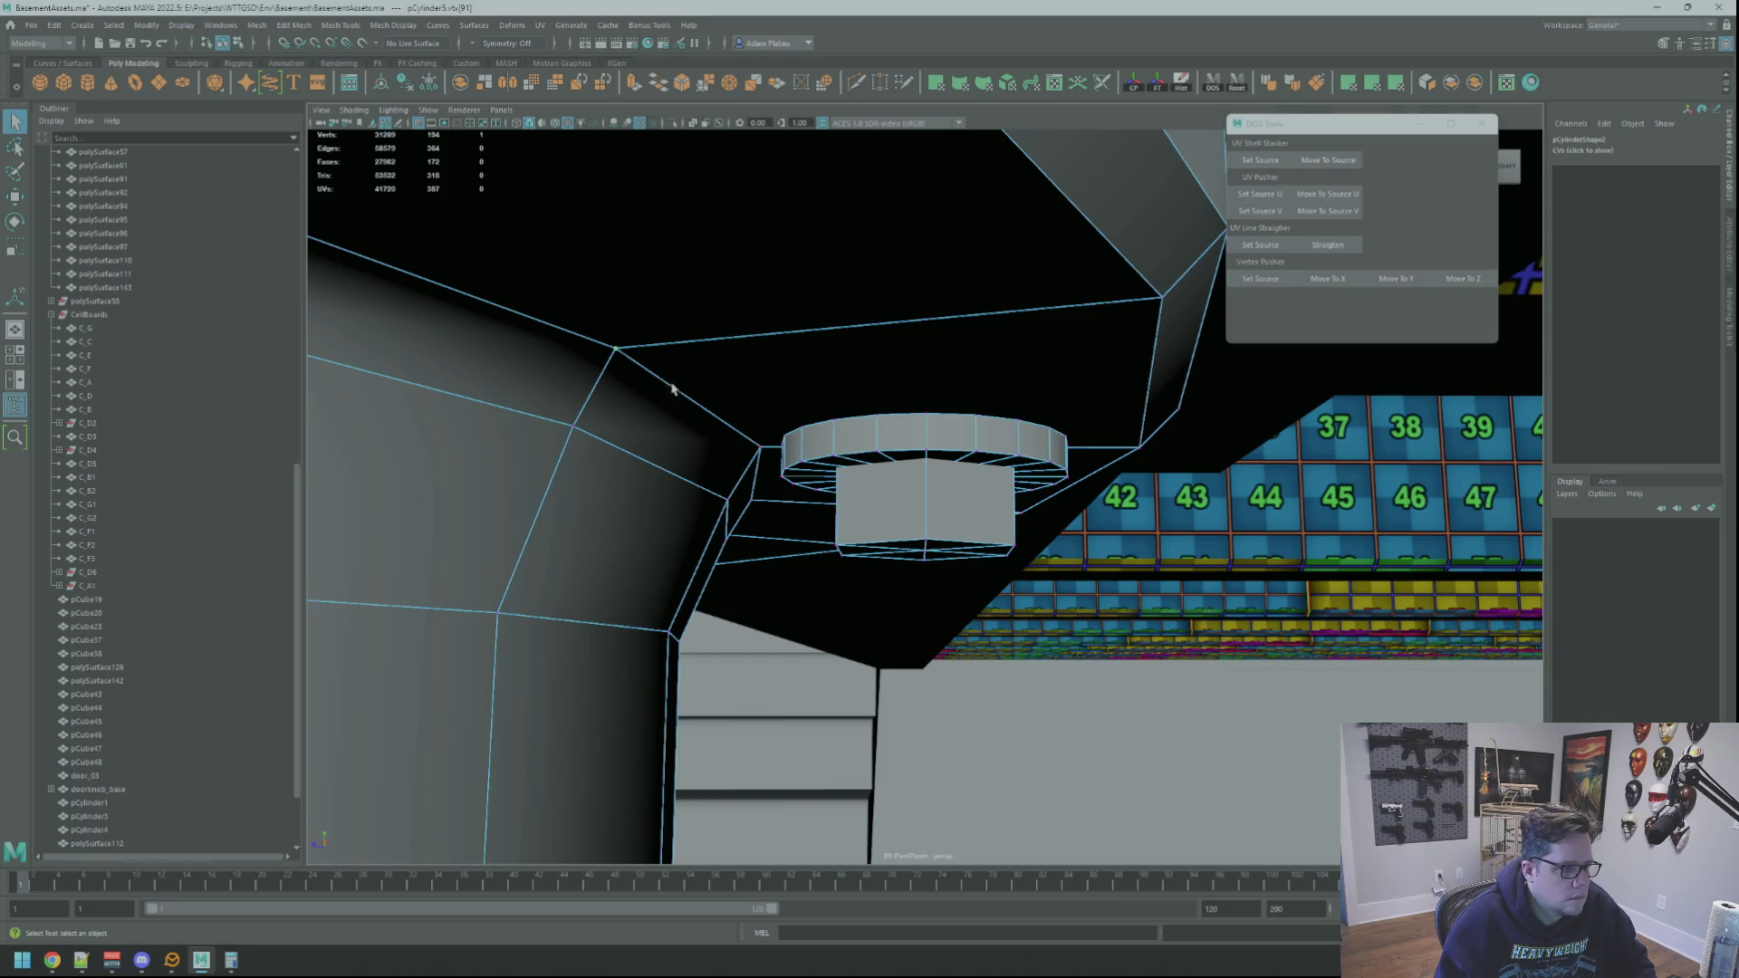
pyautogui.click(1389, 282)
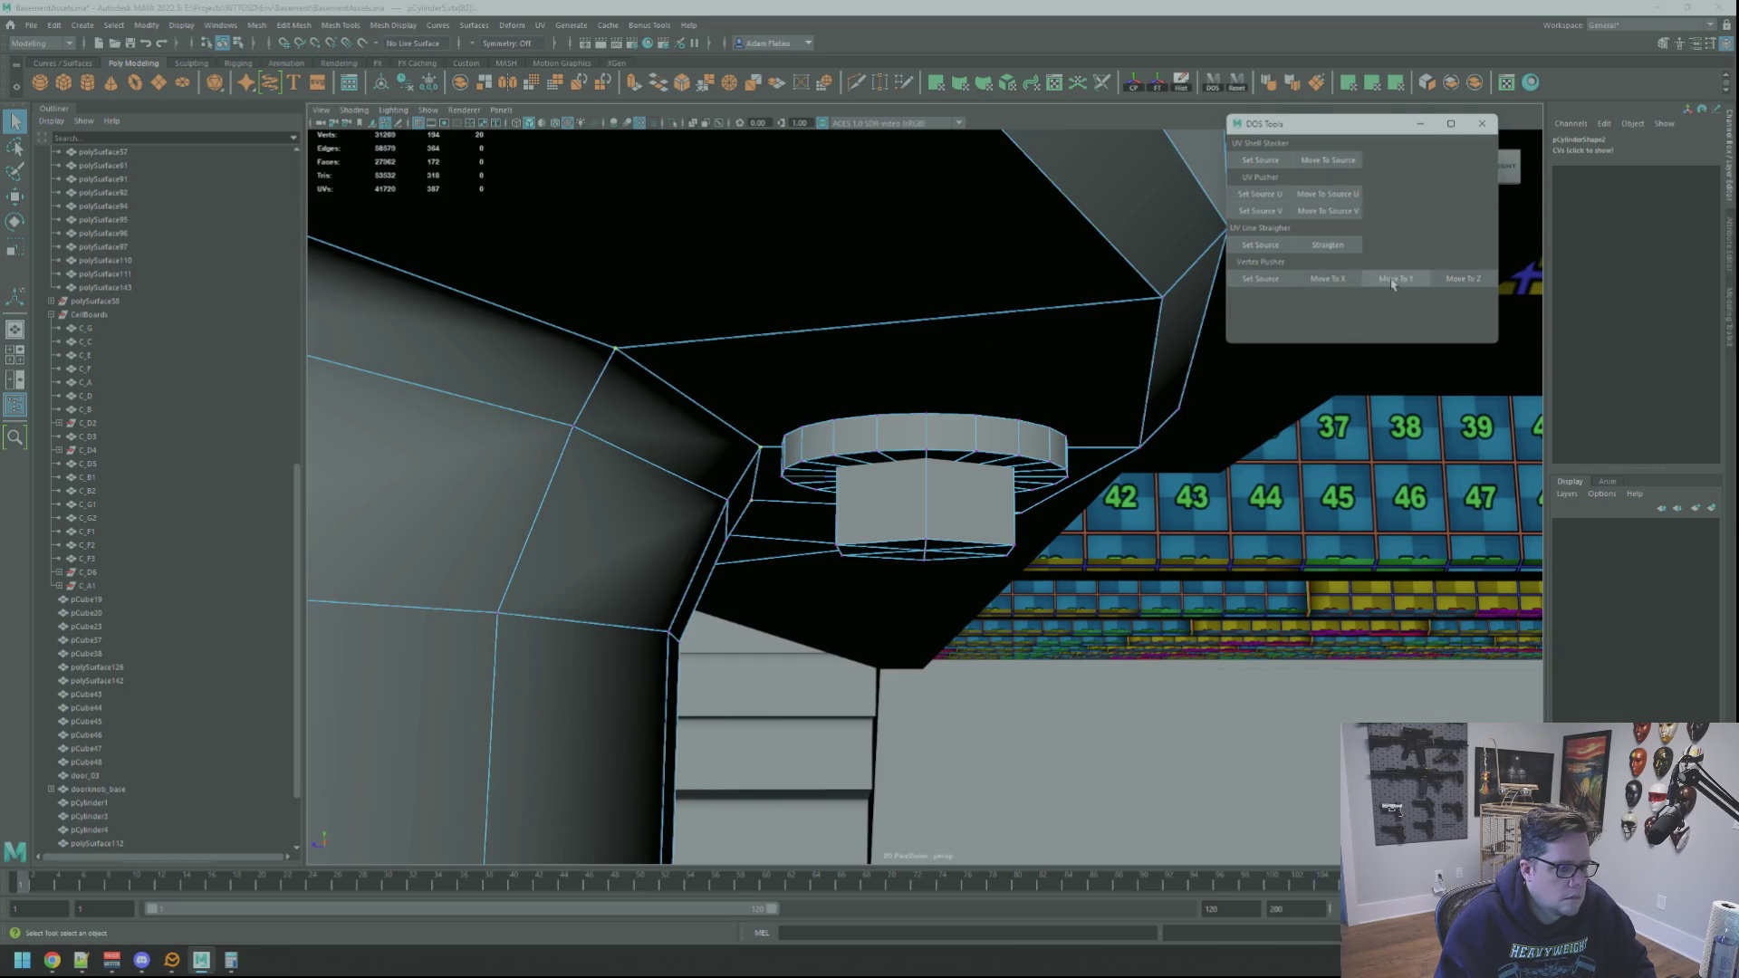
pyautogui.moveTo(1087, 362)
pyautogui.keyDown('alt'); pyautogui.mouseDown()
pyautogui.moveTo(1033, 377)
pyautogui.moveTo(960, 460)
pyautogui.mouseUp(); pyautogui.keyUp('alt')
pyautogui.moveTo(960, 460); pyautogui.dragTo(960, 460, button='right')
pyautogui.press('w')
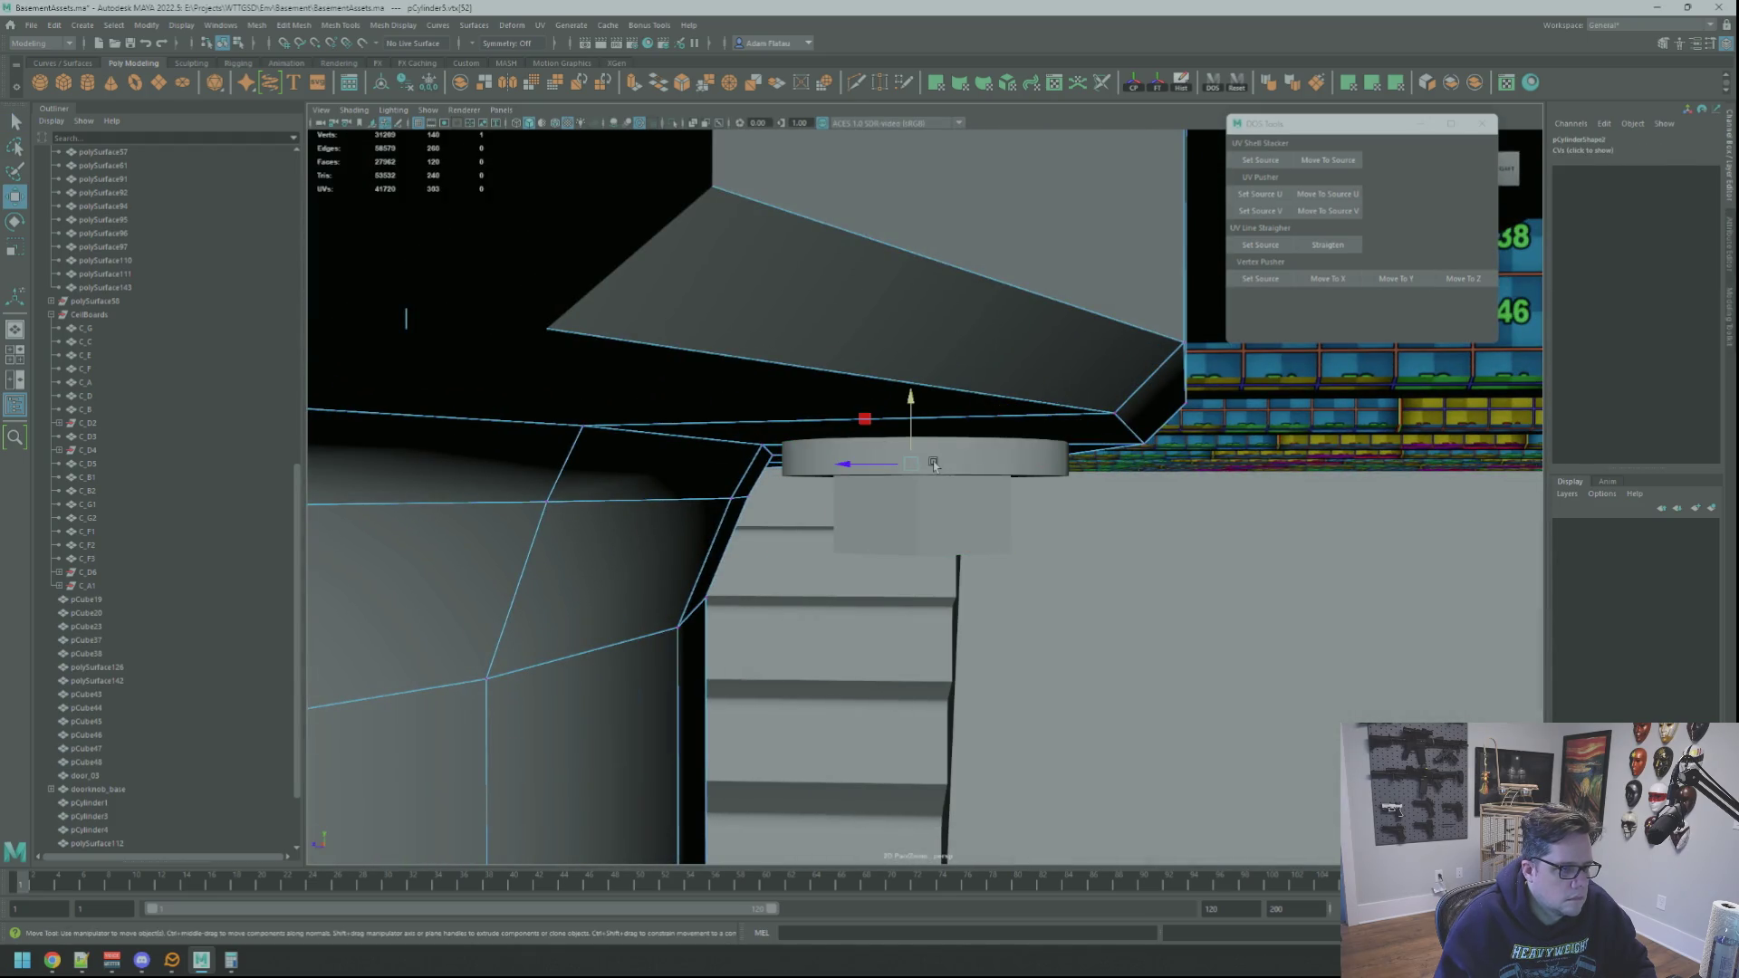
pyautogui.keyDown('alt'); pyautogui.moveTo(913, 412); pyautogui.dragTo(940, 476); pyautogui.keyUp('alt')
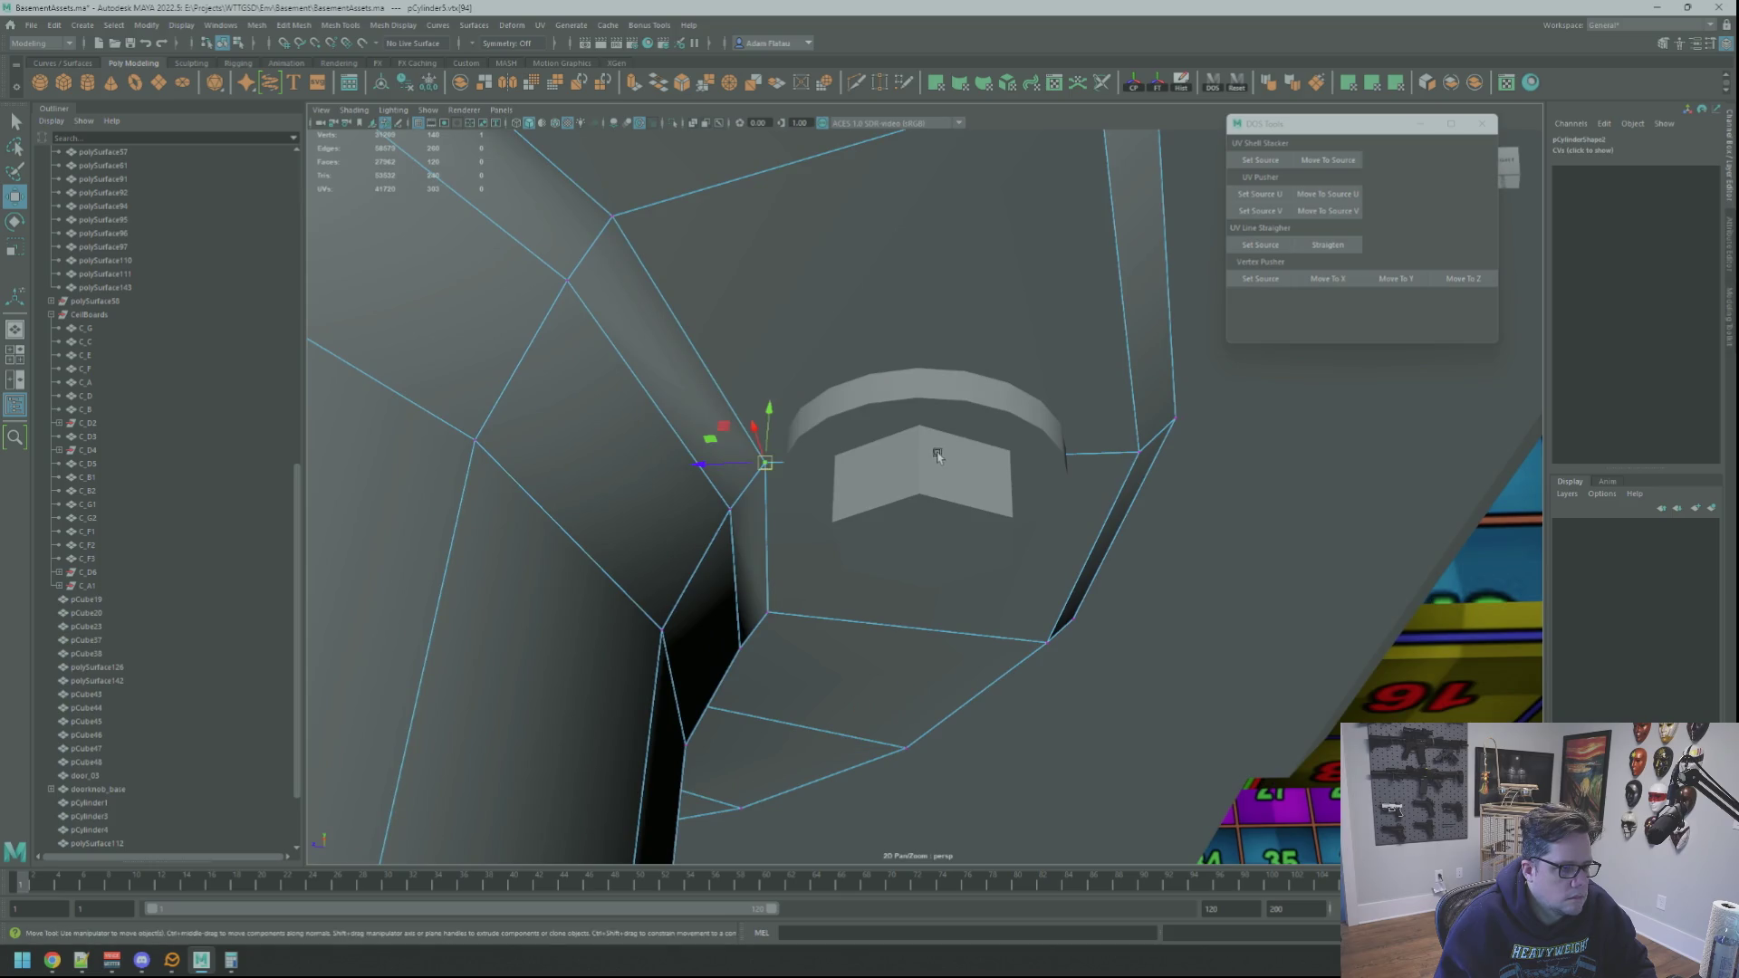
pyautogui.click(969, 424)
pyautogui.press('f')
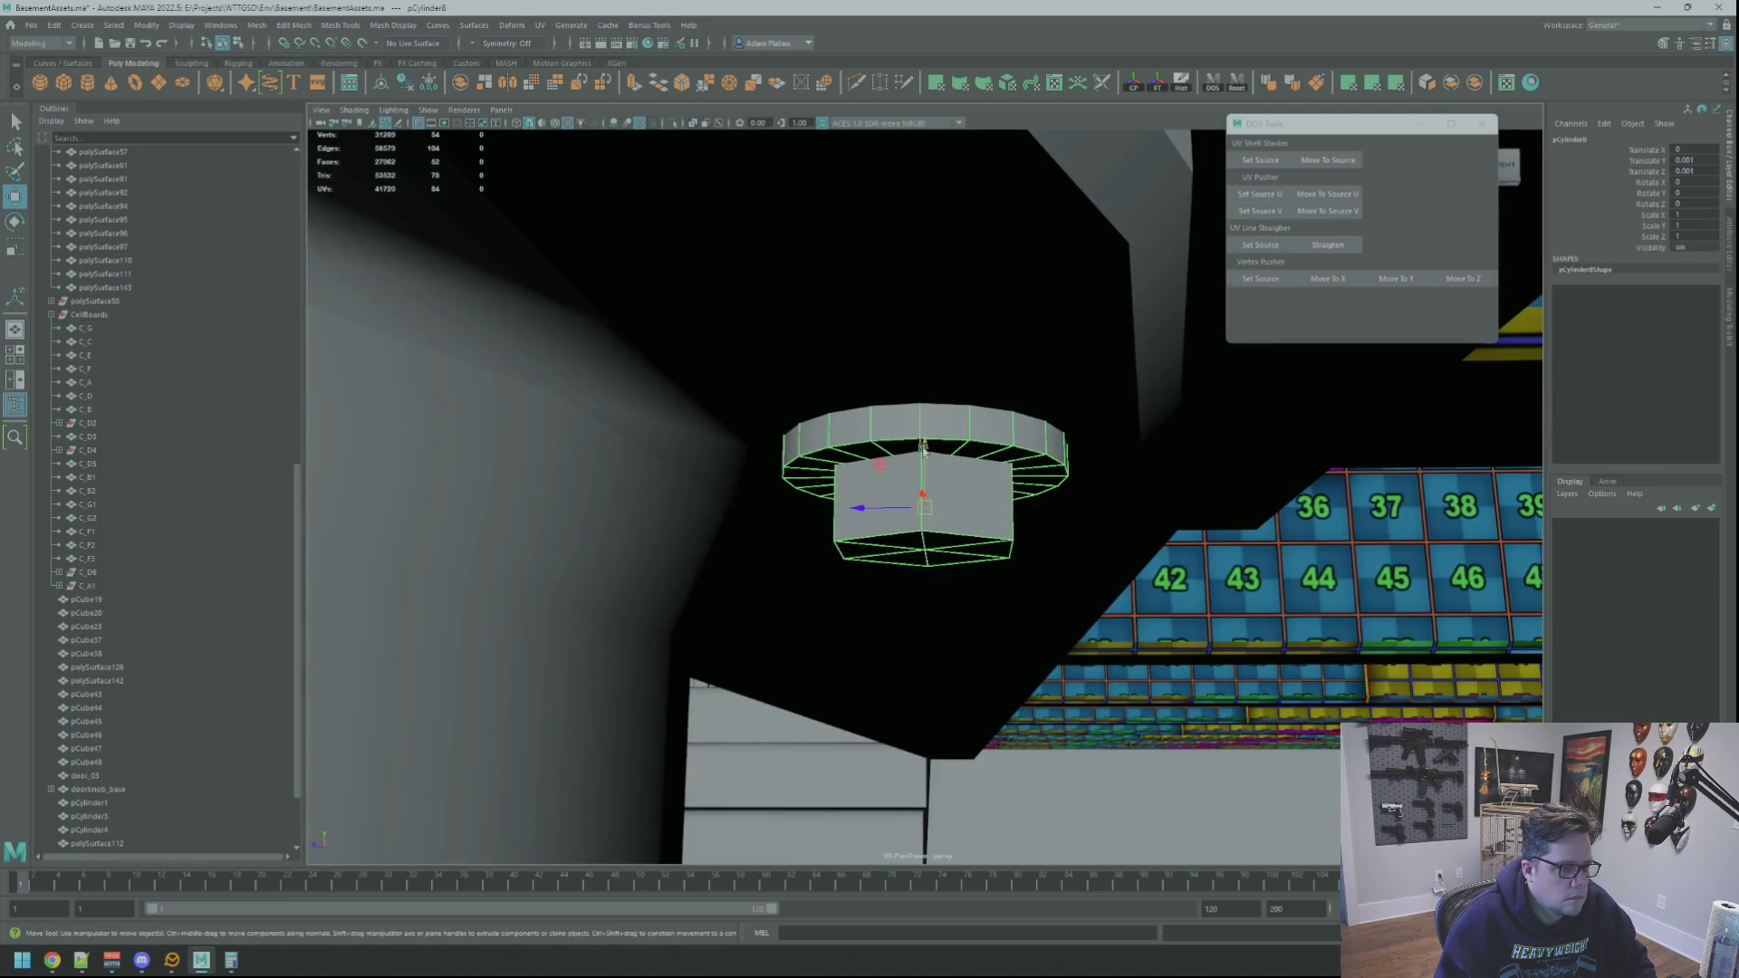
pyautogui.scroll(-8, 857, 437)
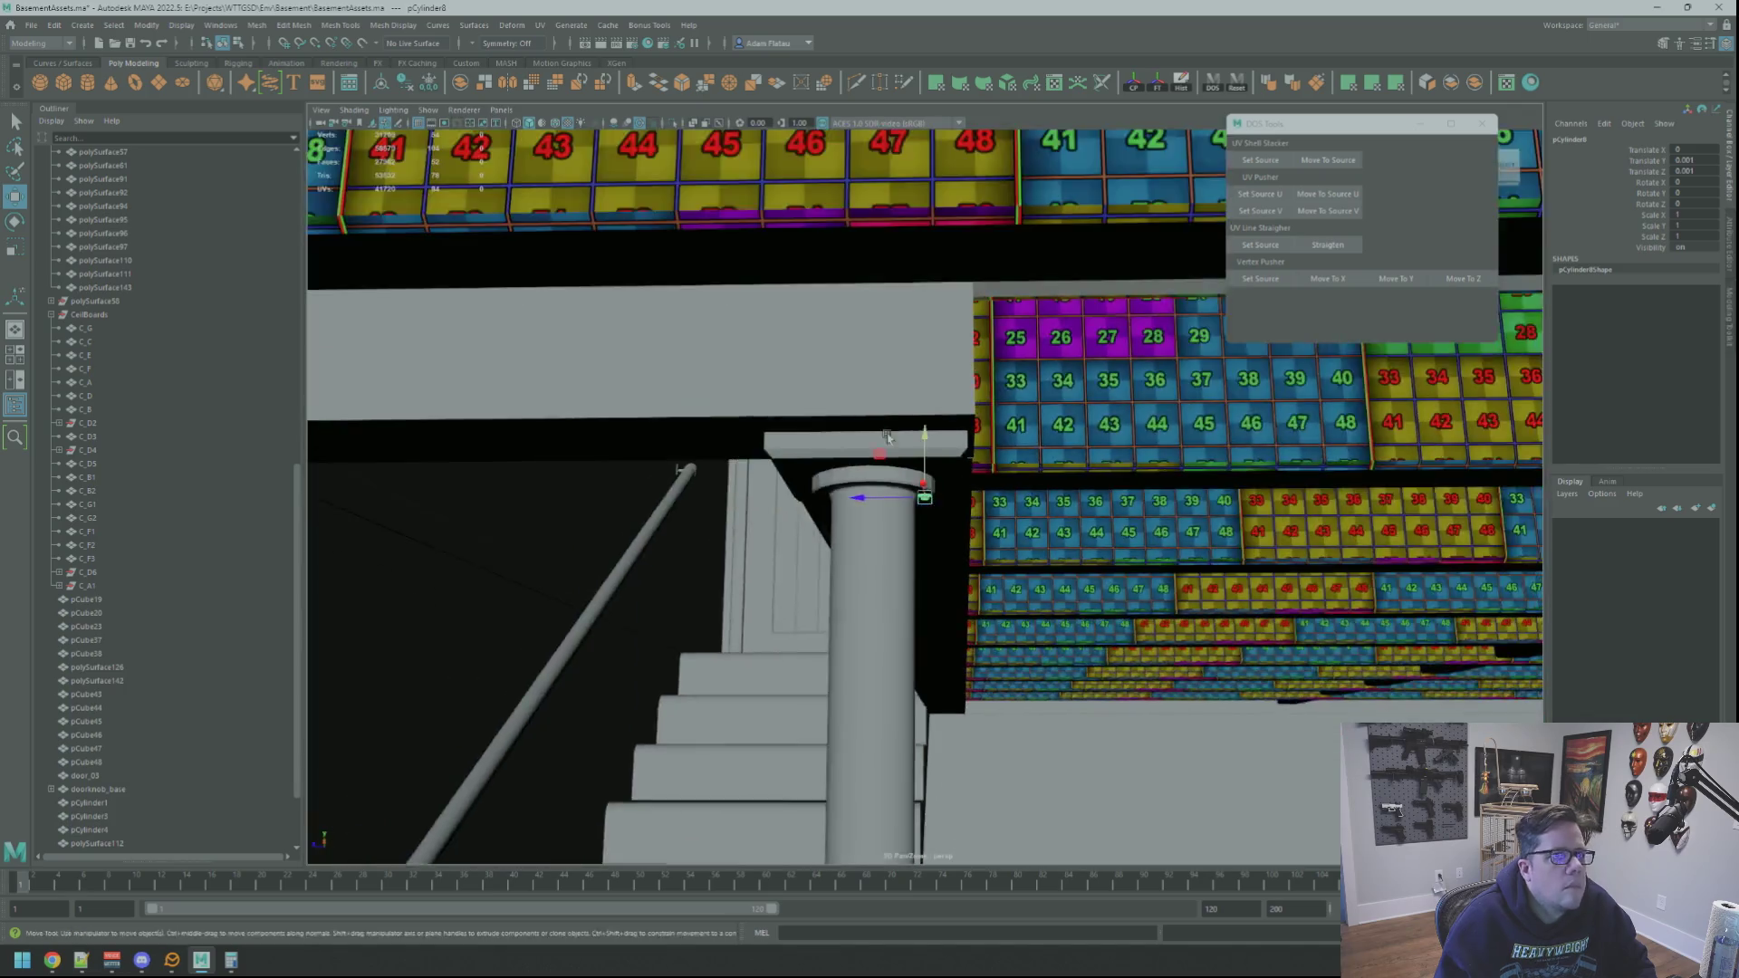
pyautogui.scroll(-10, 861, 426)
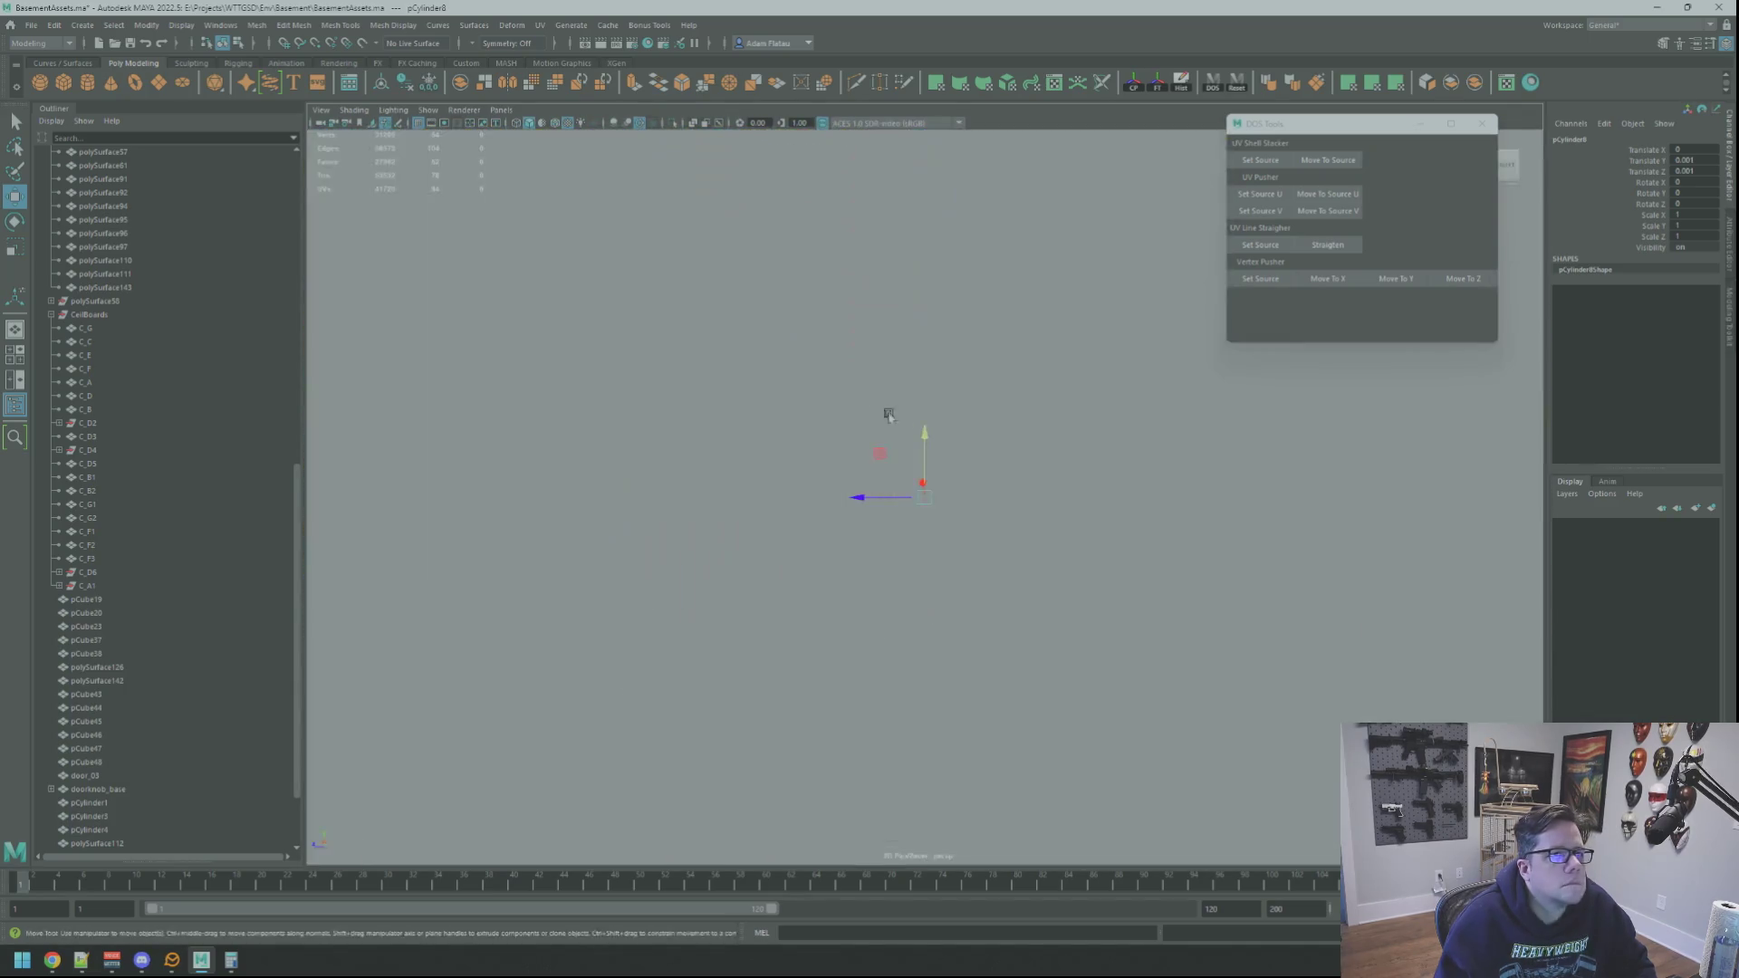
# Step: Select the small cylinder pCylinder8 and frame the column top
pyautogui.scroll(-3, 905, 417)
pyautogui.moveTo(1169, 433); pyautogui.dragTo(1187, 426, button='right')
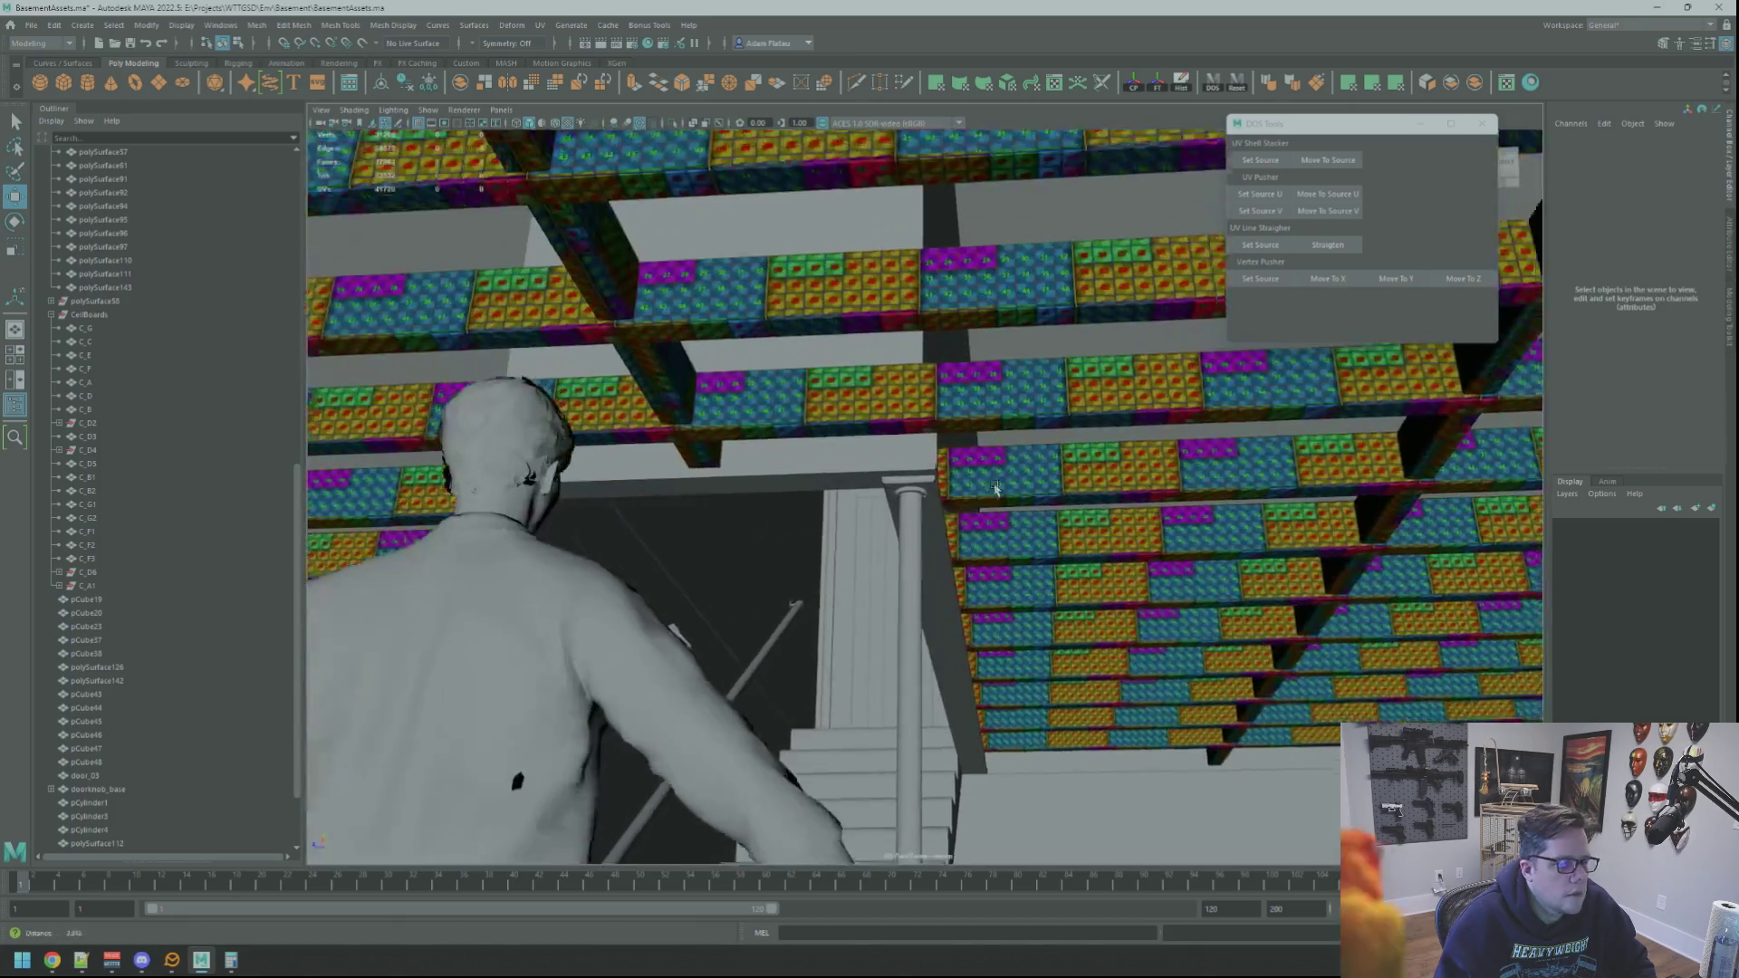
pyautogui.keyDown('alt'); pyautogui.moveTo(994, 489); pyautogui.dragTo(927, 452); pyautogui.keyUp('alt')
pyautogui.keyDown('alt'); pyautogui.moveTo(926, 453); pyautogui.dragTo(970, 487, button='right'); pyautogui.keyUp('alt')
pyautogui.click(970, 487)
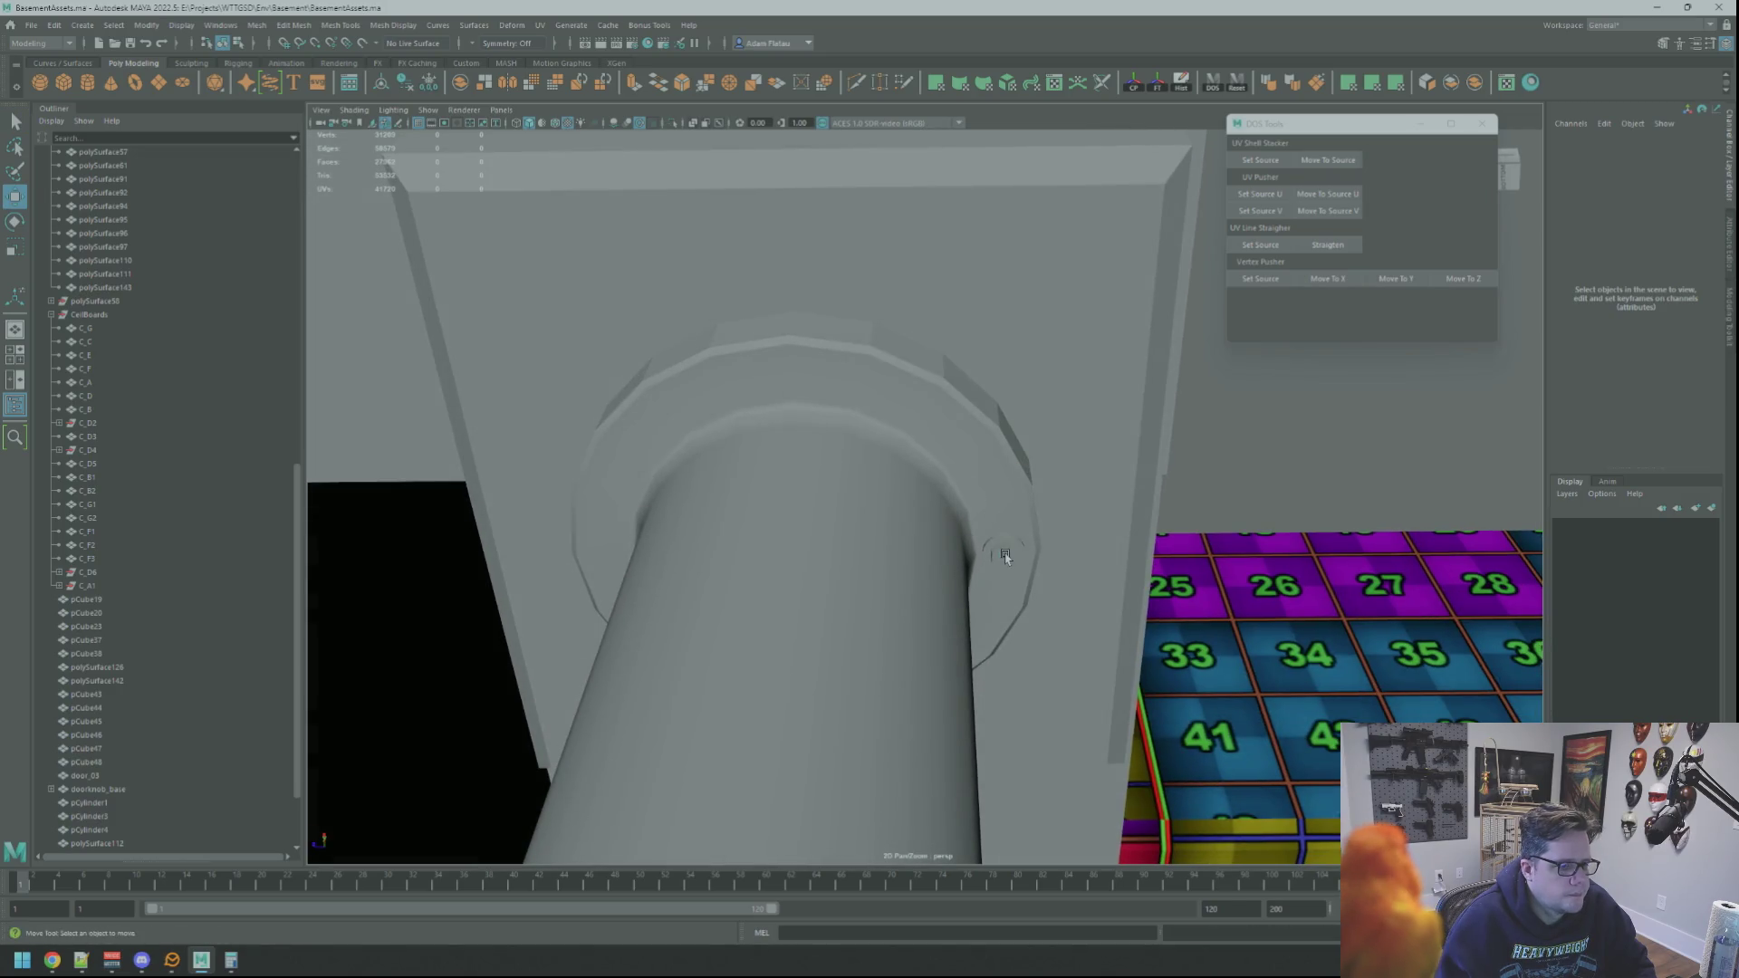
pyautogui.press('f')
pyautogui.moveTo(982, 474)
pyautogui.keyDown('alt'); pyautogui.mouseDown()
pyautogui.moveTo(840, 436)
pyautogui.moveTo(932, 466)
pyautogui.moveTo(902, 444)
pyautogui.mouseUp(); pyautogui.keyUp('alt')
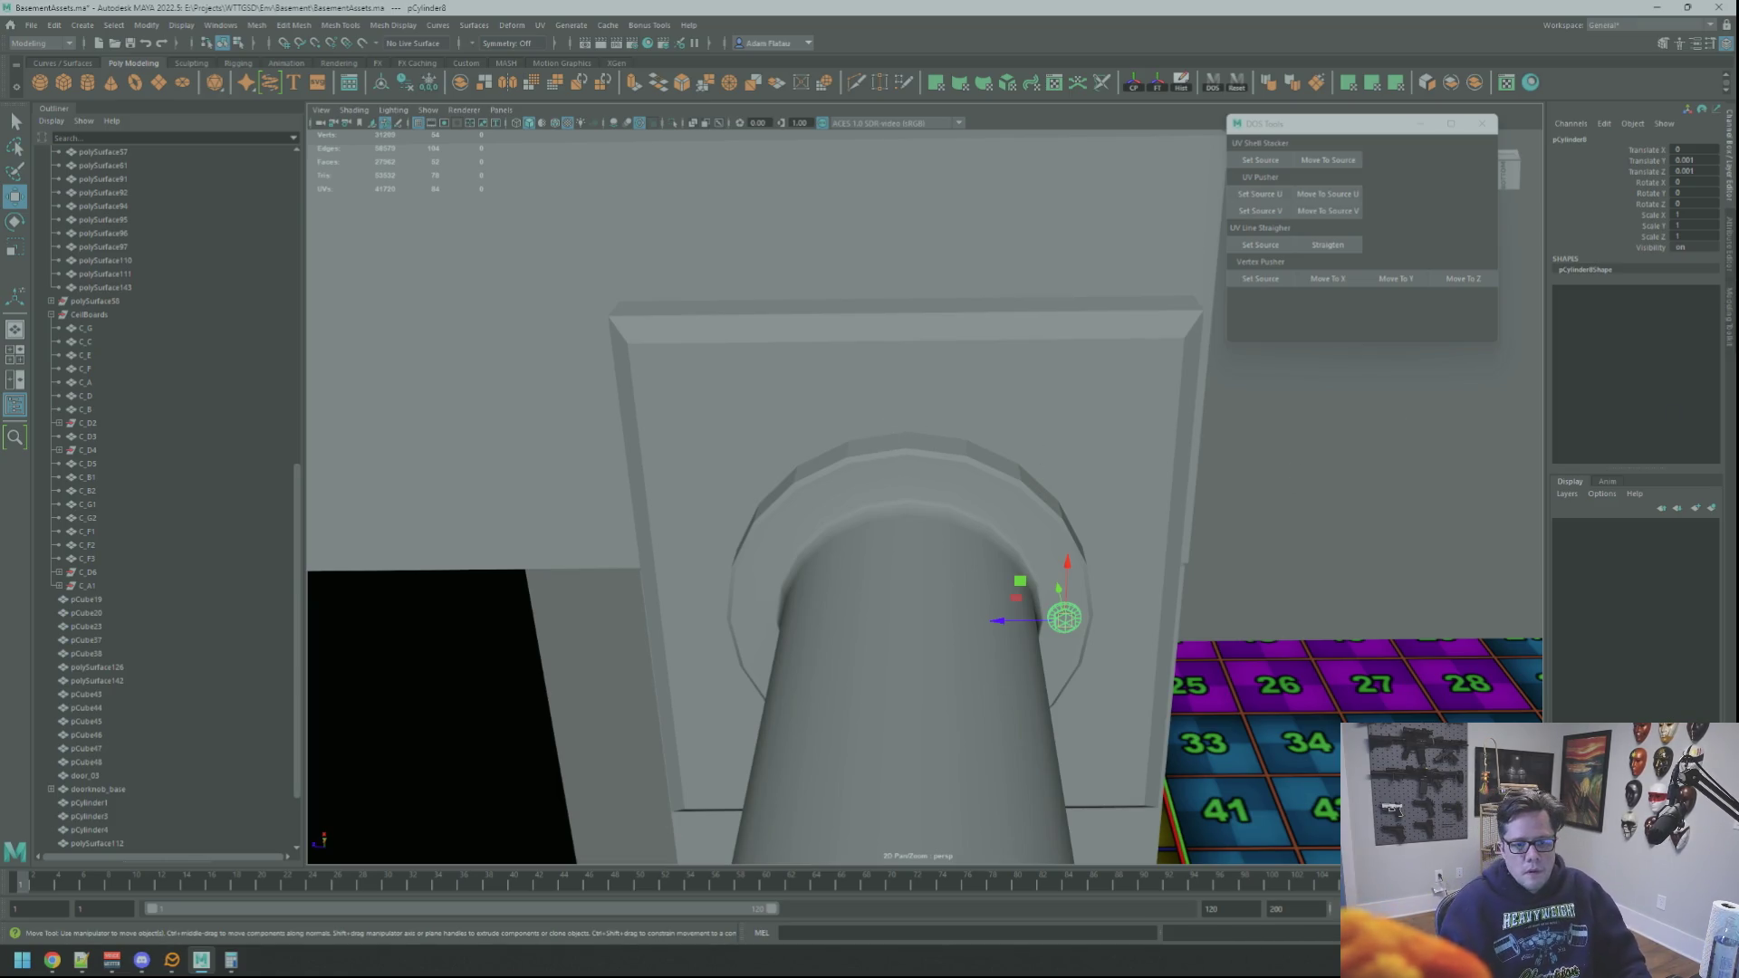
pyautogui.hotkey('alt', 'Tab')
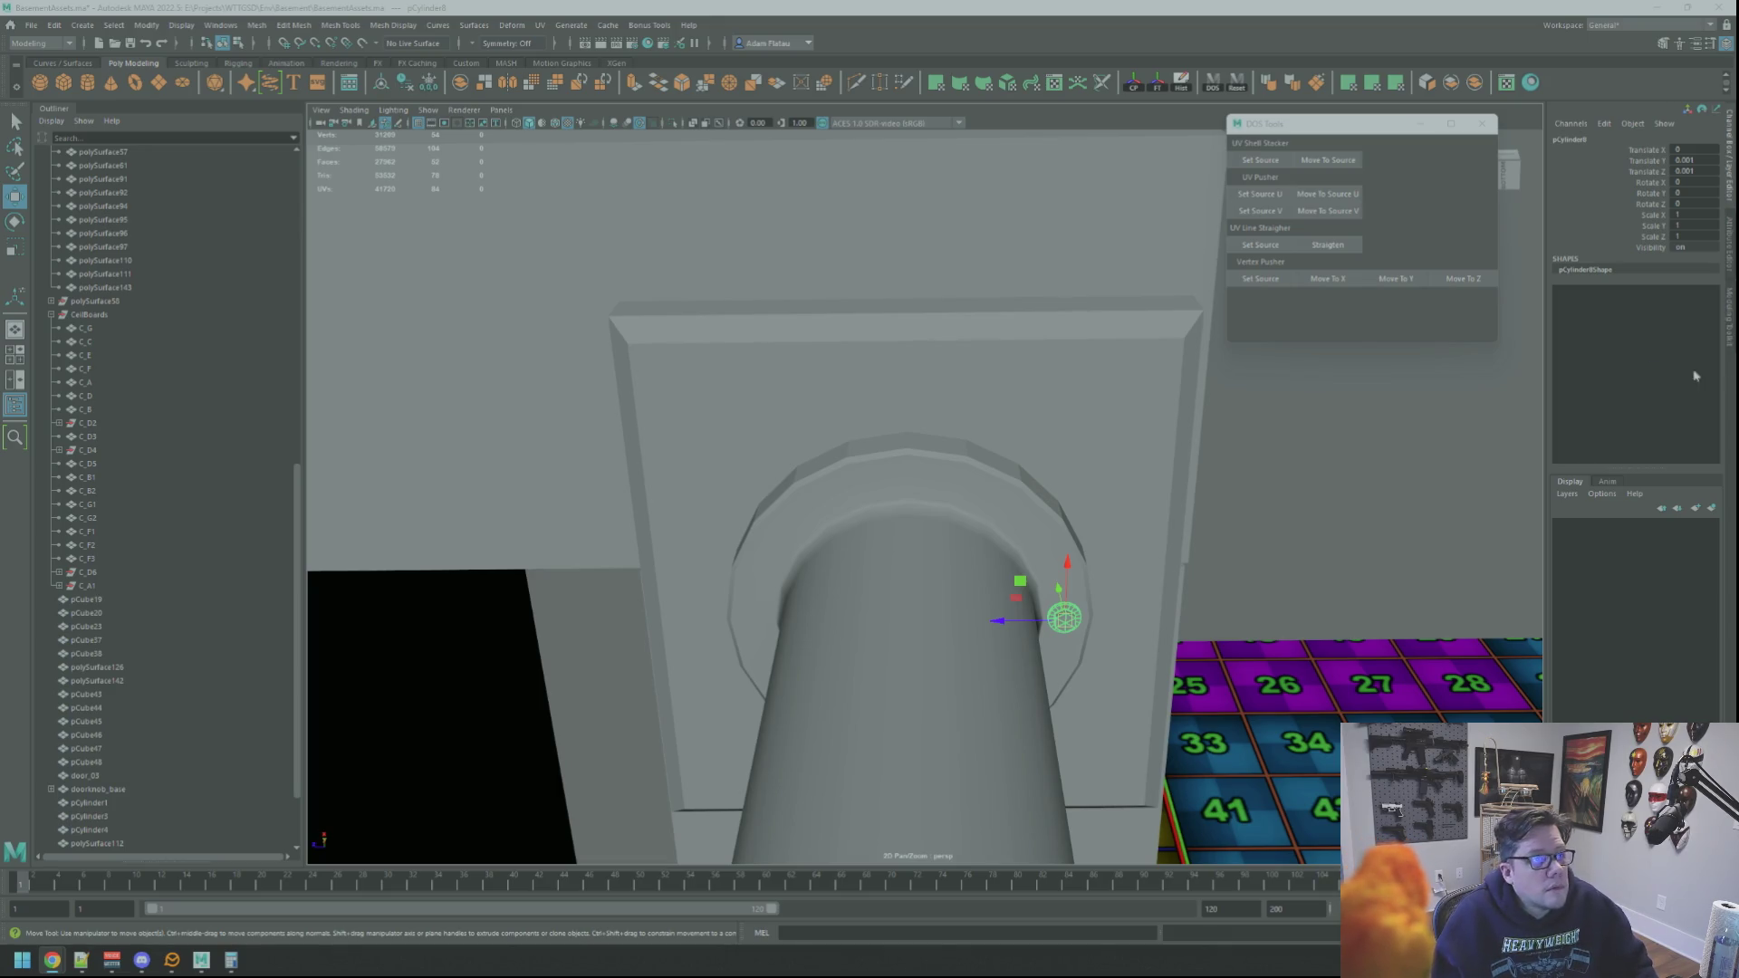
# Step: Slide bolt pCylinder9 slightly along Z, frame it, and duplicate it
pyautogui.moveTo(1072, 396)
pyautogui.keyDown('alt'); pyautogui.mouseDown()
pyautogui.moveTo(941, 395)
pyautogui.moveTo(906, 417)
pyautogui.moveTo(963, 427)
pyautogui.moveTo(908, 419)
pyautogui.moveTo(1017, 505)
pyautogui.mouseUp(); pyautogui.keyUp('alt')
pyautogui.hotkey('shift', 'd')
pyautogui.moveTo(795, 515)
pyautogui.mouseDown()
pyautogui.moveTo(753, 508)
pyautogui.moveTo(1005, 497)
pyautogui.moveTo(815, 498)
pyautogui.moveTo(816, 514)
pyautogui.moveTo(931, 444)
pyautogui.moveTo(922, 372)
pyautogui.mouseUp()
pyautogui.press('f')
pyautogui.hotkey('ctrl', 'd')
pyautogui.scroll(-5, 843, 502)
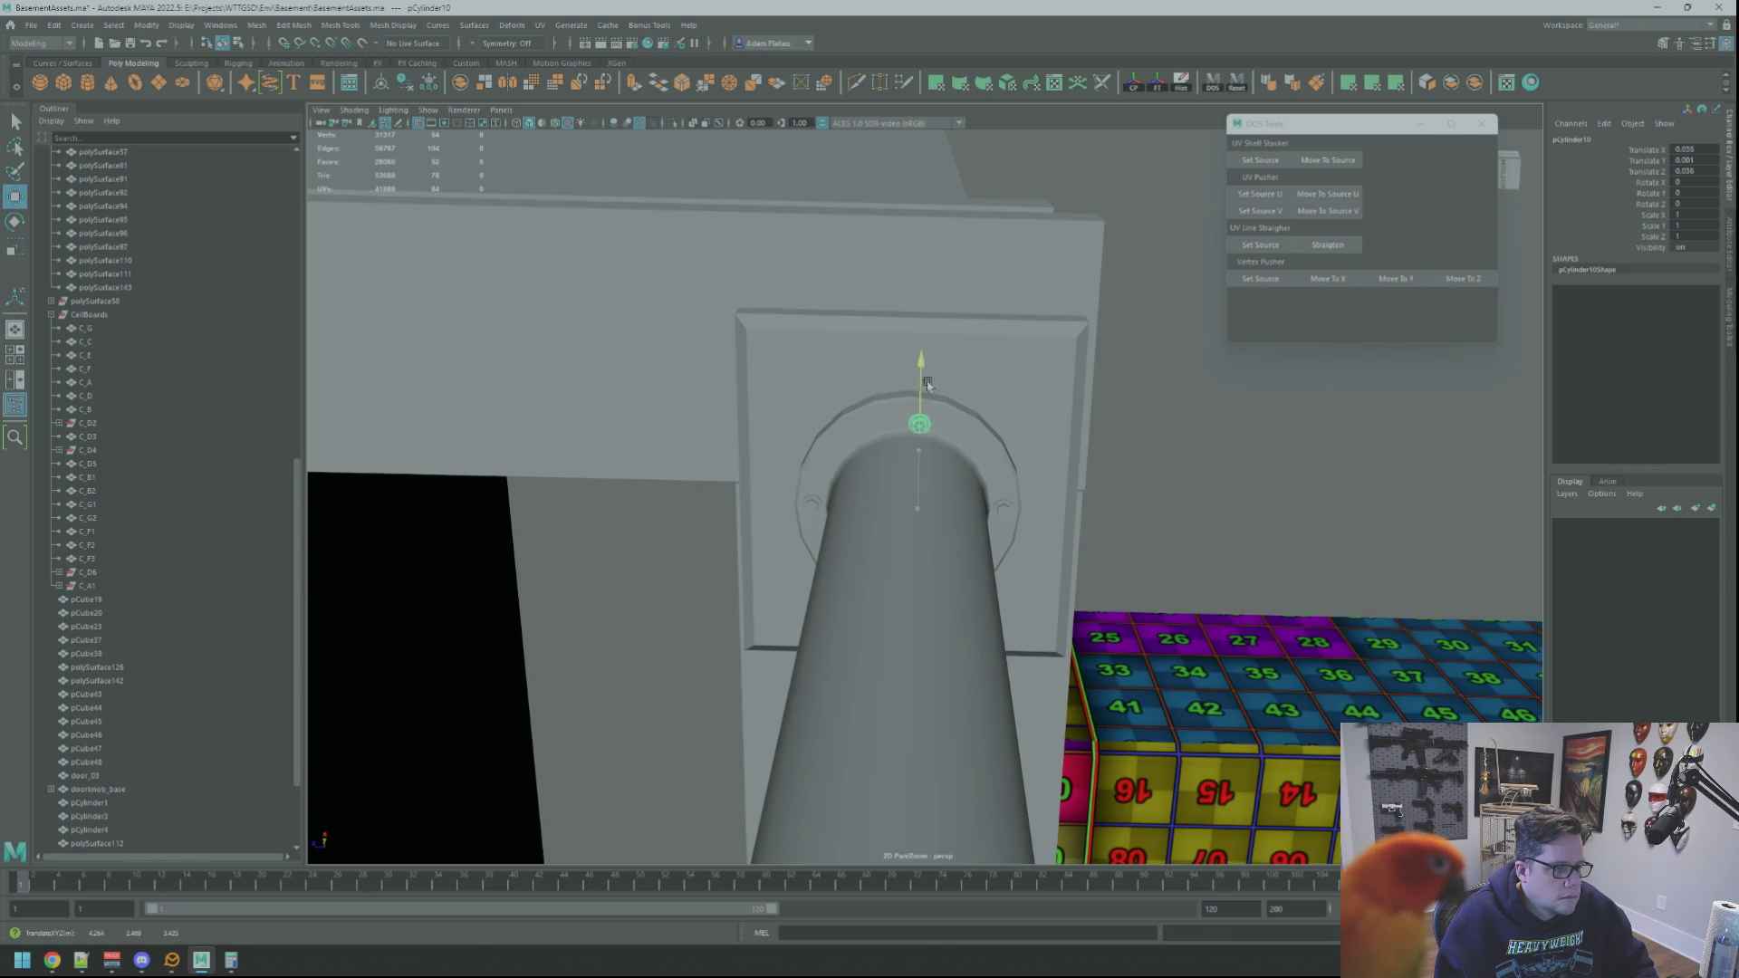
# Step: Move the bolt copy along the flange ring
pyautogui.scroll(5, 942, 408)
pyautogui.moveTo(972, 435)
pyautogui.keyDown('alt'); pyautogui.mouseDown()
pyautogui.moveTo(924, 444)
pyautogui.moveTo(922, 415)
pyautogui.mouseUp(); pyautogui.keyUp('alt')
pyautogui.hotkey('ctrl', 'z')
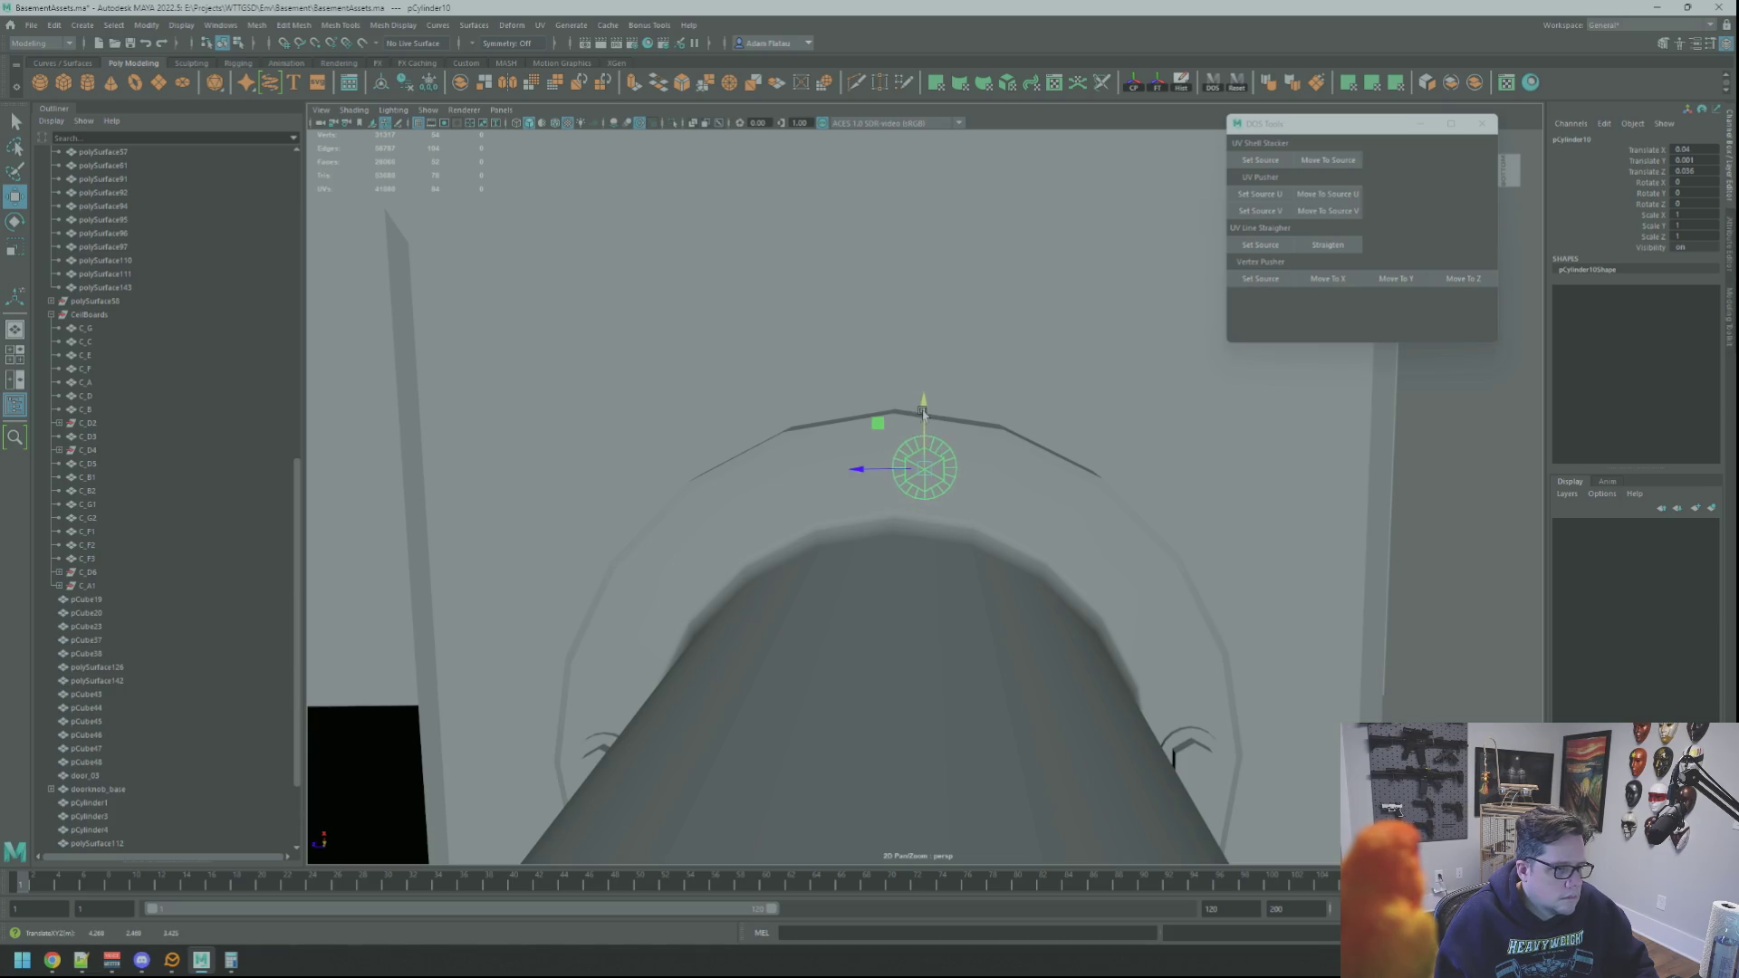
pyautogui.moveTo(869, 465)
pyautogui.mouseDown()
pyautogui.moveTo(856, 478)
pyautogui.moveTo(963, 446)
pyautogui.moveTo(986, 465)
pyautogui.moveTo(967, 523)
pyautogui.moveTo(1002, 450)
pyautogui.mouseUp()
# Step: Nudge bolt pCylinder11 slightly along X on the flange
pyautogui.moveTo(1099, 501)
pyautogui.keyDown('alt'); pyautogui.mouseDown()
pyautogui.moveTo(1041, 508)
pyautogui.moveTo(1086, 575)
pyautogui.moveTo(933, 489)
pyautogui.moveTo(897, 497)
pyautogui.moveTo(946, 489)
pyautogui.mouseUp(); pyautogui.keyUp('alt')
pyautogui.click(966, 481)
pyautogui.press('f')
pyautogui.scroll(-5, 942, 485)
pyautogui.scroll(2, 941, 483)
pyautogui.moveTo(900, 543)
pyautogui.mouseDown()
pyautogui.moveTo(974, 474)
pyautogui.moveTo(1053, 443)
pyautogui.moveTo(1062, 489)
pyautogui.moveTo(1038, 553)
pyautogui.moveTo(1015, 538)
pyautogui.moveTo(1009, 504)
pyautogui.moveTo(1099, 493)
pyautogui.moveTo(1058, 508)
pyautogui.moveTo(1064, 534)
pyautogui.moveTo(1155, 533)
pyautogui.moveTo(1029, 600)
pyautogui.moveTo(1088, 594)
pyautogui.moveTo(1063, 522)
pyautogui.moveTo(989, 487)
pyautogui.moveTo(1126, 500)
pyautogui.moveTo(921, 547)
pyautogui.moveTo(986, 518)
pyautogui.moveTo(992, 534)
pyautogui.moveTo(905, 493)
pyautogui.moveTo(792, 486)
pyautogui.mouseUp()
pyautogui.scroll(-3, 925, 512)
# Step: Duplicate bolt pCylinder12 onto the flange's left side and save the scene
pyautogui.click(975, 473)
pyautogui.scroll(5, 1032, 508)
pyautogui.hotkey('ctrl', 'd')
pyautogui.click(792, 486)
pyautogui.scroll(5, 944, 534)
pyautogui.moveTo(944, 534)
pyautogui.keyDown('alt'); pyautogui.mouseDown()
pyautogui.moveTo(932, 504)
pyautogui.moveTo(981, 492)
pyautogui.moveTo(1205, 497)
pyautogui.moveTo(1044, 489)
pyautogui.moveTo(1032, 508)
pyautogui.moveTo(1056, 516)
pyautogui.moveTo(905, 532)
pyautogui.moveTo(987, 508)
pyautogui.moveTo(889, 498)
pyautogui.moveTo(925, 488)
pyautogui.mouseUp(); pyautogui.keyUp('alt')
pyautogui.hotkey('ctrl', 's')
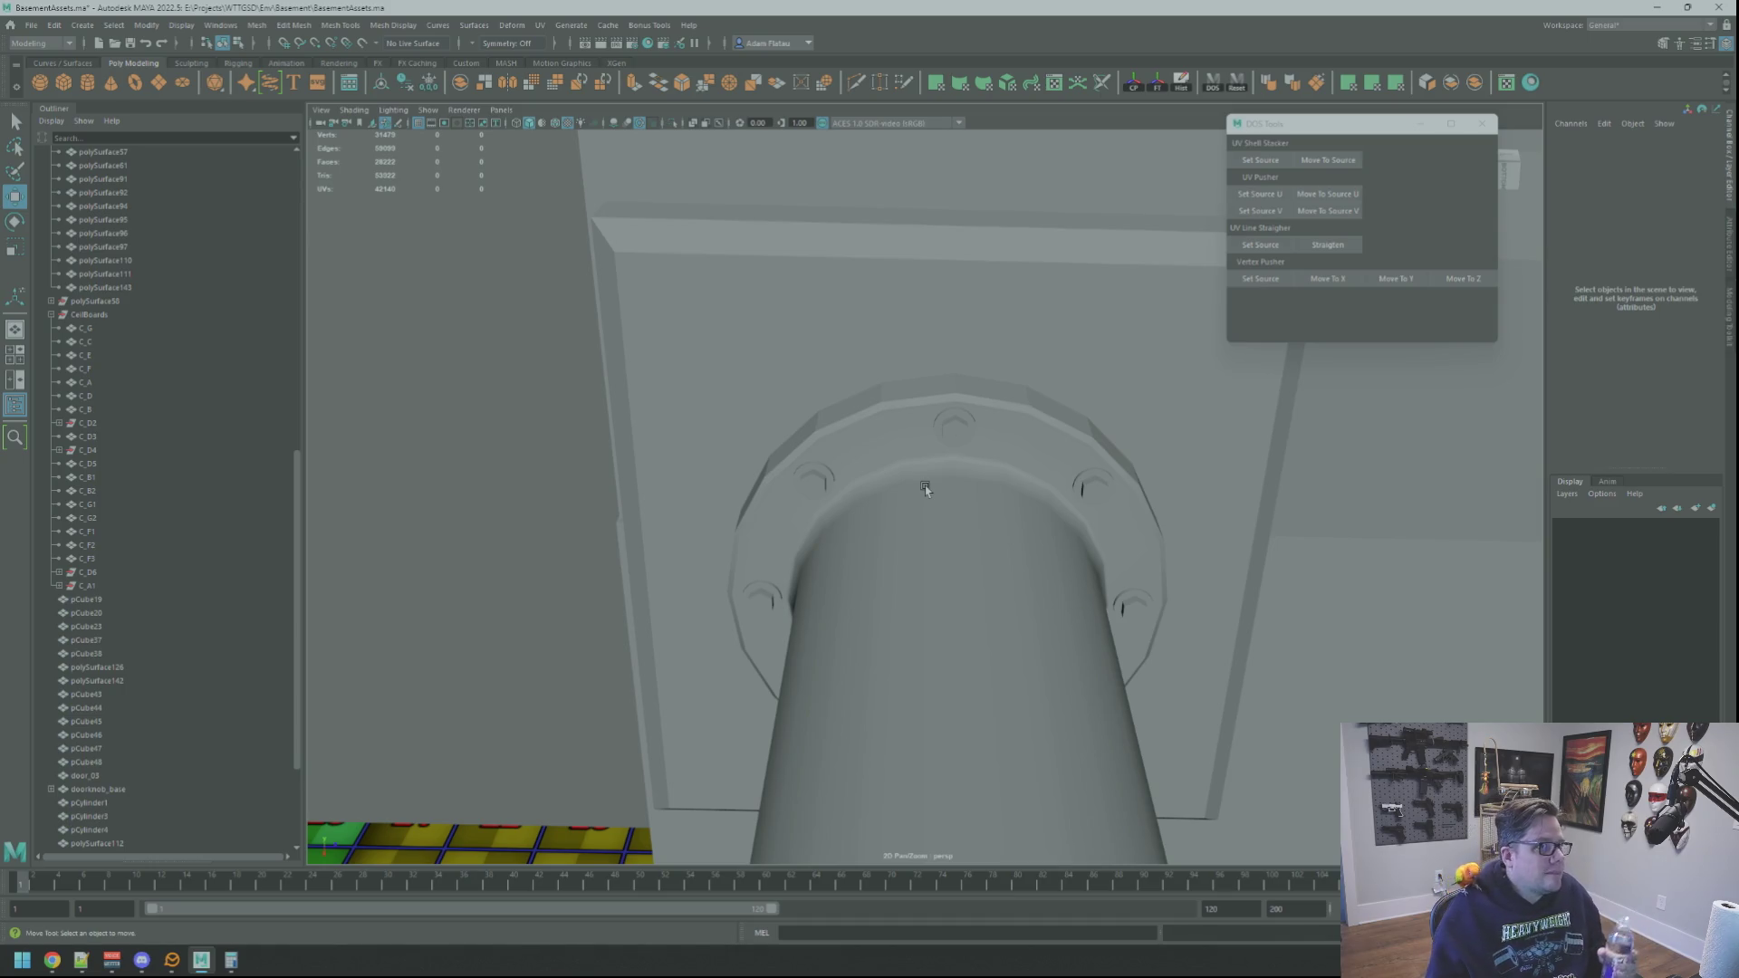
pyautogui.hotkey('alt', 'Tab')
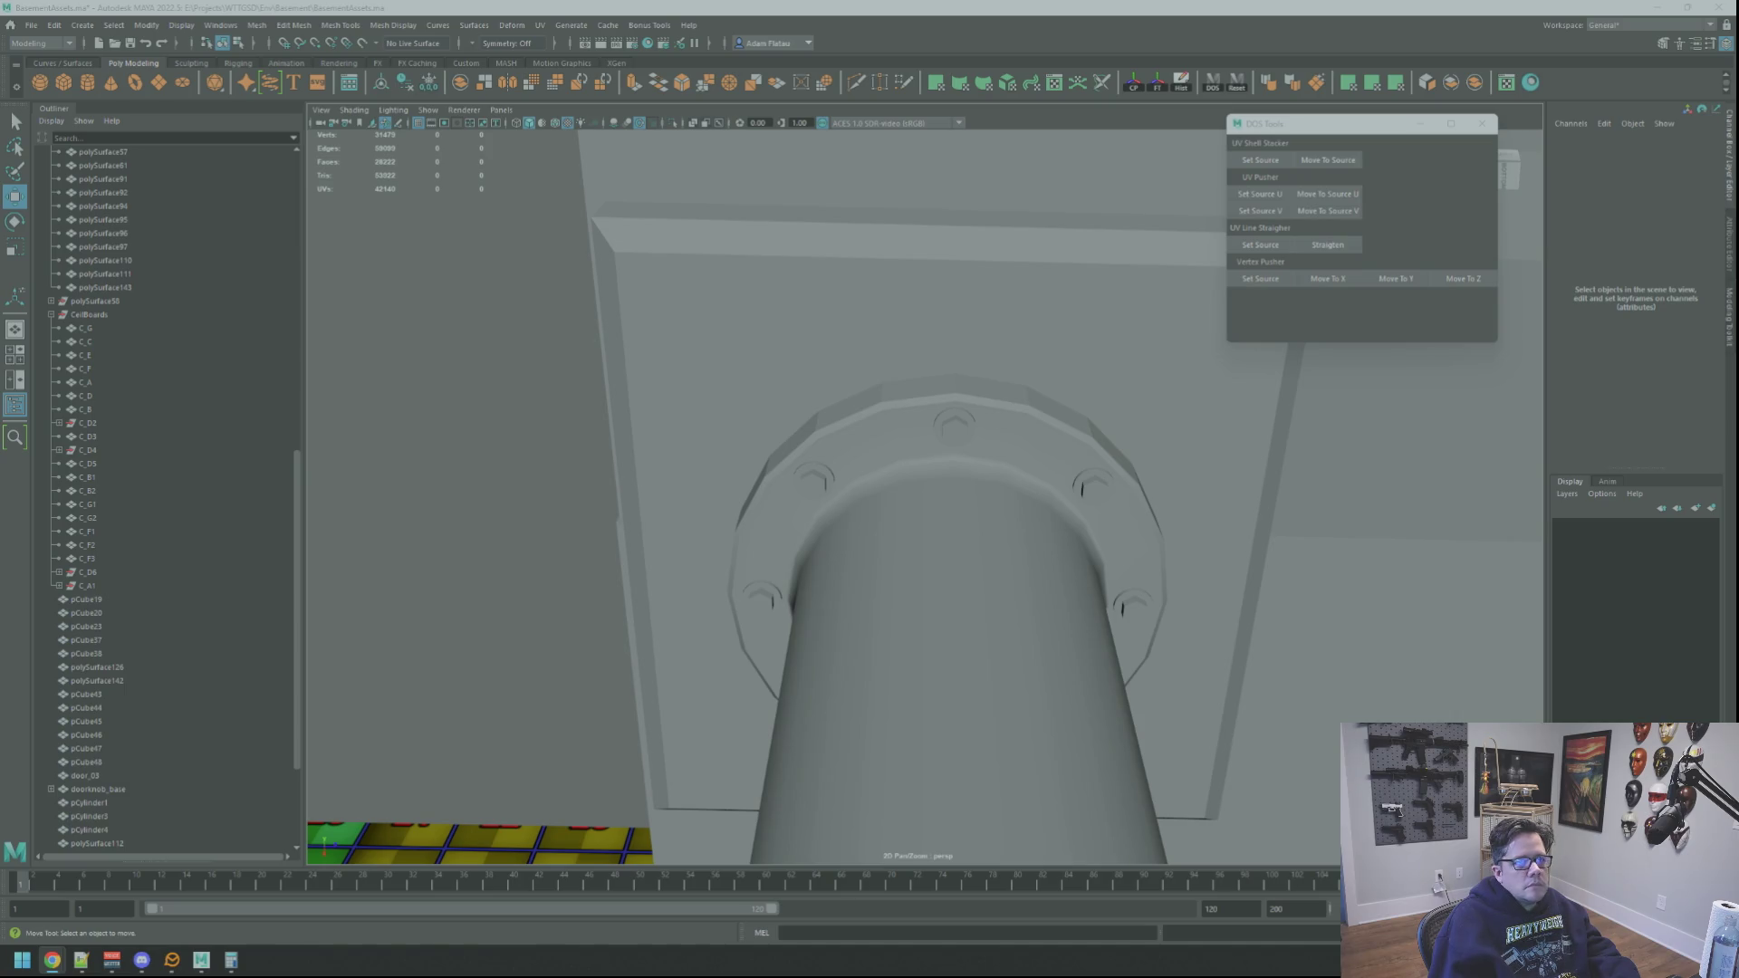
# Step: Select the left flange bolt, frame it, and try an extrude before cancelling it
pyautogui.moveTo(1141, 654)
pyautogui.keyDown('alt'); pyautogui.mouseDown()
pyautogui.moveTo(827, 644)
pyautogui.moveTo(823, 660)
pyautogui.moveTo(905, 598)
pyautogui.moveTo(807, 591)
pyautogui.moveTo(858, 621)
pyautogui.moveTo(878, 537)
pyautogui.moveTo(911, 584)
pyautogui.moveTo(878, 579)
pyautogui.mouseUp(); pyautogui.keyUp('alt')
pyautogui.click(1042, 540)
pyautogui.click(771, 556)
pyautogui.press('f')
pyautogui.scroll(-5, 900, 611)
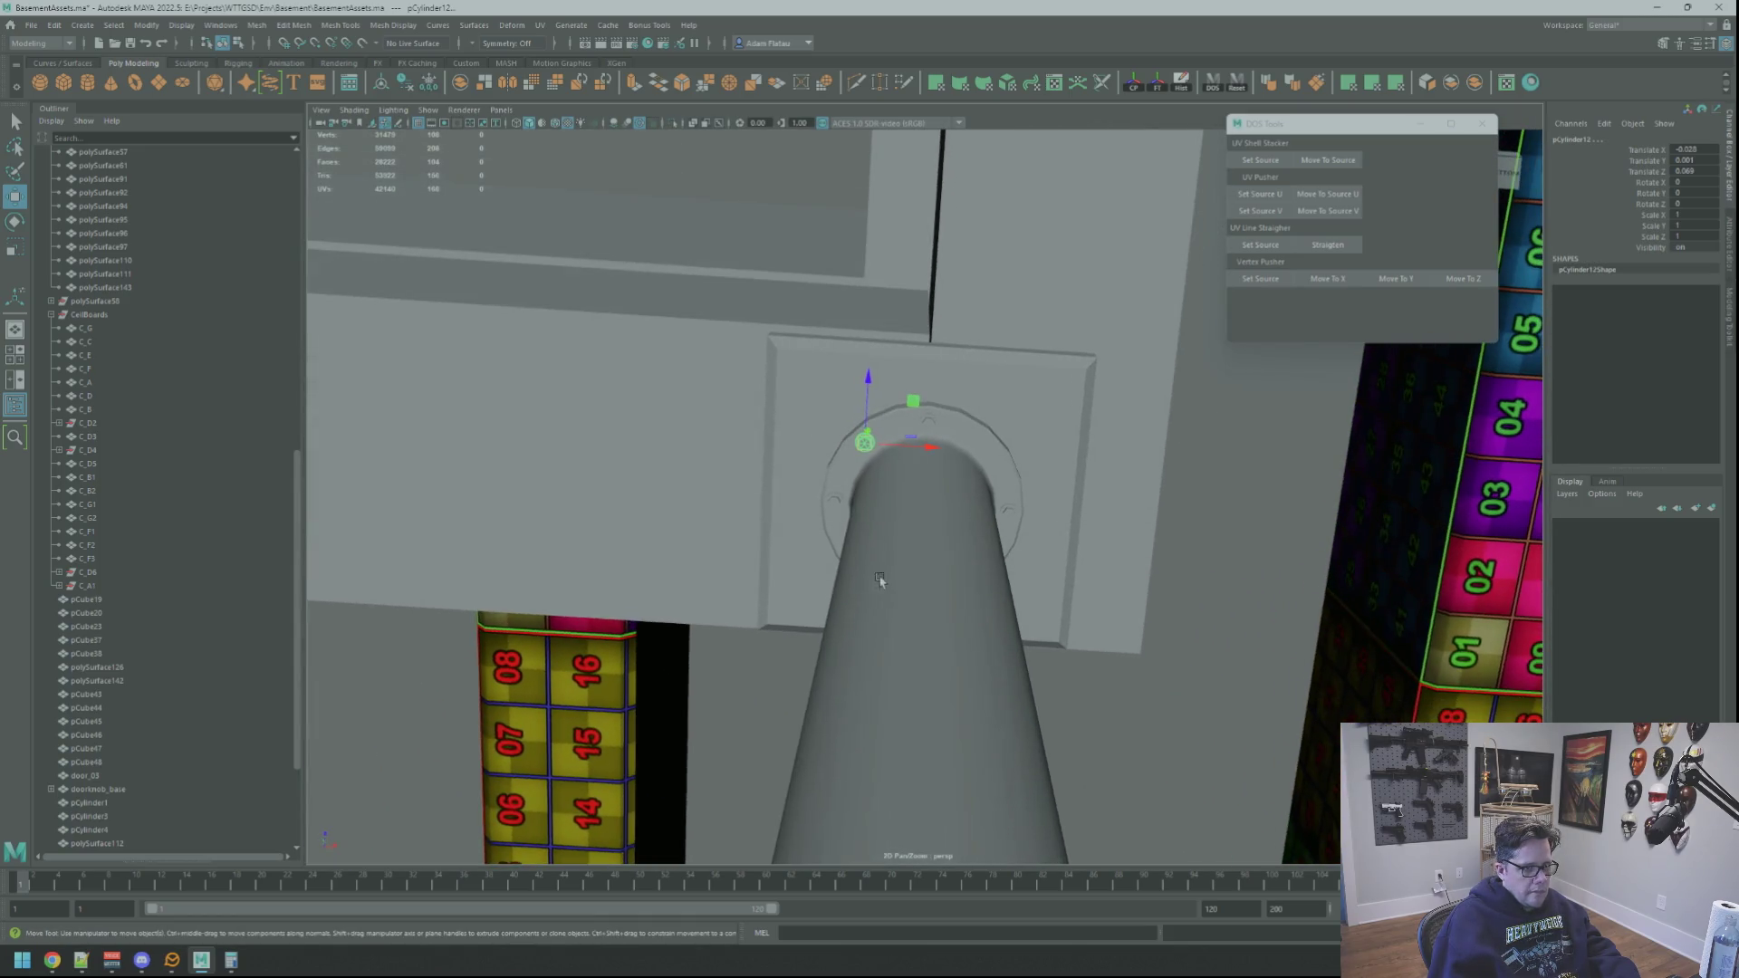
pyautogui.hotkey('ctrl', 'e')
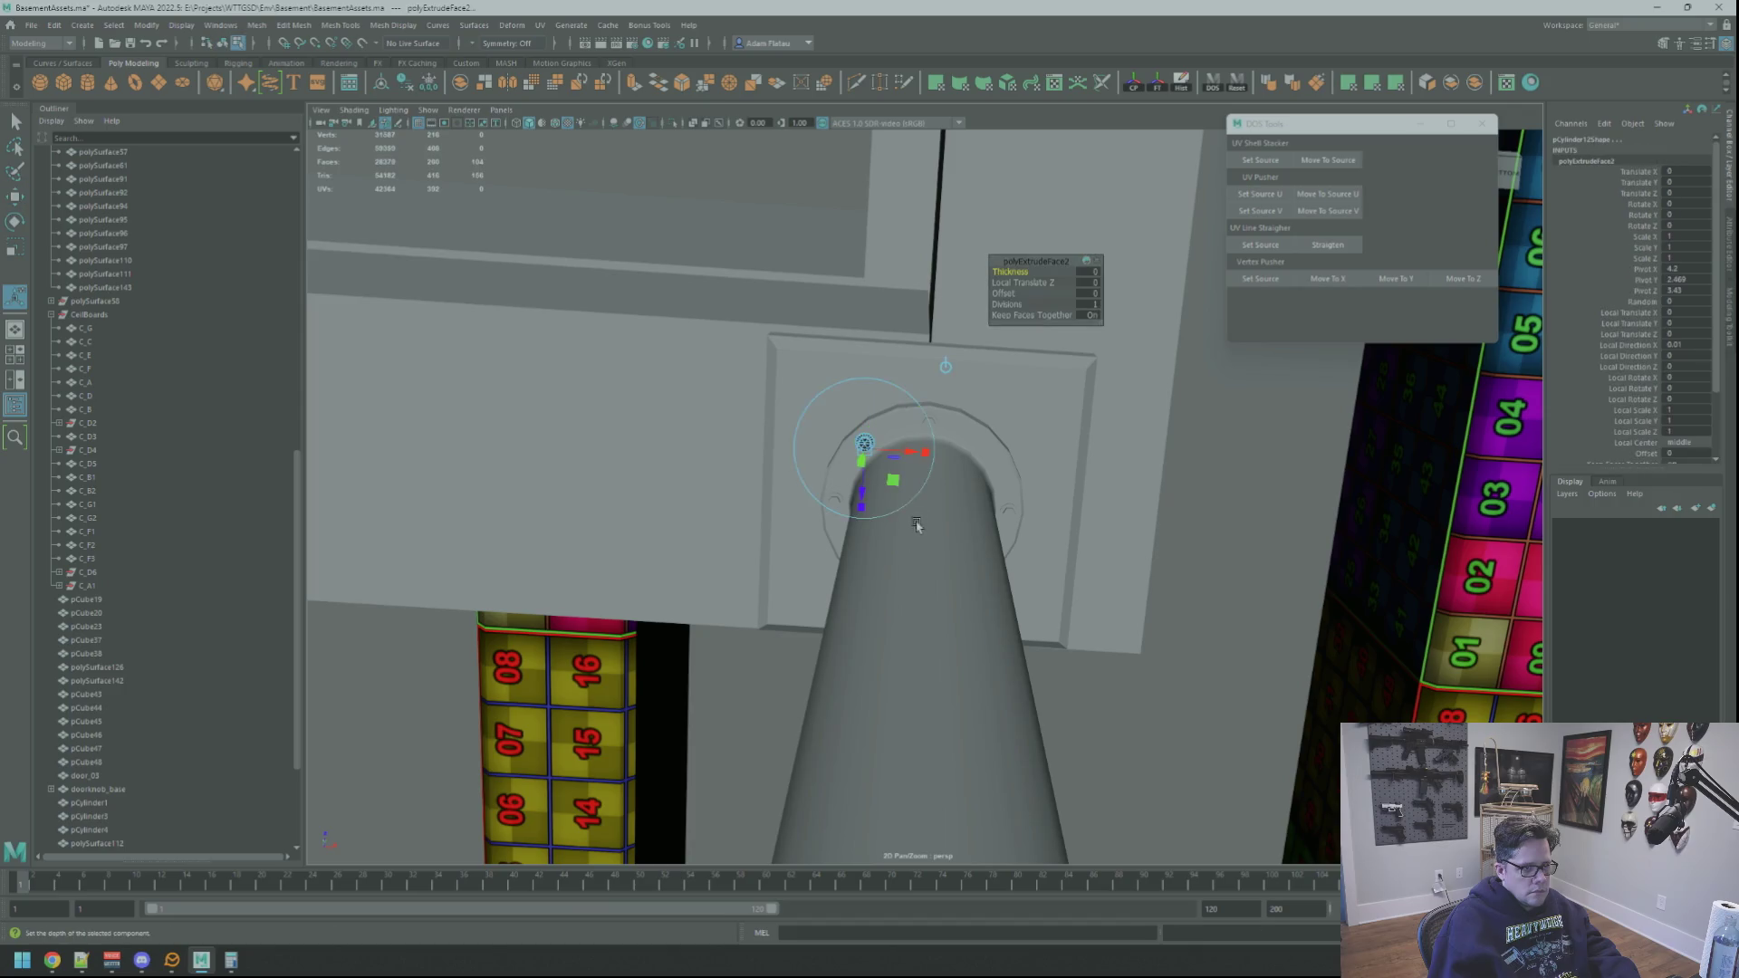
pyautogui.press('F8')
# Step: Select a neighbouring flange bolt and Shift-drag a copy along X around the ring
pyautogui.keyDown('alt'); pyautogui.moveTo(906, 465); pyautogui.dragTo(957, 443); pyautogui.keyUp('alt')
pyautogui.press('q')
pyautogui.click(971, 423)
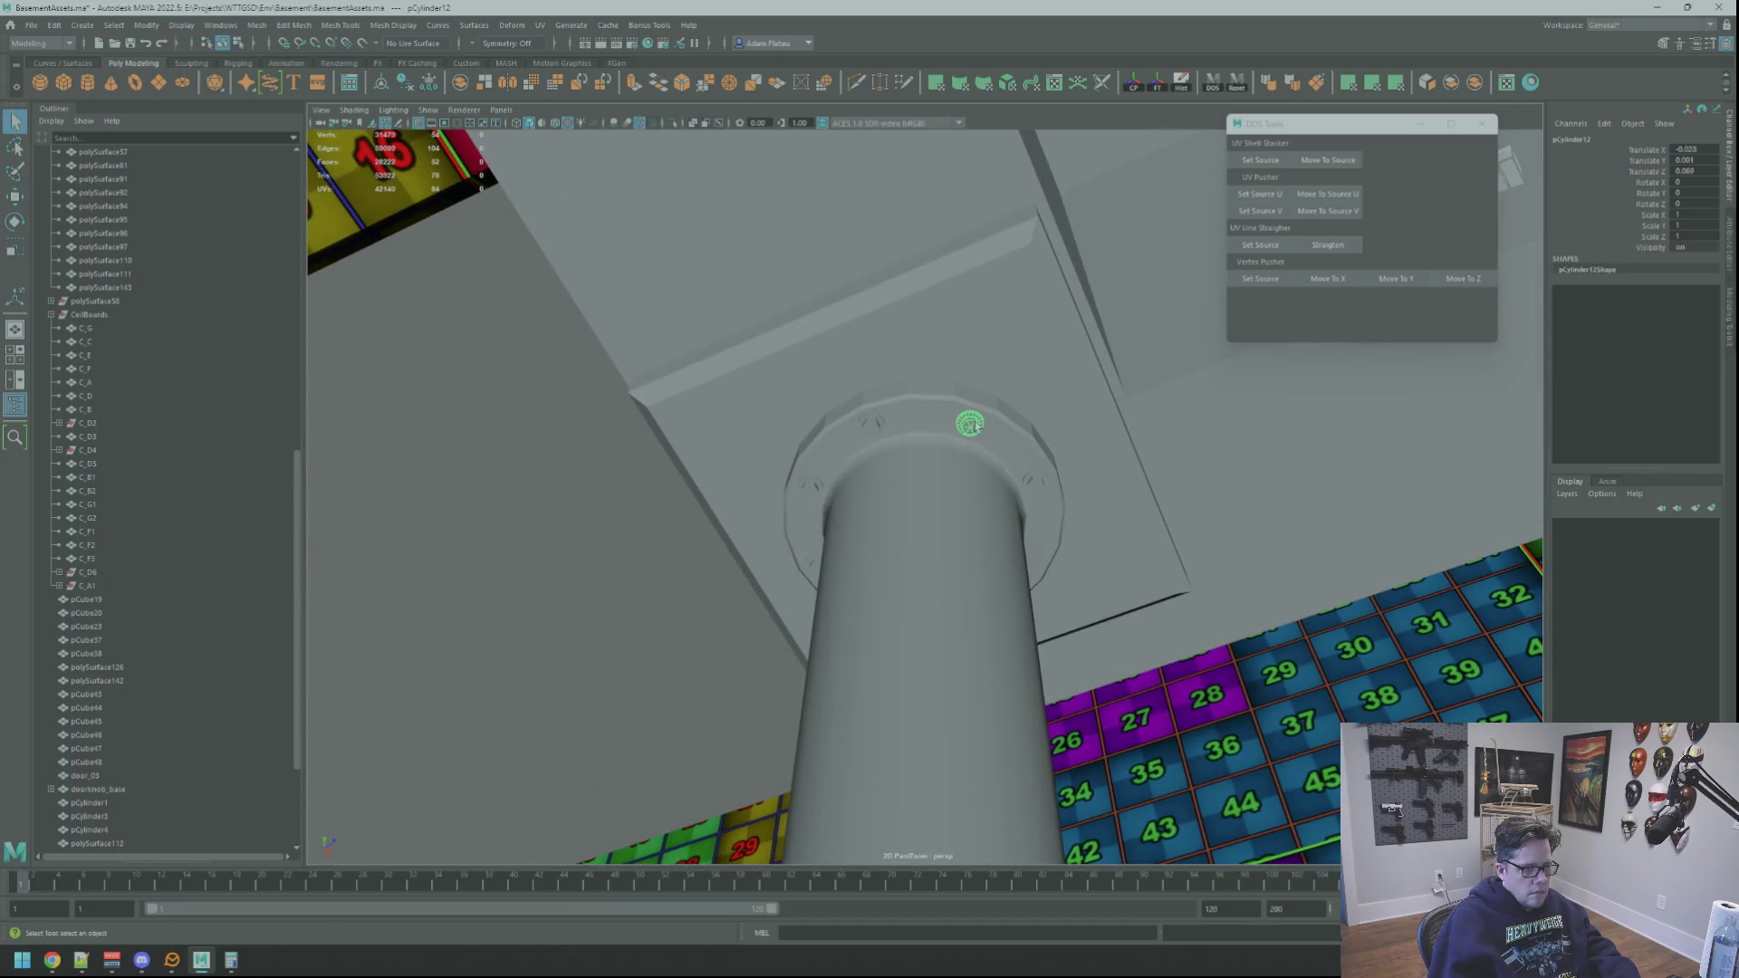
pyautogui.click(816, 485)
pyautogui.scroll(5, 816, 485)
pyautogui.press('w')
pyautogui.scroll(-5, 990, 535)
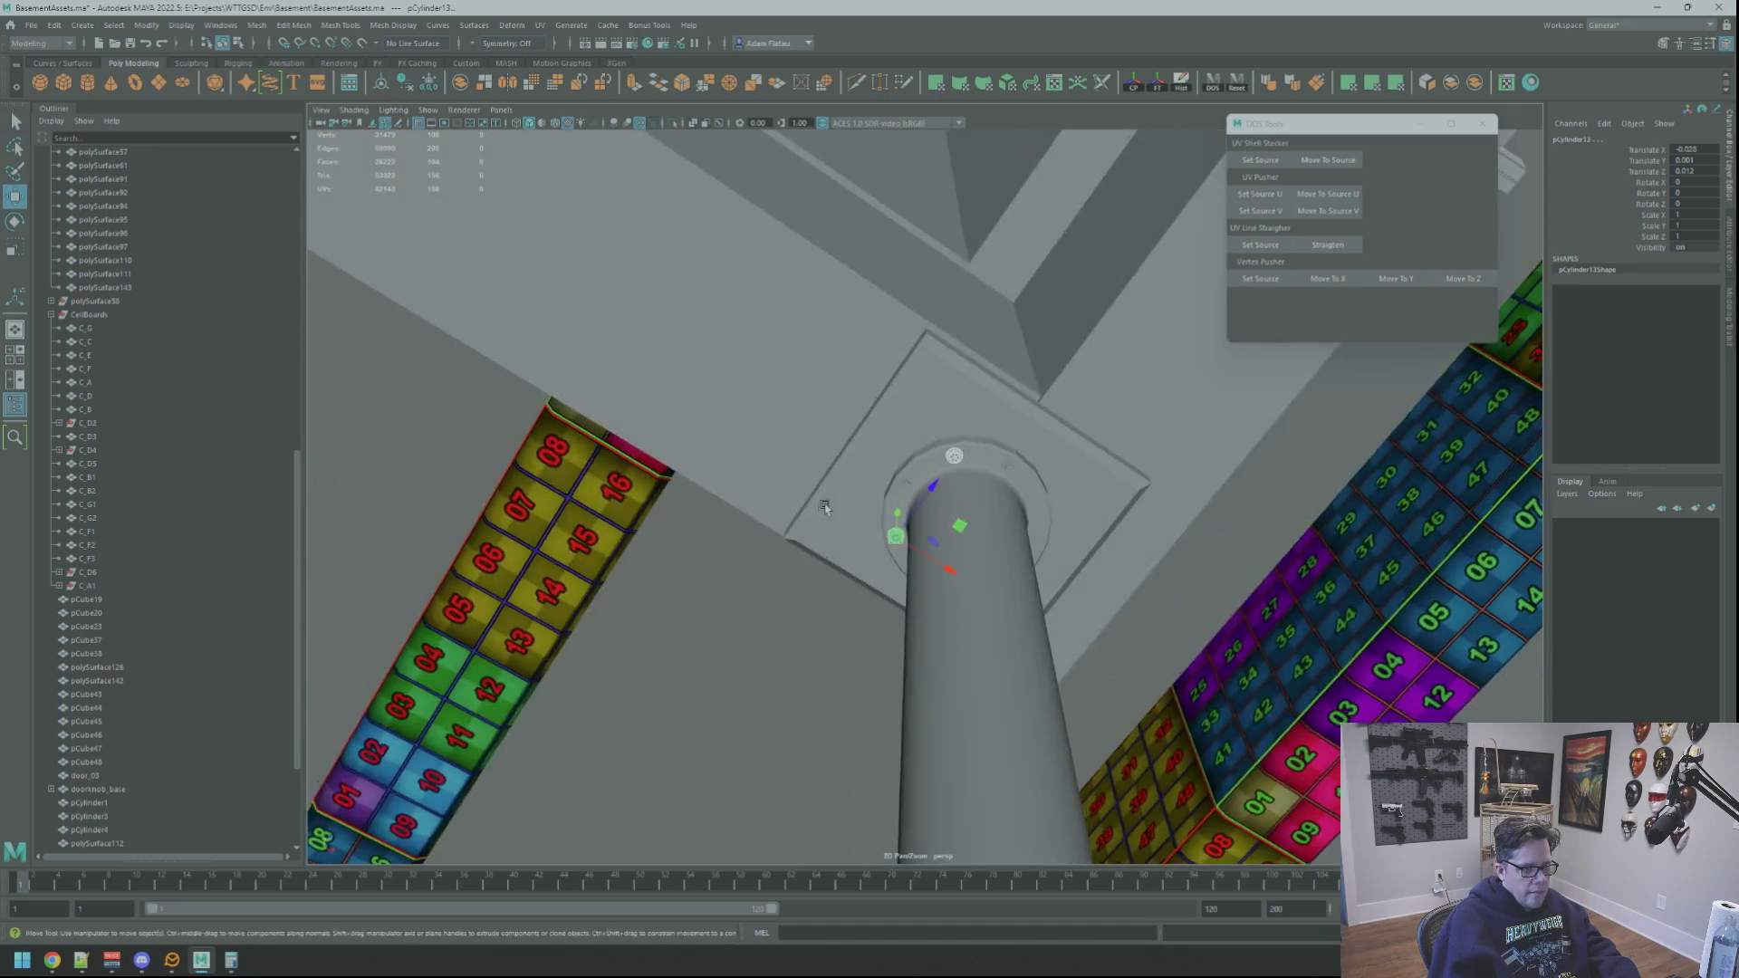
pyautogui.moveTo(822, 496)
pyautogui.keyDown('alt'); pyautogui.mouseDown()
pyautogui.moveTo(910, 503)
pyautogui.moveTo(888, 503)
pyautogui.moveTo(904, 621)
pyautogui.mouseUp(); pyautogui.keyUp('alt')
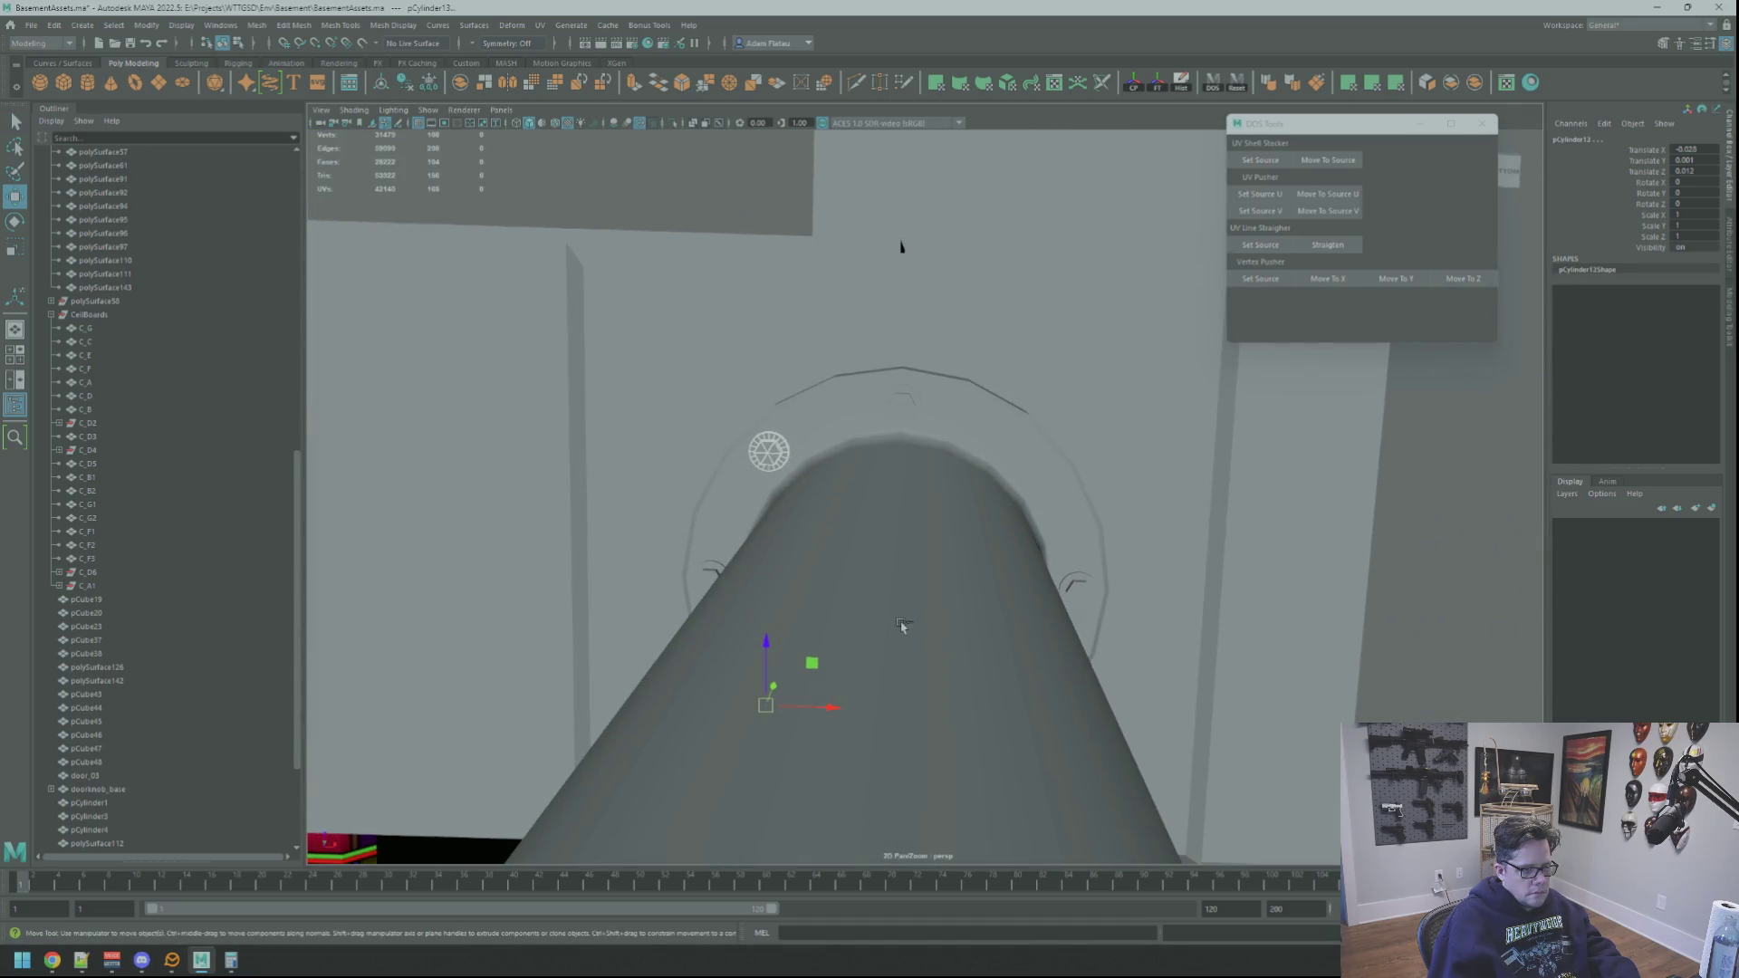
pyautogui.keyDown('shift'); pyautogui.moveTo(829, 708); pyautogui.dragTo(1063, 708); pyautogui.keyUp('shift')
pyautogui.moveTo(902, 245)
pyautogui.keyDown('alt'); pyautogui.mouseDown()
pyautogui.moveTo(811, 278)
pyautogui.moveTo(869, 380)
pyautogui.mouseUp(); pyautogui.keyUp('alt')
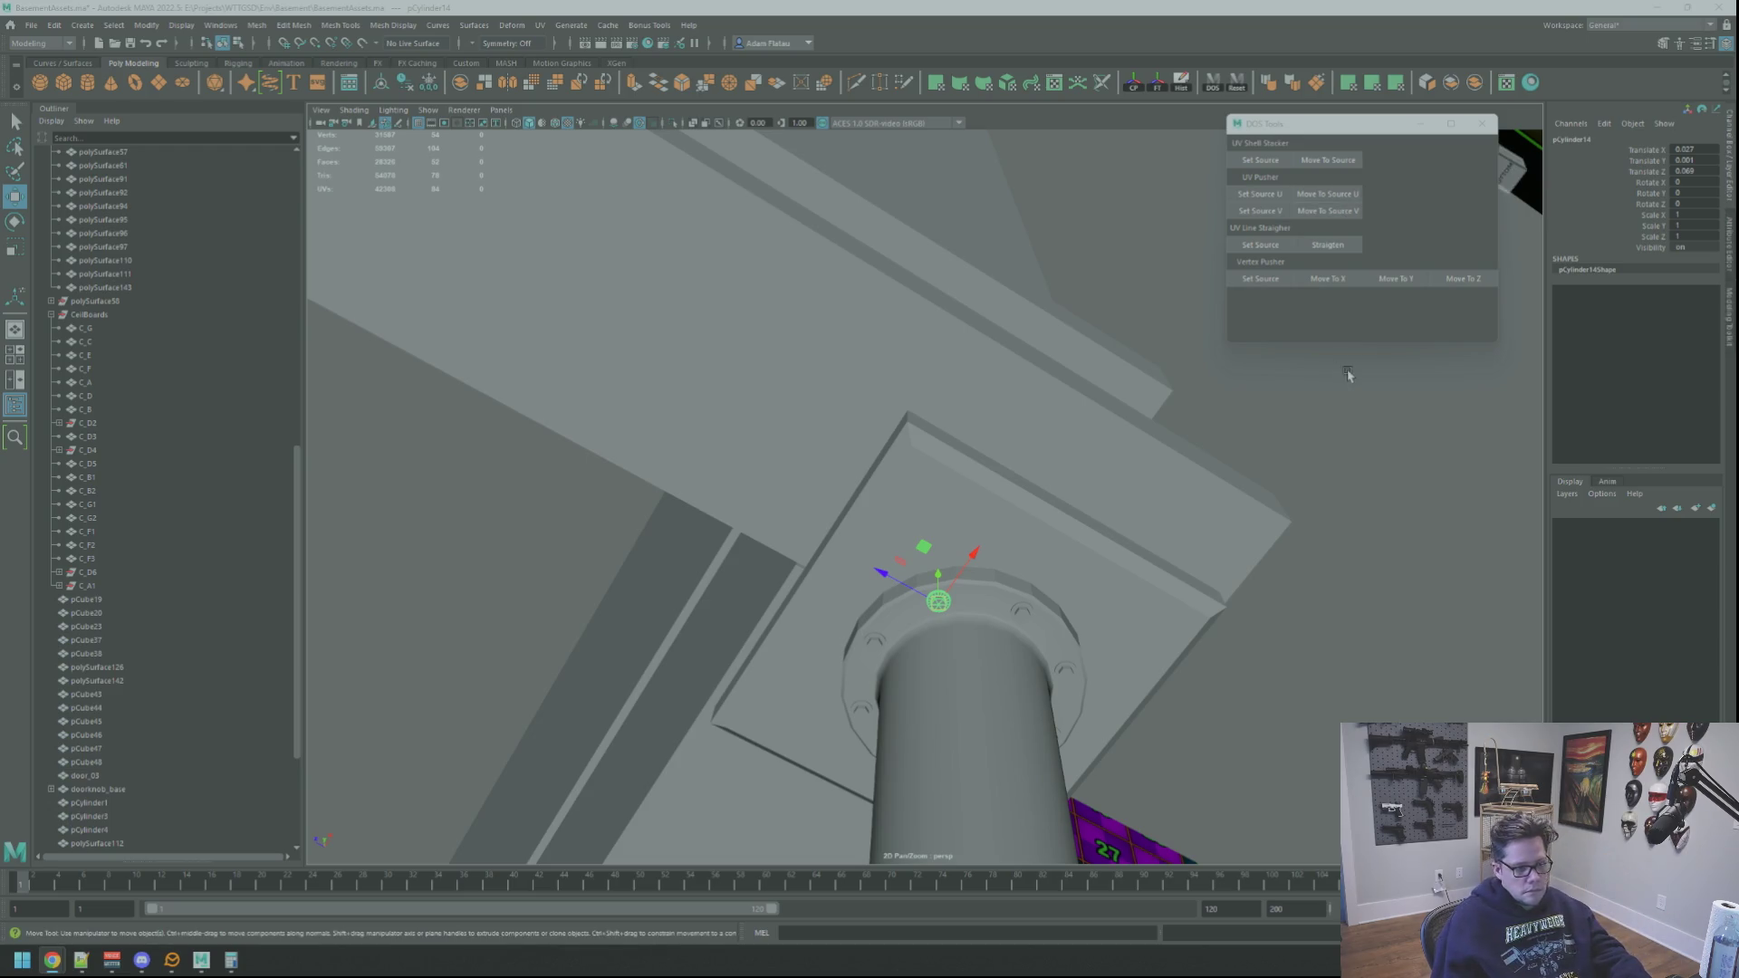
# Step: Duplicate bolt pCylinder14, shift the copy along Z and Y, and scale X and Z to 1.358
pyautogui.press('f')
pyautogui.scroll(-5, 1069, 410)
pyautogui.moveTo(1105, 416)
pyautogui.keyDown('alt'); pyautogui.mouseDown()
pyautogui.moveTo(1051, 409)
pyautogui.moveTo(1051, 335)
pyautogui.moveTo(974, 421)
pyautogui.moveTo(919, 362)
pyautogui.moveTo(906, 368)
pyautogui.moveTo(1002, 416)
pyautogui.moveTo(924, 471)
pyautogui.moveTo(1010, 519)
pyautogui.moveTo(980, 478)
pyautogui.moveTo(989, 495)
pyautogui.moveTo(990, 460)
pyautogui.moveTo(1017, 439)
pyautogui.moveTo(925, 464)
pyautogui.mouseUp(); pyautogui.keyUp('alt')
pyautogui.hotkey('ctrl', 'd')
pyautogui.press('f')
pyautogui.press('r')
# Step: Reposition the enlarged copy pCylinder16 toward the plate corner and inspect it from below the board
pyautogui.press('w')
pyautogui.press('f')
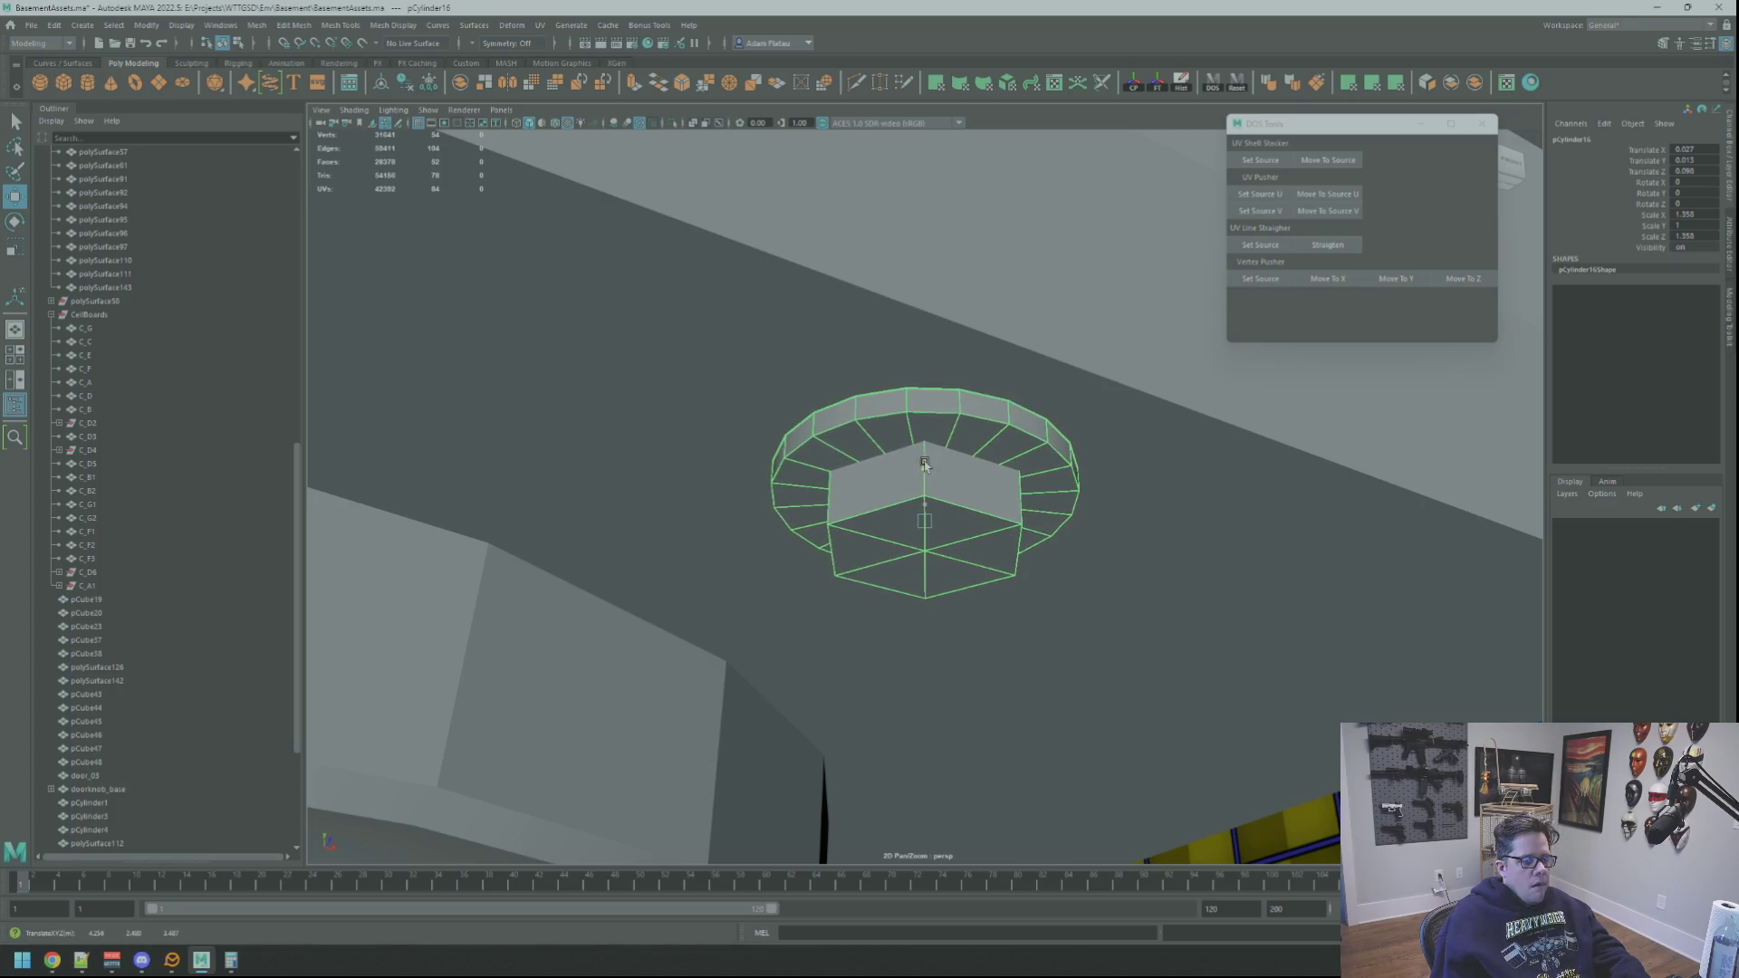
pyautogui.keyDown('alt'); pyautogui.moveTo(925, 463); pyautogui.dragTo(933, 458, button='right'); pyautogui.keyUp('alt')
pyautogui.keyDown('alt'); pyautogui.moveTo(933, 458); pyautogui.dragTo(1014, 466); pyautogui.keyUp('alt')
pyautogui.keyDown('alt'); pyautogui.moveTo(1015, 467); pyautogui.dragTo(985, 424, button='right'); pyautogui.keyUp('alt')
pyautogui.moveTo(985, 423)
pyautogui.keyDown('alt'); pyautogui.mouseDown()
pyautogui.moveTo(911, 416)
pyautogui.moveTo(984, 279)
pyautogui.moveTo(1036, 388)
pyautogui.moveTo(1036, 454)
pyautogui.moveTo(1102, 468)
pyautogui.moveTo(1083, 481)
pyautogui.moveTo(1029, 446)
pyautogui.moveTo(1056, 459)
pyautogui.moveTo(1043, 438)
pyautogui.mouseUp(); pyautogui.keyUp('alt')
pyautogui.scroll(5, 911, 415)
pyautogui.scroll(-4, 917, 421)
pyautogui.scroll(2, 916, 422)
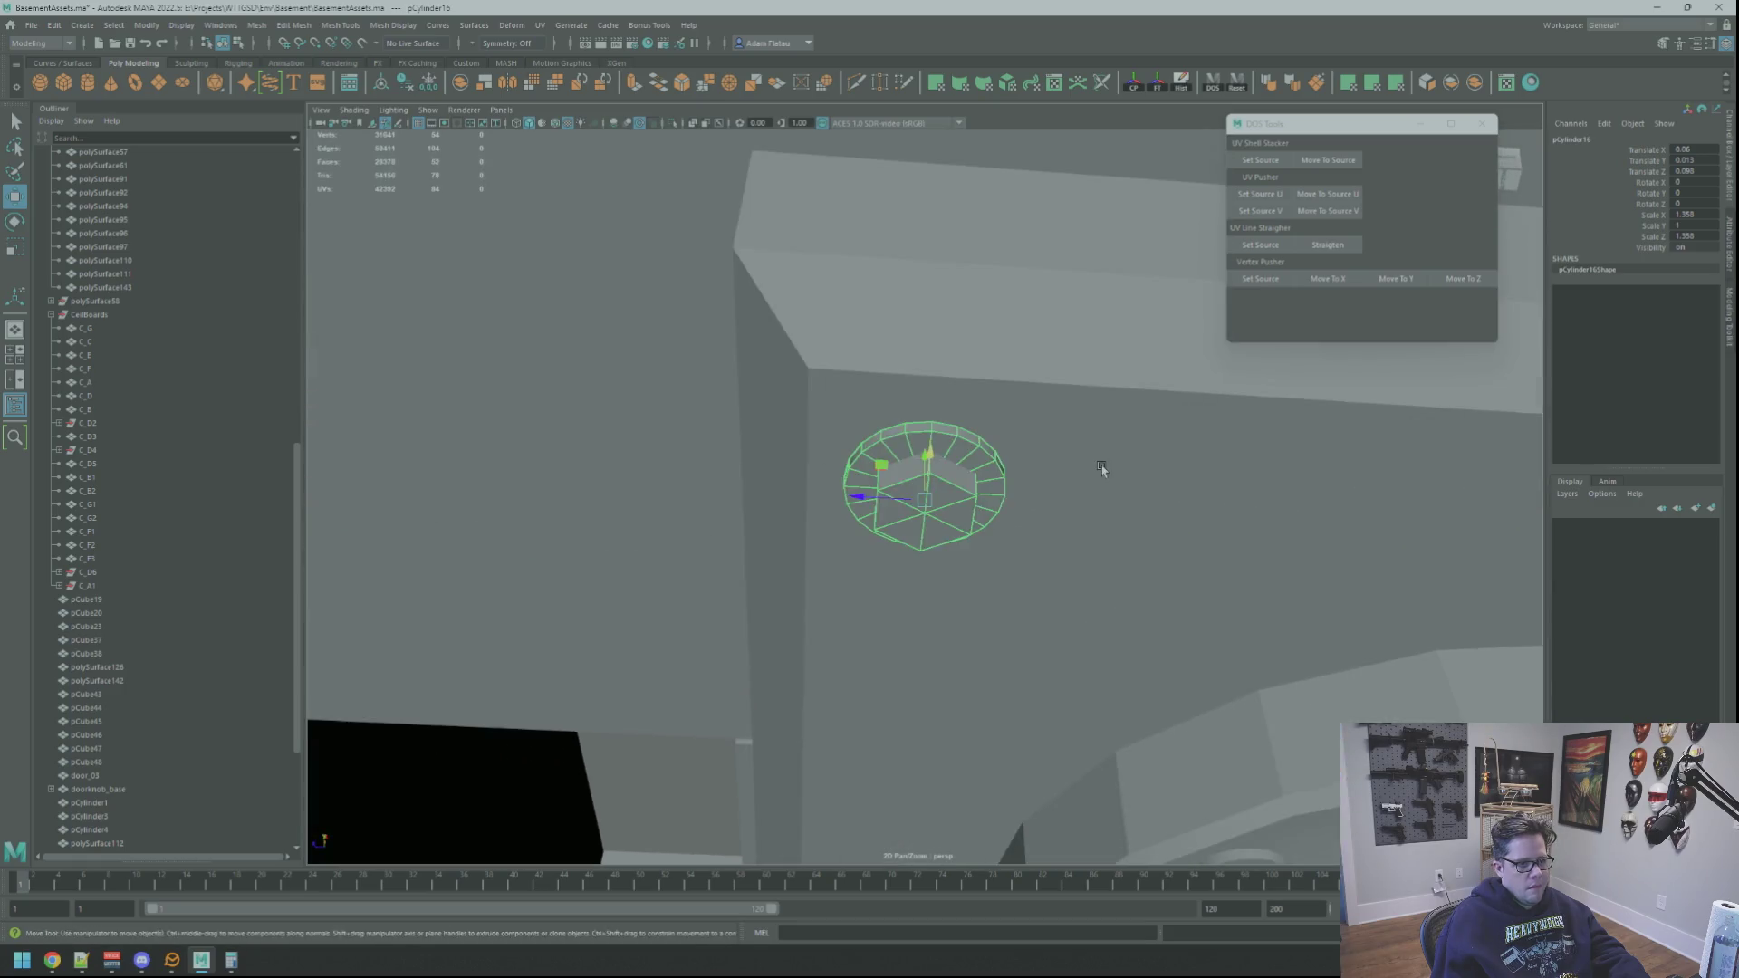
pyautogui.scroll(-3, 1101, 469)
pyautogui.scroll(2, 1022, 445)
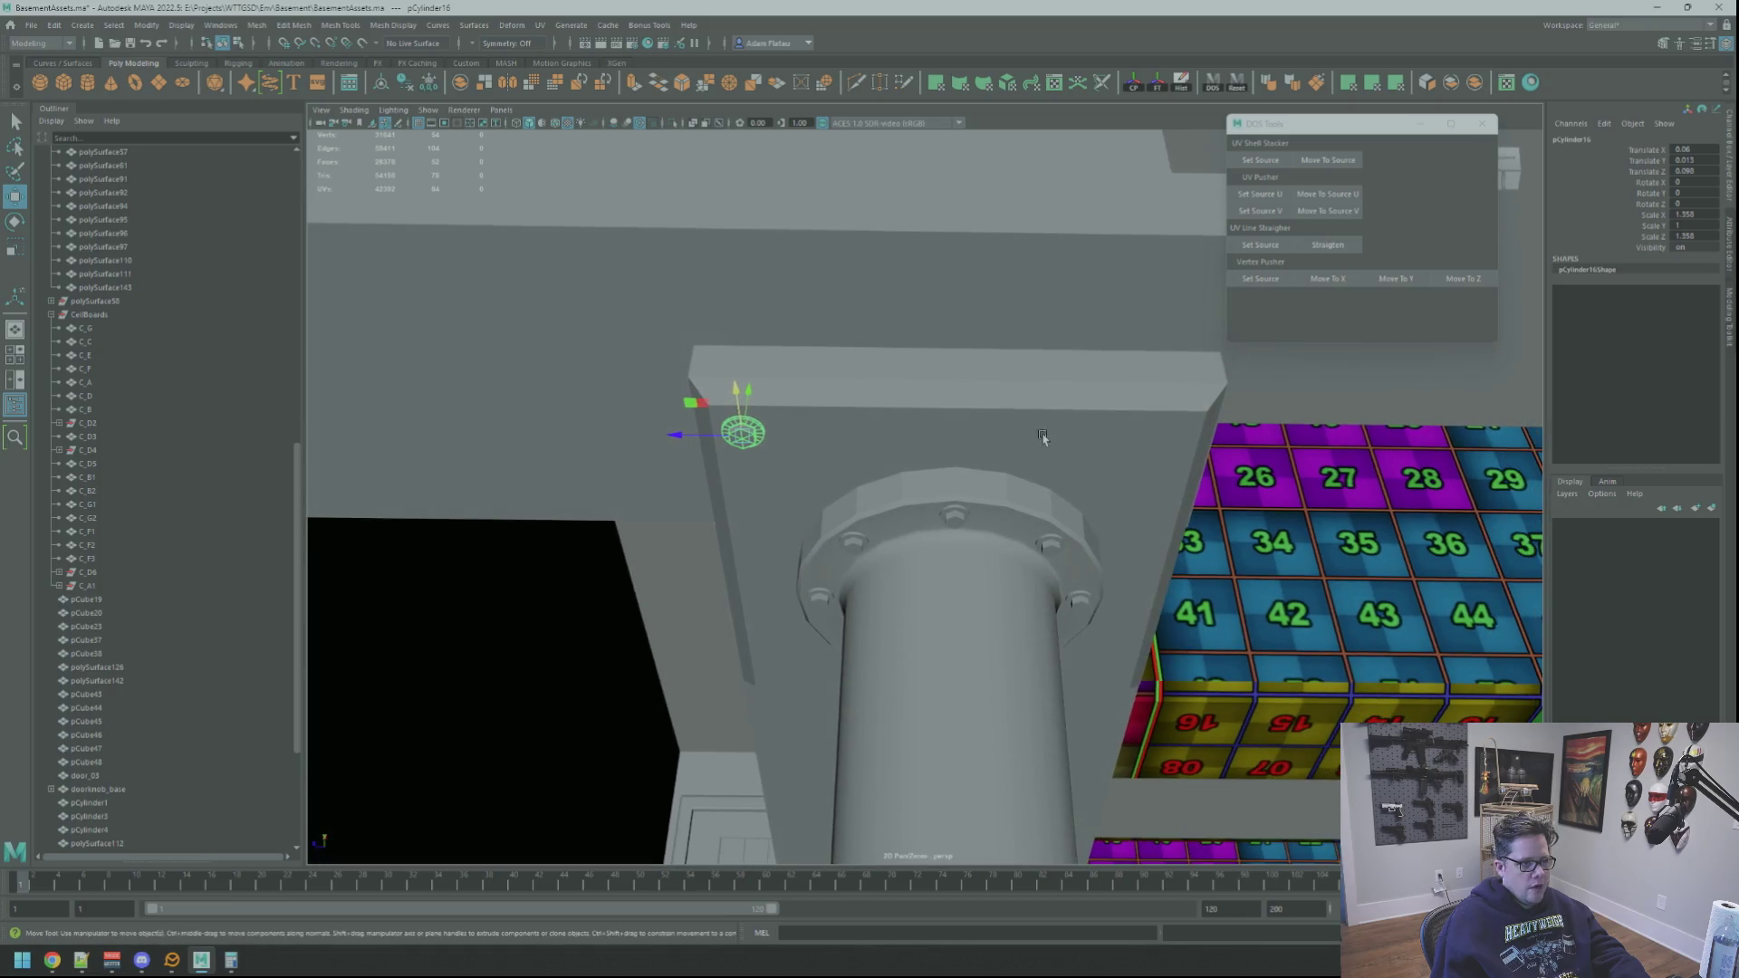
pyautogui.click(1078, 437)
pyautogui.press('f')
pyautogui.scroll(-10, 906, 496)
pyautogui.scroll(2, 903, 499)
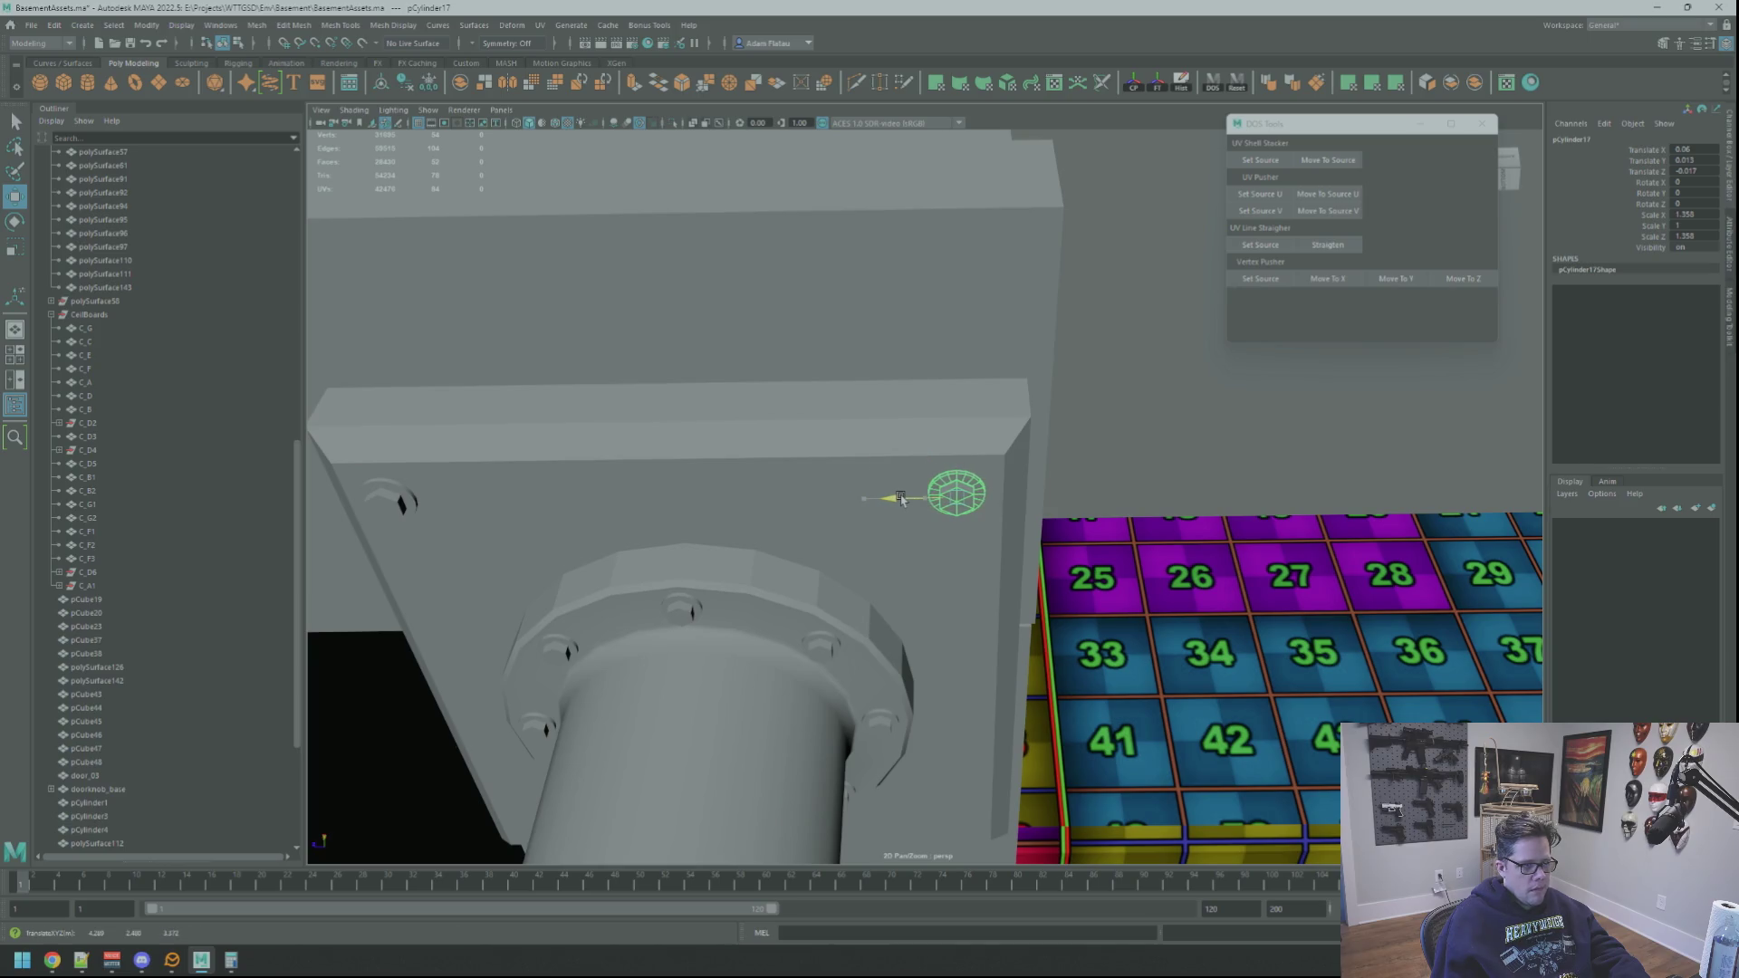
pyautogui.moveTo(907, 464)
pyautogui.keyDown('alt'); pyautogui.mouseDown()
pyautogui.moveTo(907, 450)
pyautogui.moveTo(938, 471)
pyautogui.moveTo(942, 496)
pyautogui.moveTo(867, 494)
pyautogui.moveTo(896, 493)
pyautogui.moveTo(901, 457)
pyautogui.moveTo(914, 477)
pyautogui.moveTo(1069, 422)
pyautogui.moveTo(1117, 429)
pyautogui.mouseUp(); pyautogui.keyUp('alt')
pyautogui.press('f')
pyautogui.scroll(-5, 1020, 498)
pyautogui.press('f')
pyautogui.scroll(-3, 1138, 458)
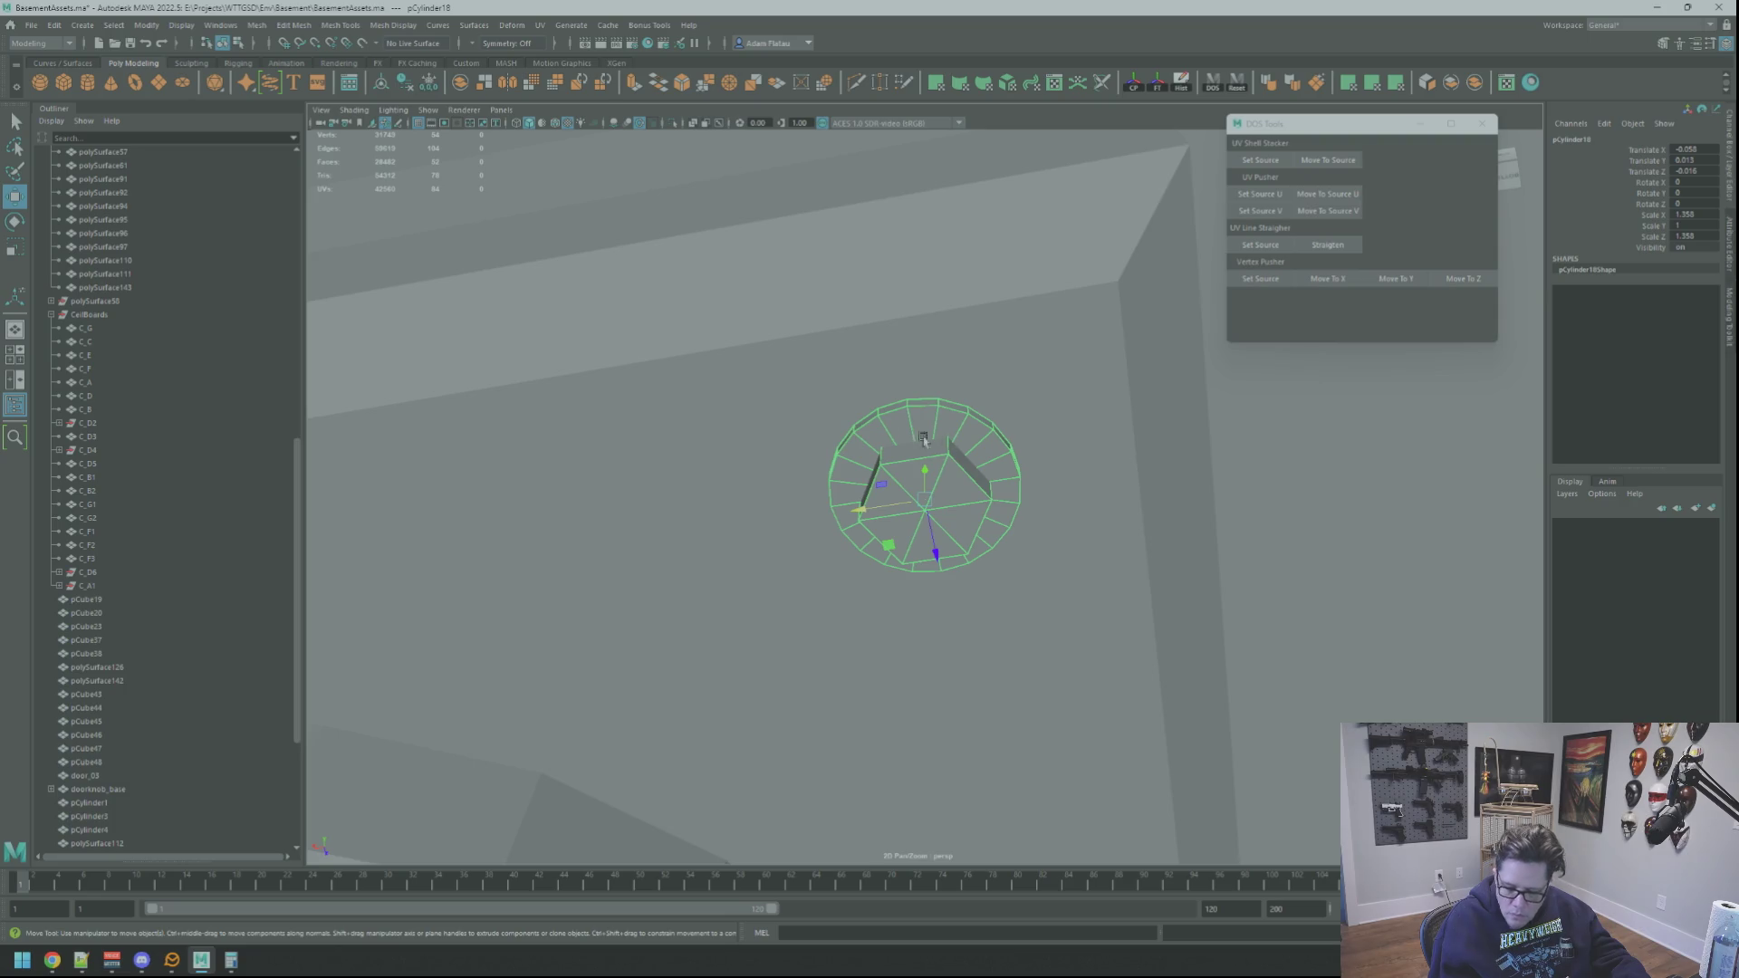
pyautogui.moveTo(1120, 450)
pyautogui.keyDown('alt'); pyautogui.mouseDown()
pyautogui.moveTo(844, 410)
pyautogui.moveTo(904, 431)
pyautogui.moveTo(999, 406)
pyautogui.moveTo(796, 376)
pyautogui.moveTo(877, 389)
pyautogui.moveTo(922, 476)
pyautogui.moveTo(892, 471)
pyautogui.mouseUp(); pyautogui.keyUp('alt')
pyautogui.click(877, 395)
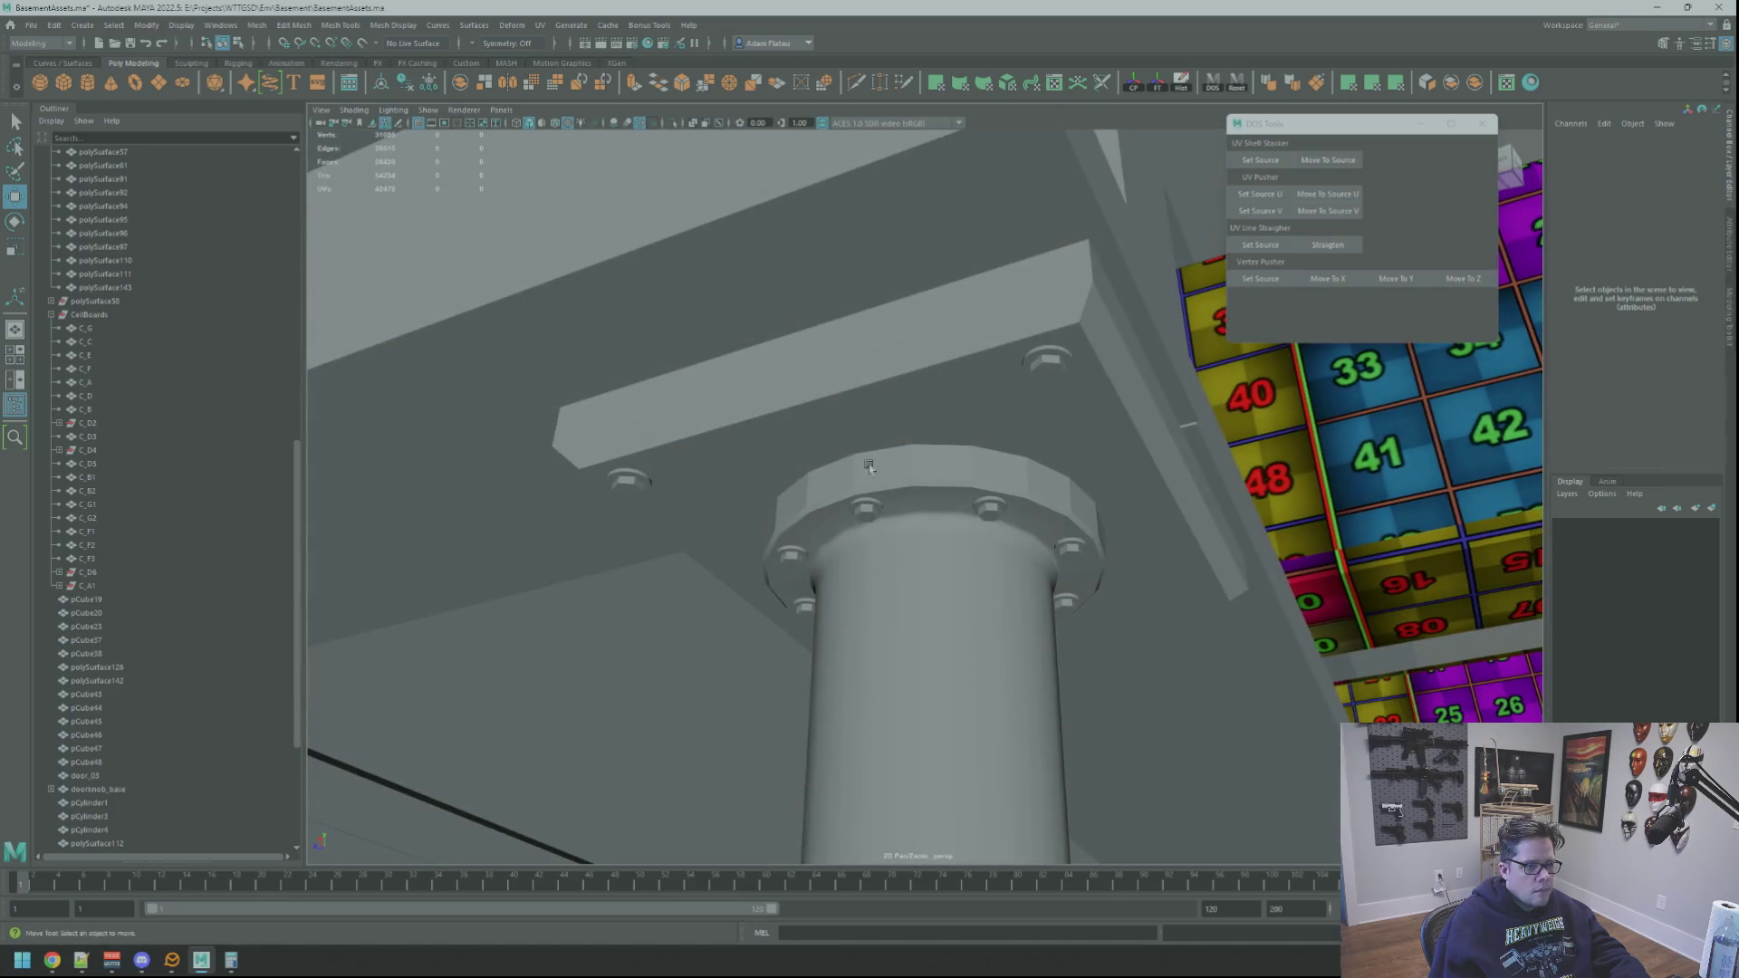
pyautogui.hotkey('ctrl', 'z')
pyautogui.click(1047, 363)
pyautogui.keyDown('alt'); pyautogui.moveTo(1046, 362); pyautogui.dragTo(951, 445); pyautogui.keyUp('alt')
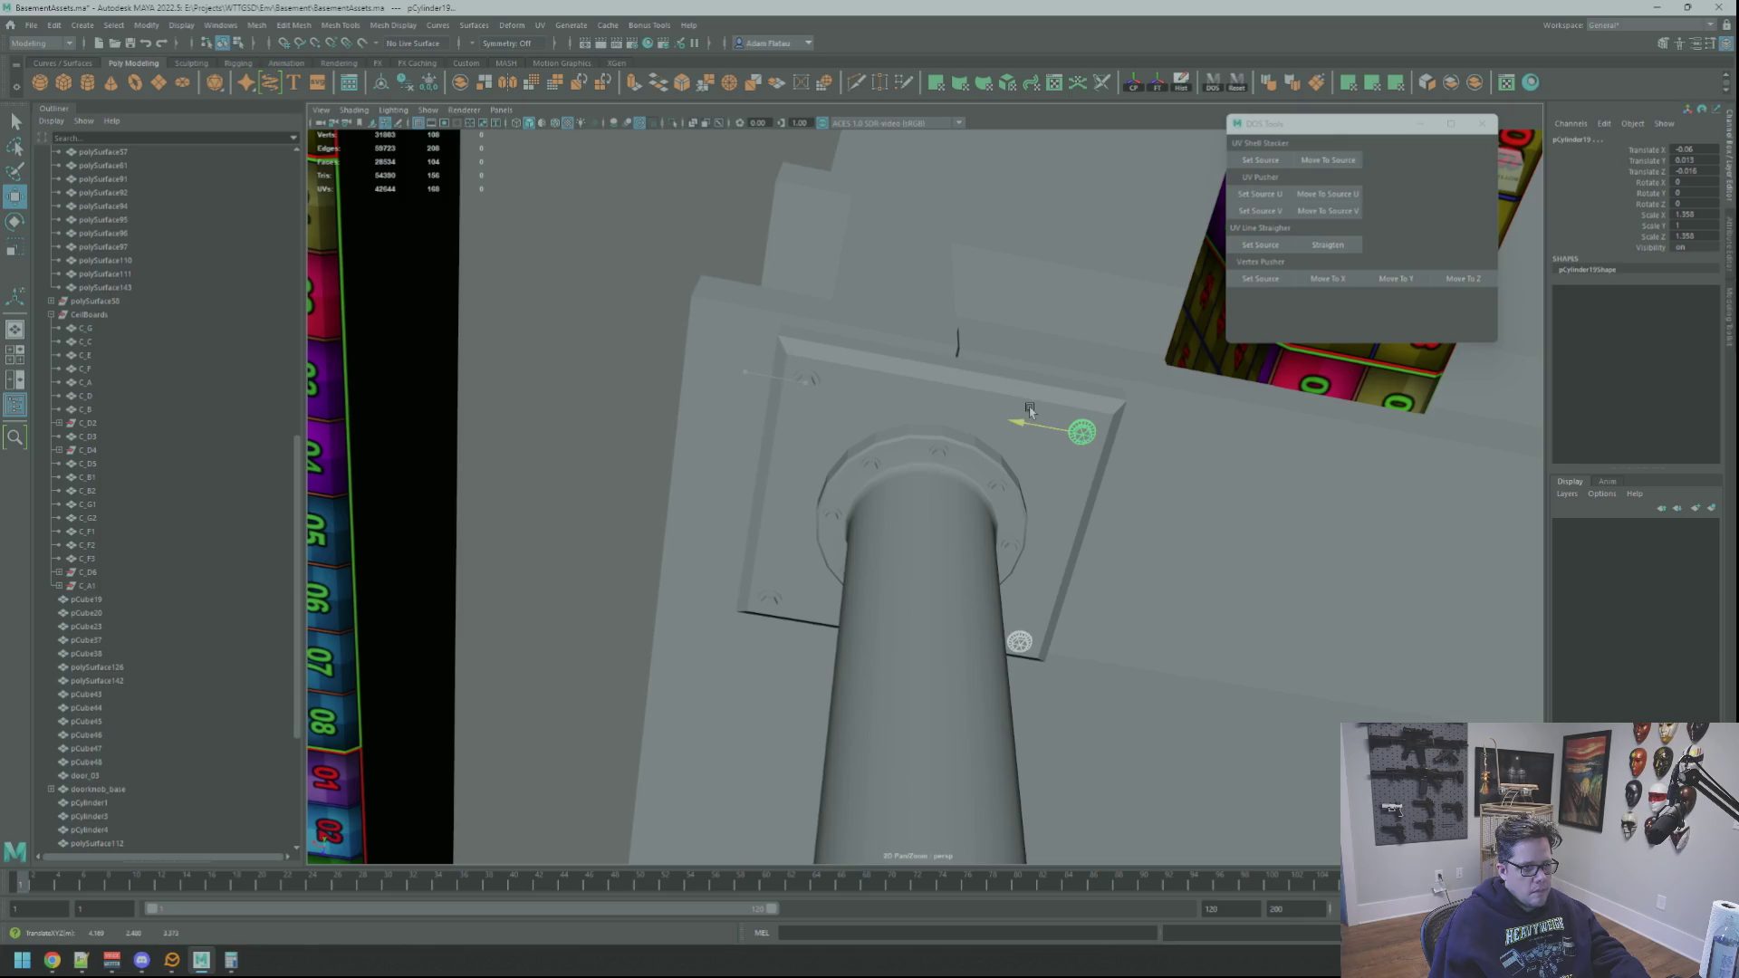
pyautogui.keyDown('alt'); pyautogui.moveTo(910, 364); pyautogui.dragTo(1008, 405); pyautogui.keyUp('alt')
pyautogui.click(1057, 420)
pyautogui.press('f')
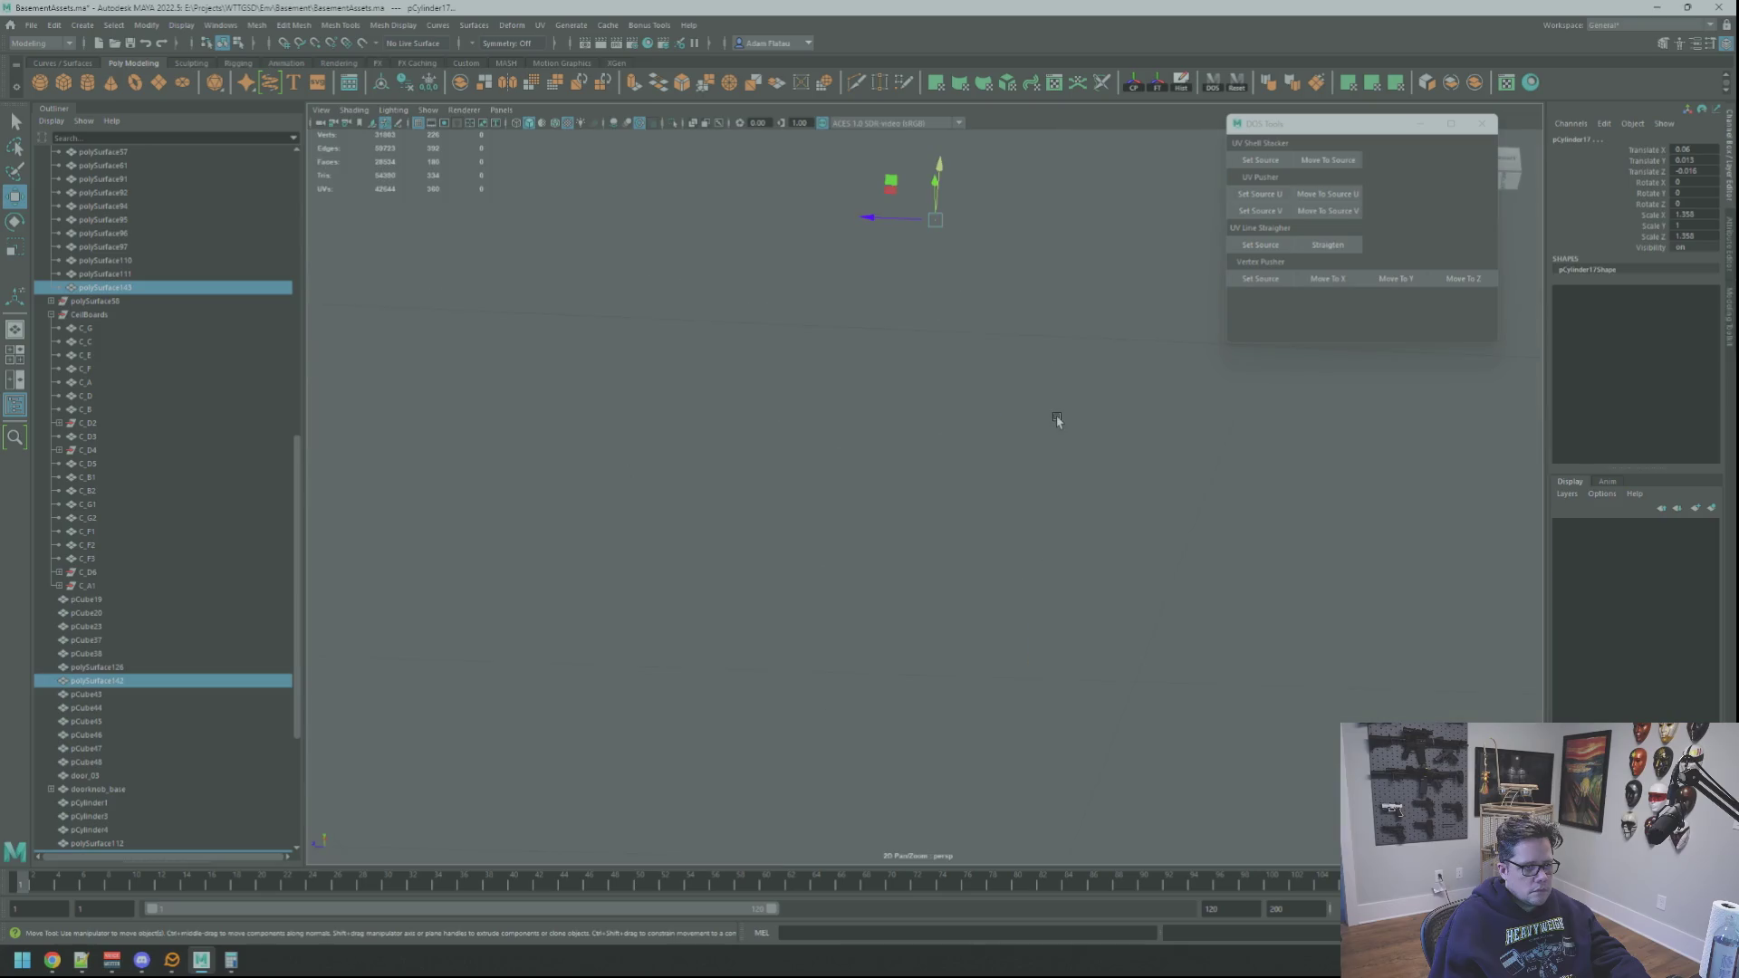
pyautogui.click(1389, 505)
pyautogui.press('[')
pyautogui.moveTo(1005, 446)
pyautogui.keyDown('alt'); pyautogui.mouseDown()
pyautogui.moveTo(923, 457)
pyautogui.moveTo(1029, 466)
pyautogui.moveTo(1126, 535)
pyautogui.moveTo(834, 380)
pyautogui.moveTo(906, 425)
pyautogui.moveTo(852, 389)
pyautogui.moveTo(859, 366)
pyautogui.moveTo(1073, 396)
pyautogui.mouseUp(); pyautogui.keyUp('alt')
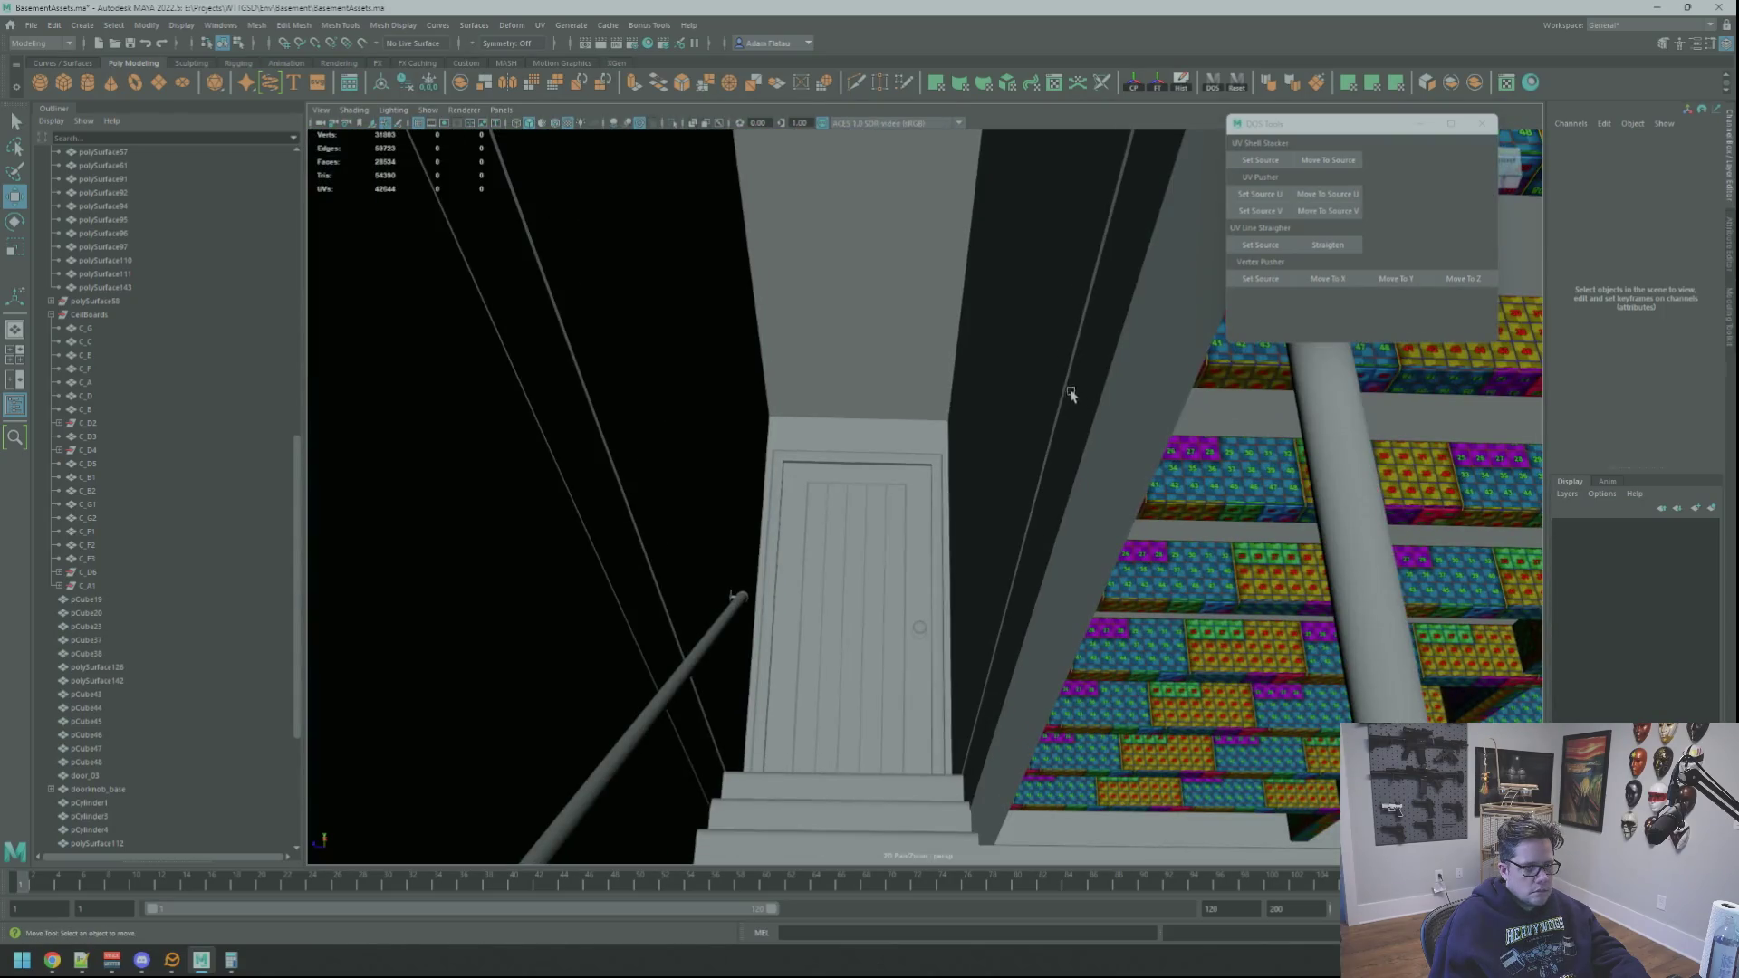
pyautogui.moveTo(877, 412)
pyautogui.keyDown('alt'); pyautogui.mouseDown()
pyautogui.moveTo(858, 420)
pyautogui.moveTo(1003, 444)
pyautogui.moveTo(781, 371)
pyautogui.mouseUp(); pyautogui.keyUp('alt')
pyautogui.click(781, 358)
pyautogui.press('f')
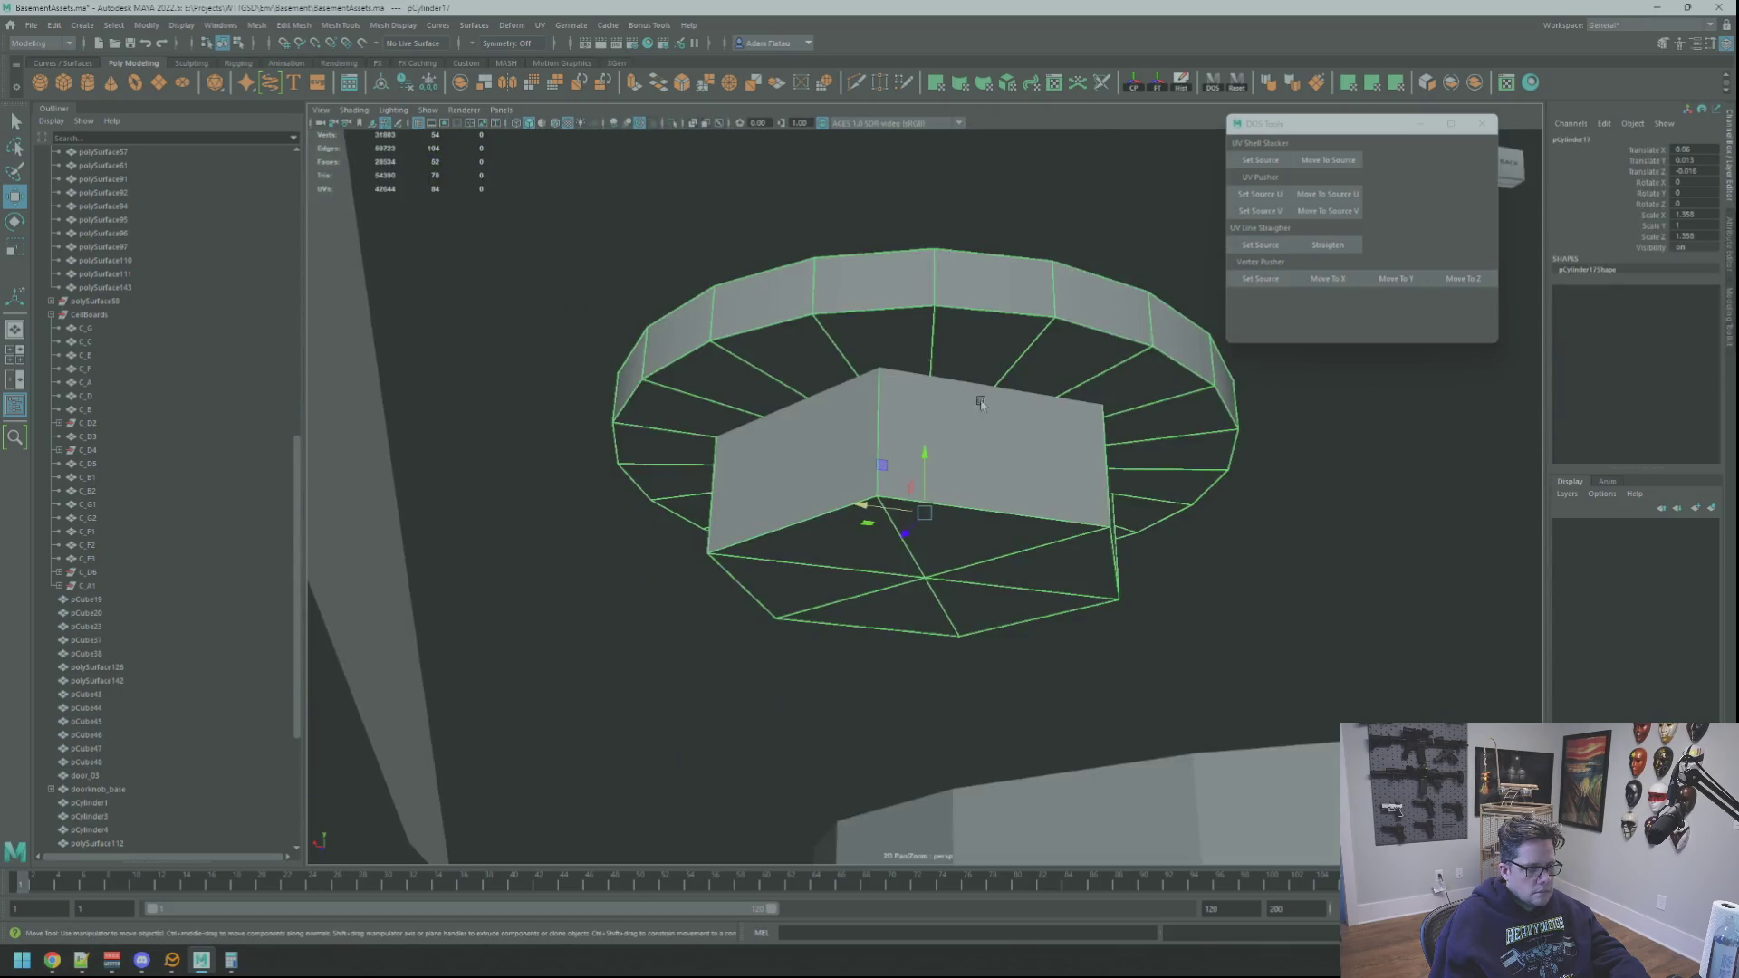
pyautogui.scroll(-3, 809, 389)
pyautogui.click(591, 327)
pyautogui.moveTo(591, 327)
pyautogui.keyDown('alt'); pyautogui.mouseDown()
pyautogui.moveTo(818, 419)
pyautogui.moveTo(609, 426)
pyautogui.moveTo(606, 353)
pyautogui.moveTo(583, 389)
pyautogui.moveTo(771, 355)
pyautogui.moveTo(861, 437)
pyautogui.moveTo(923, 388)
pyautogui.moveTo(977, 421)
pyautogui.moveTo(979, 447)
pyautogui.mouseUp(); pyautogui.keyUp('alt')
pyautogui.click(981, 446)
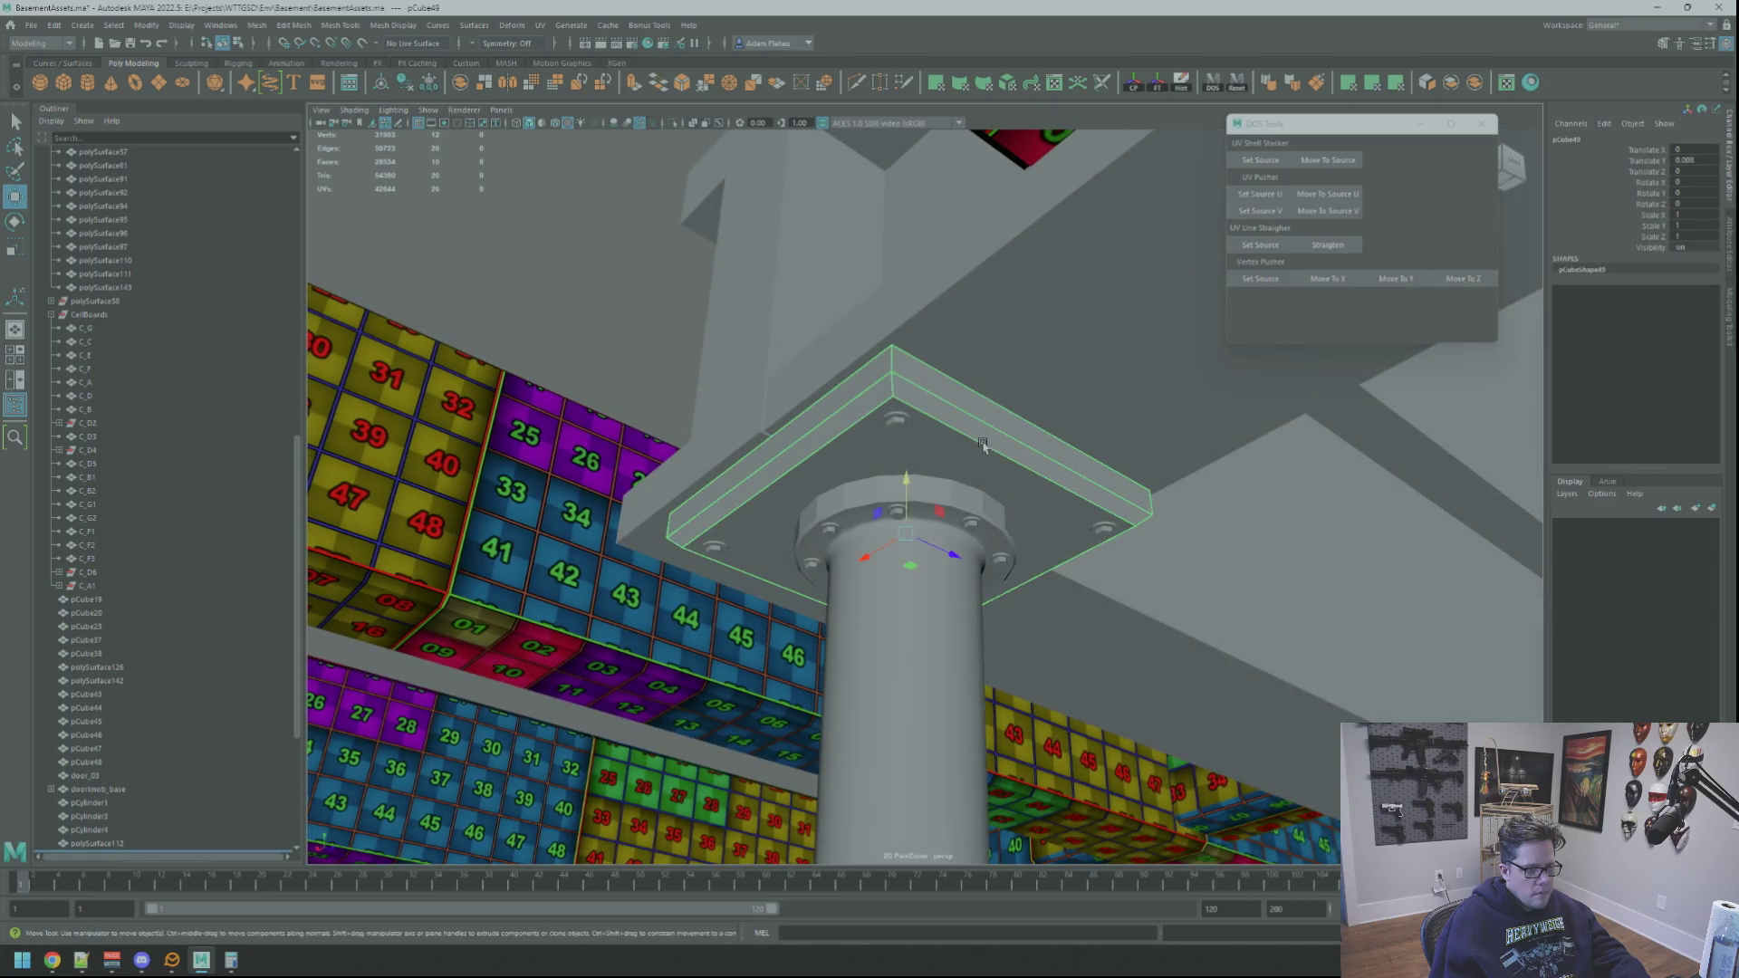
pyautogui.moveTo(978, 419); pyautogui.dragTo(975, 414, button='right')
pyautogui.moveTo(963, 426)
pyautogui.keyDown('alt'); pyautogui.mouseDown()
pyautogui.moveTo(862, 403)
pyautogui.moveTo(992, 437)
pyautogui.moveTo(1055, 367)
pyautogui.mouseUp(); pyautogui.keyUp('alt')
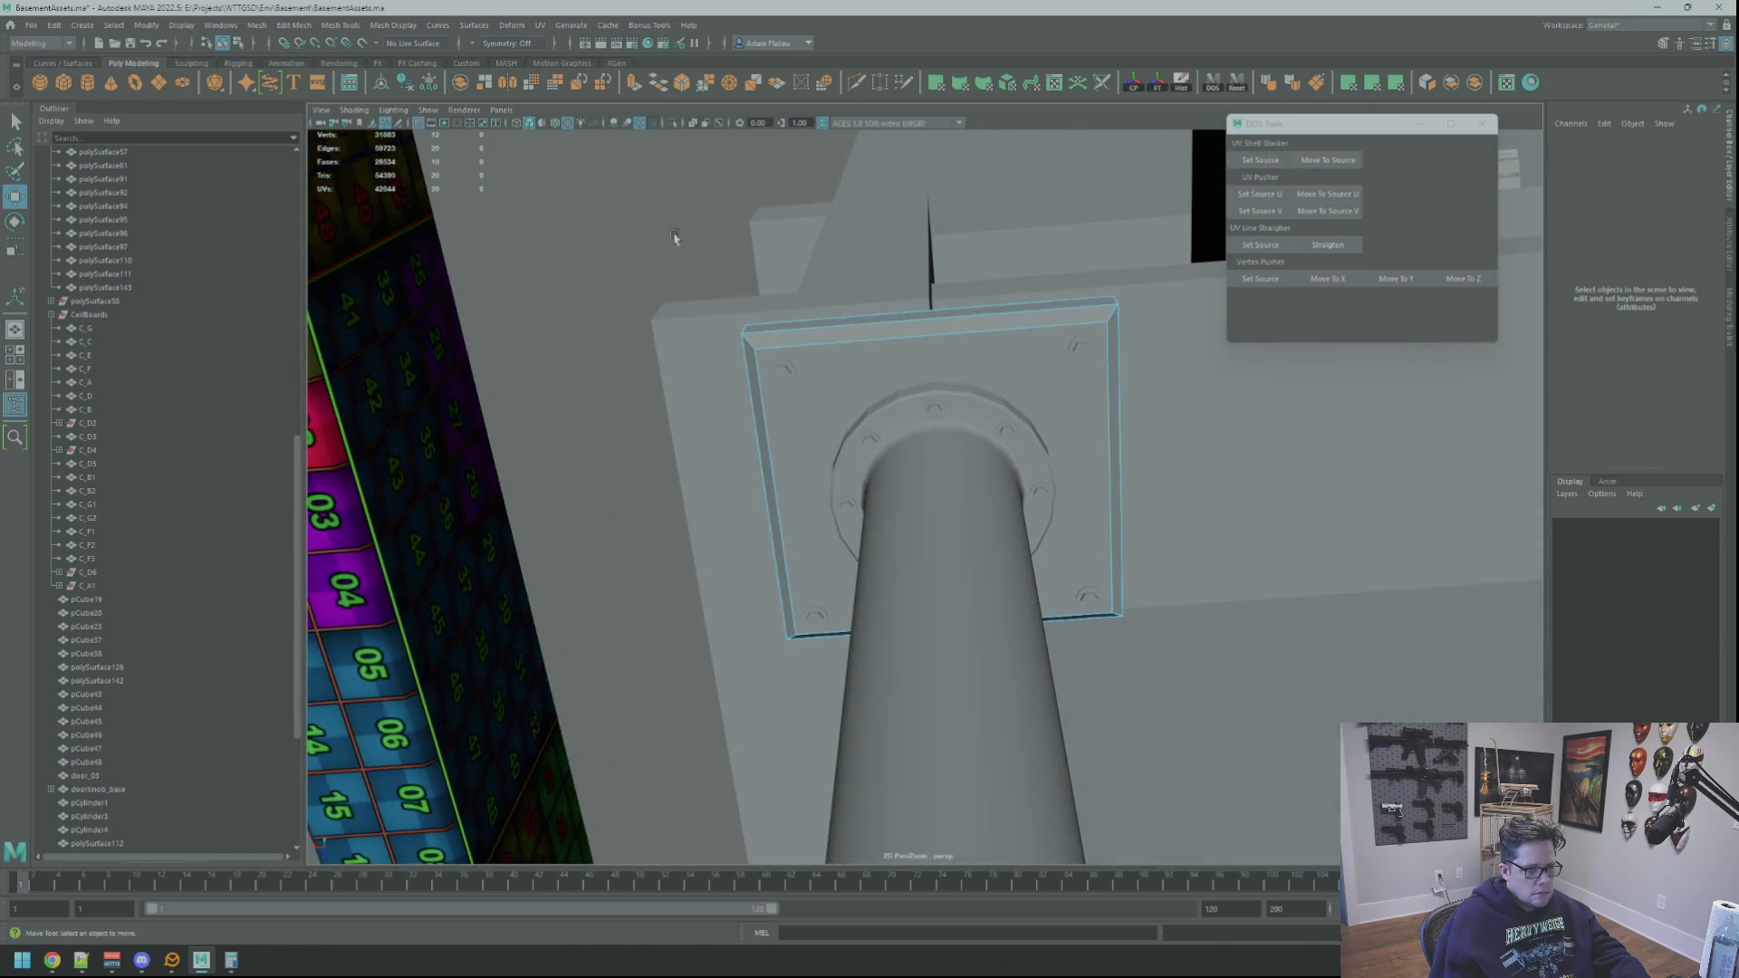
pyautogui.keyDown('alt'); pyautogui.moveTo(694, 214); pyautogui.dragTo(979, 460, button='right'); pyautogui.keyUp('alt')
pyautogui.moveTo(979, 460)
pyautogui.keyDown('alt'); pyautogui.mouseDown()
pyautogui.moveTo(956, 304)
pyautogui.moveTo(906, 388)
pyautogui.moveTo(962, 453)
pyautogui.moveTo(961, 487)
pyautogui.mouseUp(); pyautogui.keyUp('alt')
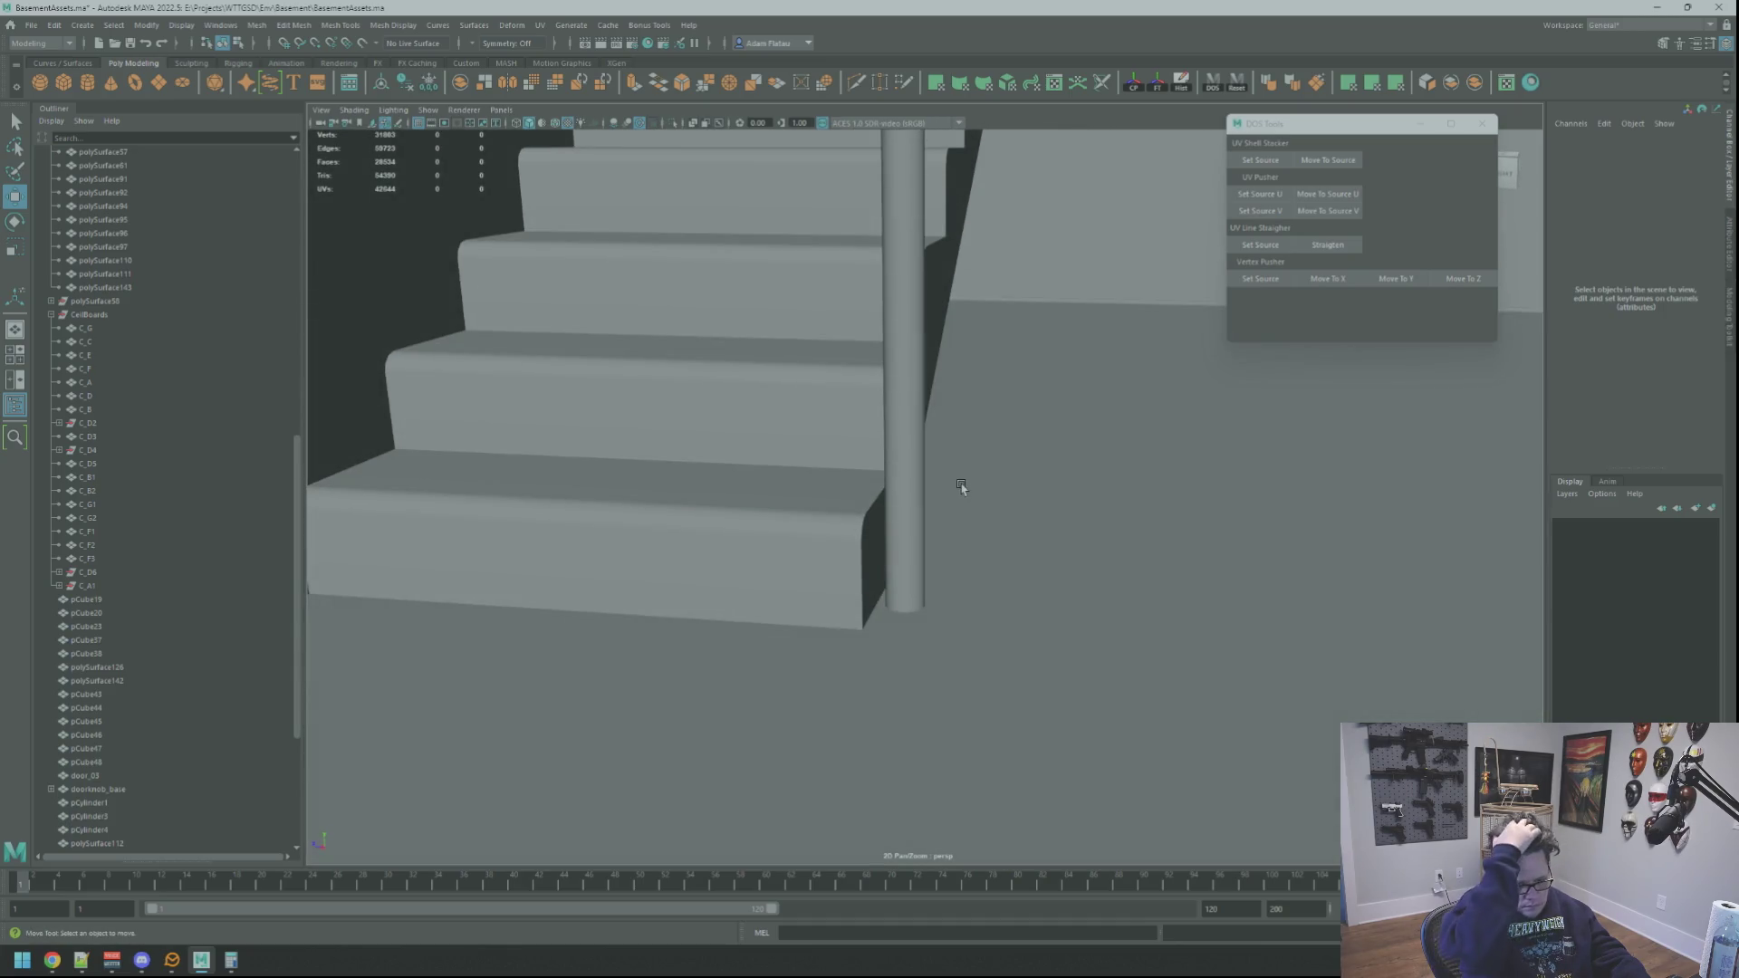
pyautogui.moveTo(1021, 353)
pyautogui.keyDown('alt'); pyautogui.mouseDown(button='right')
pyautogui.moveTo(912, 411)
pyautogui.moveTo(928, 497)
pyautogui.moveTo(867, 378)
pyautogui.moveTo(942, 498)
pyautogui.moveTo(931, 345)
pyautogui.moveTo(788, 640)
pyautogui.moveTo(861, 264)
pyautogui.moveTo(819, 426)
pyautogui.mouseUp(button='right'); pyautogui.keyUp('alt')
pyautogui.click(901, 458)
pyautogui.moveTo(820, 426)
pyautogui.mouseDown(button='right')
pyautogui.moveTo(885, 474)
pyautogui.moveTo(994, 462)
pyautogui.moveTo(906, 453)
pyautogui.mouseUp(button='right')
pyautogui.press('w')
pyautogui.moveTo(905, 452)
pyautogui.keyDown('alt'); pyautogui.mouseDown()
pyautogui.moveTo(815, 404)
pyautogui.moveTo(870, 444)
pyautogui.mouseUp(); pyautogui.keyUp('alt')
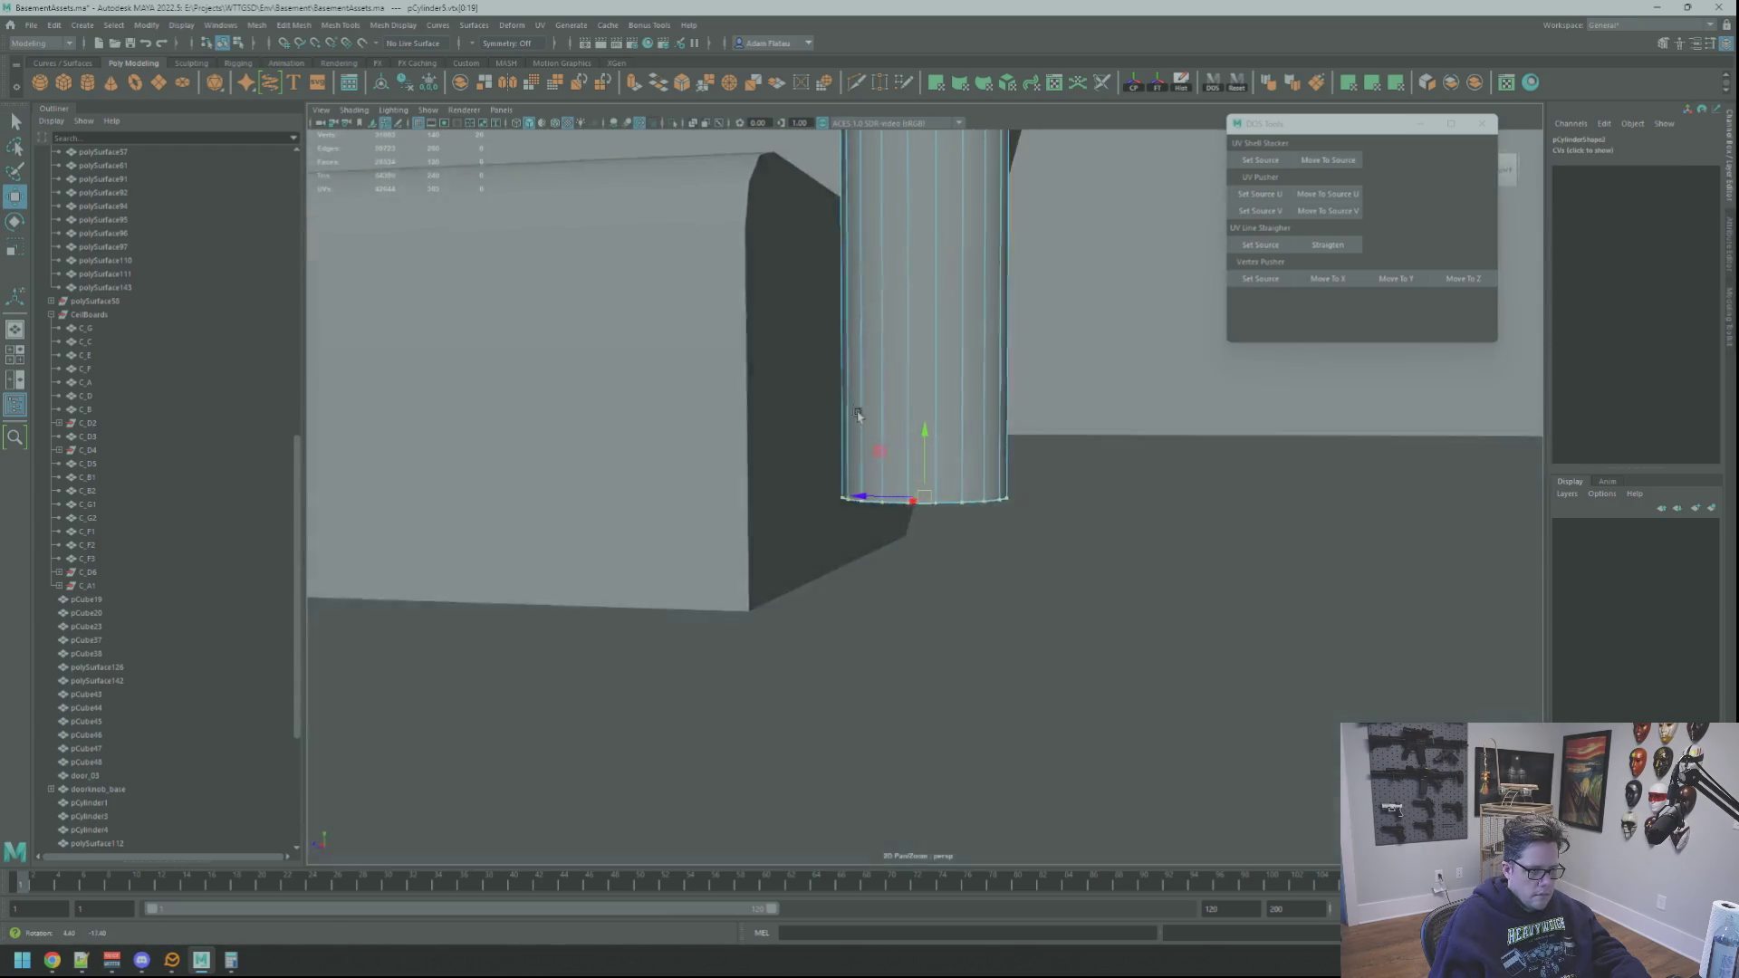
pyautogui.keyDown('alt'); pyautogui.moveTo(870, 444); pyautogui.dragTo(892, 436, button='right'); pyautogui.keyUp('alt')
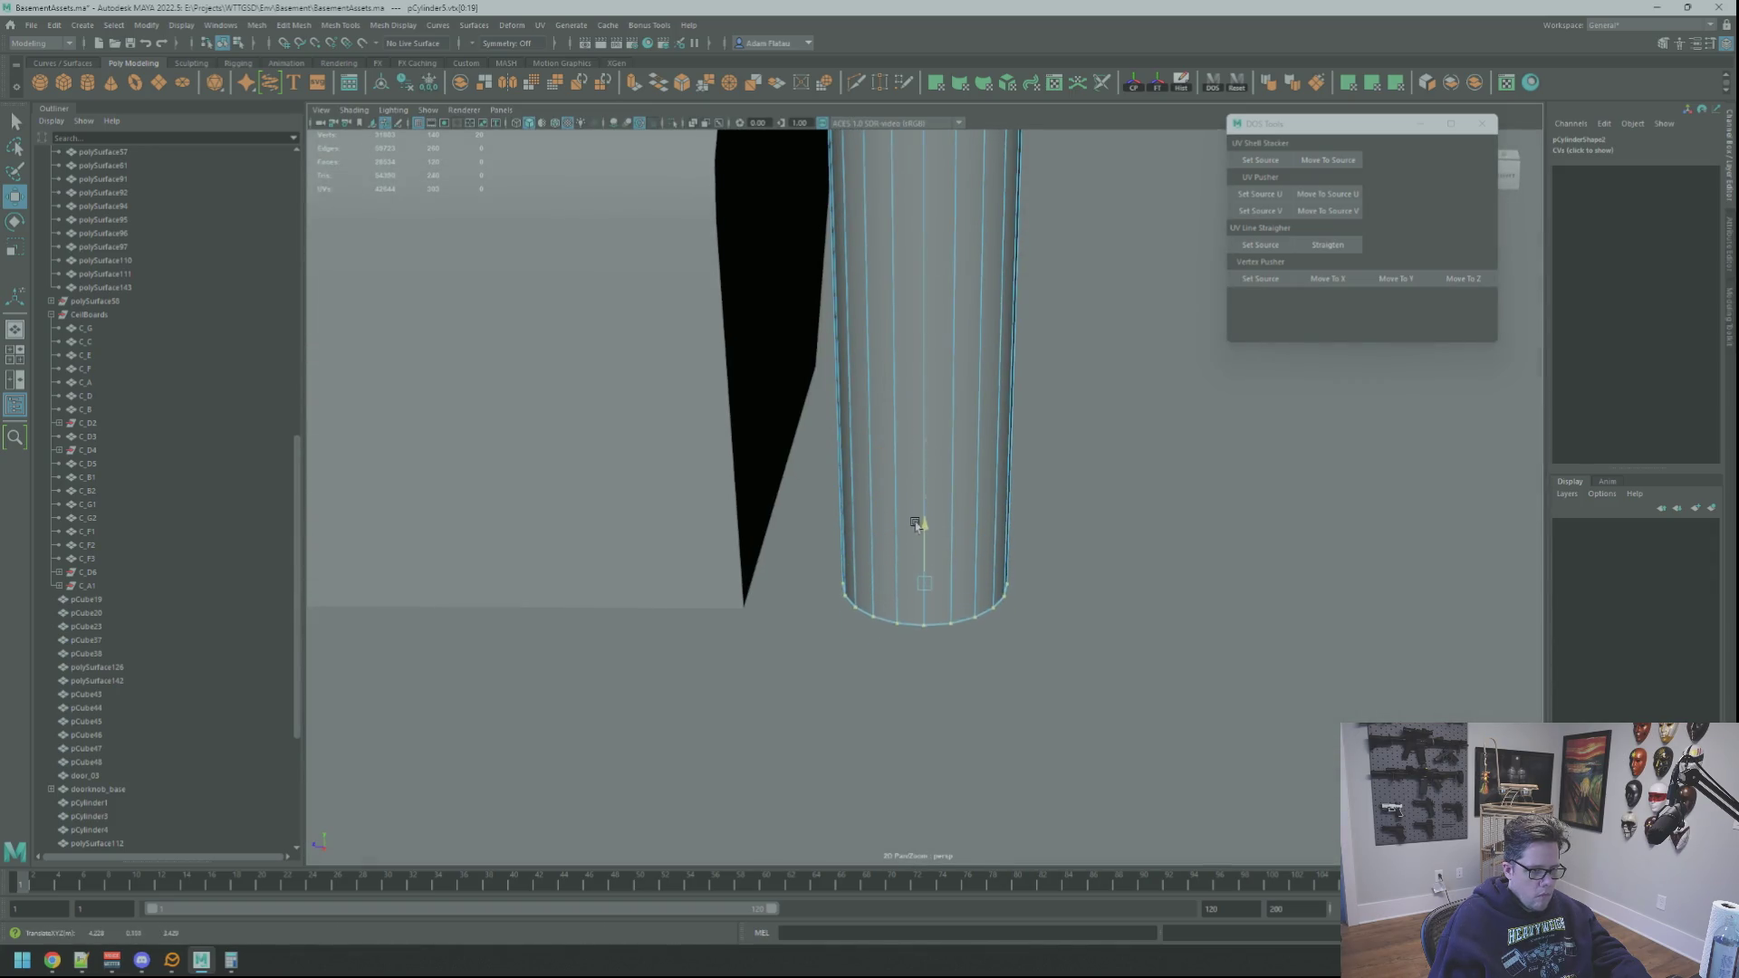
pyautogui.moveTo(914, 512)
pyautogui.keyDown('alt'); pyautogui.mouseDown(button='right')
pyautogui.moveTo(885, 497)
pyautogui.moveTo(900, 485)
pyautogui.mouseUp(button='right'); pyautogui.keyUp('alt')
pyautogui.moveTo(901, 486)
pyautogui.keyDown('alt'); pyautogui.mouseDown()
pyautogui.moveTo(924, 441)
pyautogui.moveTo(1087, 408)
pyautogui.mouseUp(); pyautogui.keyUp('alt')
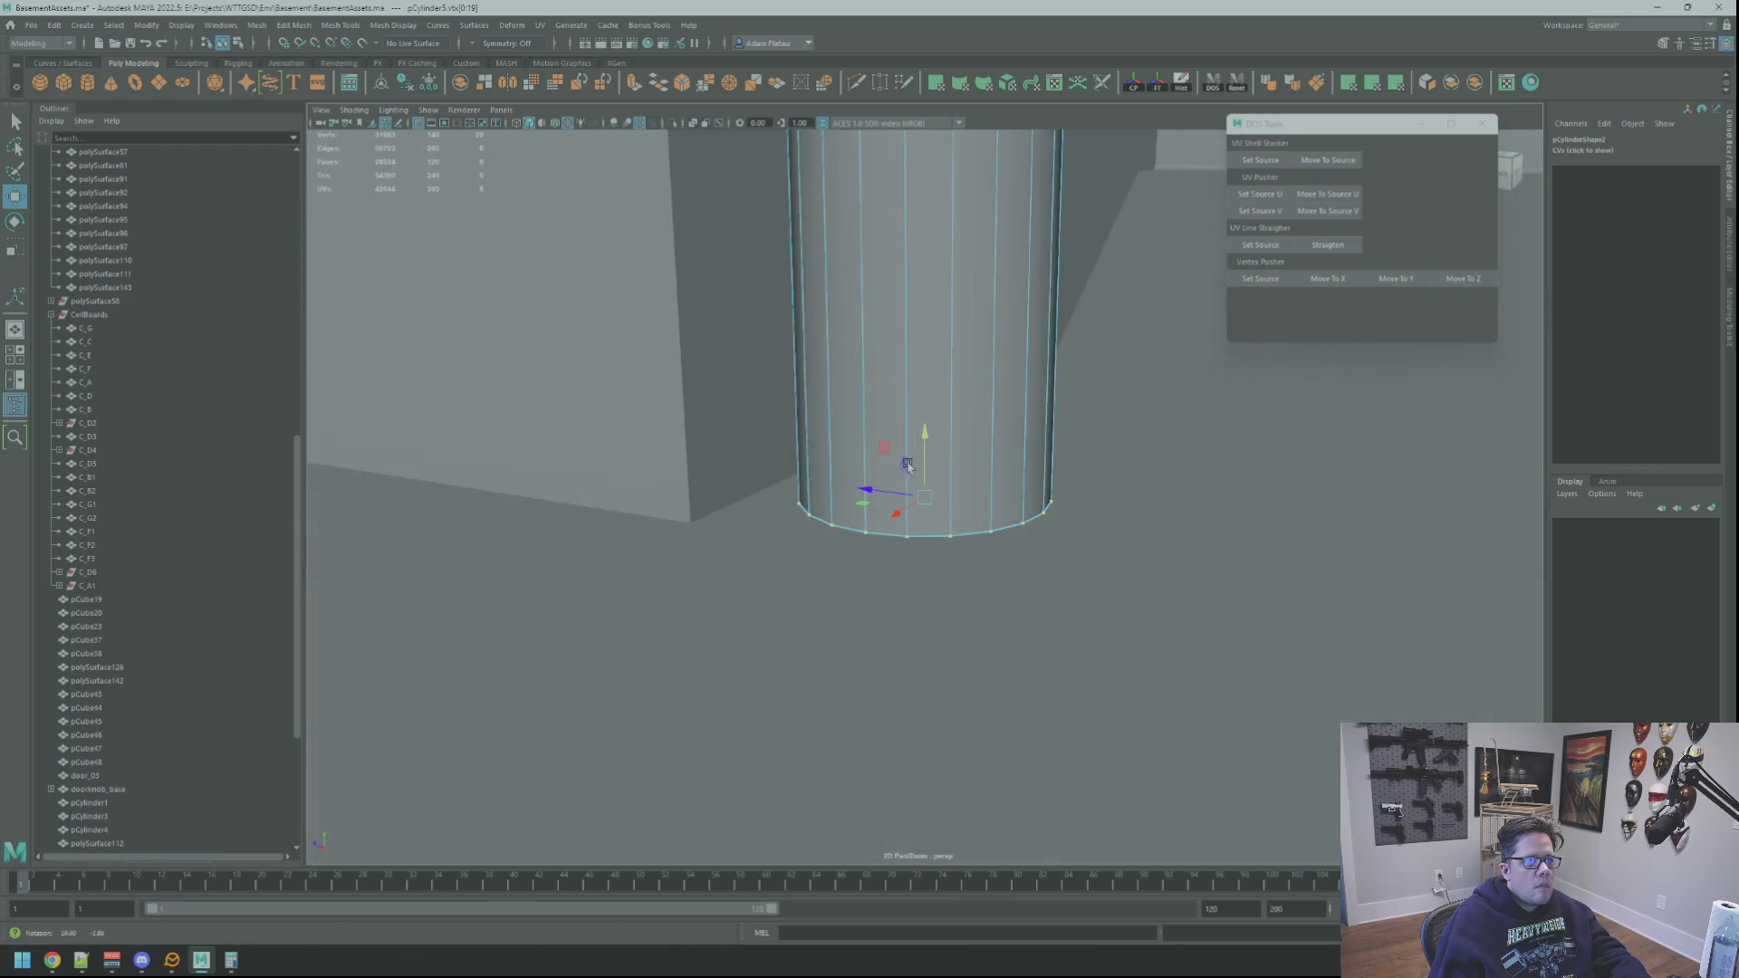
pyautogui.scroll(-10, 925, 391)
pyautogui.moveTo(1188, 410); pyautogui.dragTo(1214, 403, button='right')
pyautogui.scroll(10, 924, 464)
pyautogui.scroll(-5, 939, 507)
pyautogui.moveTo(938, 507)
pyautogui.keyDown('alt'); pyautogui.mouseDown()
pyautogui.moveTo(897, 453)
pyautogui.moveTo(799, 396)
pyautogui.moveTo(838, 454)
pyautogui.moveTo(955, 416)
pyautogui.moveTo(960, 474)
pyautogui.moveTo(1069, 508)
pyautogui.moveTo(945, 364)
pyautogui.mouseUp(); pyautogui.keyUp('alt')
pyautogui.scroll(5, 1095, 509)
pyautogui.scroll(-5, 1149, 517)
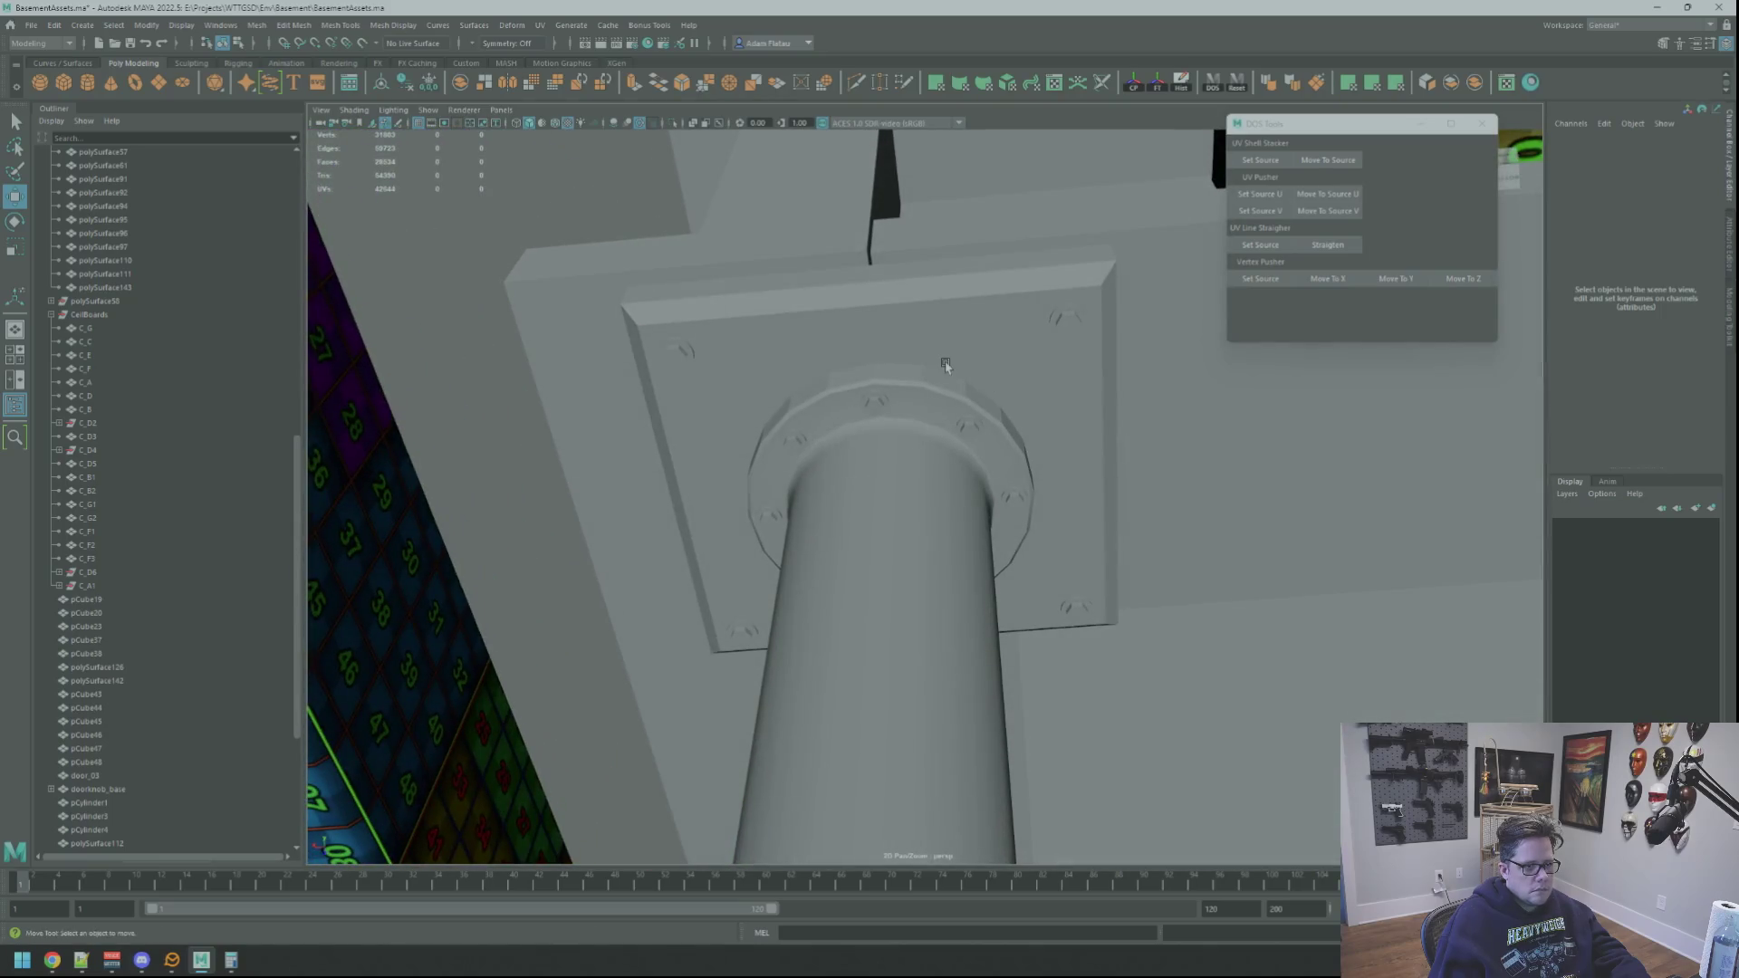
pyautogui.click(946, 366)
pyautogui.scroll(-5, 946, 344)
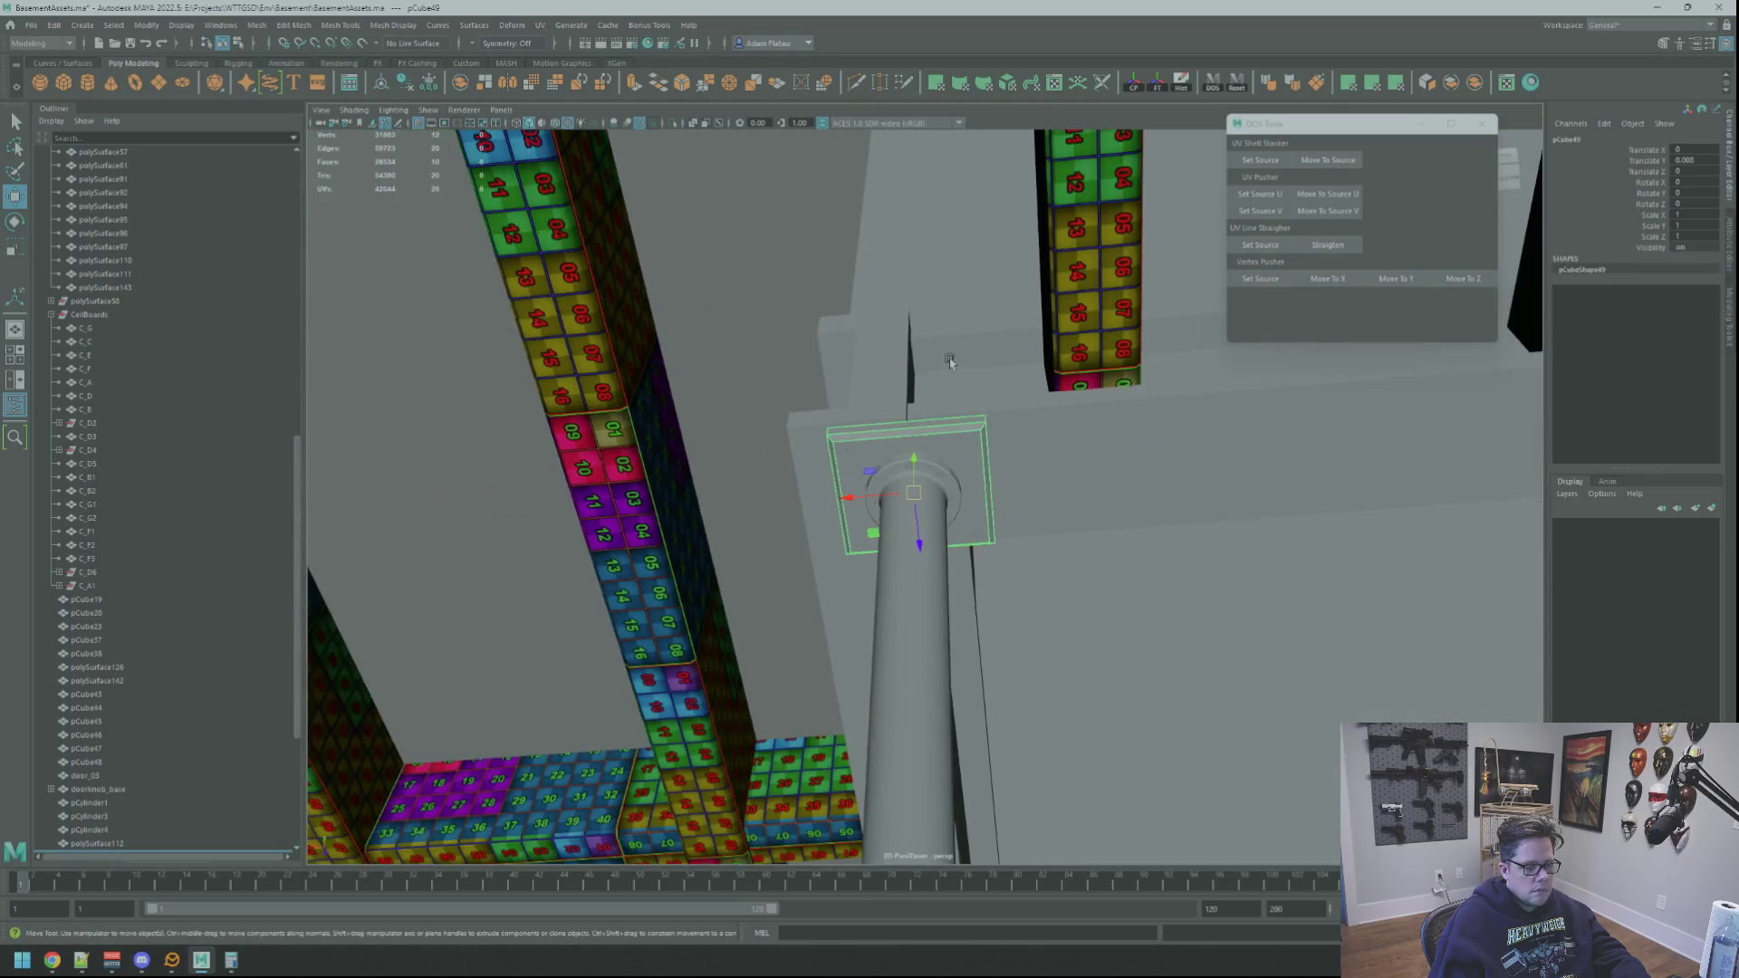
pyautogui.press('f')
pyautogui.moveTo(794, 296)
pyautogui.keyDown('alt'); pyautogui.mouseDown()
pyautogui.moveTo(909, 472)
pyautogui.moveTo(989, 439)
pyautogui.moveTo(866, 318)
pyautogui.moveTo(936, 486)
pyautogui.moveTo(938, 458)
pyautogui.mouseUp(); pyautogui.keyUp('alt')
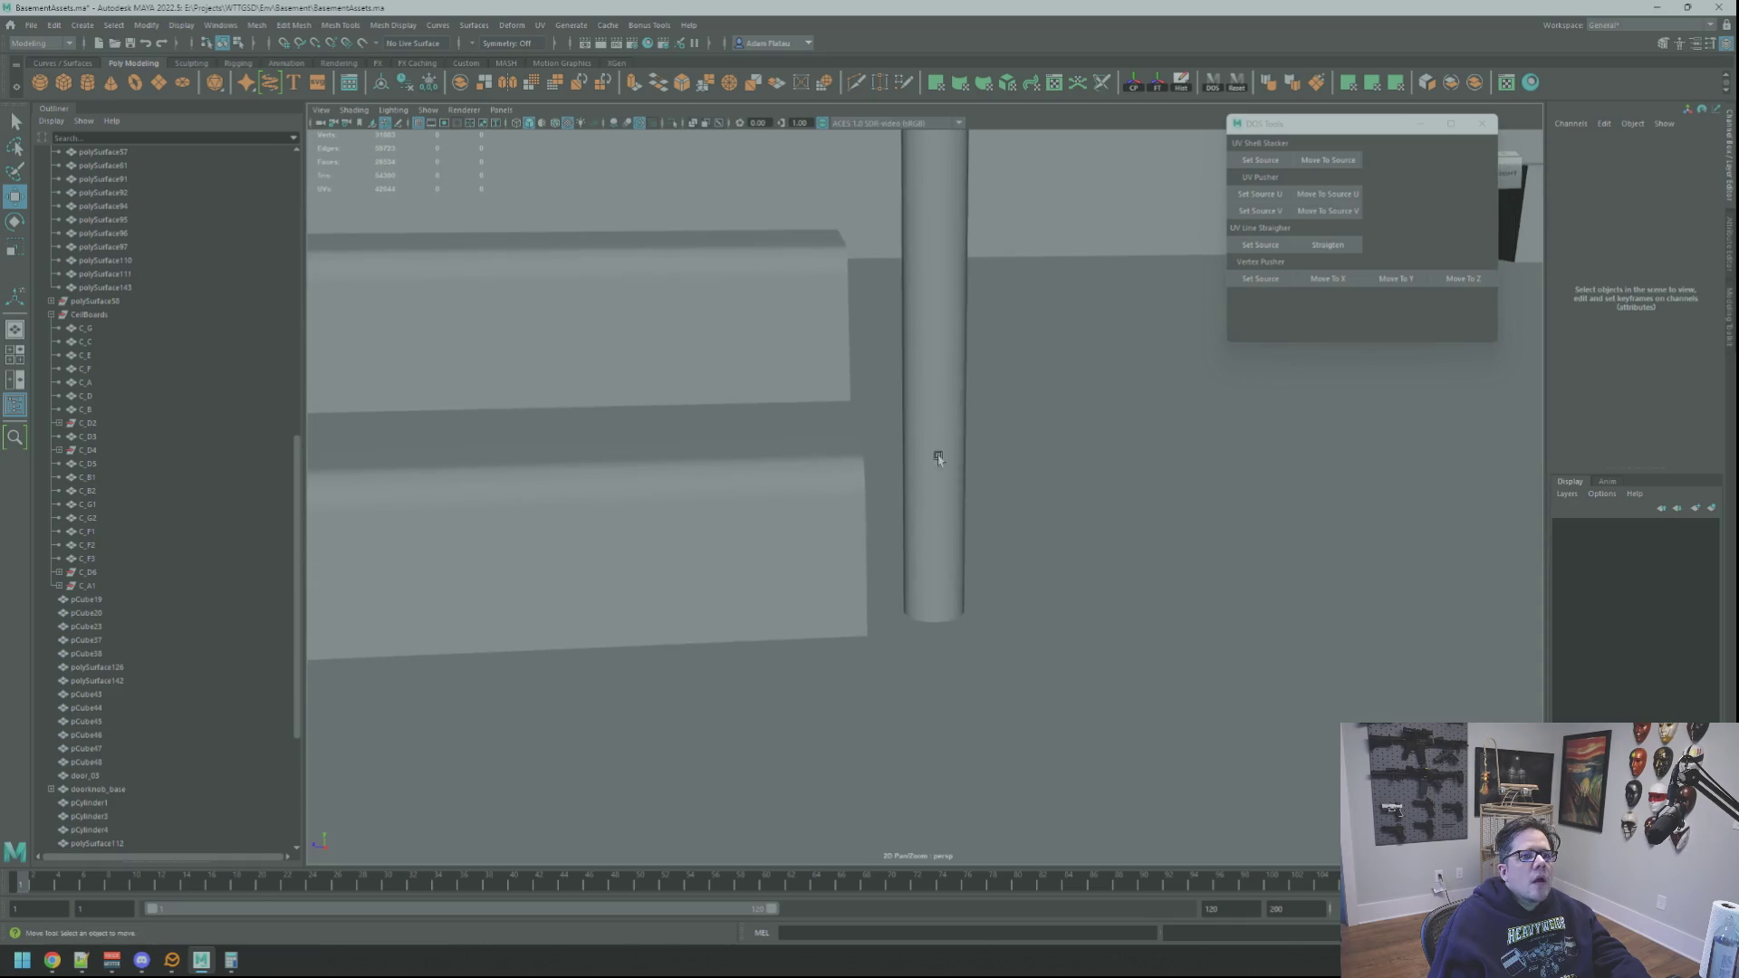
pyautogui.click(929, 599)
pyautogui.press('f')
pyautogui.keyDown('alt'); pyautogui.moveTo(913, 568); pyautogui.dragTo(894, 467); pyautogui.keyUp('alt')
pyautogui.moveTo(894, 467)
pyautogui.keyDown('alt'); pyautogui.mouseDown(button='right')
pyautogui.moveTo(885, 497)
pyautogui.moveTo(1041, 508)
pyautogui.mouseUp(button='right'); pyautogui.keyUp('alt')
pyautogui.rightClick(865, 501)
pyautogui.moveTo(865, 501); pyautogui.dragTo(810, 479, button='right')
pyautogui.moveTo(917, 544)
pyautogui.keyDown('alt'); pyautogui.mouseDown(button='right')
pyautogui.moveTo(1051, 520)
pyautogui.moveTo(789, 468)
pyautogui.moveTo(1037, 516)
pyautogui.moveTo(1305, 499)
pyautogui.mouseUp(button='right'); pyautogui.keyUp('alt')
pyautogui.press('f')
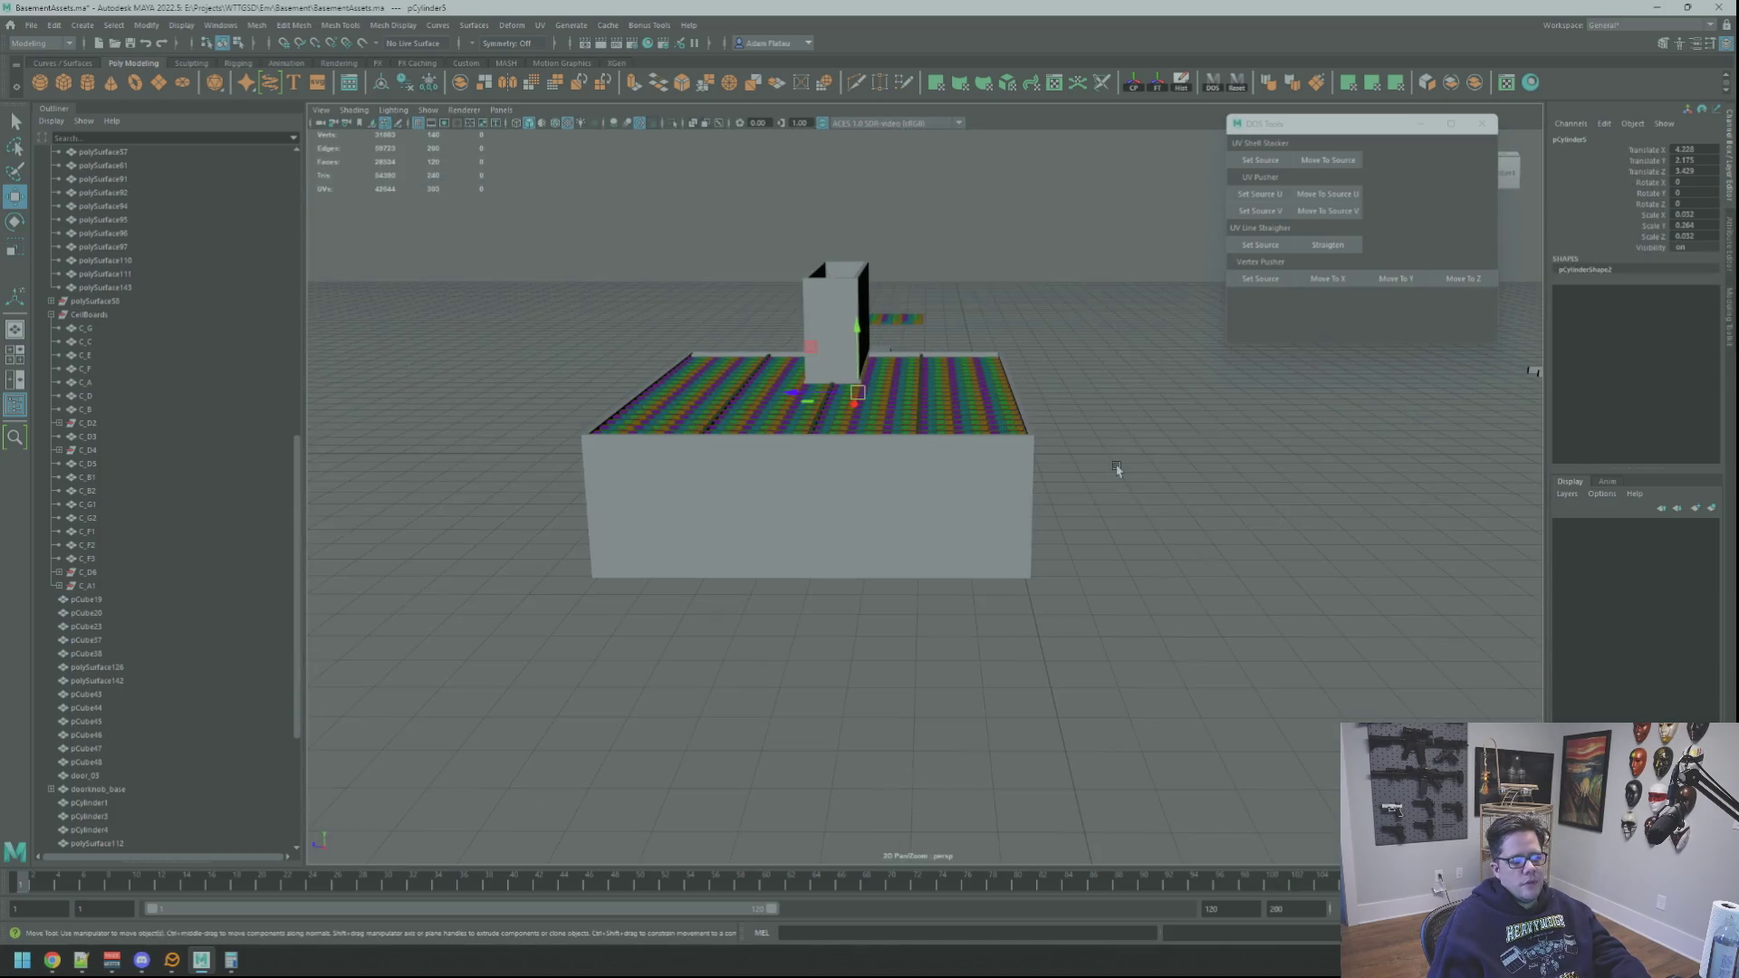
pyautogui.scroll(5, 860, 458)
pyautogui.scroll(-5, 905, 500)
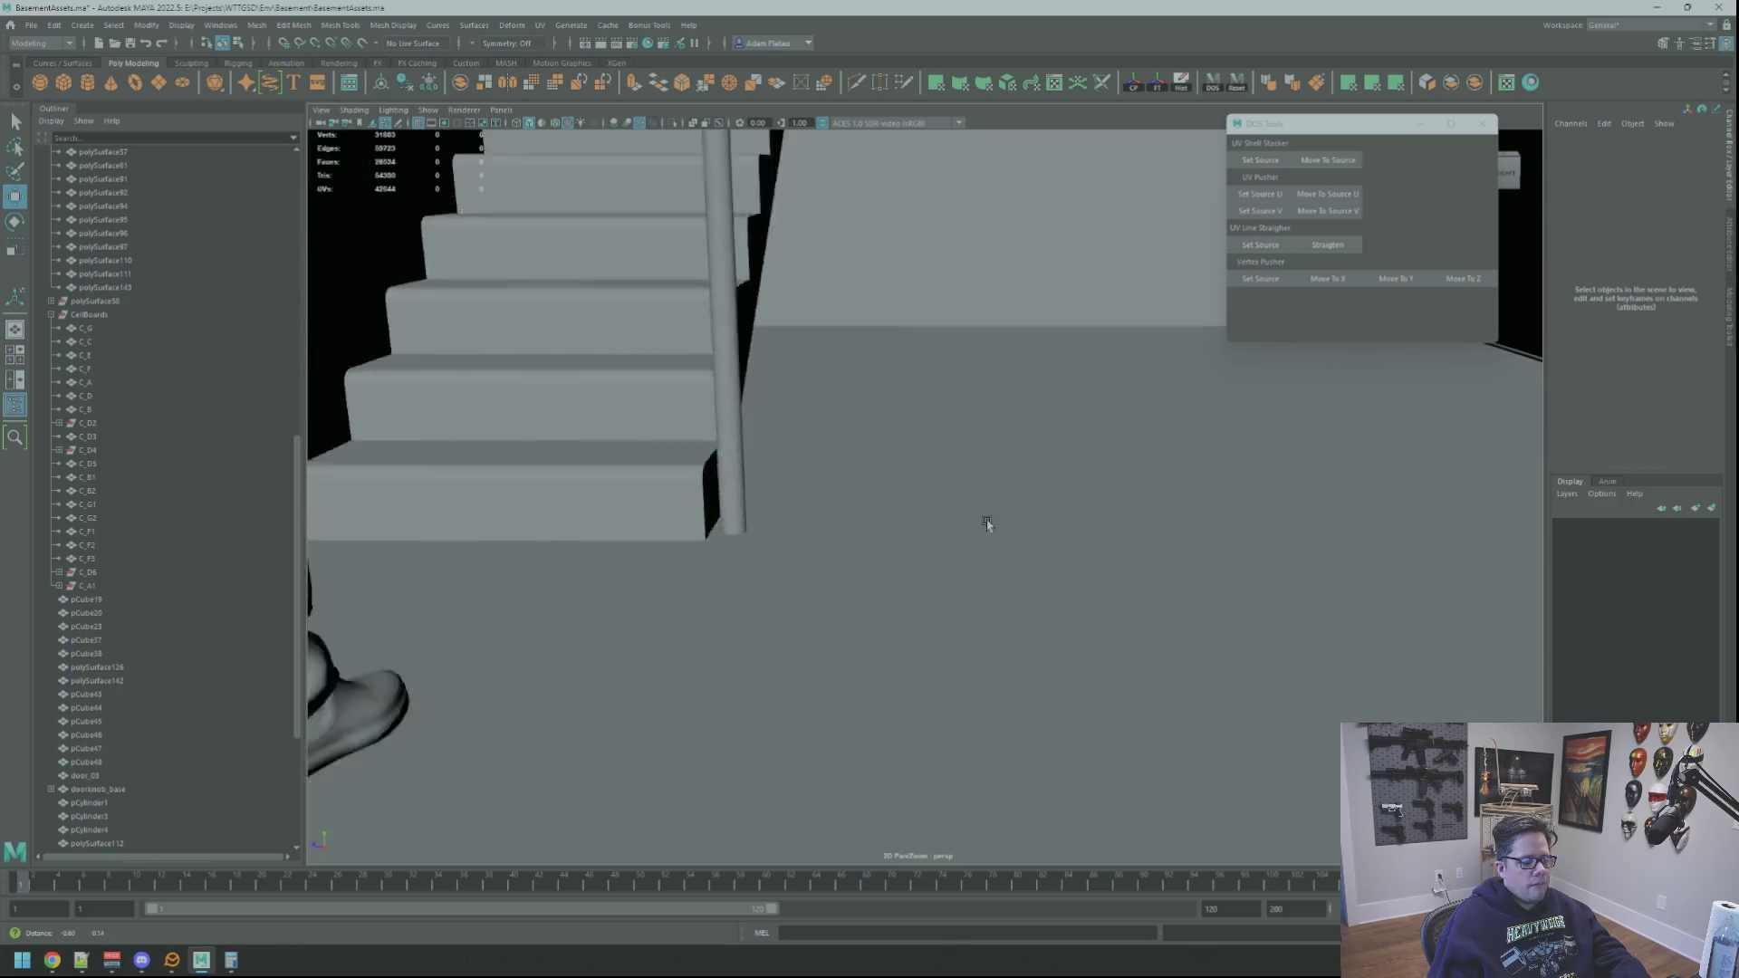
pyautogui.scroll(3, 933, 512)
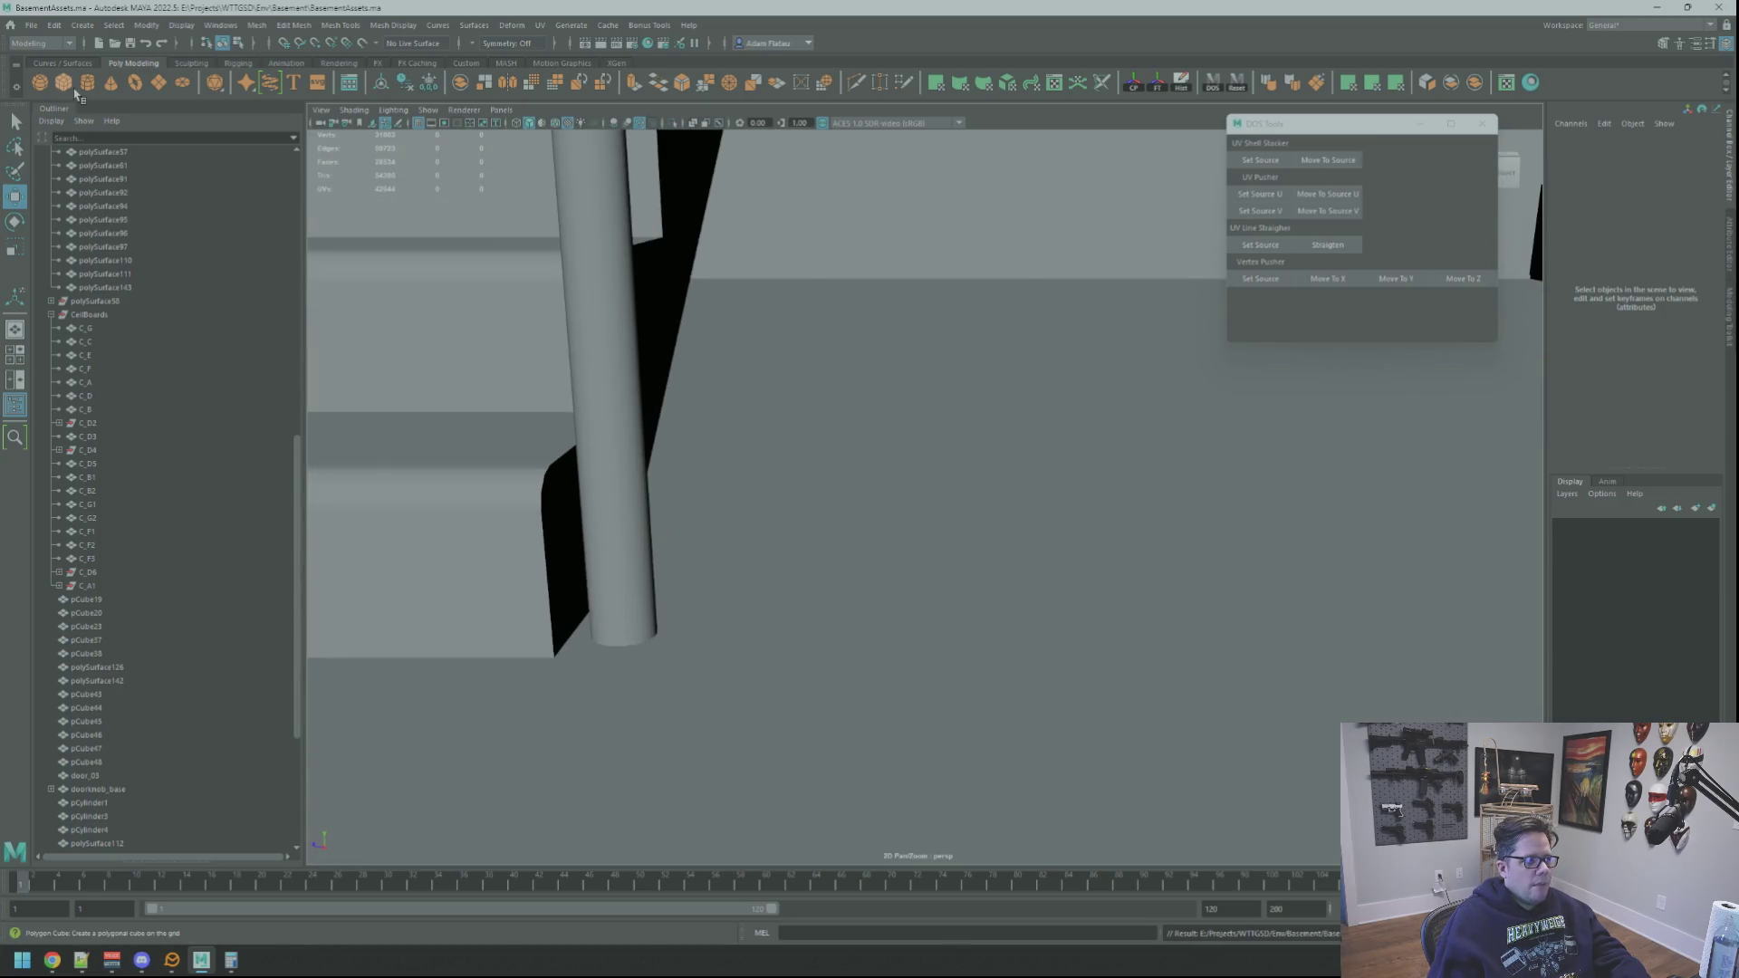
# Step: Frame the unwanted newly created cube and delete it
pyautogui.scroll(-6, 777, 470)
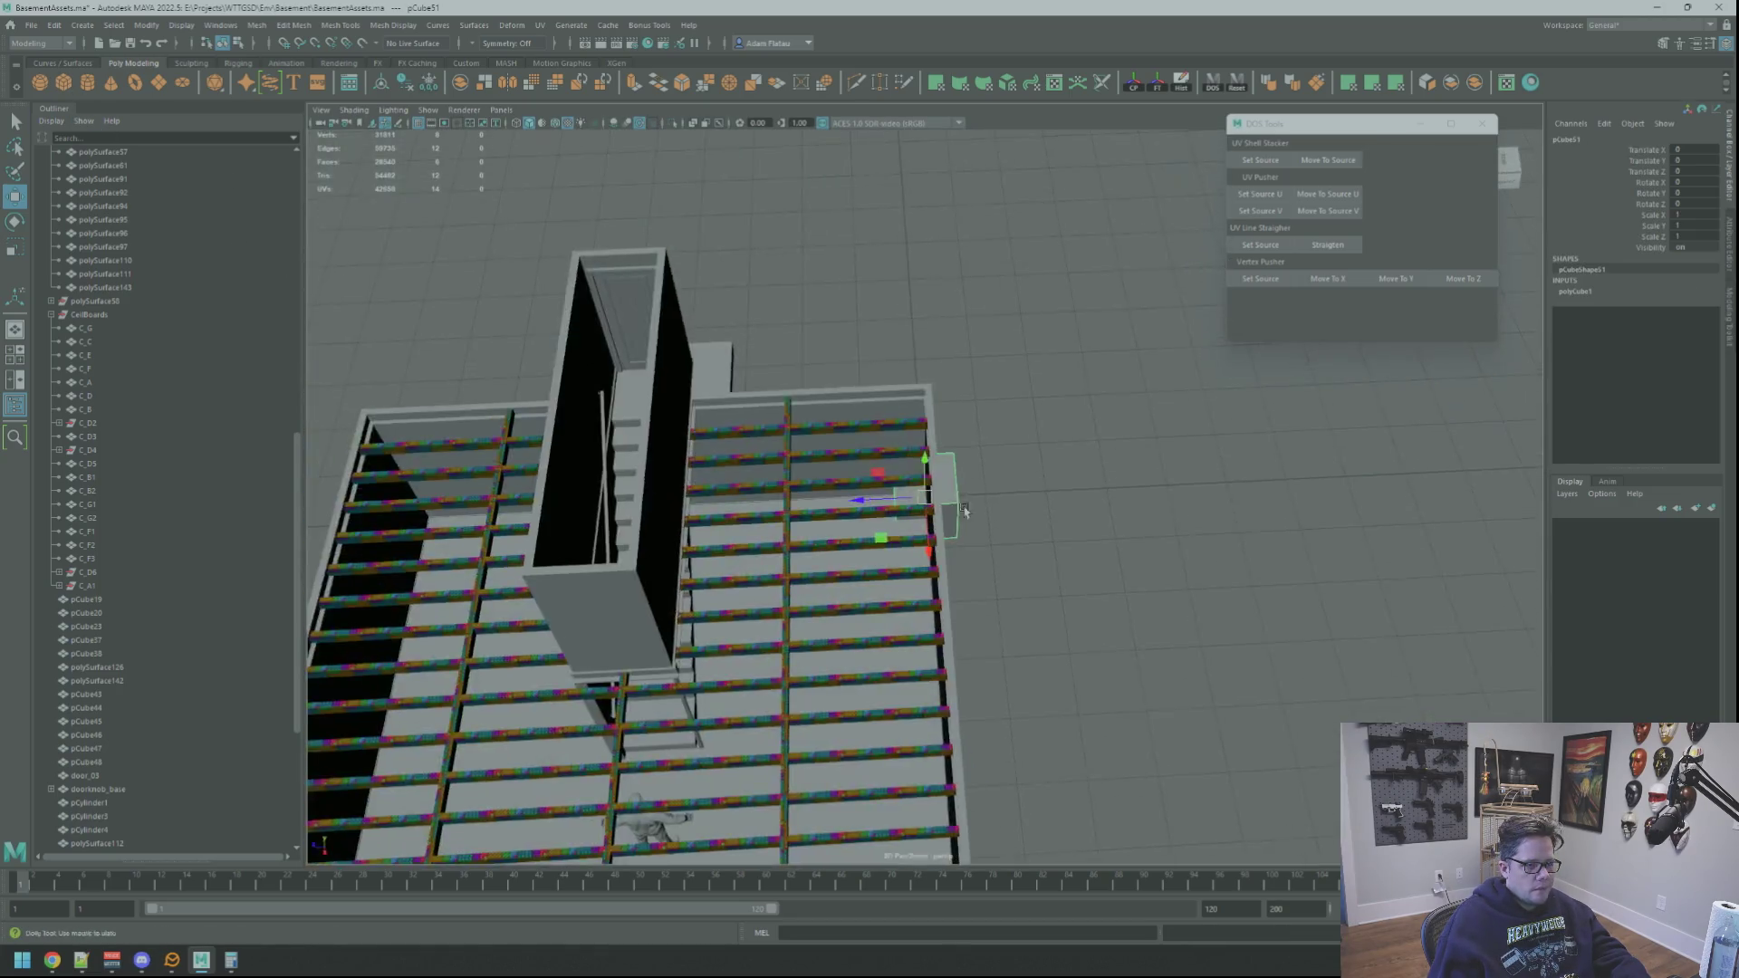
pyautogui.keyDown('alt'); pyautogui.moveTo(777, 471); pyautogui.dragTo(1052, 500, button='middle'); pyautogui.keyUp('alt')
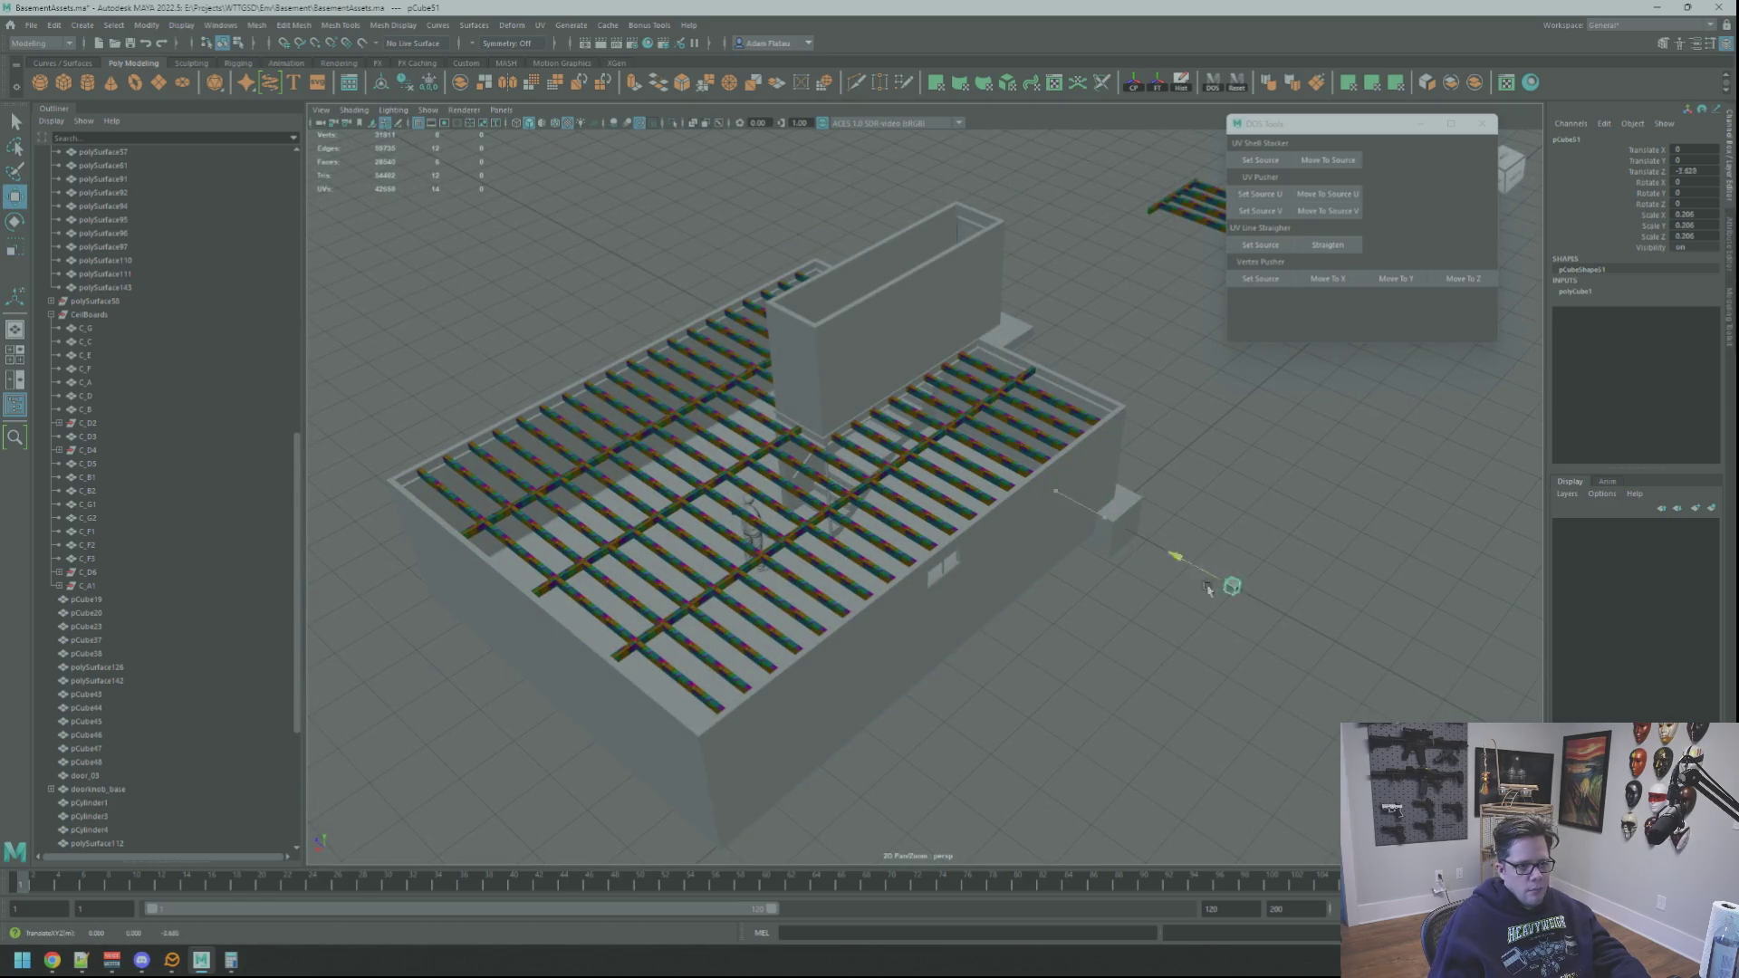
pyautogui.press('f')
pyautogui.scroll(-3, 1122, 516)
pyautogui.press('Delete')
pyautogui.scroll(-5, 951, 416)
# Step: Move the existing cube pCube50 along X to the foot of the stairs beside the column
pyautogui.click(915, 453)
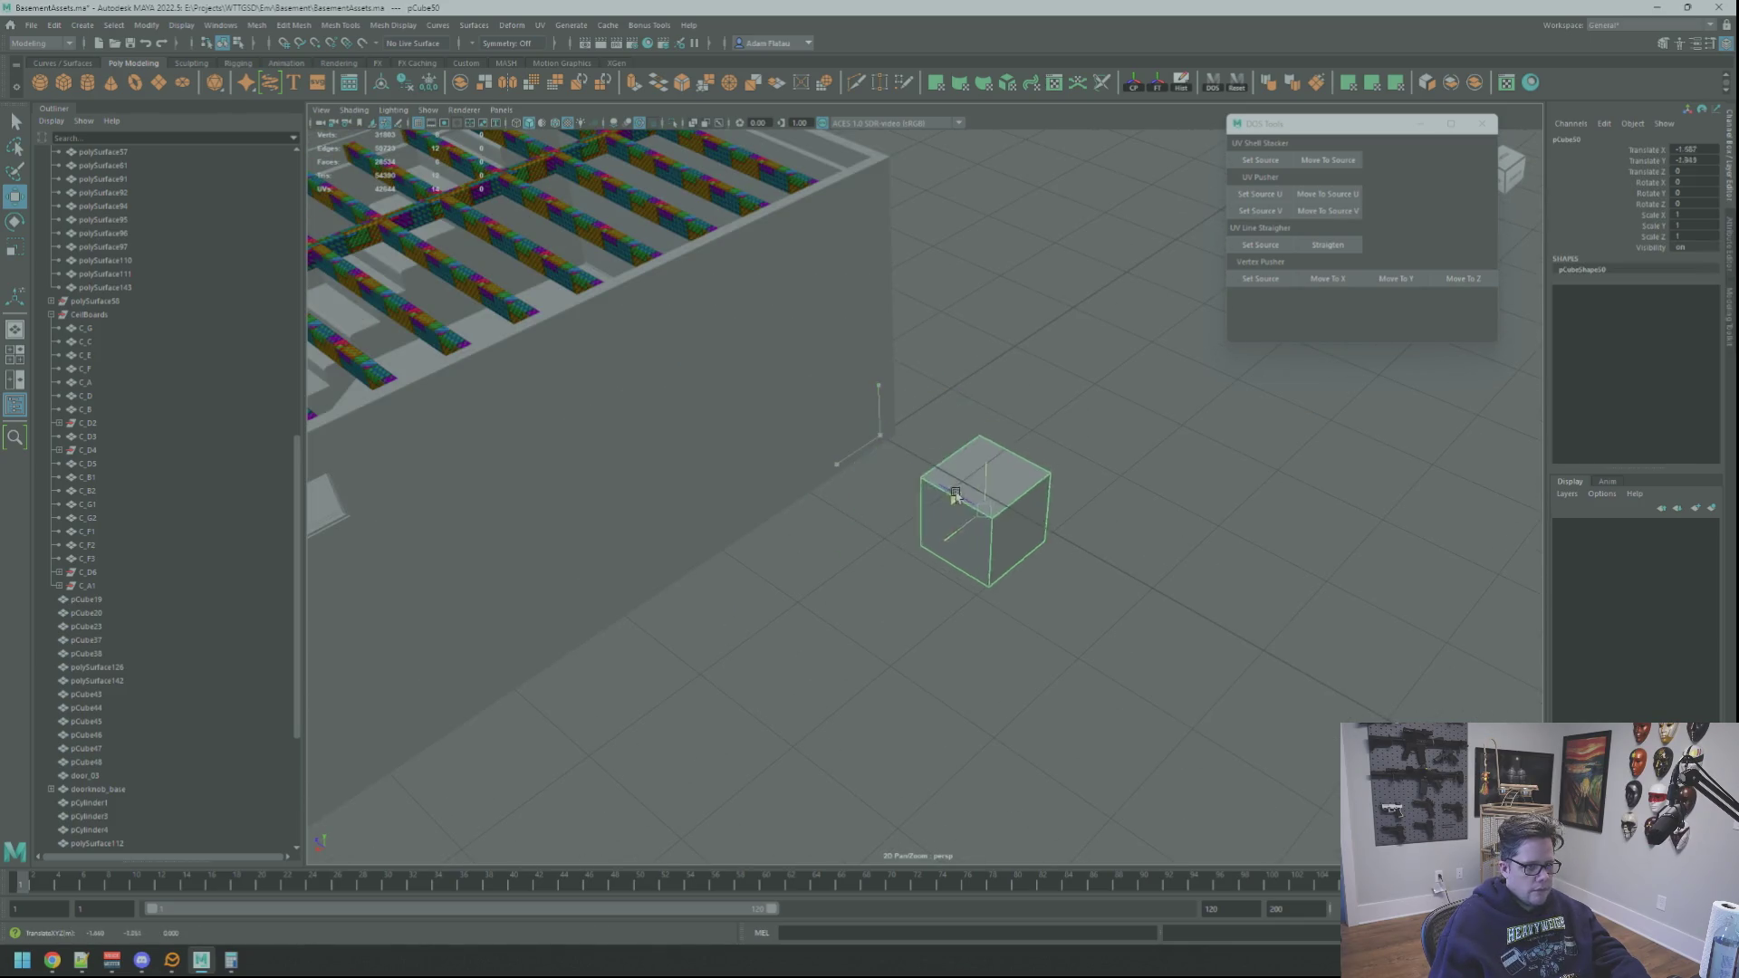
pyautogui.scroll(-3, 951, 491)
pyautogui.scroll(5, 946, 517)
pyautogui.scroll(-2, 942, 535)
pyautogui.scroll(4, 935, 566)
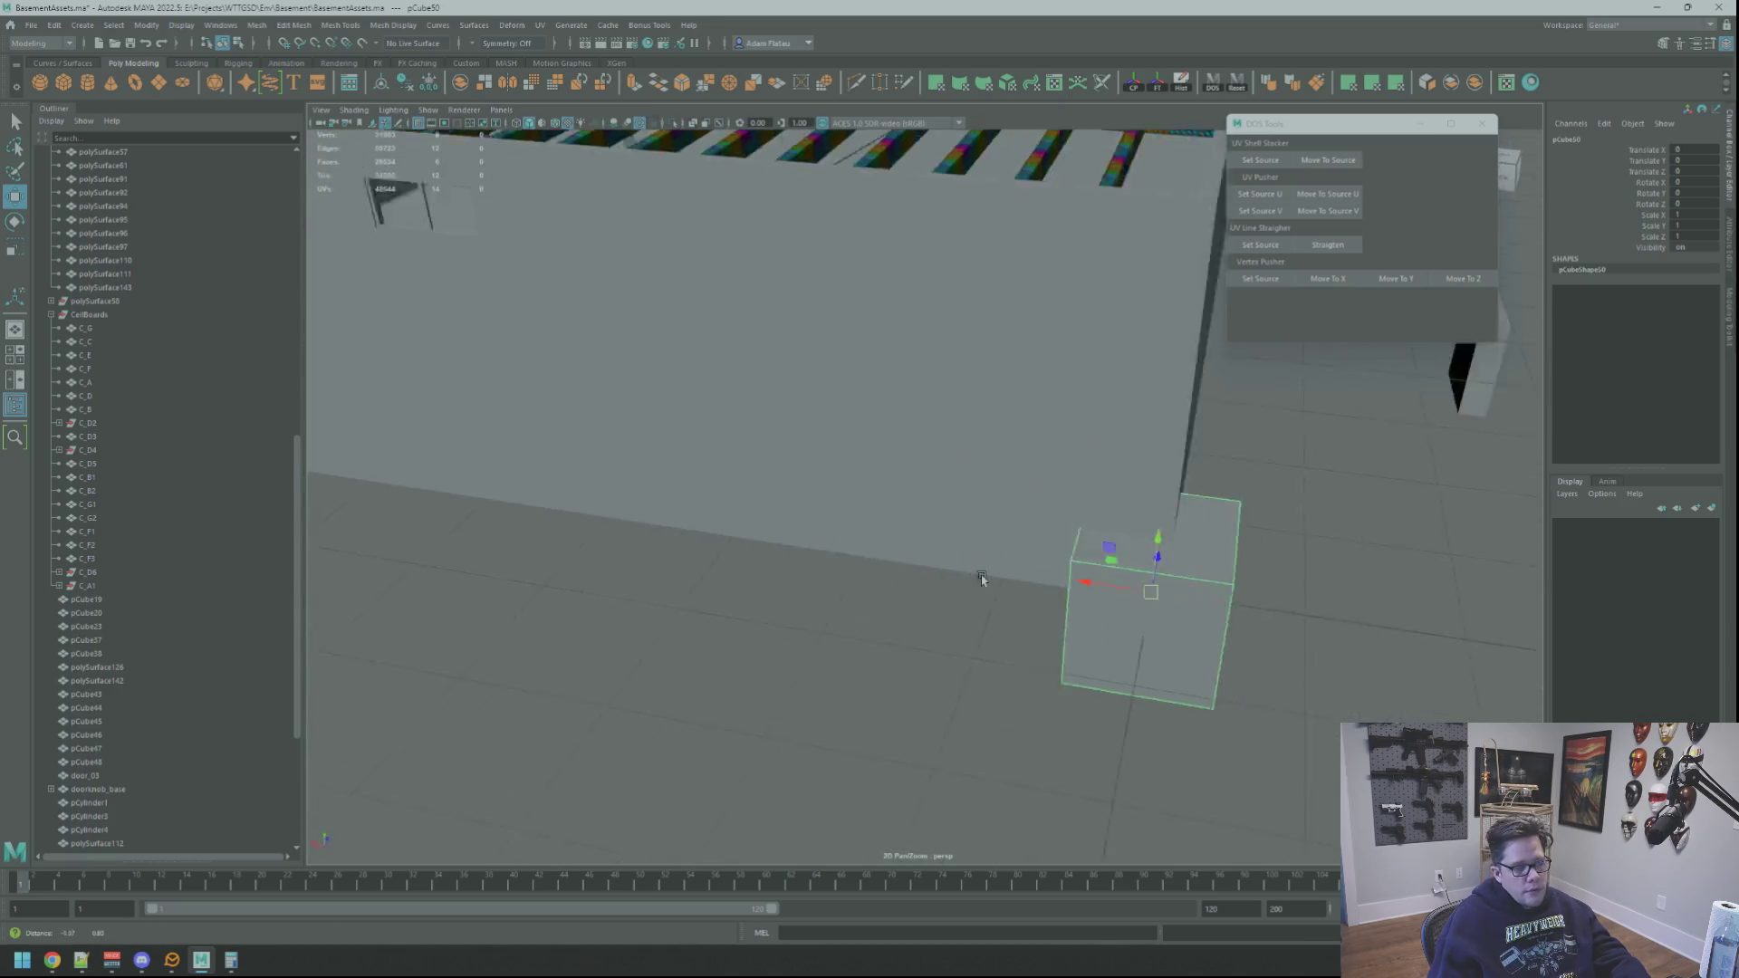
pyautogui.keyDown('alt'); pyautogui.moveTo(934, 566); pyautogui.dragTo(1059, 555); pyautogui.keyUp('alt')
pyautogui.moveTo(1062, 466)
pyautogui.mouseDown()
pyautogui.moveTo(683, 517)
pyautogui.moveTo(1002, 458)
pyautogui.moveTo(1015, 515)
pyautogui.mouseUp()
pyautogui.press('f')
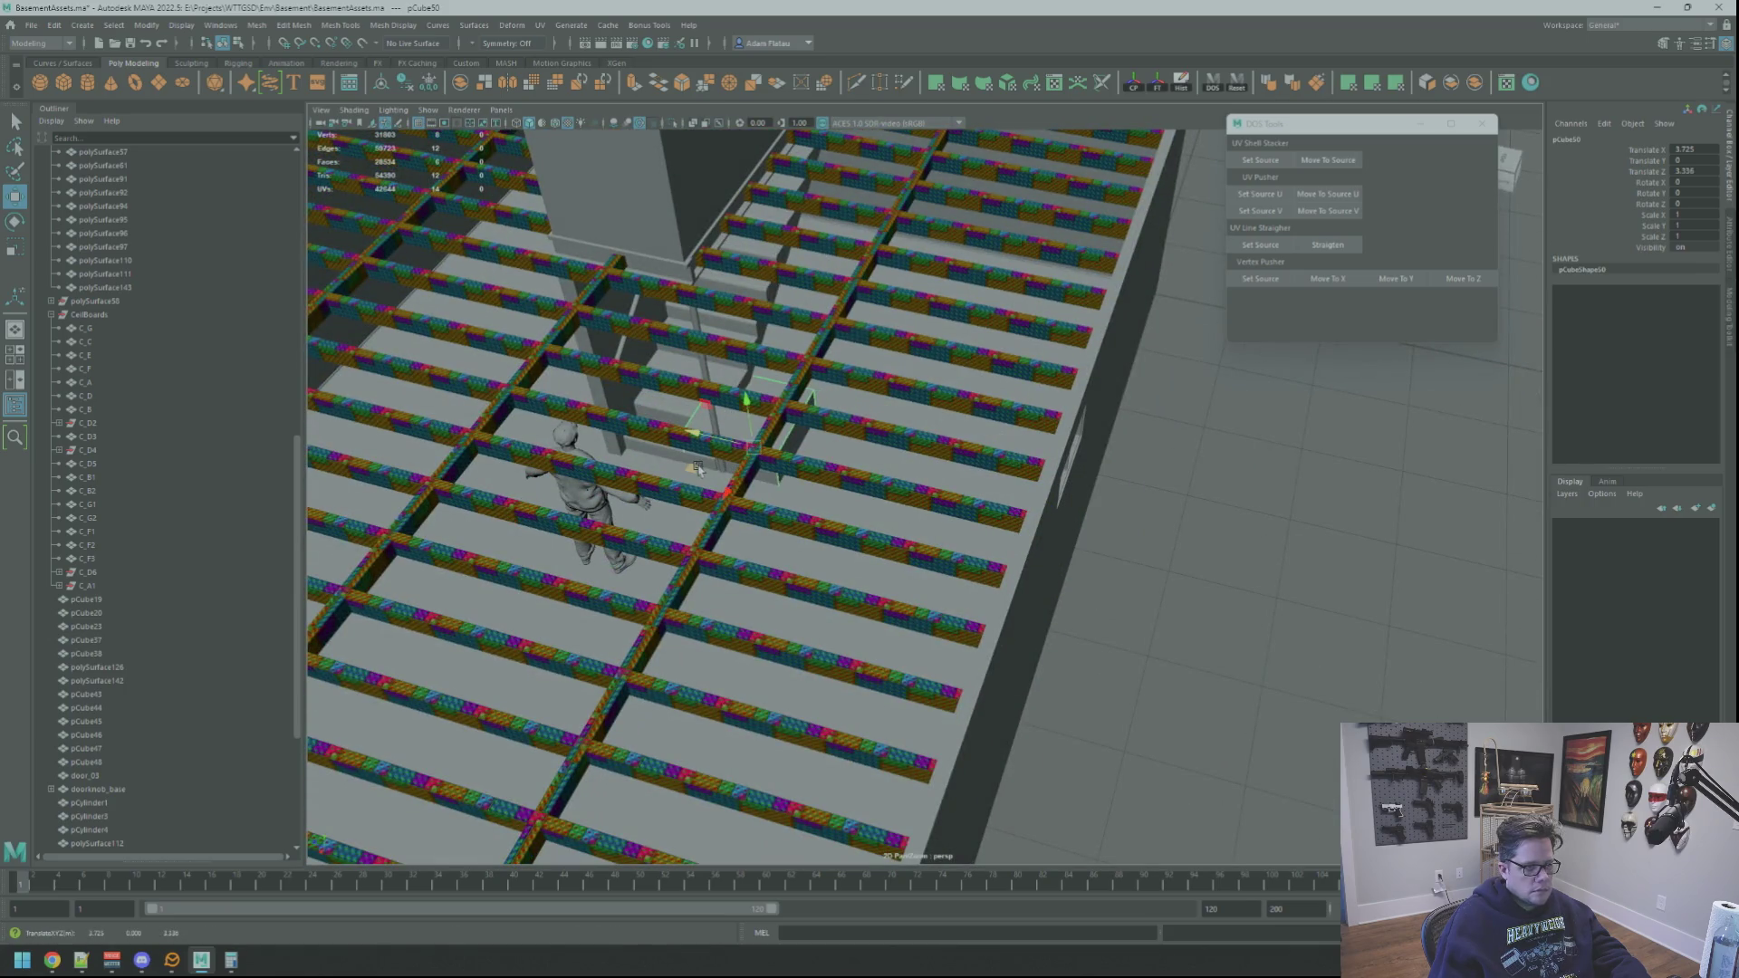
pyautogui.press('f')
pyautogui.moveTo(861, 489)
pyautogui.keyDown('alt'); pyautogui.mouseDown()
pyautogui.moveTo(766, 458)
pyautogui.moveTo(826, 482)
pyautogui.moveTo(553, 492)
pyautogui.mouseUp(); pyautogui.keyUp('alt')
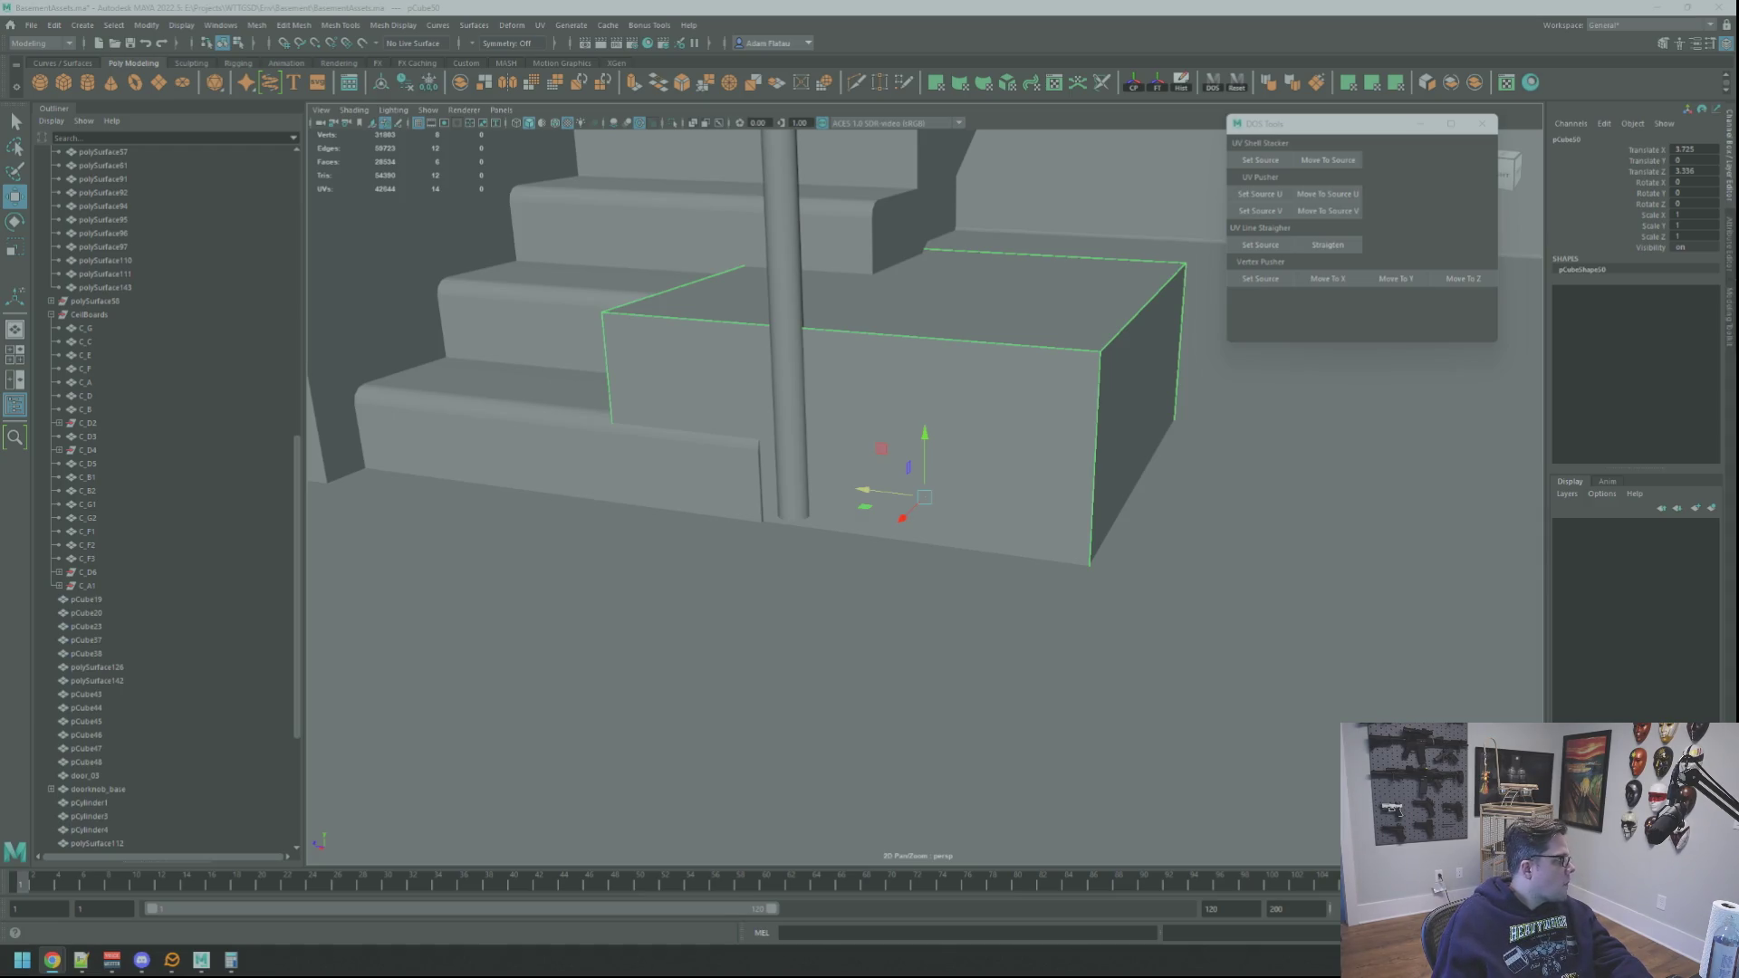
# Step: Scale pCube50 down uniformly and slide it along X beneath the column
pyautogui.moveTo(572, 521)
pyautogui.keyDown('alt'); pyautogui.mouseDown(button='right')
pyautogui.moveTo(668, 497)
pyautogui.moveTo(797, 535)
pyautogui.mouseUp(button='right'); pyautogui.keyUp('alt')
pyautogui.moveTo(797, 535)
pyautogui.keyDown('alt'); pyautogui.mouseDown()
pyautogui.moveTo(1008, 564)
pyautogui.moveTo(846, 531)
pyautogui.mouseUp(); pyautogui.keyUp('alt')
pyautogui.press('r')
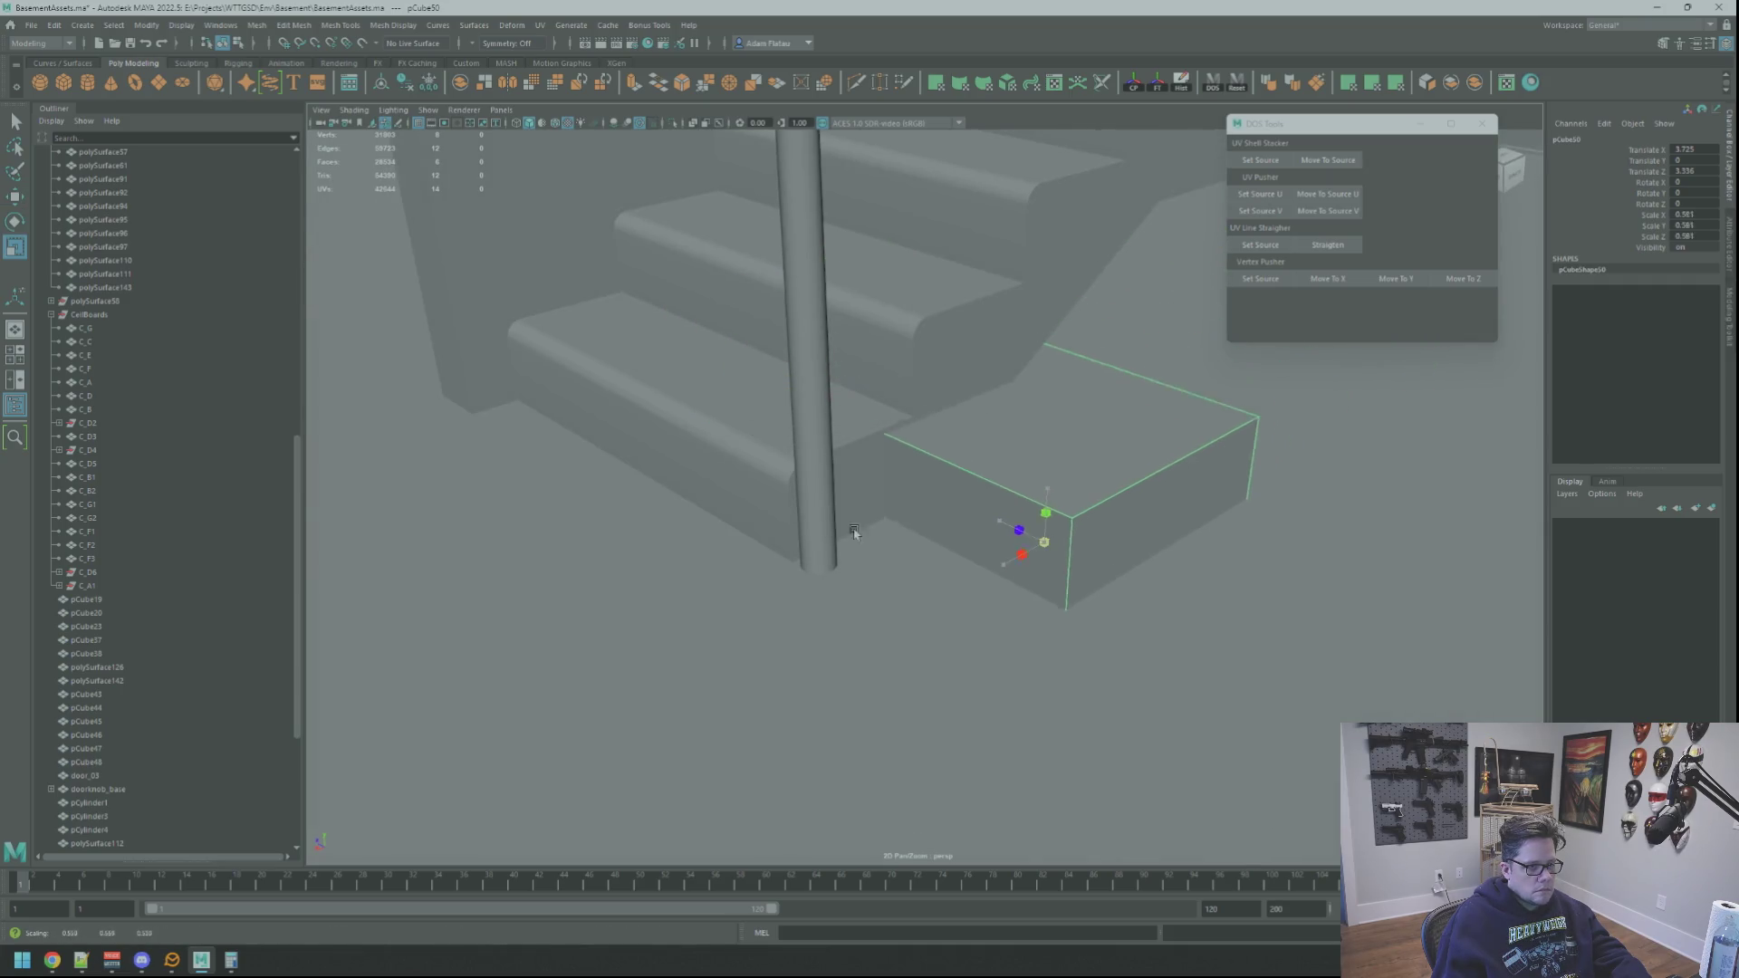
pyautogui.press('w')
pyautogui.moveTo(996, 569)
pyautogui.mouseDown()
pyautogui.moveTo(732, 619)
pyautogui.moveTo(947, 574)
pyautogui.moveTo(990, 574)
pyautogui.moveTo(951, 598)
pyautogui.moveTo(986, 611)
pyautogui.mouseUp()
pyautogui.scroll(4, 966, 589)
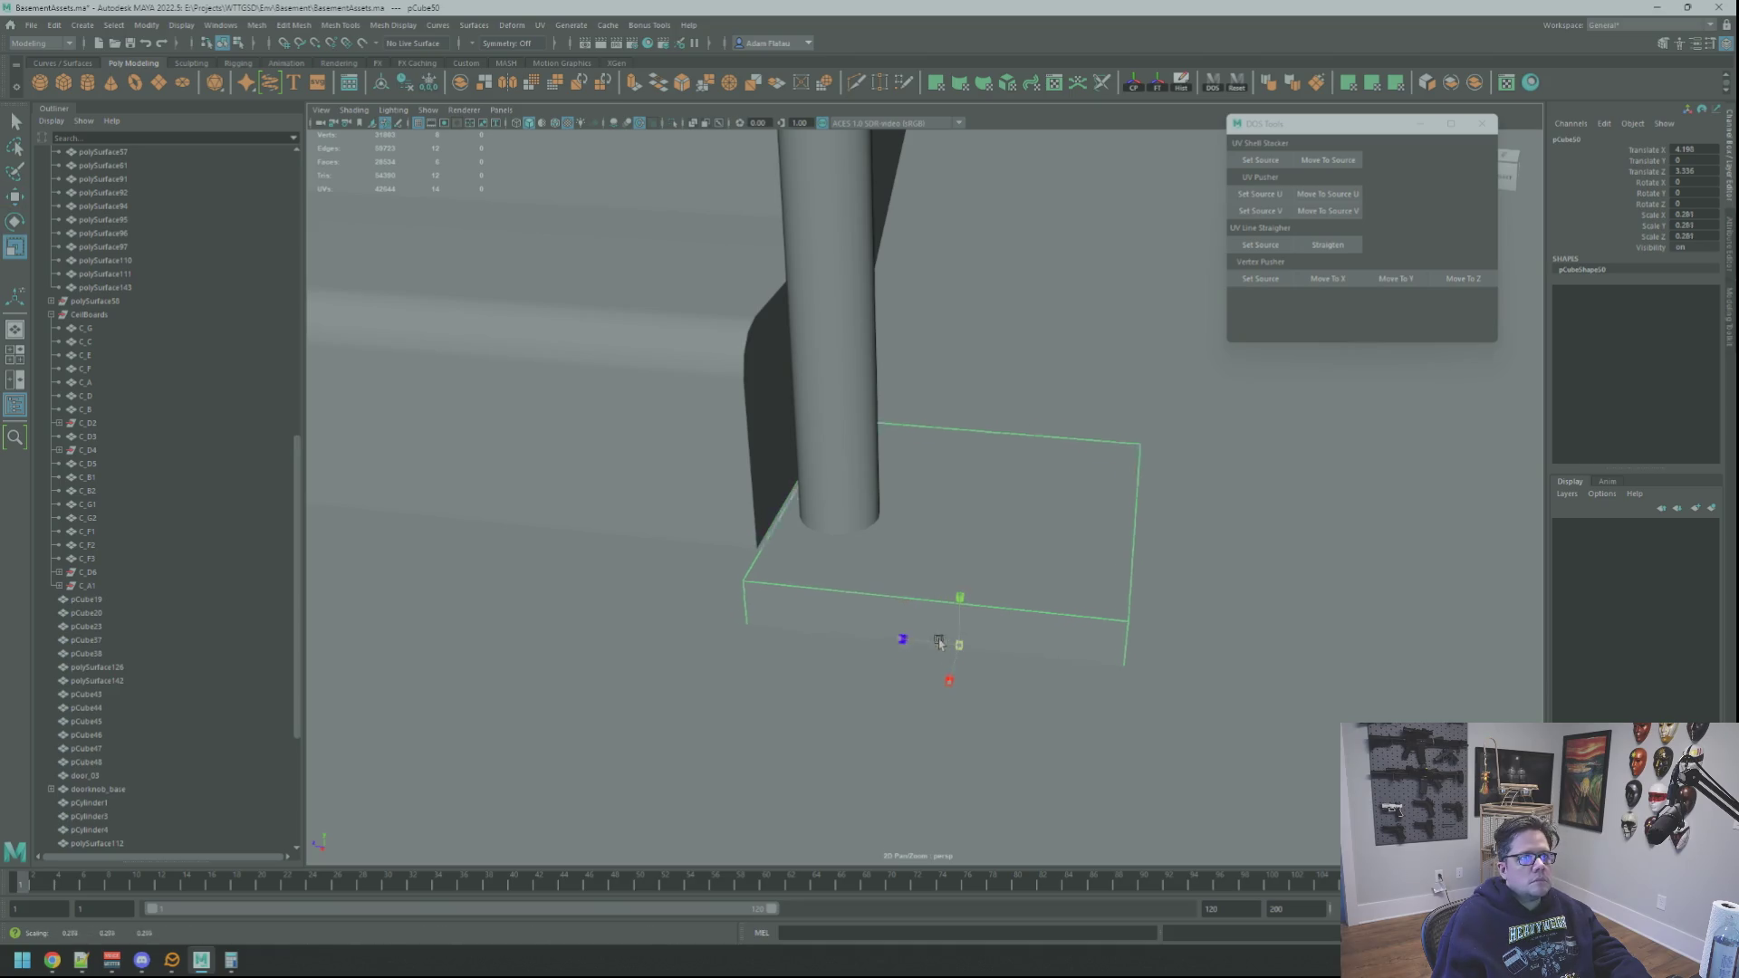
pyautogui.press('w')
pyautogui.moveTo(826, 621)
pyautogui.keyDown('alt'); pyautogui.mouseDown()
pyautogui.moveTo(1009, 614)
pyautogui.moveTo(854, 563)
pyautogui.moveTo(826, 582)
pyautogui.moveTo(1071, 653)
pyautogui.moveTo(1102, 425)
pyautogui.moveTo(1041, 462)
pyautogui.moveTo(997, 454)
pyautogui.moveTo(957, 541)
pyautogui.moveTo(946, 524)
pyautogui.moveTo(1069, 566)
pyautogui.moveTo(1028, 579)
pyautogui.moveTo(1000, 558)
pyautogui.mouseUp(); pyautogui.keyUp('alt')
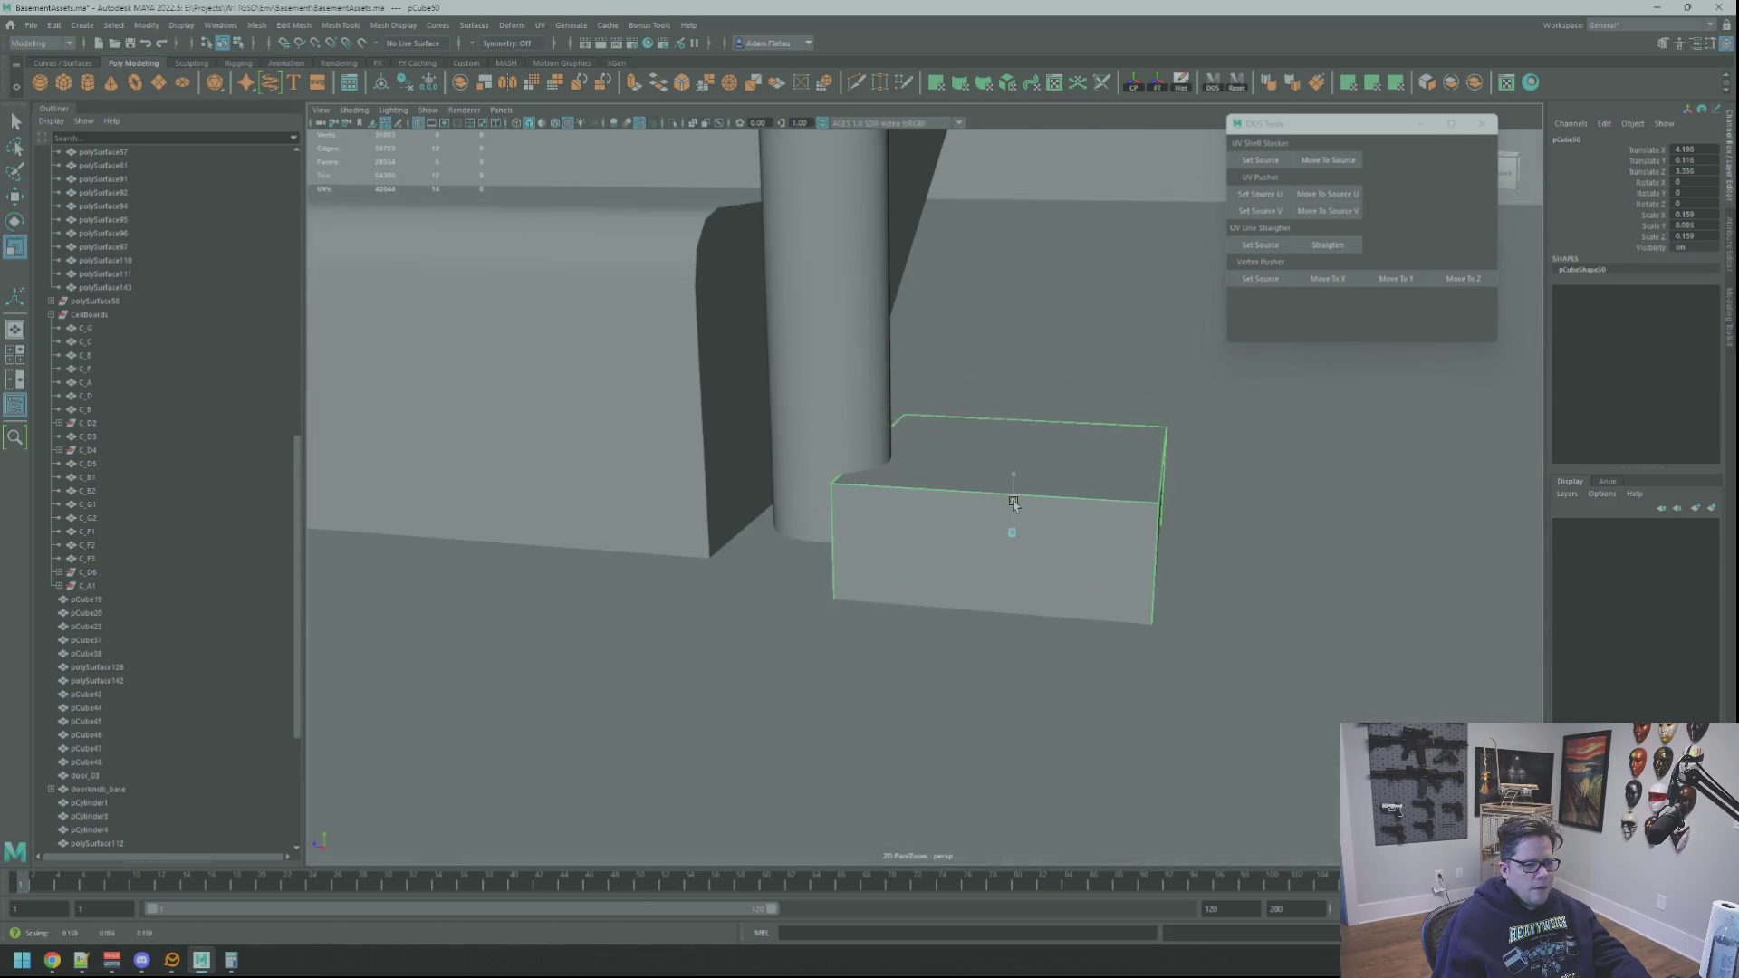
# Step: Flatten the cube on Y into a low slab and check it from several angles
pyautogui.press('f')
pyautogui.keyDown('alt'); pyautogui.moveTo(1040, 535); pyautogui.dragTo(849, 540, button='right'); pyautogui.keyUp('alt')
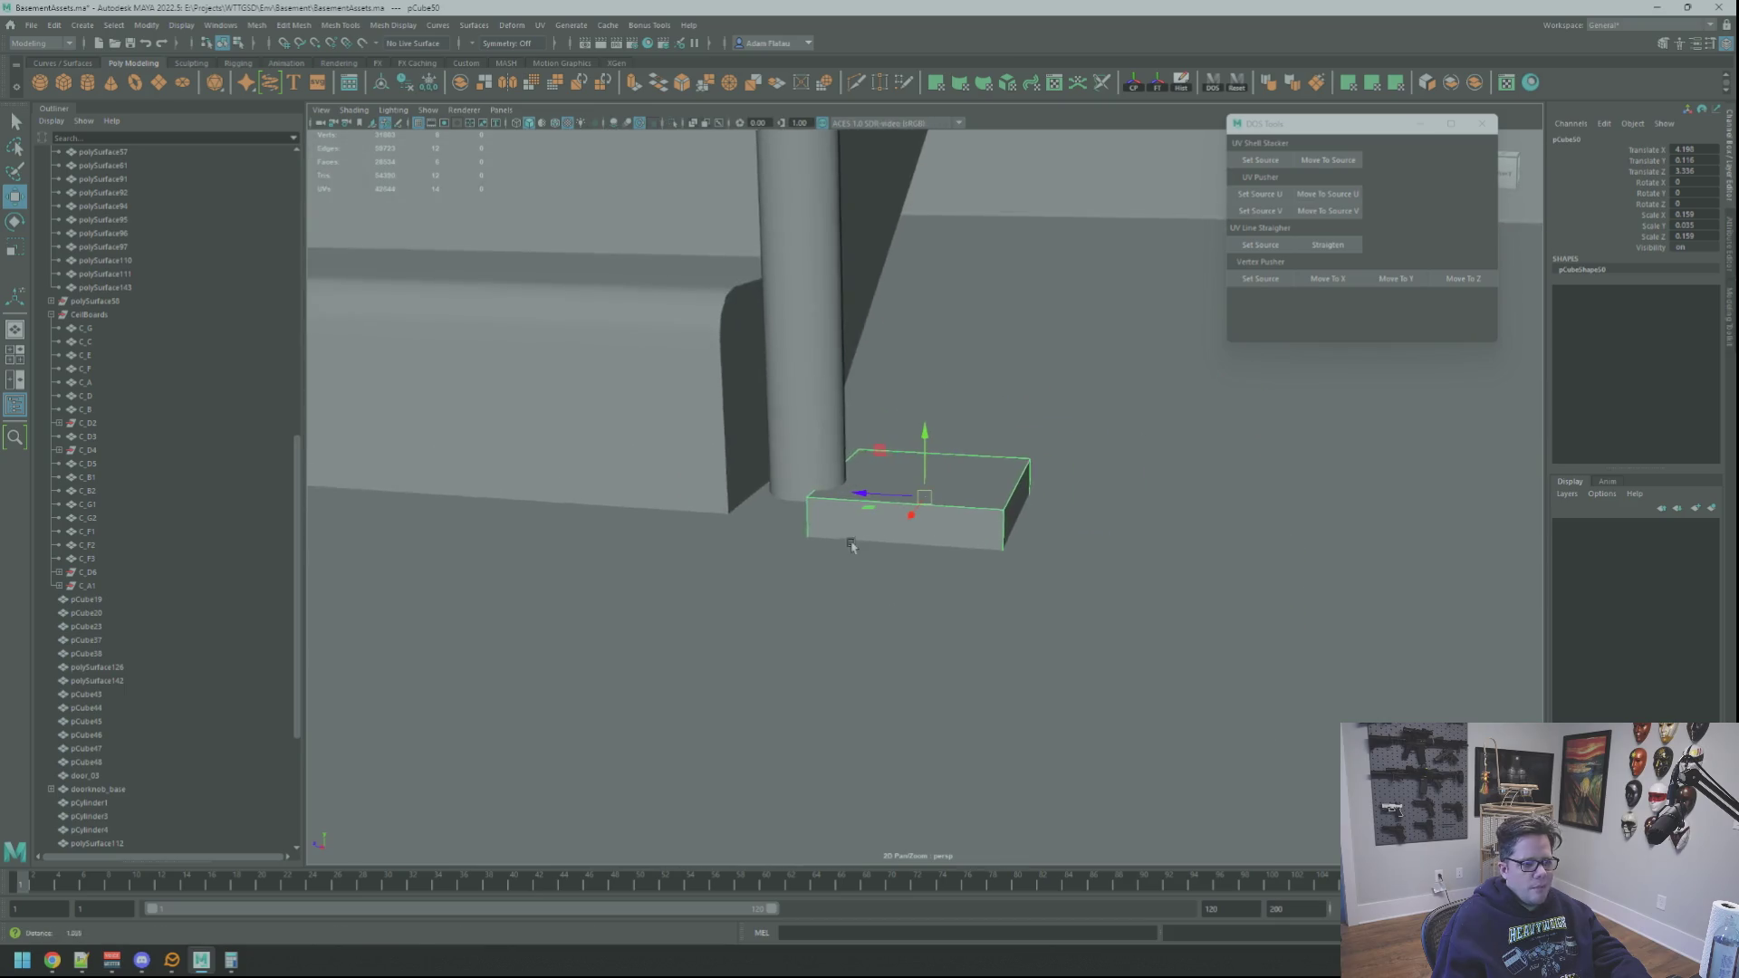
pyautogui.keyDown('alt'); pyautogui.moveTo(849, 540); pyautogui.dragTo(889, 552); pyautogui.keyUp('alt')
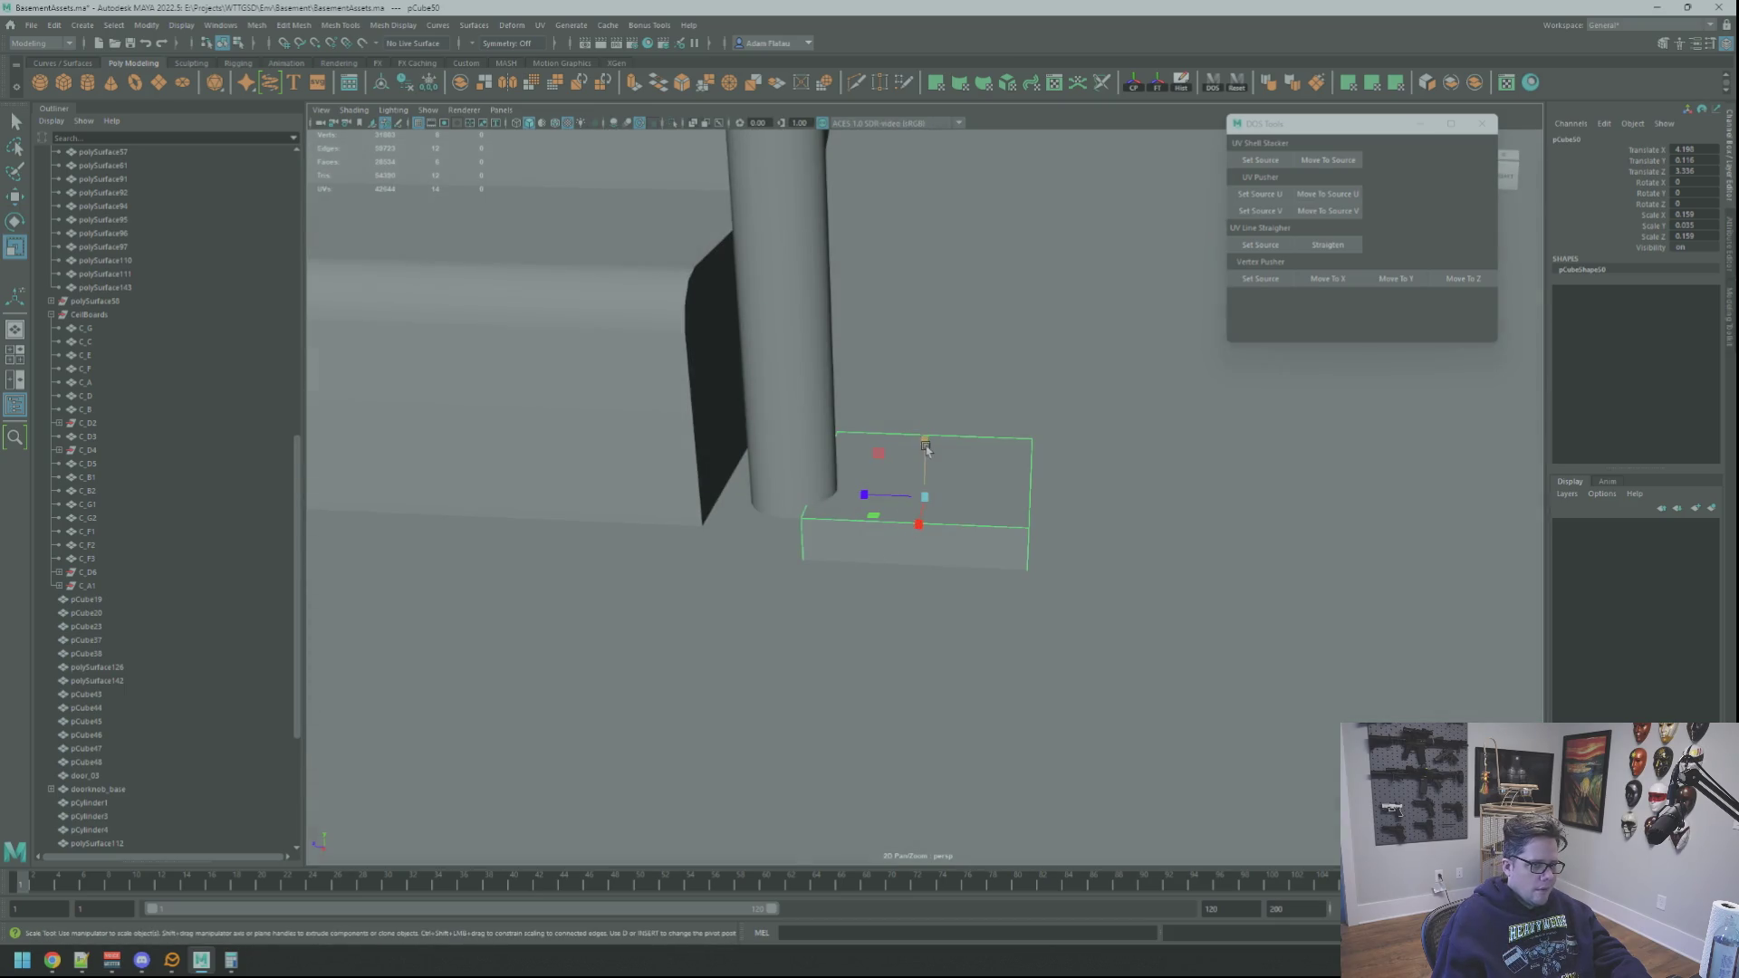
pyautogui.press('f')
pyautogui.keyDown('alt'); pyautogui.moveTo(929, 478); pyautogui.dragTo(906, 485, button='right'); pyautogui.keyUp('alt')
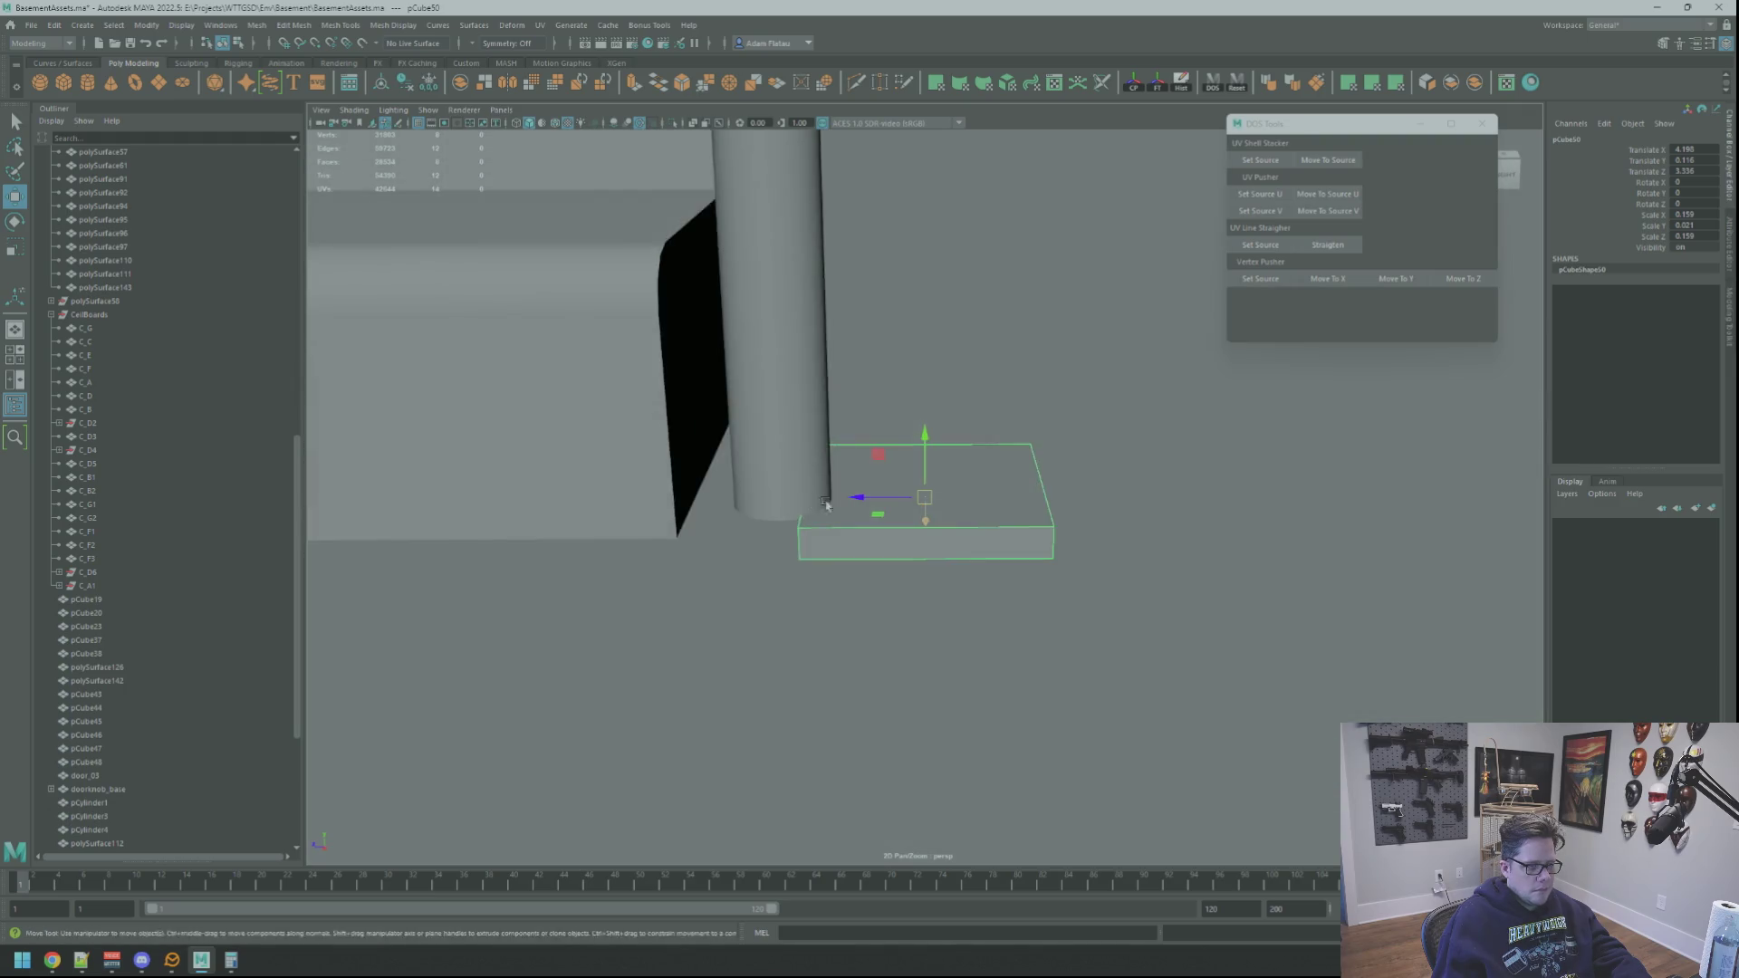
pyautogui.keyDown('alt'); pyautogui.moveTo(906, 485); pyautogui.dragTo(914, 490); pyautogui.keyUp('alt')
pyautogui.press('f')
pyautogui.keyDown('alt'); pyautogui.moveTo(870, 504); pyautogui.dragTo(951, 524, button='right'); pyautogui.keyUp('alt')
pyautogui.keyDown('alt'); pyautogui.moveTo(951, 525); pyautogui.dragTo(977, 477); pyautogui.keyUp('alt')
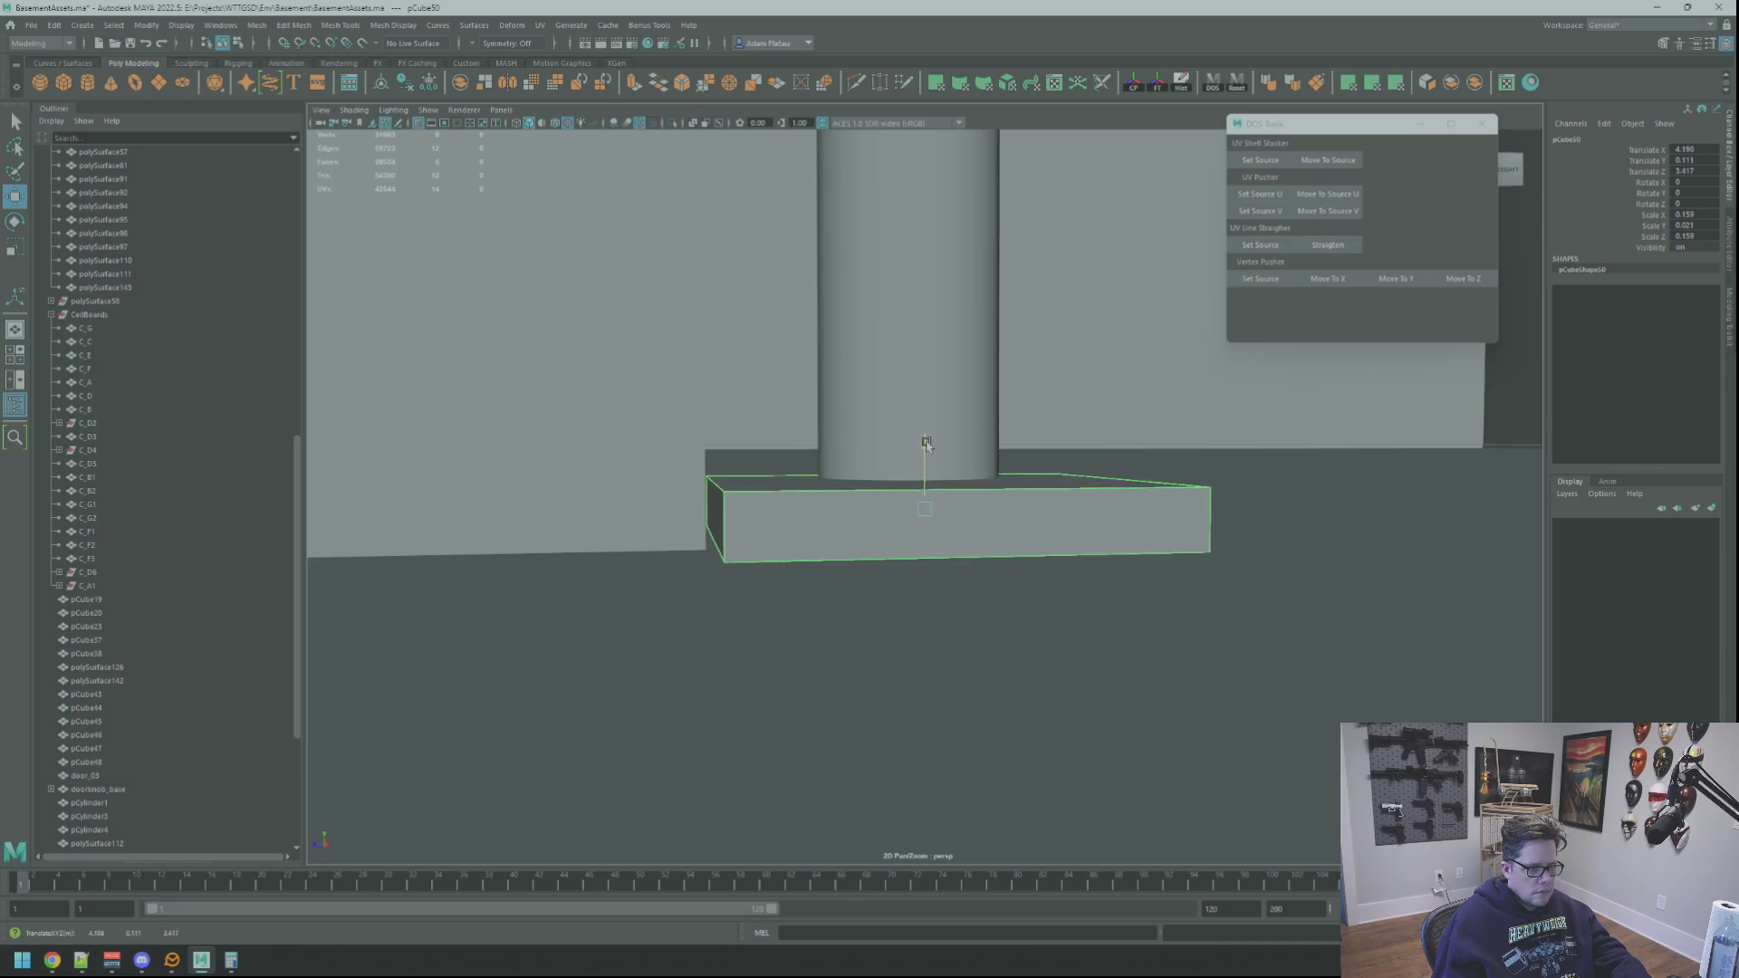
pyautogui.keyDown('alt'); pyautogui.moveTo(956, 460); pyautogui.dragTo(988, 485); pyautogui.keyUp('alt')
# Step: Select the slab's top face, then switch pCube50 to vertex editing
pyautogui.moveTo(987, 485); pyautogui.dragTo(1010, 518, button='right')
pyautogui.click(1009, 518)
pyautogui.keyDown('alt'); pyautogui.moveTo(1056, 524); pyautogui.dragTo(882, 535); pyautogui.keyUp('alt')
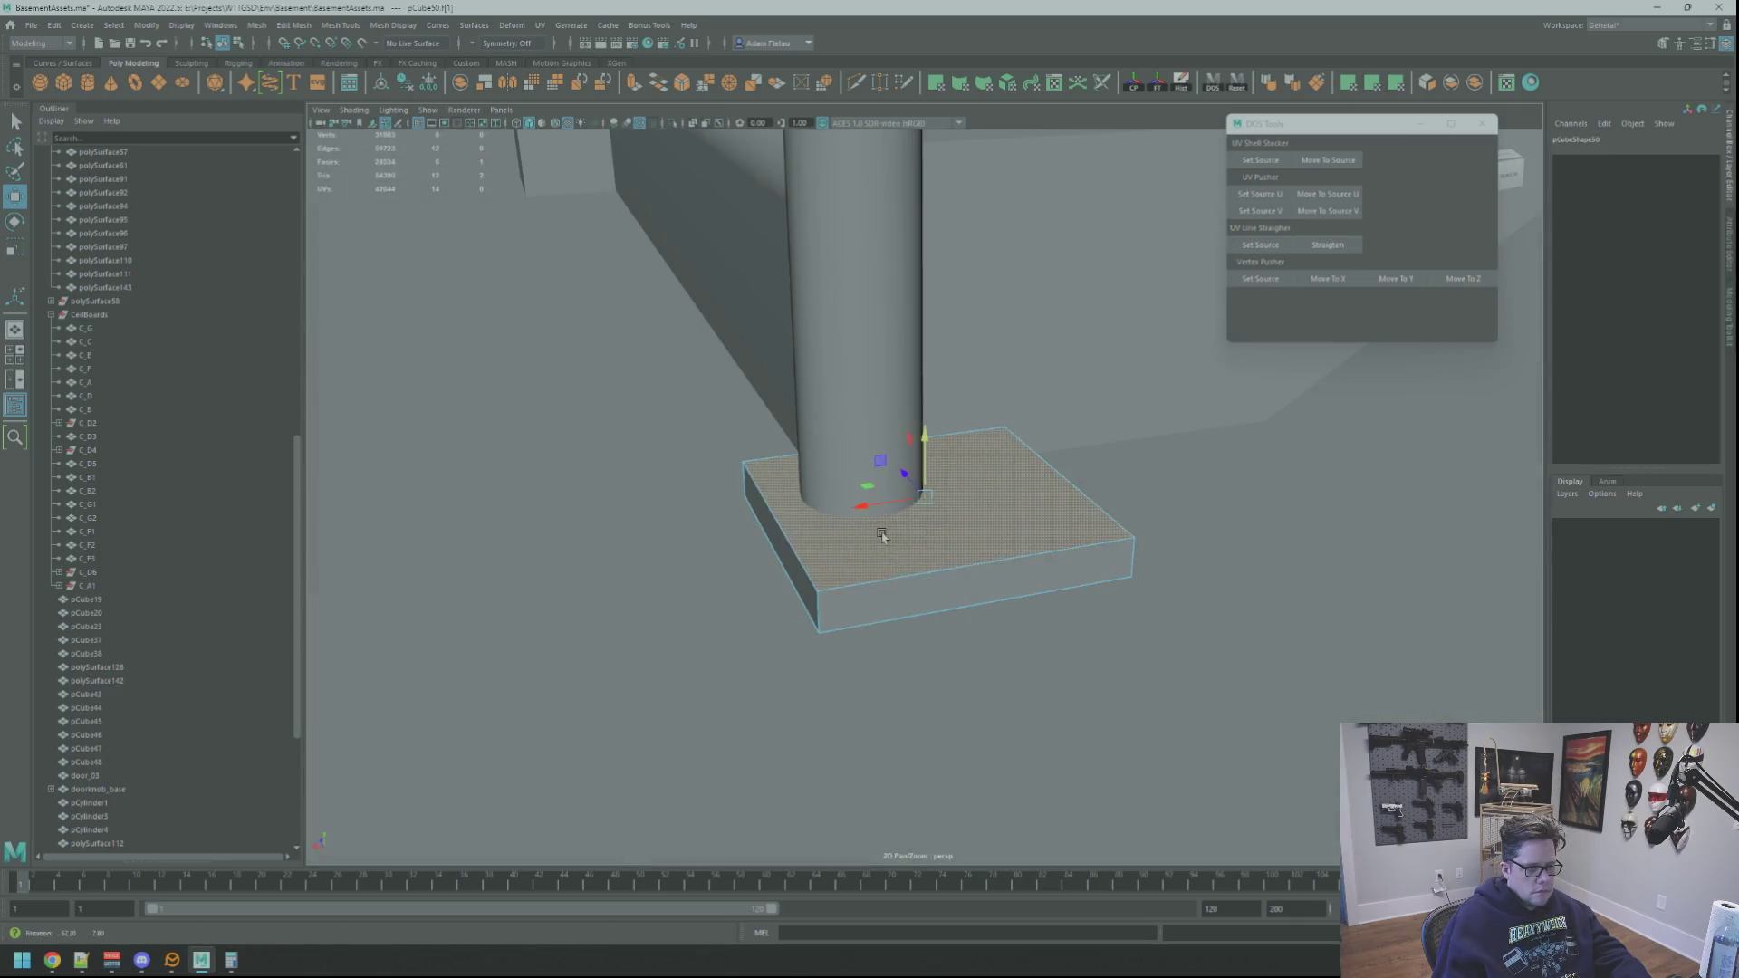
pyautogui.keyDown('alt'); pyautogui.moveTo(797, 470); pyautogui.dragTo(983, 516); pyautogui.keyUp('alt')
pyautogui.moveTo(983, 516); pyautogui.dragTo(977, 420, button='right')
pyautogui.moveTo(1080, 644)
pyautogui.keyDown('alt'); pyautogui.mouseDown()
pyautogui.moveTo(986, 510)
pyautogui.moveTo(928, 557)
pyautogui.moveTo(925, 574)
pyautogui.moveTo(1099, 528)
pyautogui.moveTo(918, 544)
pyautogui.mouseUp(); pyautogui.keyUp('alt')
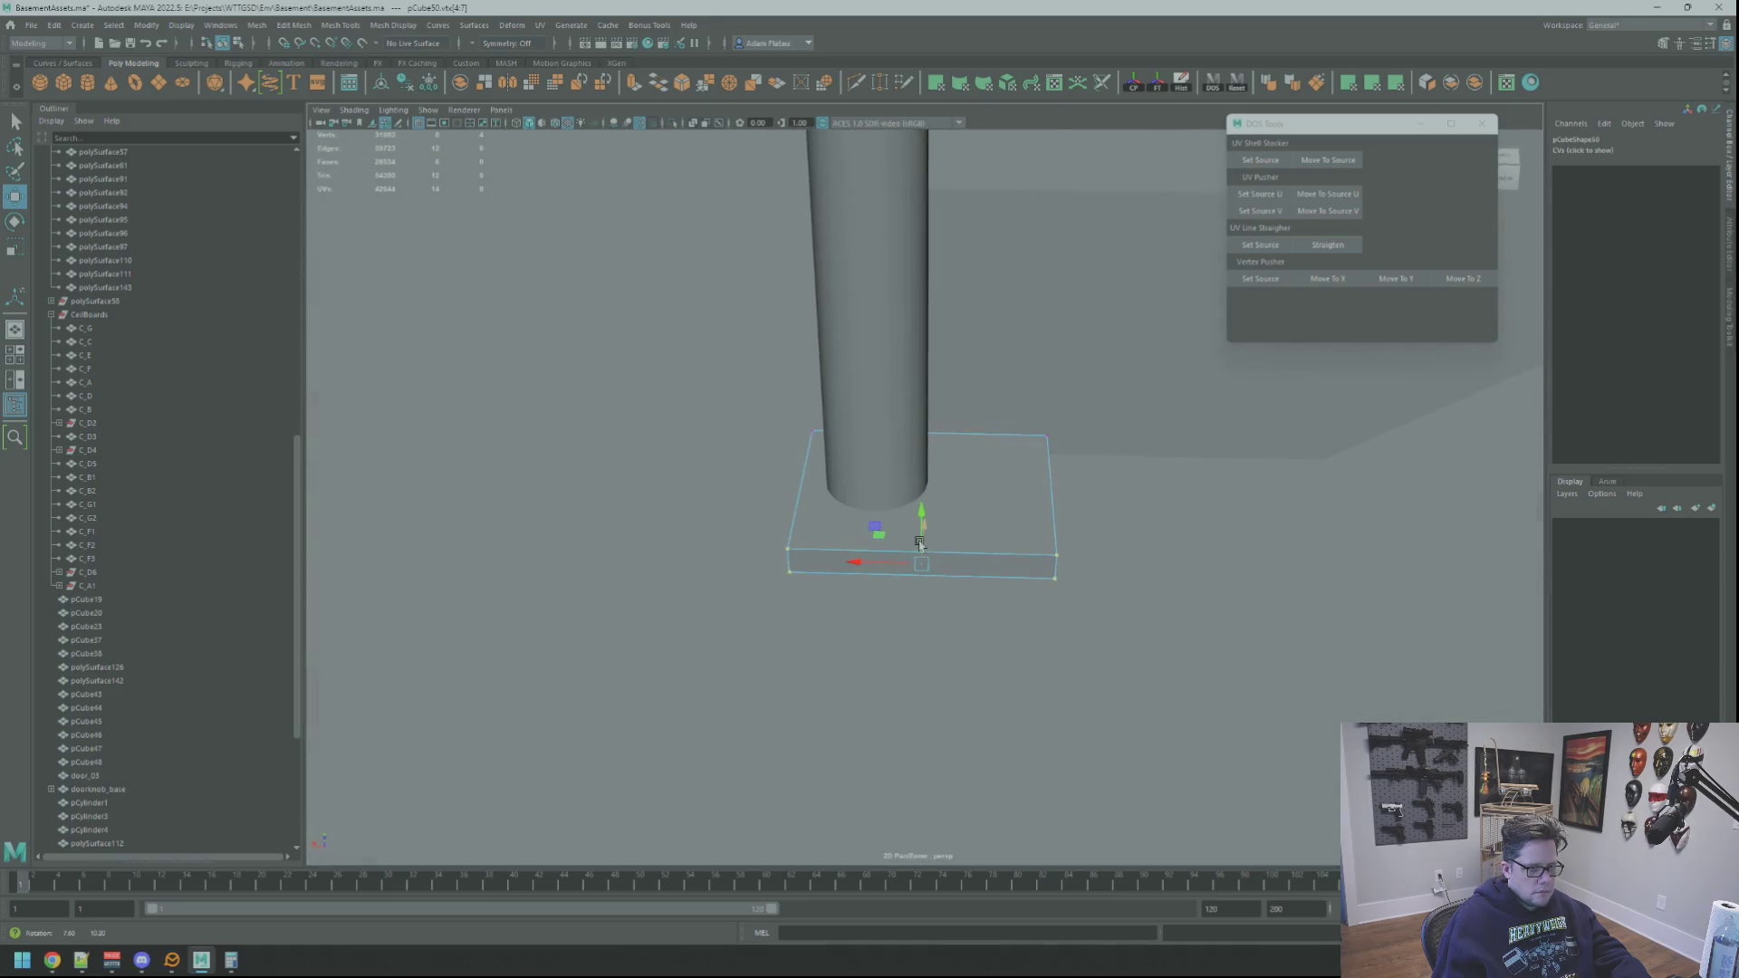
# Step: Lower the slab's top vertices so it becomes a thin plate, then clear the selection
pyautogui.click(1044, 462)
pyautogui.keyDown('alt'); pyautogui.moveTo(1044, 462); pyautogui.dragTo(1028, 577); pyautogui.keyUp('alt')
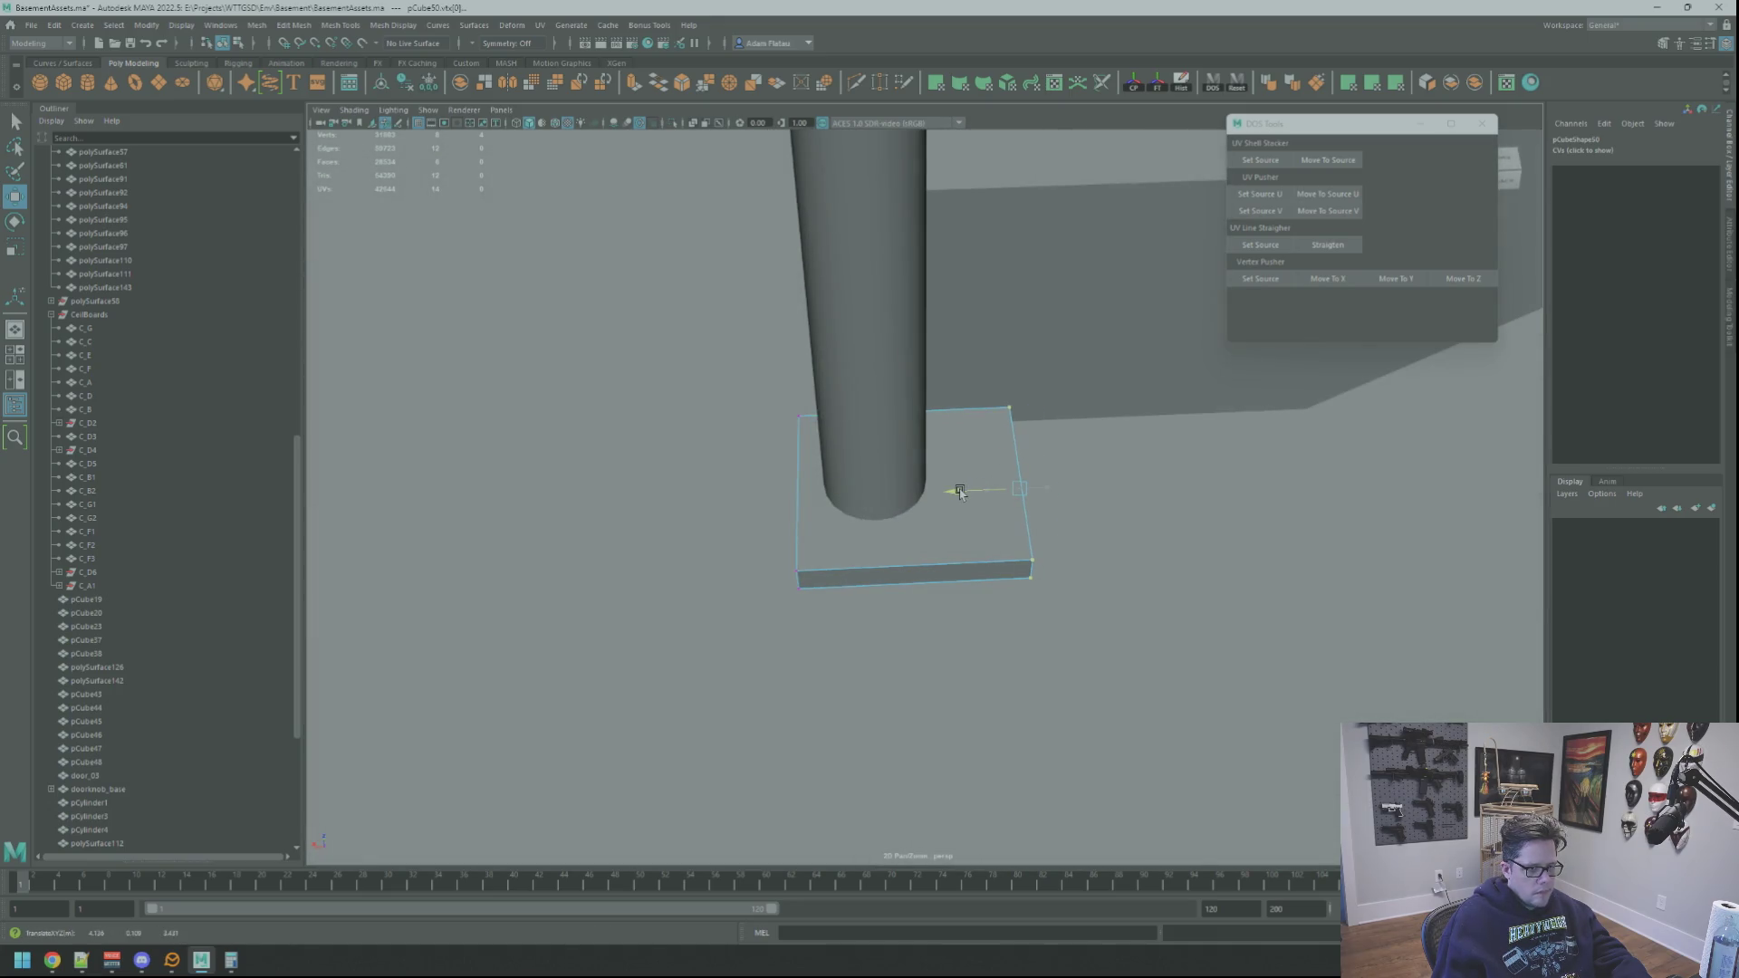
pyautogui.keyDown('alt'); pyautogui.moveTo(900, 501); pyautogui.dragTo(1040, 477); pyautogui.keyUp('alt')
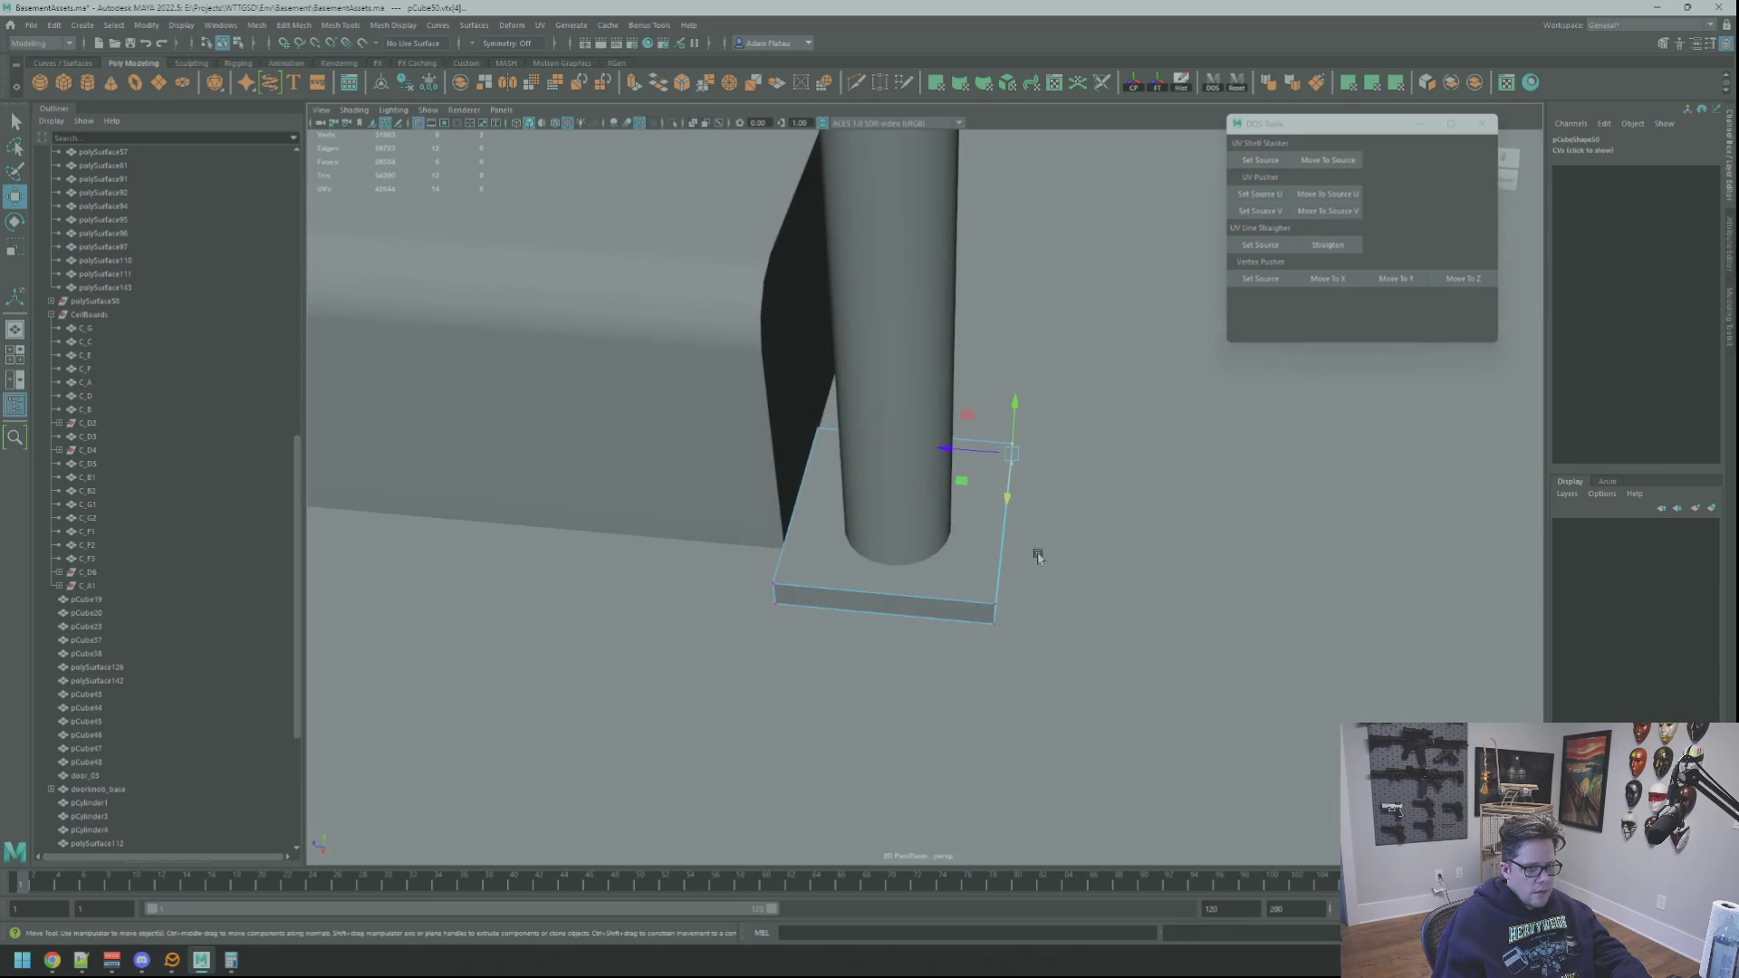
pyautogui.keyDown('alt'); pyautogui.moveTo(1039, 556); pyautogui.dragTo(993, 552); pyautogui.keyUp('alt')
pyautogui.moveTo(987, 637)
pyautogui.keyDown('alt'); pyautogui.mouseDown()
pyautogui.moveTo(952, 522)
pyautogui.moveTo(860, 541)
pyautogui.moveTo(879, 555)
pyautogui.mouseUp(); pyautogui.keyUp('alt')
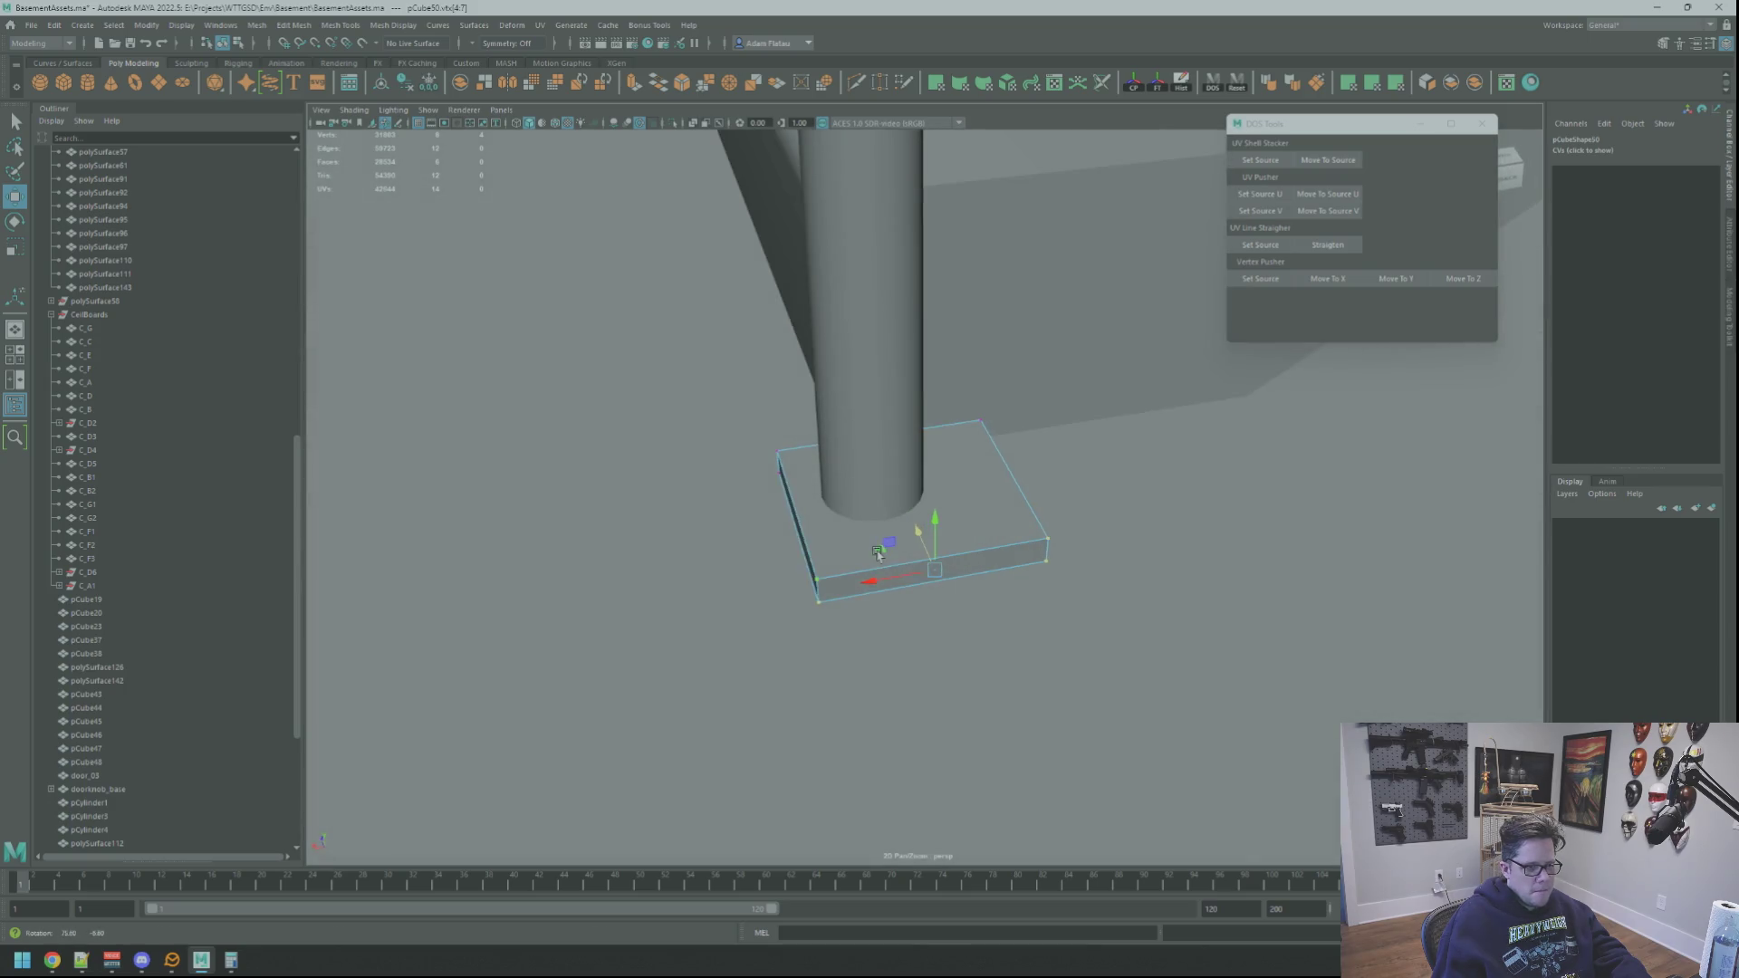
pyautogui.keyDown('alt'); pyautogui.moveTo(679, 431); pyautogui.dragTo(717, 429); pyautogui.keyUp('alt')
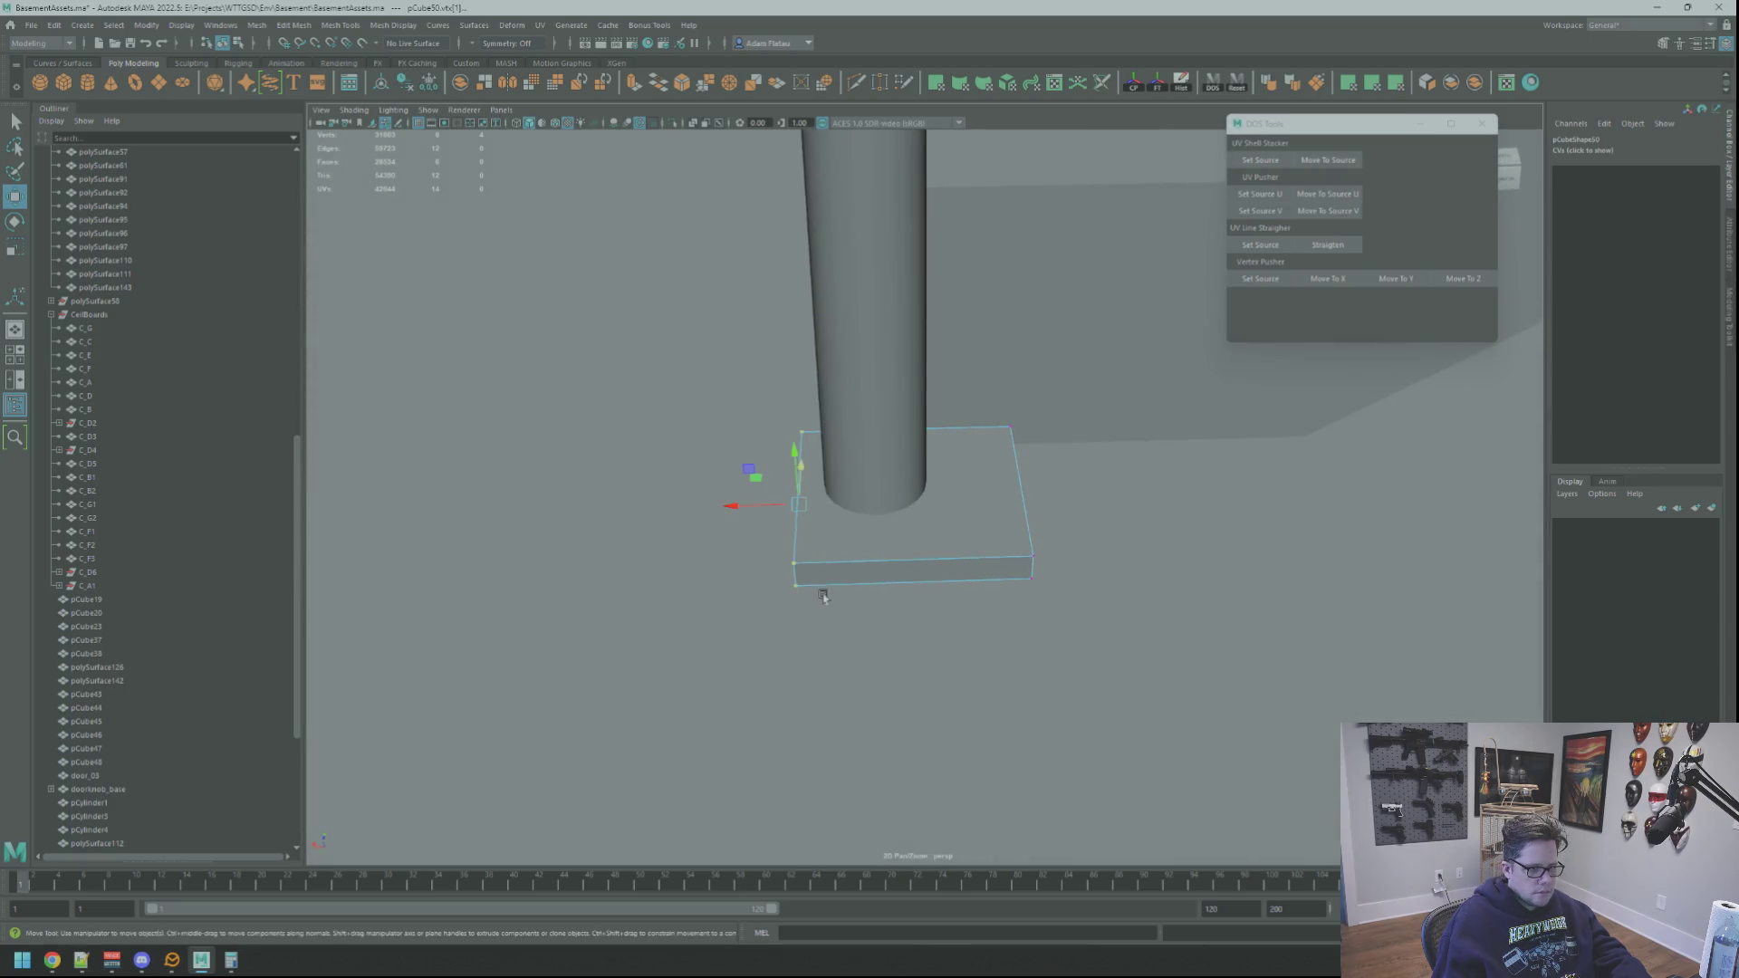
pyautogui.moveTo(688, 508)
pyautogui.keyDown('alt'); pyautogui.mouseDown()
pyautogui.moveTo(711, 543)
pyautogui.moveTo(788, 544)
pyautogui.moveTo(905, 470)
pyautogui.moveTo(948, 493)
pyautogui.moveTo(796, 566)
pyautogui.moveTo(909, 518)
pyautogui.moveTo(878, 501)
pyautogui.moveTo(956, 527)
pyautogui.moveTo(602, 536)
pyautogui.moveTo(776, 535)
pyautogui.moveTo(905, 507)
pyautogui.mouseUp(); pyautogui.keyUp('alt')
pyautogui.scroll(-3, 906, 508)
pyautogui.click(956, 527)
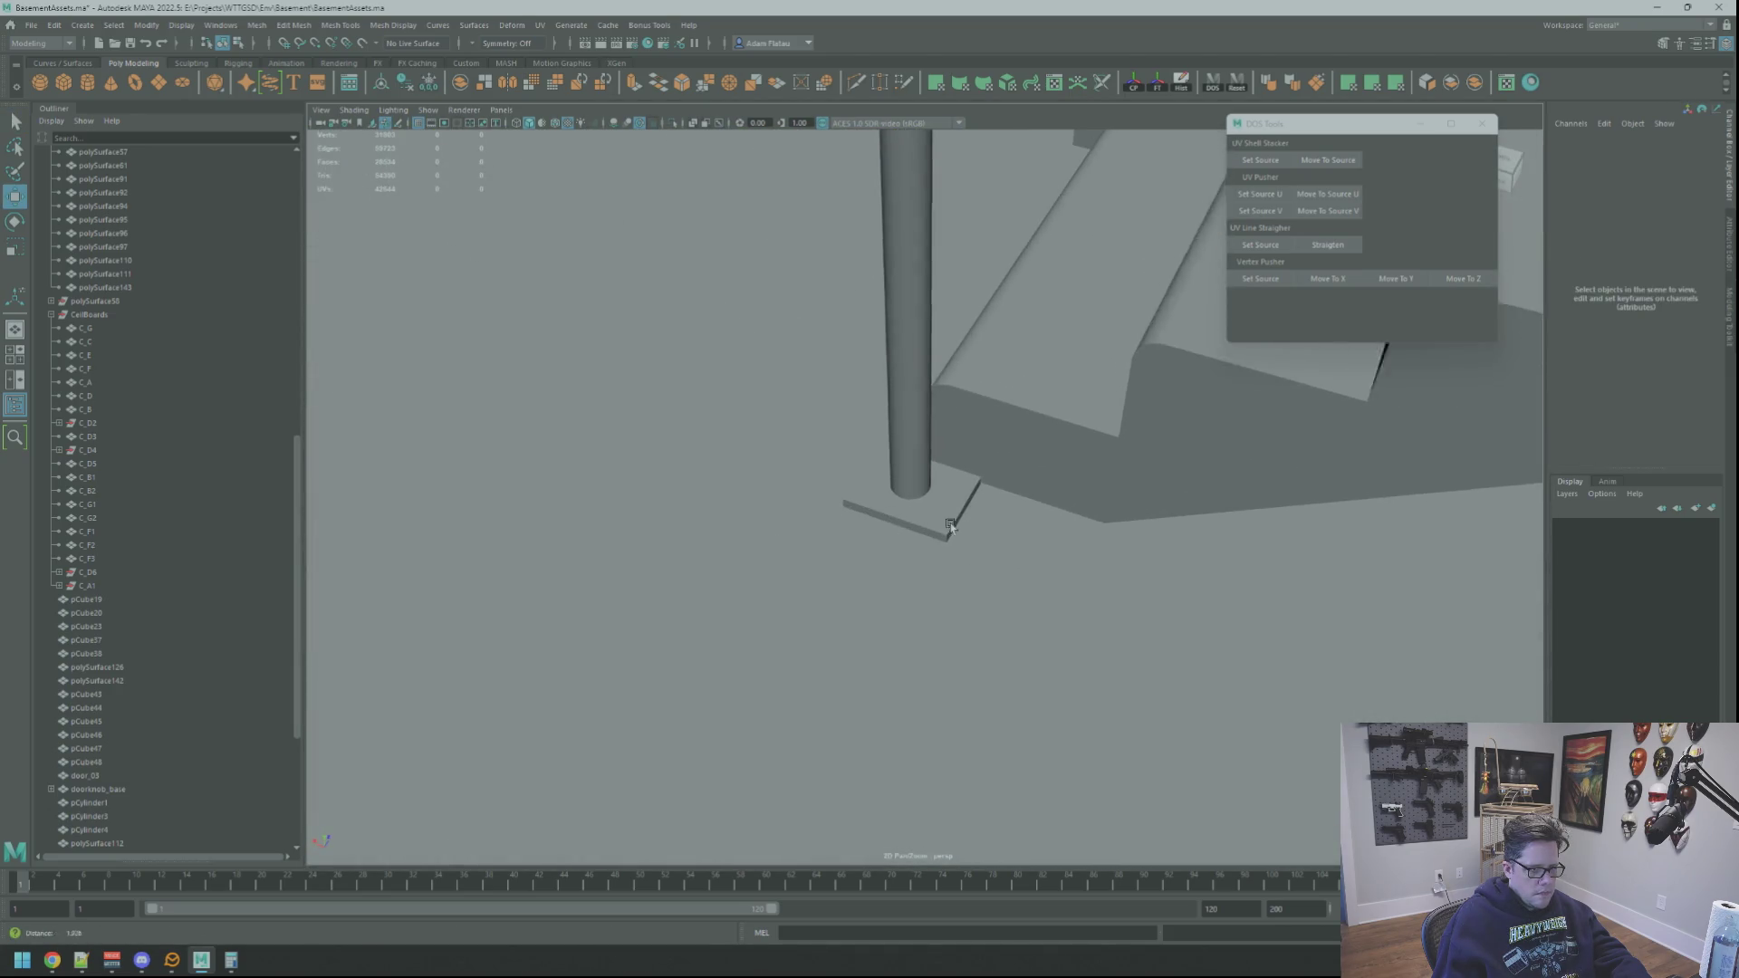
# Step: Select the column's bottom edge loop to locate the foot of the pipe
pyautogui.press('q')
pyautogui.click(908, 489)
pyautogui.moveTo(908, 489); pyautogui.dragTo(838, 496, button='right')
pyautogui.click(913, 498)
pyautogui.press('f')
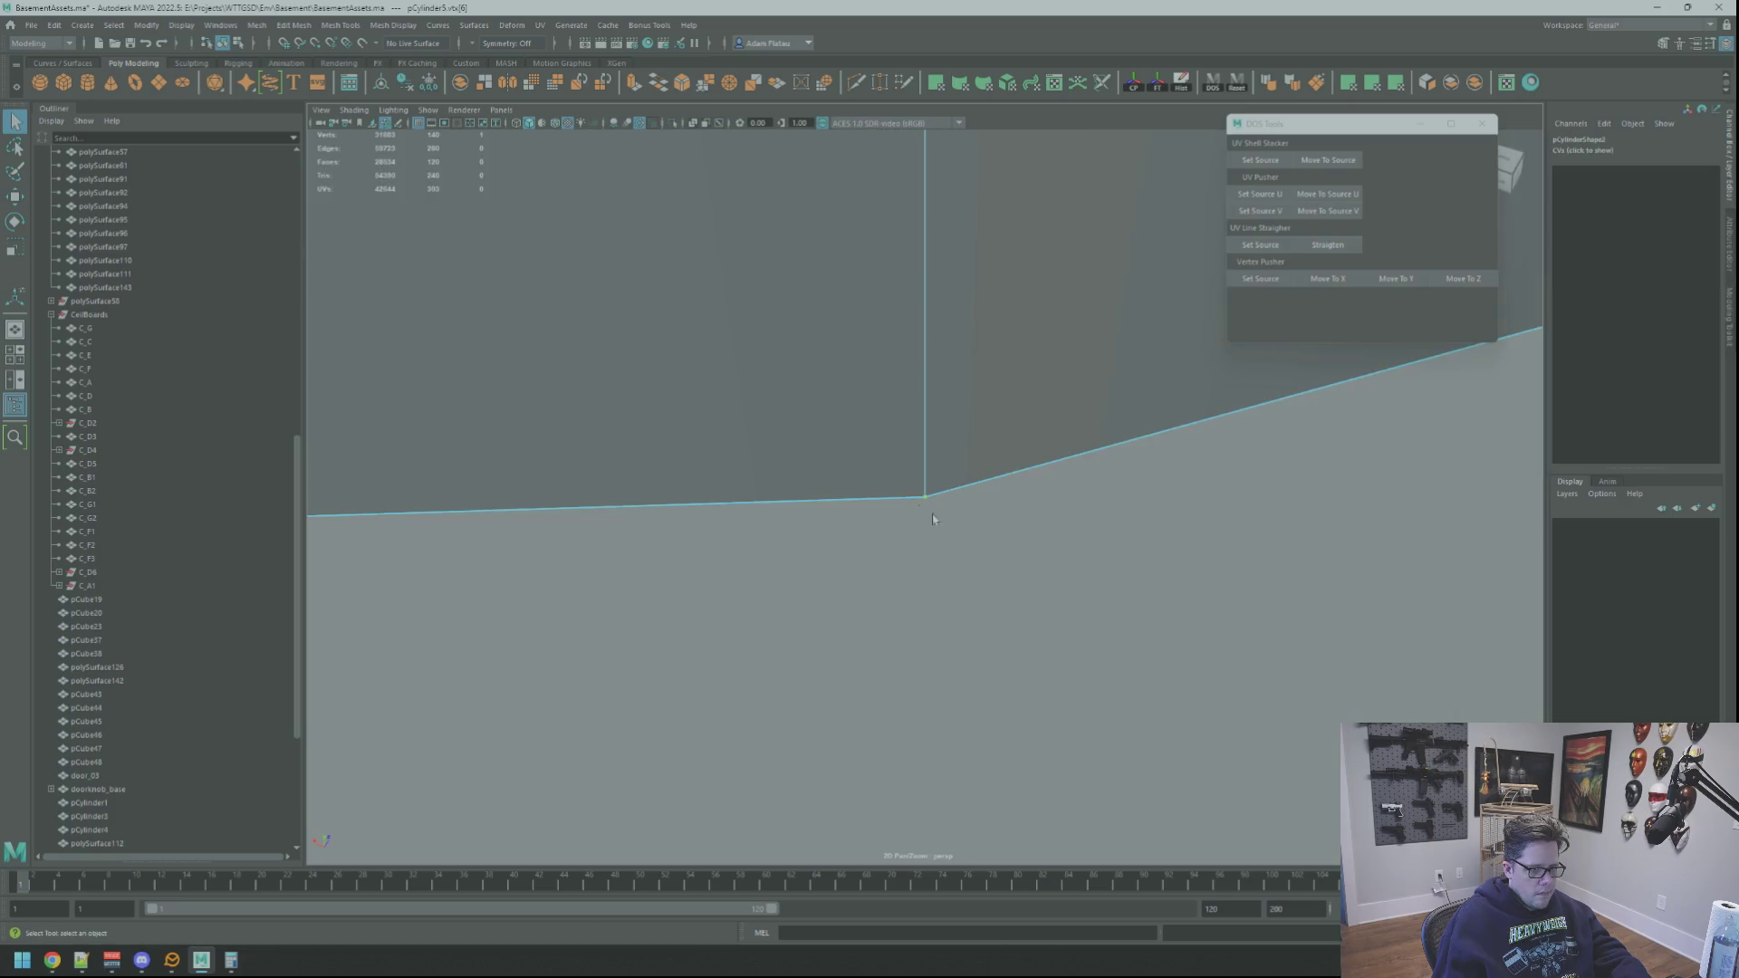
pyautogui.scroll(-5, 922, 514)
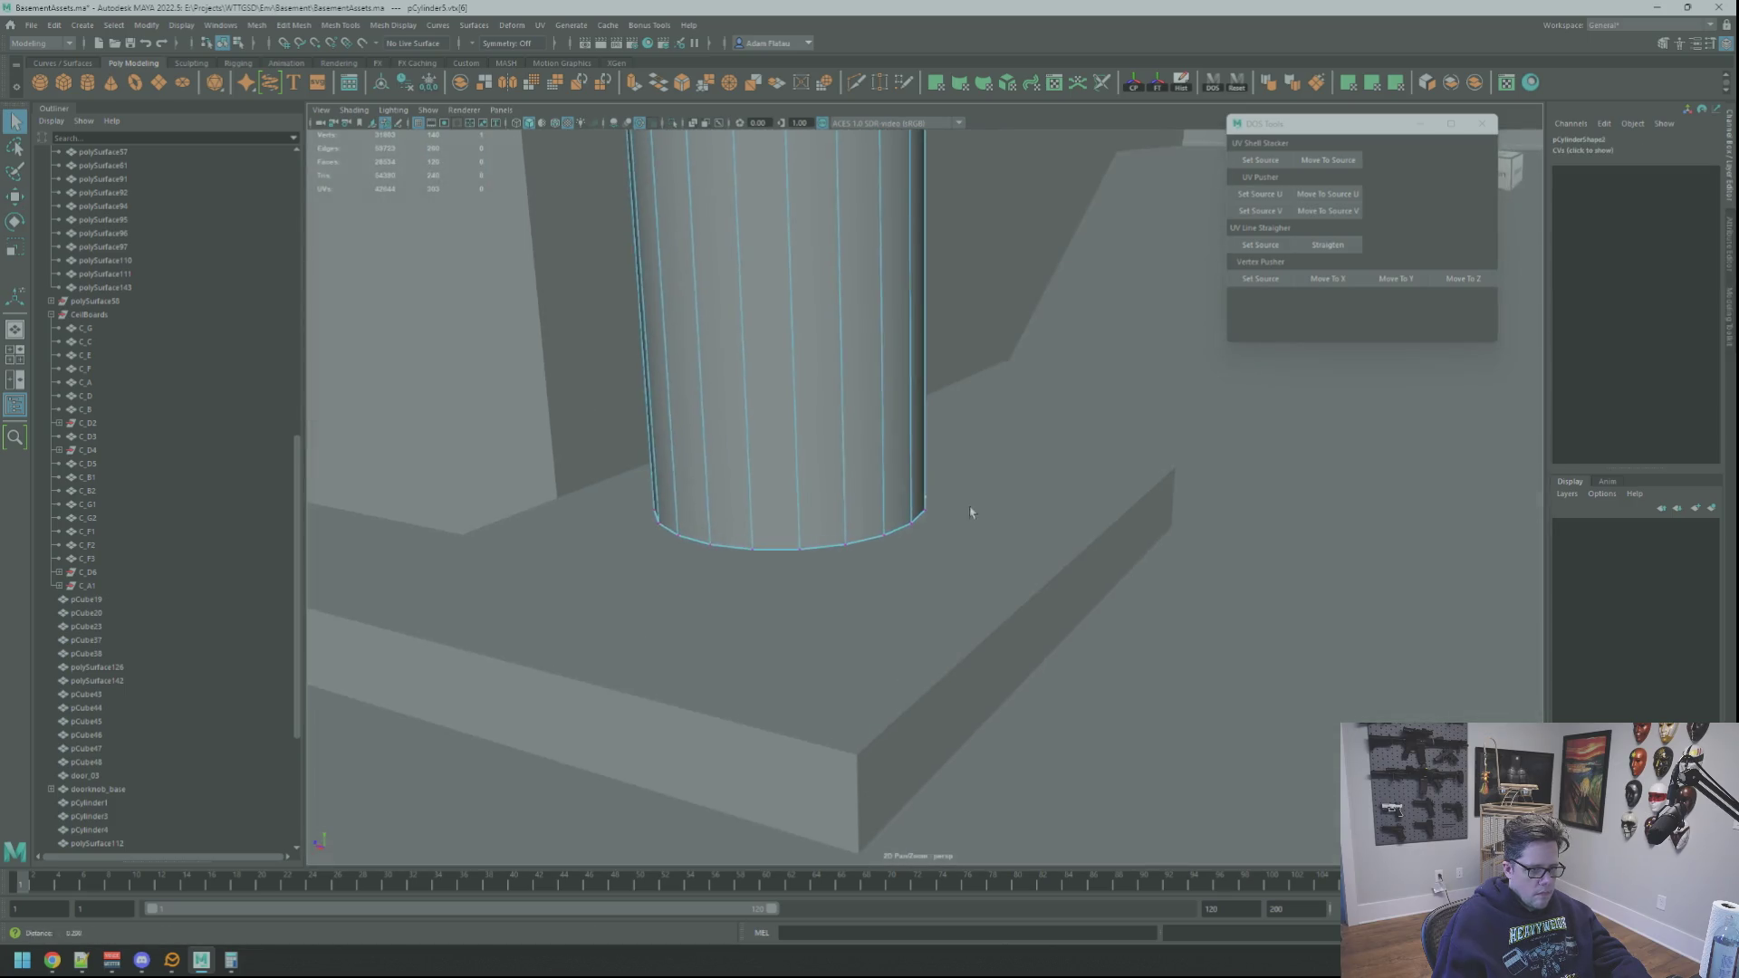
pyautogui.moveTo(970, 512)
pyautogui.keyDown('alt'); pyautogui.mouseDown()
pyautogui.moveTo(914, 521)
pyautogui.moveTo(938, 520)
pyautogui.mouseUp(); pyautogui.keyUp('alt')
pyautogui.moveTo(937, 520); pyautogui.dragTo(938, 480, button='right')
pyautogui.click(951, 549)
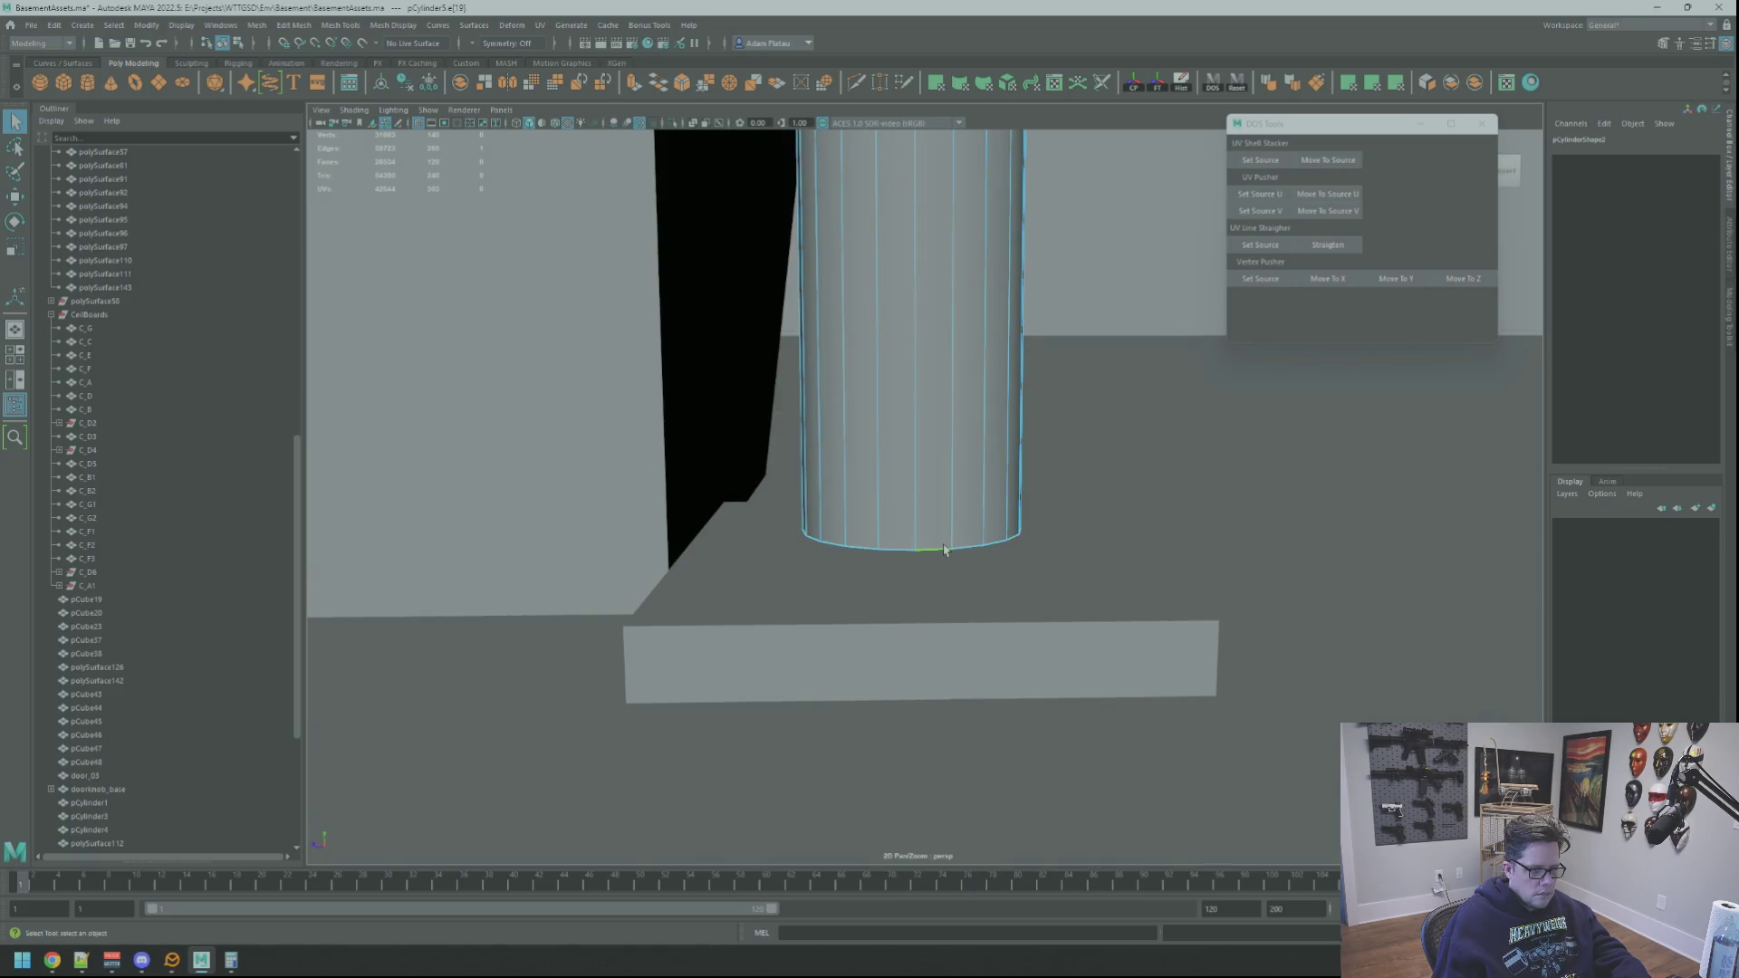
pyautogui.doubleClick(944, 549)
pyautogui.press('w')
pyautogui.press('f')
pyautogui.scroll(-5, 947, 547)
pyautogui.moveTo(948, 548)
pyautogui.keyDown('alt'); pyautogui.mouseDown()
pyautogui.moveTo(932, 562)
pyautogui.moveTo(925, 540)
pyautogui.moveTo(955, 534)
pyautogui.moveTo(910, 539)
pyautogui.moveTo(942, 517)
pyautogui.mouseUp(); pyautogui.keyUp('alt')
# Step: Move base plate pCube50 so it sits centred under the cylinder's foot
pyautogui.press('q')
pyautogui.click(932, 562)
pyautogui.scroll(5, 965, 530)
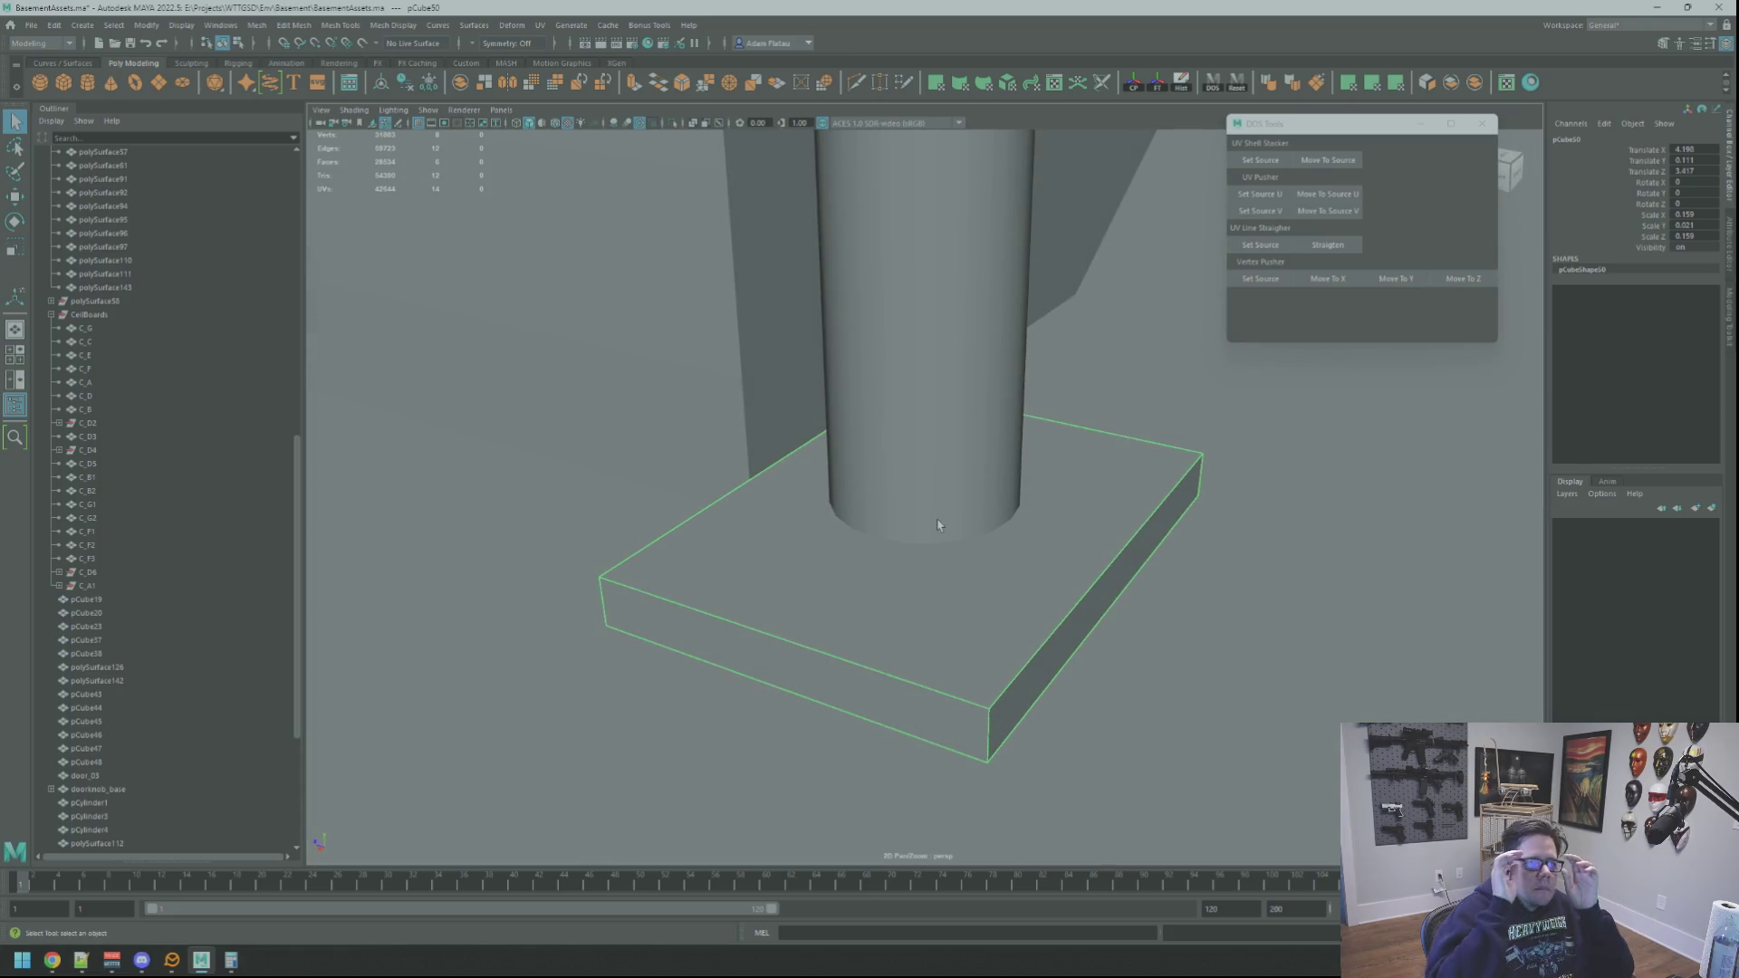
pyautogui.keyDown('alt'); pyautogui.moveTo(918, 533); pyautogui.dragTo(1041, 505); pyautogui.keyUp('alt')
pyautogui.press('w')
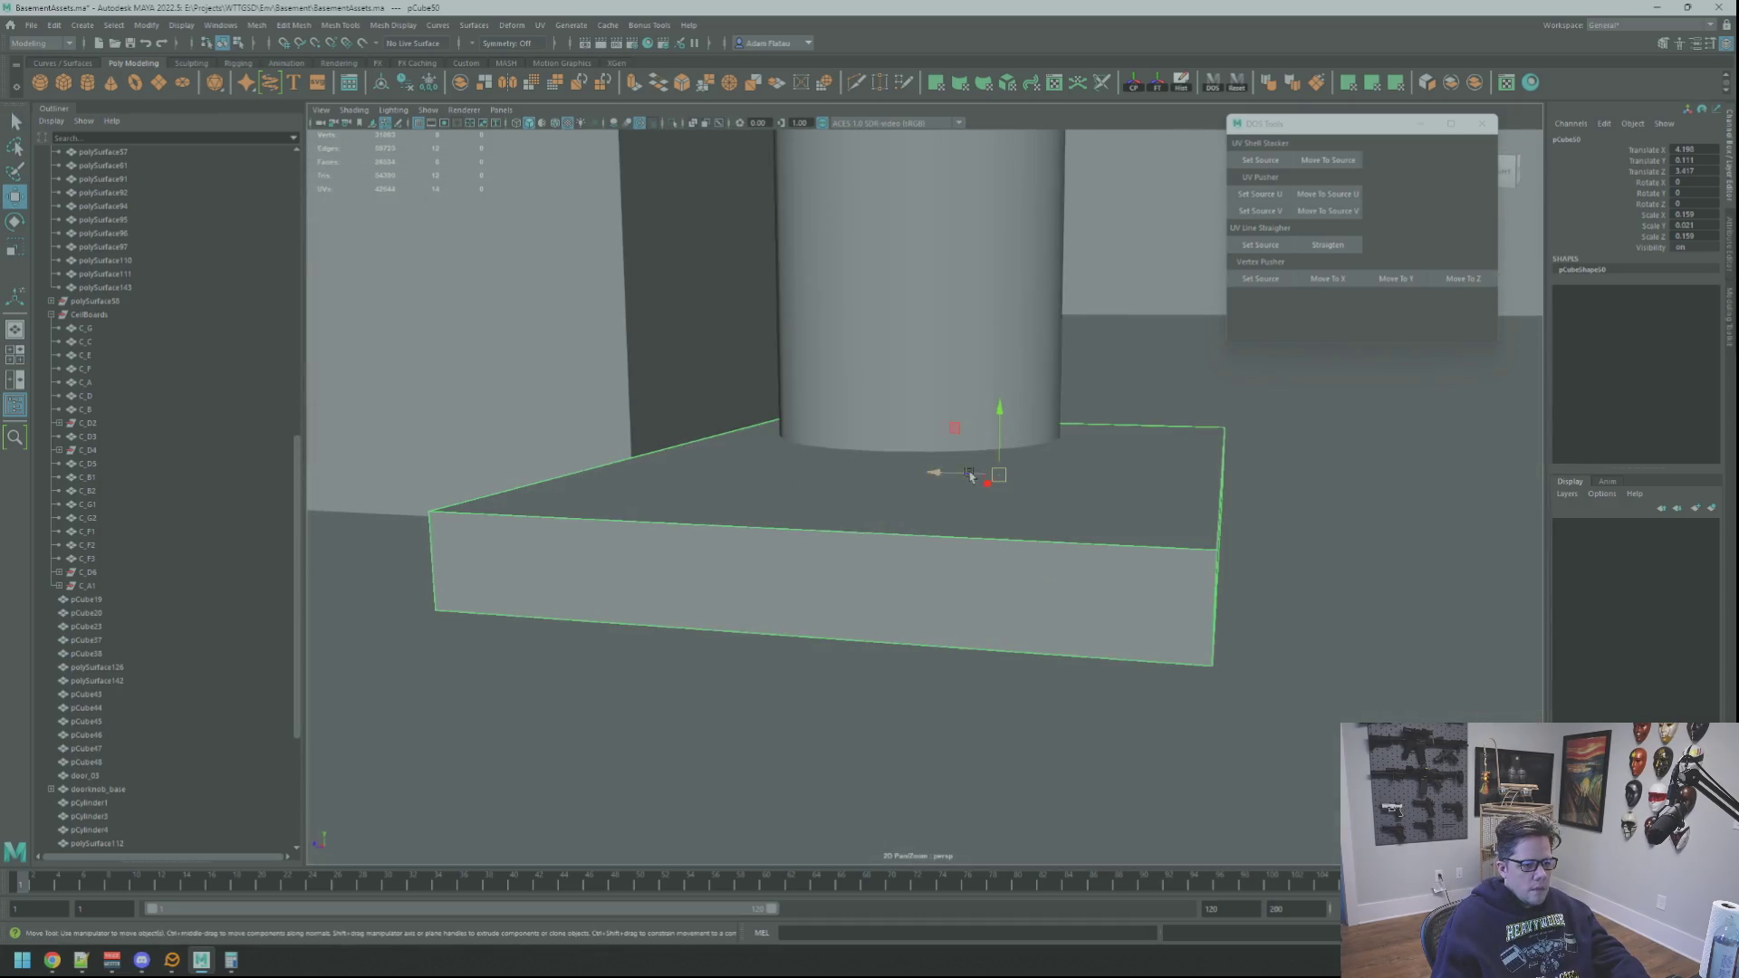
pyautogui.scroll(-3, 1005, 388)
pyautogui.moveTo(1005, 389)
pyautogui.keyDown('alt'); pyautogui.mouseDown()
pyautogui.moveTo(1063, 384)
pyautogui.moveTo(924, 387)
pyautogui.moveTo(997, 388)
pyautogui.moveTo(932, 453)
pyautogui.moveTo(1001, 395)
pyautogui.moveTo(1079, 404)
pyautogui.moveTo(970, 400)
pyautogui.moveTo(1006, 380)
pyautogui.moveTo(990, 368)
pyautogui.moveTo(975, 386)
pyautogui.moveTo(936, 377)
pyautogui.moveTo(924, 387)
pyautogui.moveTo(1030, 393)
pyautogui.moveTo(957, 387)
pyautogui.moveTo(910, 468)
pyautogui.moveTo(1004, 396)
pyautogui.mouseUp(); pyautogui.keyUp('alt')
pyautogui.scroll(-5, 922, 443)
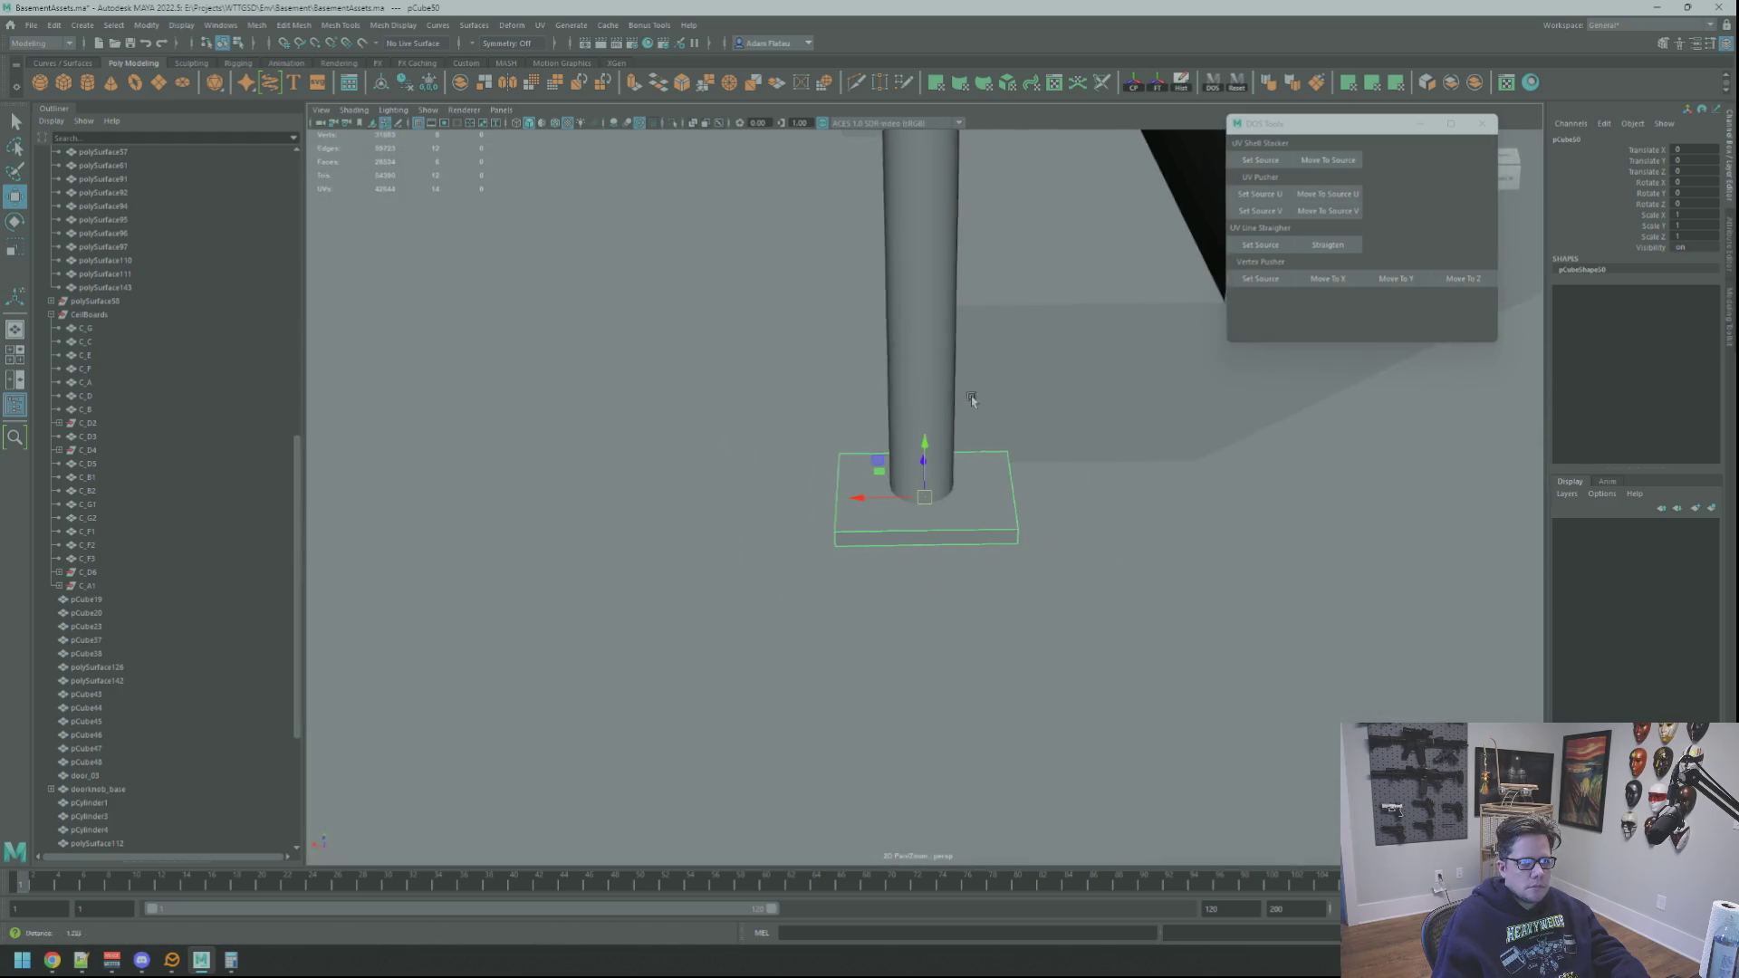
pyautogui.scroll(5, 994, 380)
pyautogui.scroll(-5, 994, 380)
pyautogui.scroll(4, 990, 369)
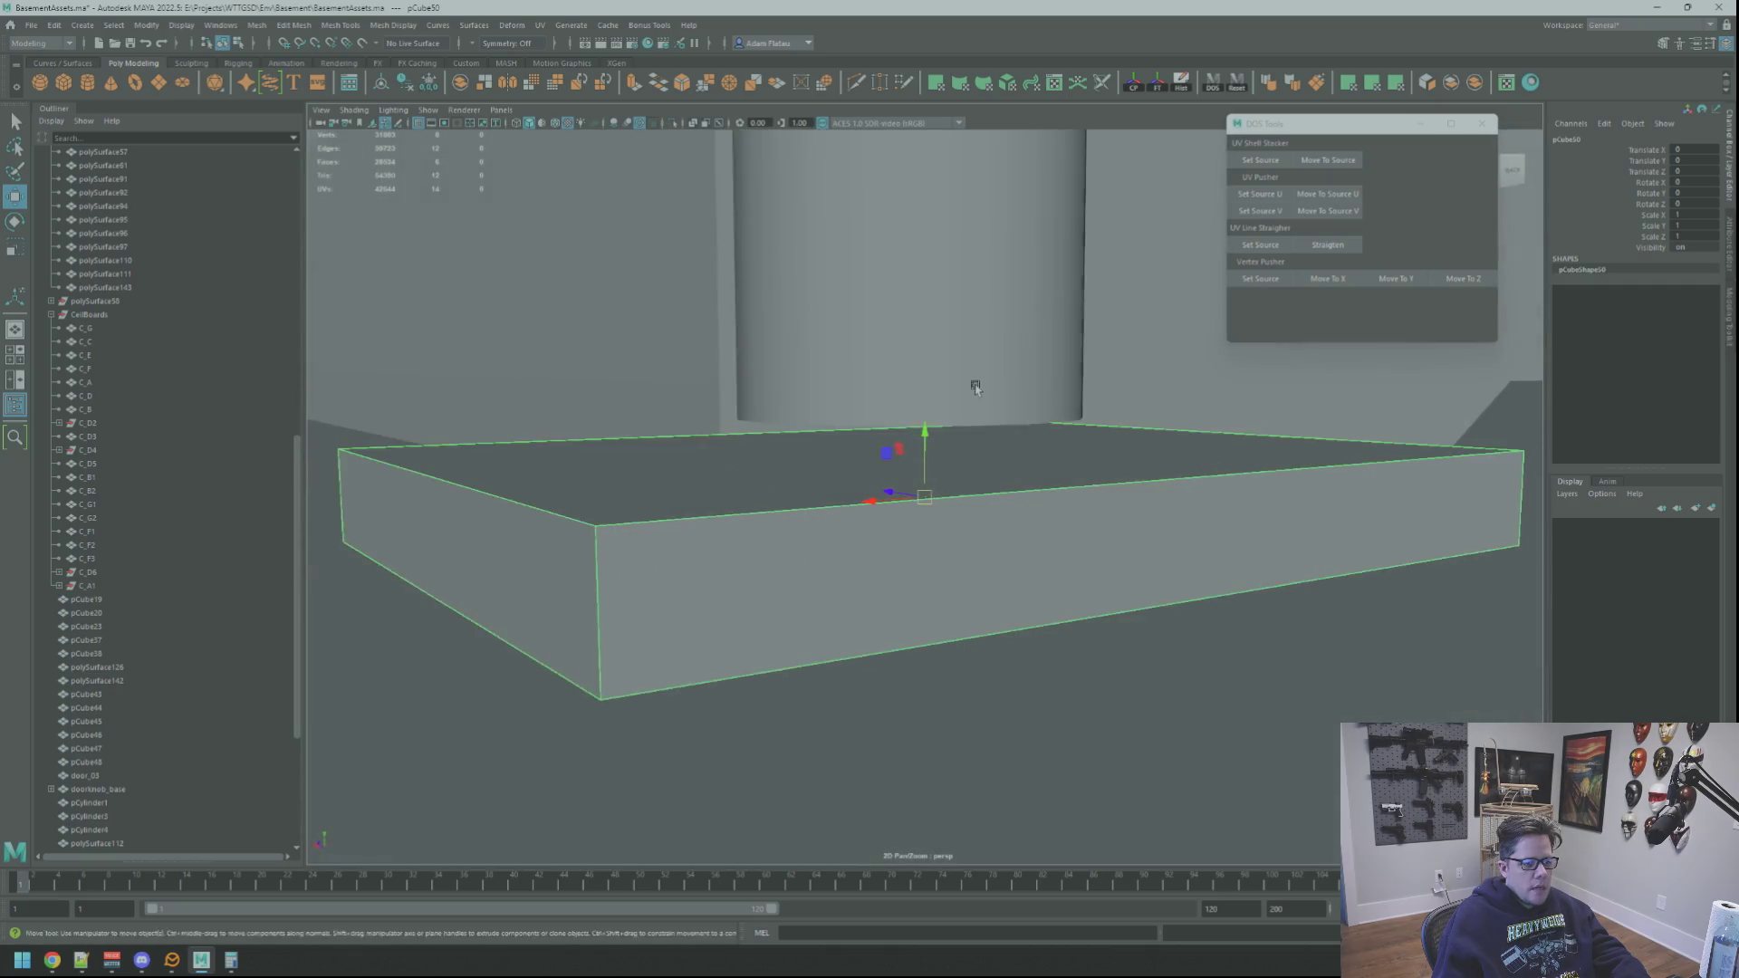
pyautogui.scroll(-3, 975, 387)
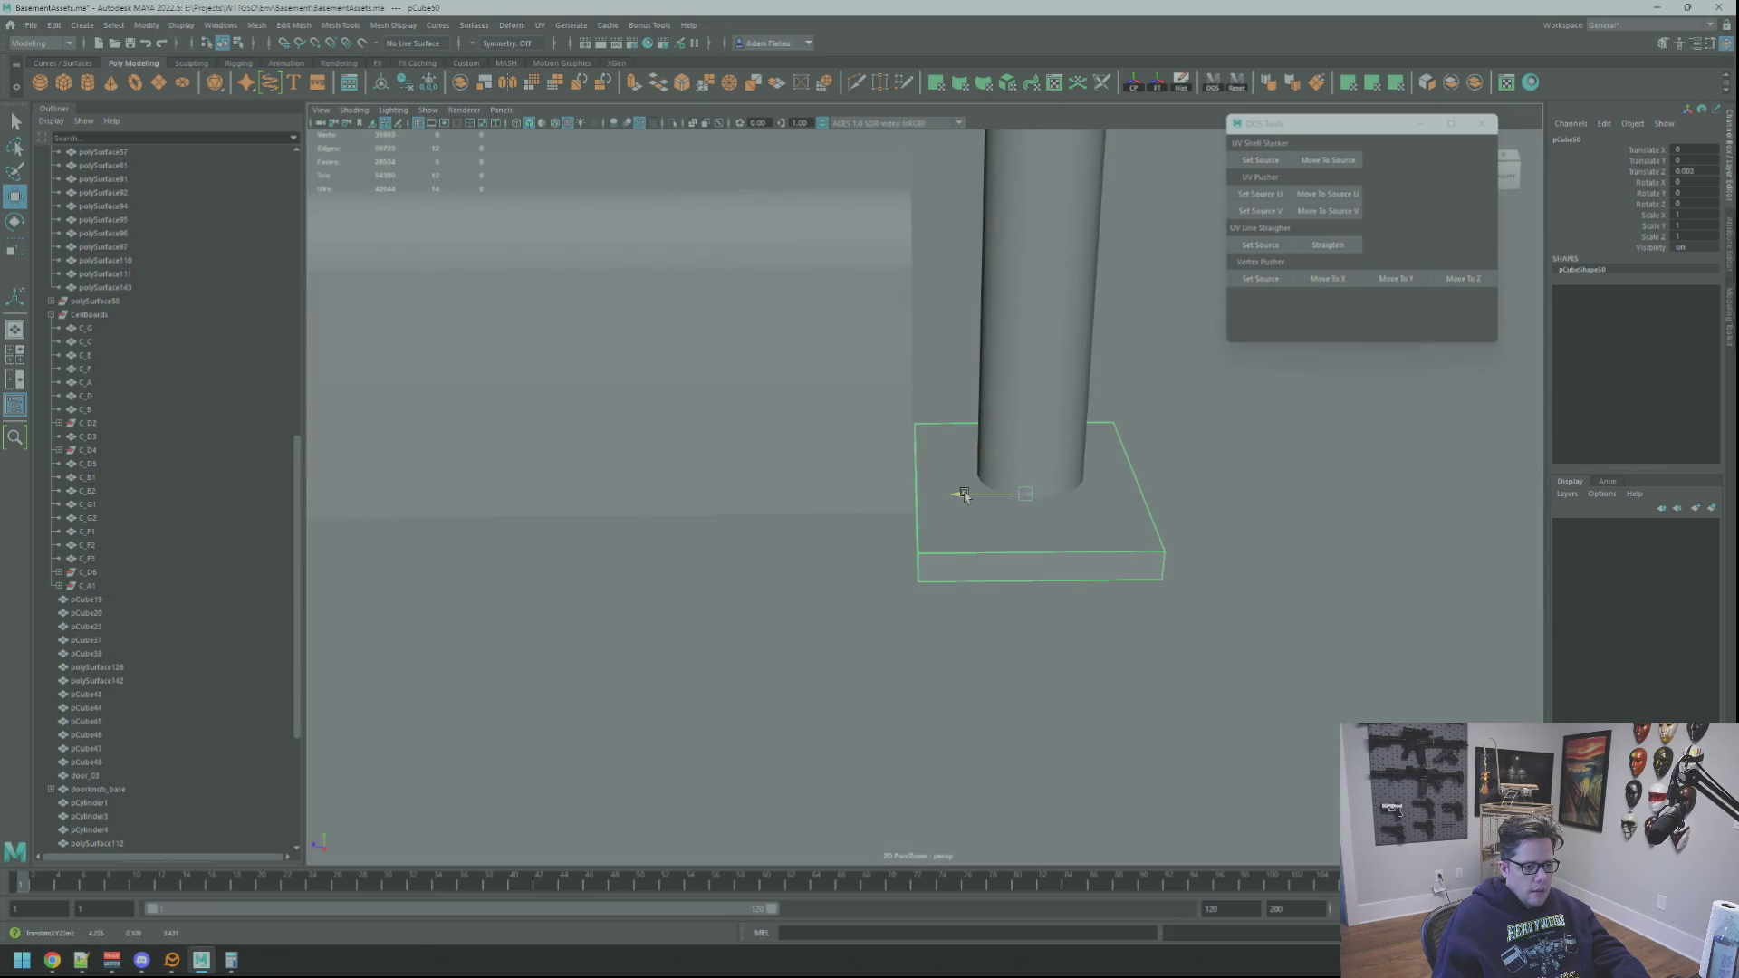
# Step: Box-select the column's bottom ring of vertices and frame them for moving
pyautogui.moveTo(980, 487)
pyautogui.keyDown('alt'); pyautogui.mouseDown()
pyautogui.moveTo(1014, 449)
pyautogui.moveTo(923, 429)
pyautogui.moveTo(940, 389)
pyautogui.mouseUp(); pyautogui.keyUp('alt')
pyautogui.press('q')
pyautogui.moveTo(933, 390); pyautogui.dragTo(856, 396, button='right')
pyautogui.moveTo(804, 383); pyautogui.dragTo(1041, 486)
pyautogui.press('f')
pyautogui.scroll(-5, 924, 453)
pyautogui.keyDown('alt'); pyautogui.moveTo(916, 428); pyautogui.dragTo(913, 433); pyautogui.keyUp('alt')
pyautogui.press('w')
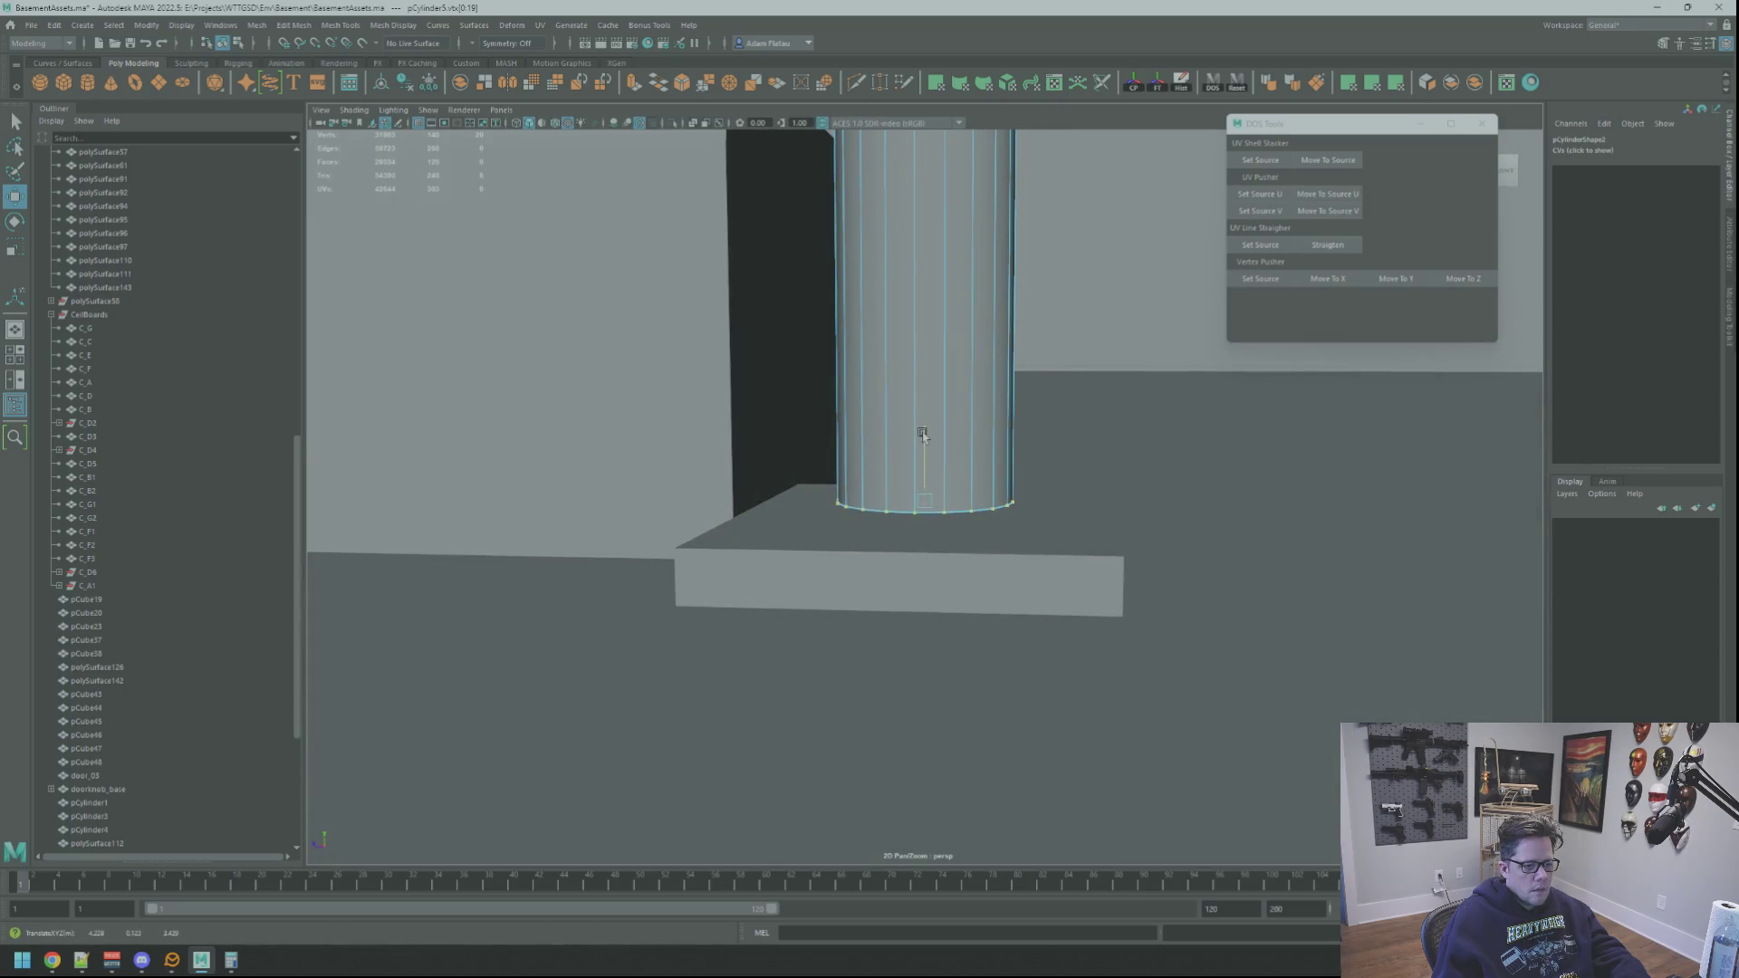
pyautogui.keyDown('alt'); pyautogui.moveTo(922, 429); pyautogui.dragTo(1028, 473); pyautogui.keyUp('alt')
# Step: Select the column with the plate and pick one side face of the plate
pyautogui.moveTo(1027, 473); pyautogui.dragTo(1009, 518, button='right')
pyautogui.keyDown('alt'); pyautogui.moveTo(1009, 518); pyautogui.dragTo(920, 464); pyautogui.keyUp('alt')
pyautogui.moveTo(920, 463); pyautogui.dragTo(815, 485, button='right')
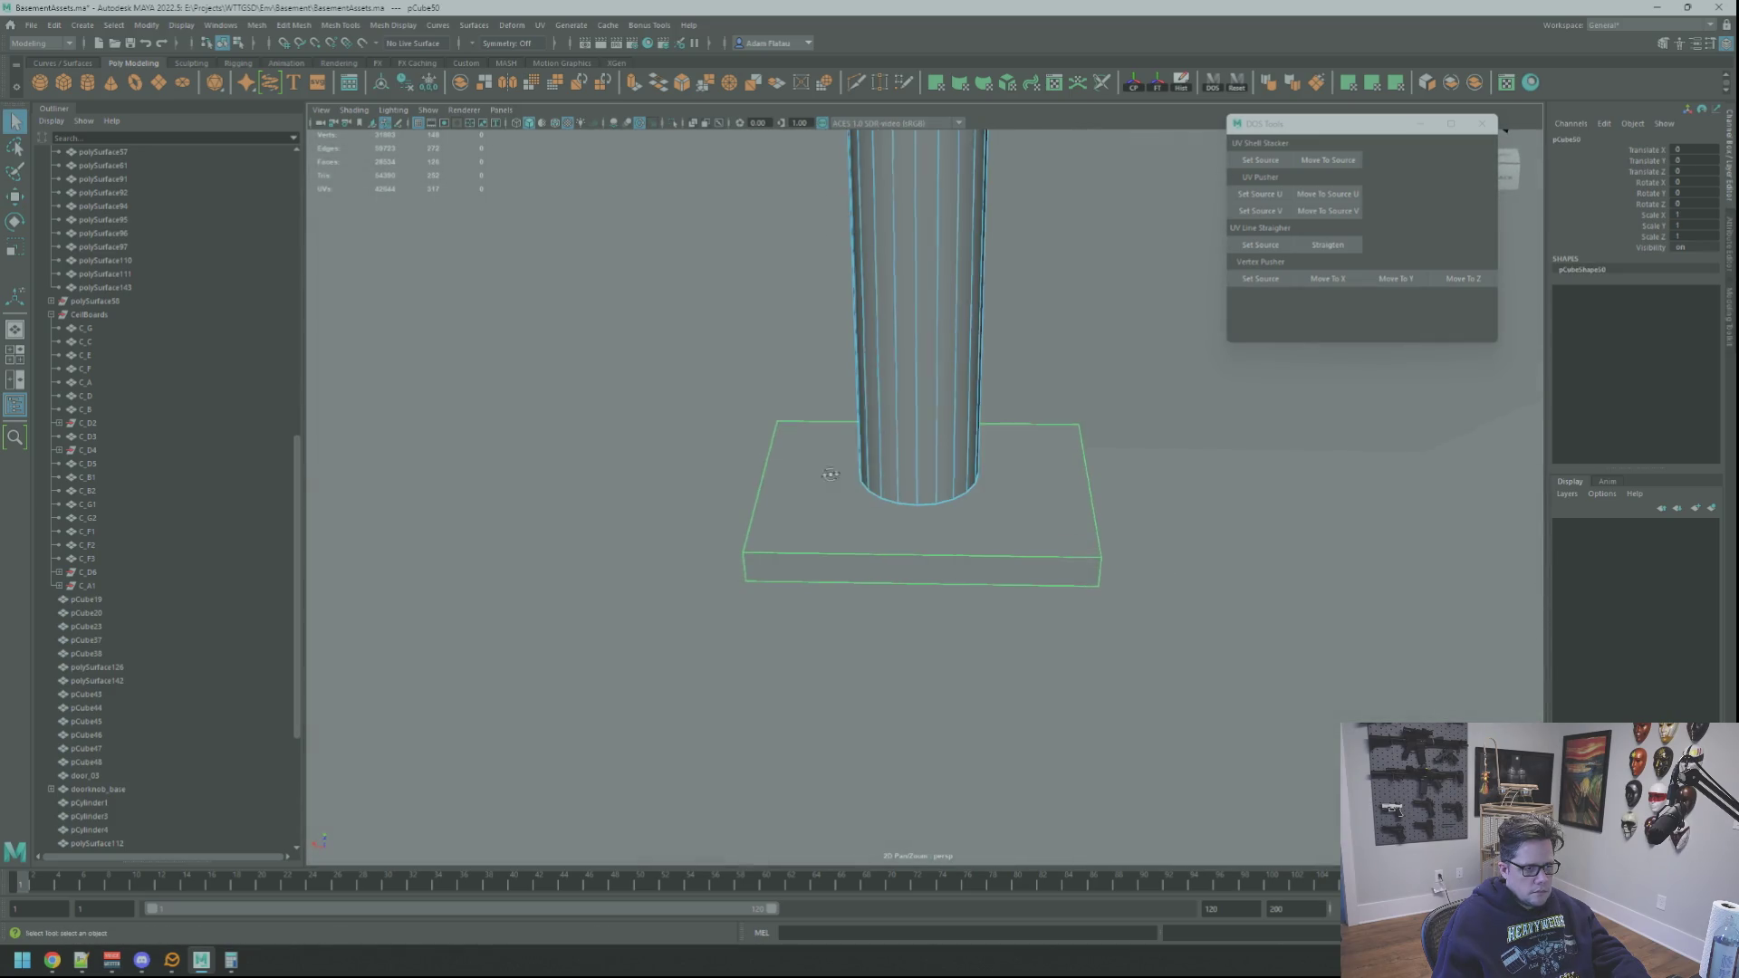
pyautogui.keyDown('alt'); pyautogui.moveTo(815, 485); pyautogui.dragTo(917, 493); pyautogui.keyUp('alt')
pyautogui.keyDown('shift'); pyautogui.click(946, 471); pyautogui.keyUp('shift')
pyautogui.moveTo(915, 521); pyautogui.dragTo(916, 494, button='right')
pyautogui.click(960, 516)
pyautogui.moveTo(960, 516)
pyautogui.keyDown('alt'); pyautogui.mouseDown()
pyautogui.moveTo(1020, 492)
pyautogui.moveTo(1026, 531)
pyautogui.mouseUp(); pyautogui.keyUp('alt')
# Step: Scale and move the plate's side face, then select its top face
pyautogui.press('r')
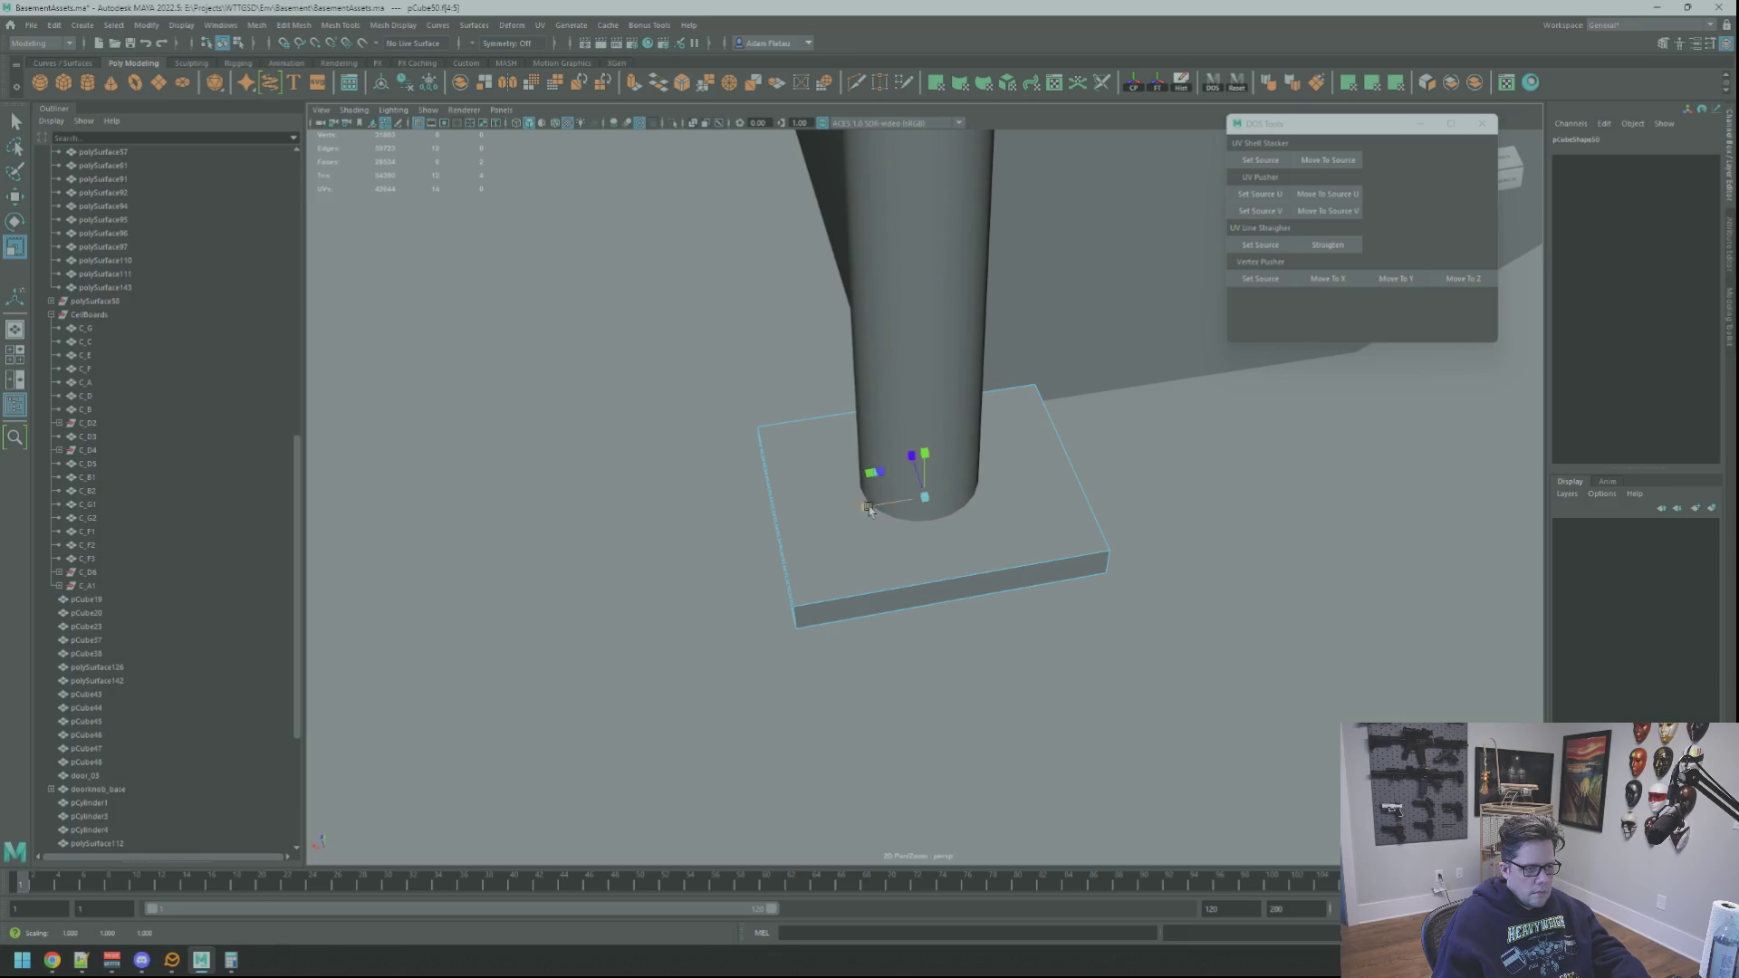
pyautogui.keyDown('alt'); pyautogui.moveTo(871, 509); pyautogui.dragTo(980, 480); pyautogui.keyUp('alt')
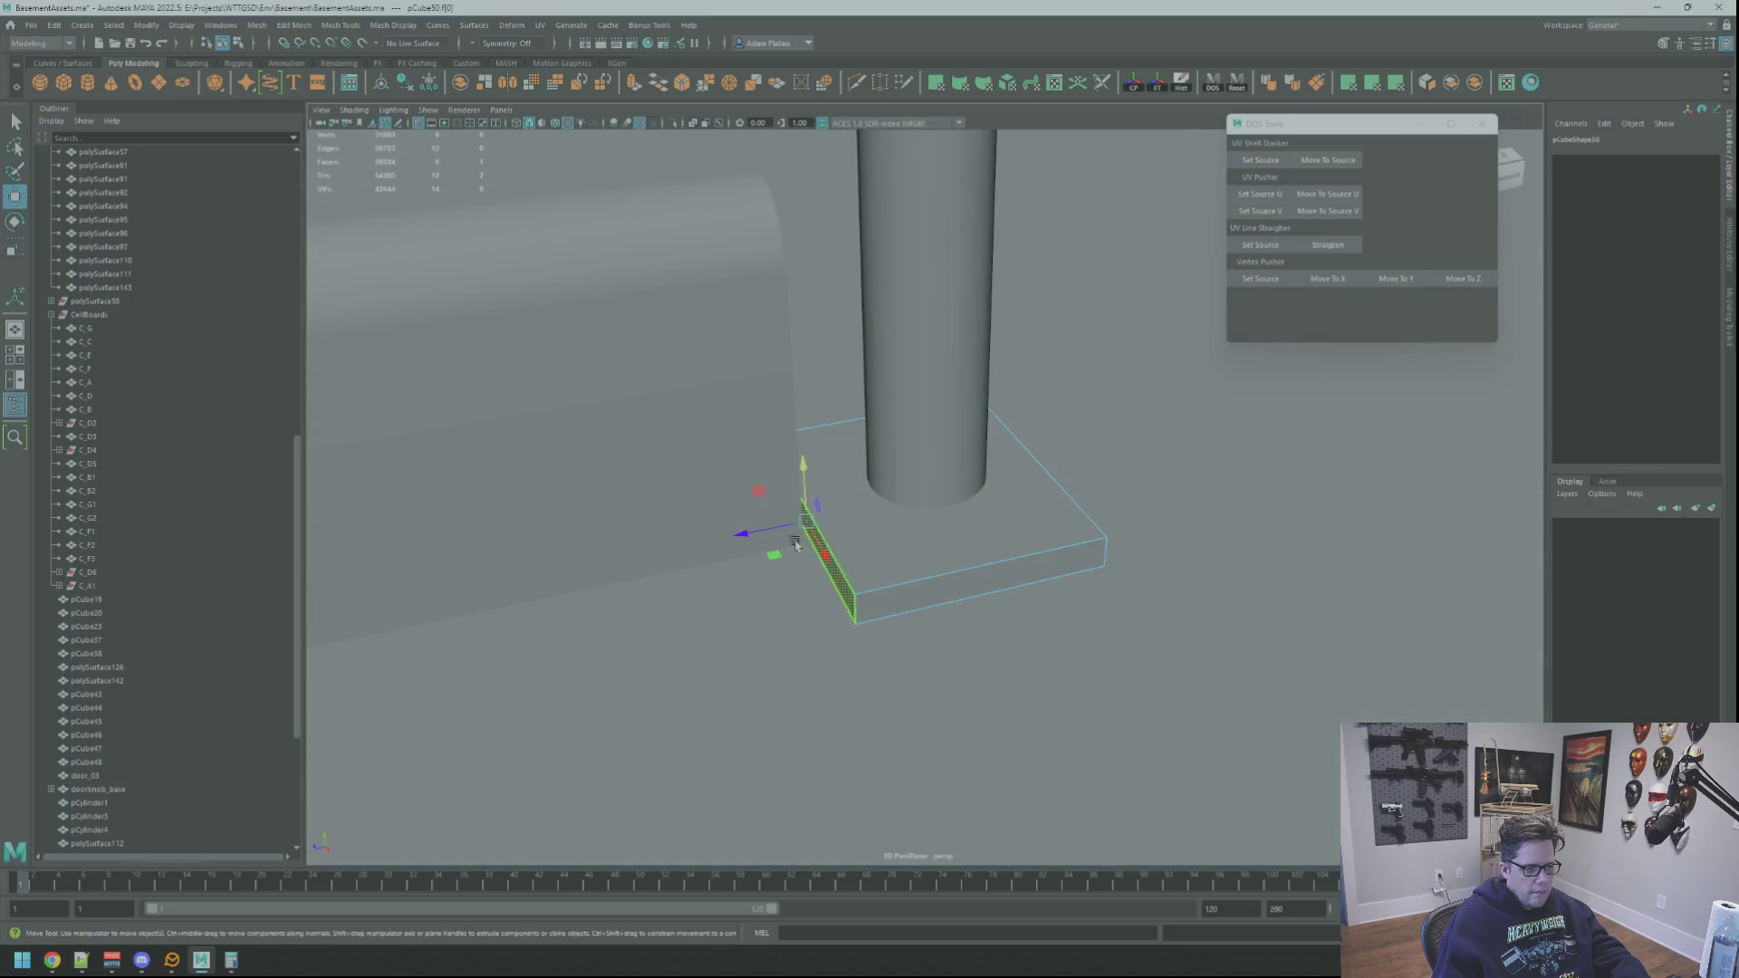
pyautogui.press('w')
pyautogui.moveTo(770, 532)
pyautogui.keyDown('alt'); pyautogui.mouseDown()
pyautogui.moveTo(1041, 525)
pyautogui.moveTo(951, 471)
pyautogui.moveTo(1022, 466)
pyautogui.mouseUp(); pyautogui.keyUp('alt')
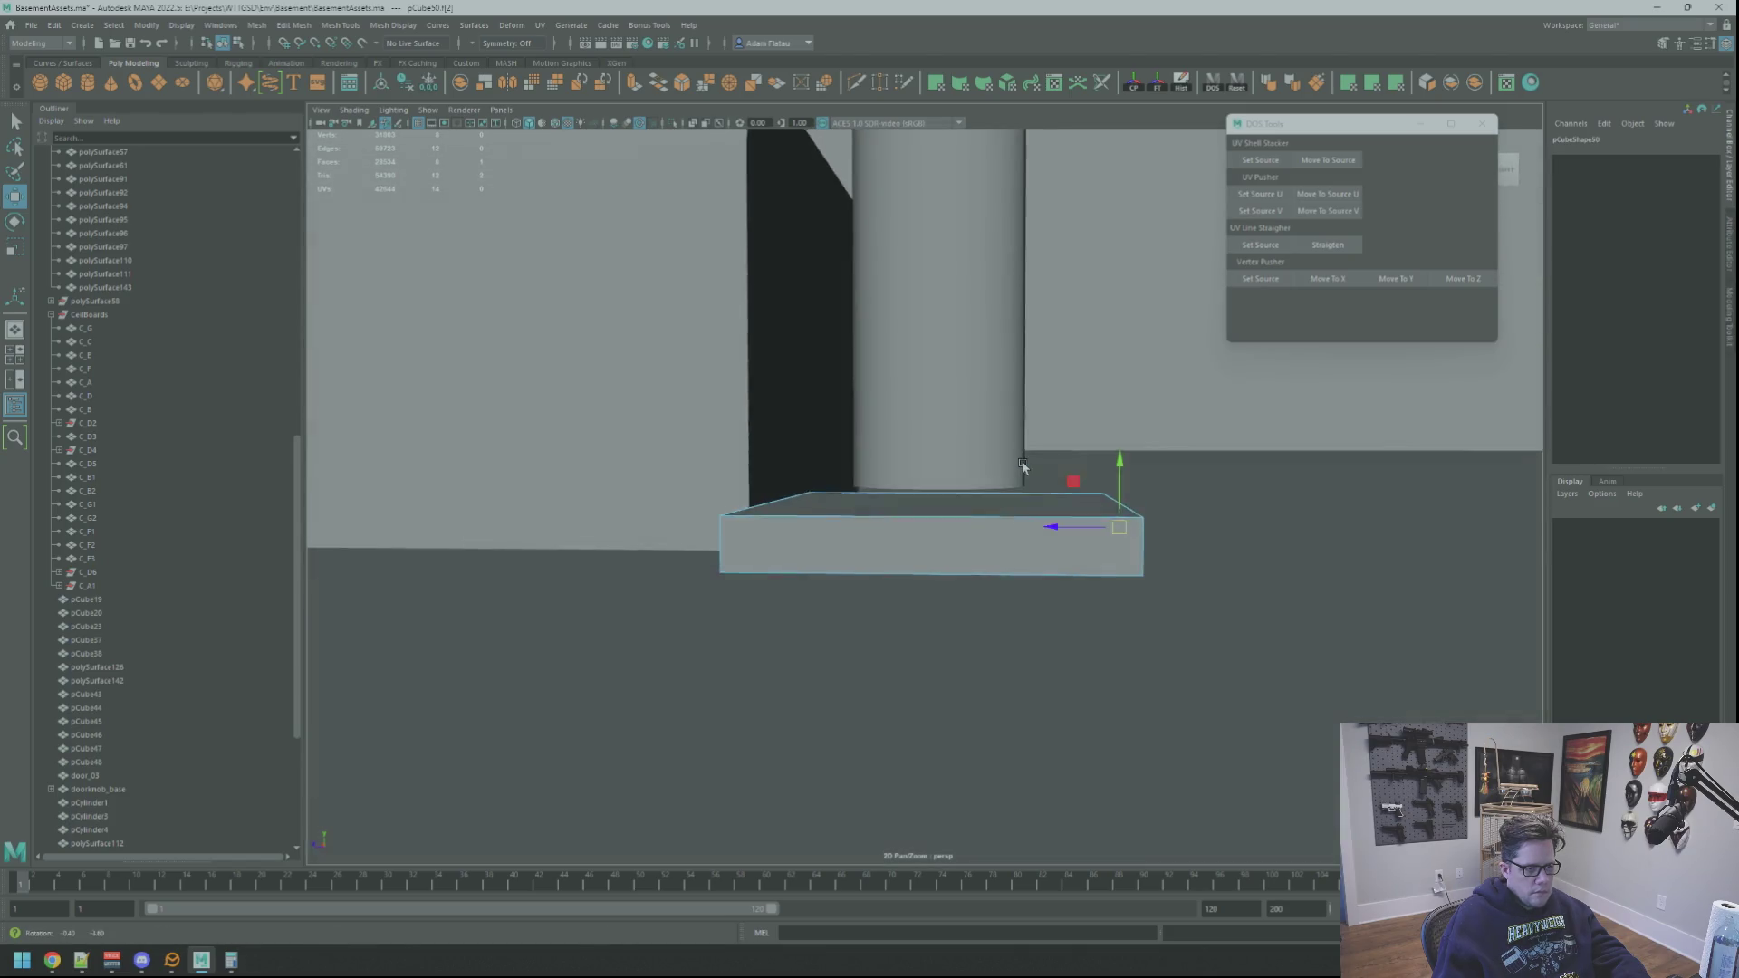
pyautogui.keyDown('alt'); pyautogui.moveTo(1038, 528); pyautogui.dragTo(967, 508); pyautogui.keyUp('alt')
pyautogui.click(967, 508)
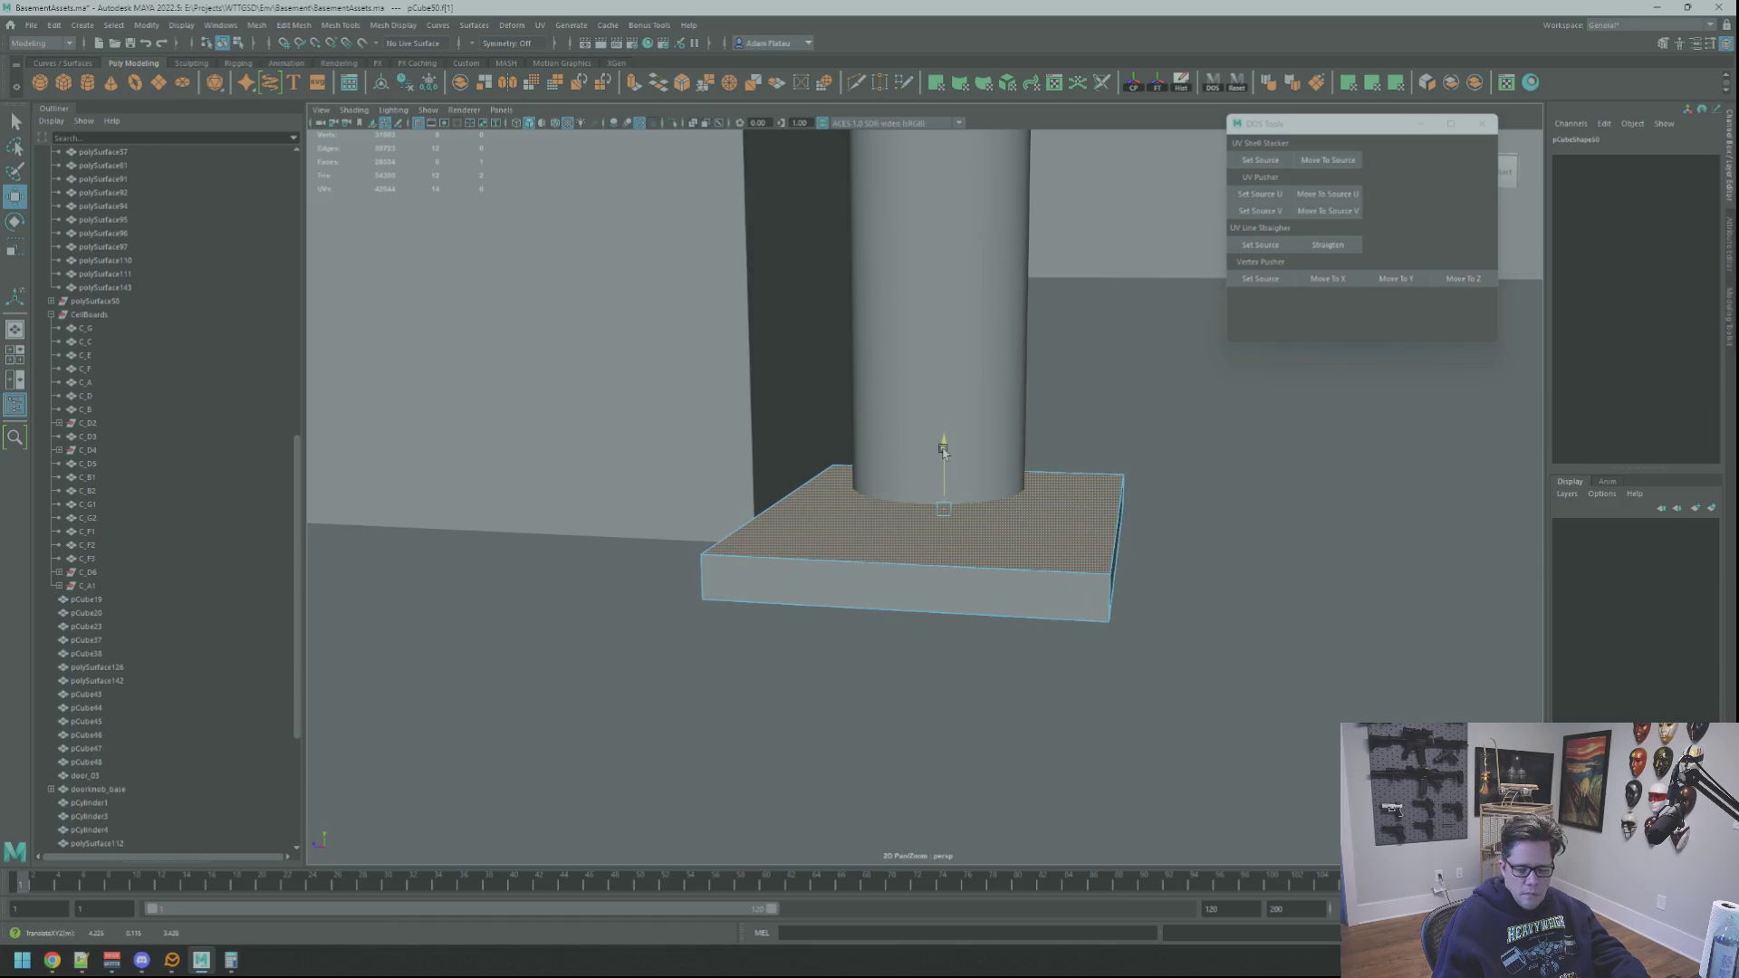
# Step: Select and frame the column's bottom edge loop
pyautogui.keyDown('alt'); pyautogui.moveTo(909, 450); pyautogui.dragTo(948, 419); pyautogui.keyUp('alt')
pyautogui.moveTo(971, 388)
pyautogui.mouseDown(button='right')
pyautogui.moveTo(1042, 345)
pyautogui.moveTo(970, 377)
pyautogui.mouseUp(button='right')
pyautogui.doubleClick(1014, 487)
pyautogui.moveTo(1032, 536)
pyautogui.keyDown('alt'); pyautogui.mouseDown()
pyautogui.moveTo(1002, 508)
pyautogui.moveTo(947, 507)
pyautogui.moveTo(1044, 508)
pyautogui.moveTo(1049, 545)
pyautogui.moveTo(971, 504)
pyautogui.mouseUp(); pyautogui.keyUp('alt')
pyautogui.press('f')
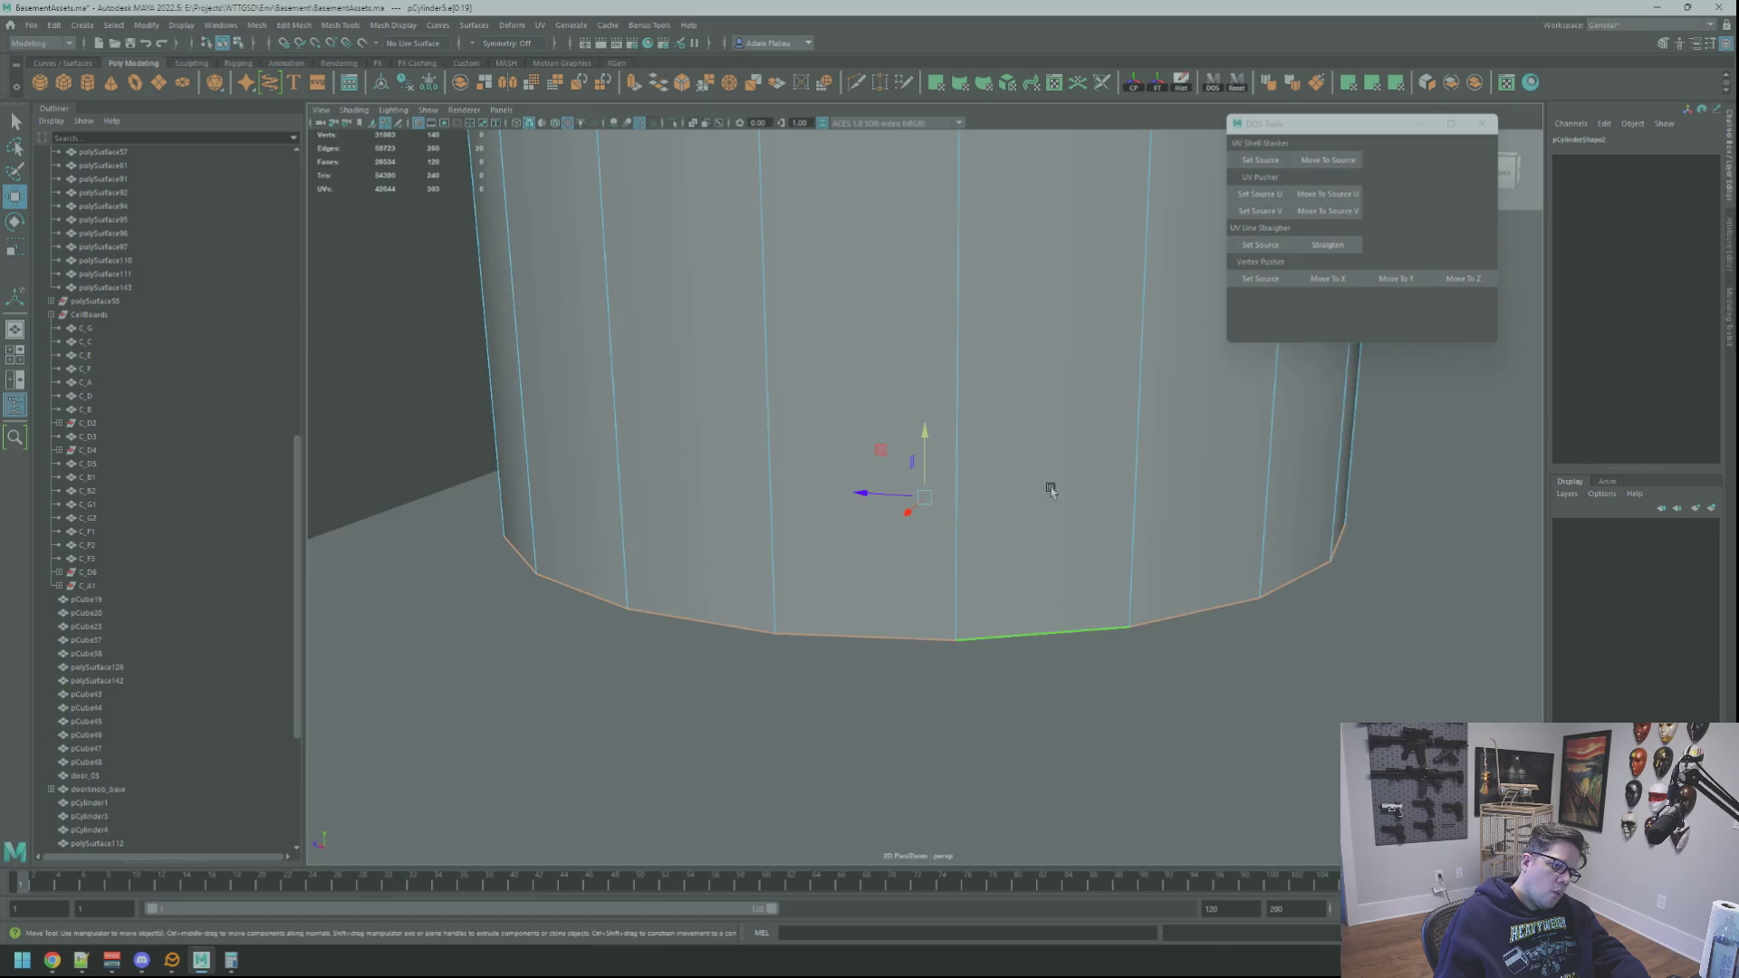
pyautogui.scroll(-5, 1051, 489)
pyautogui.moveTo(1051, 489)
pyautogui.keyDown('alt'); pyautogui.mouseDown()
pyautogui.moveTo(916, 492)
pyautogui.moveTo(1002, 486)
pyautogui.moveTo(970, 493)
pyautogui.moveTo(995, 474)
pyautogui.moveTo(912, 465)
pyautogui.moveTo(962, 457)
pyautogui.mouseUp(); pyautogui.keyUp('alt')
pyautogui.scroll(5, 1036, 494)
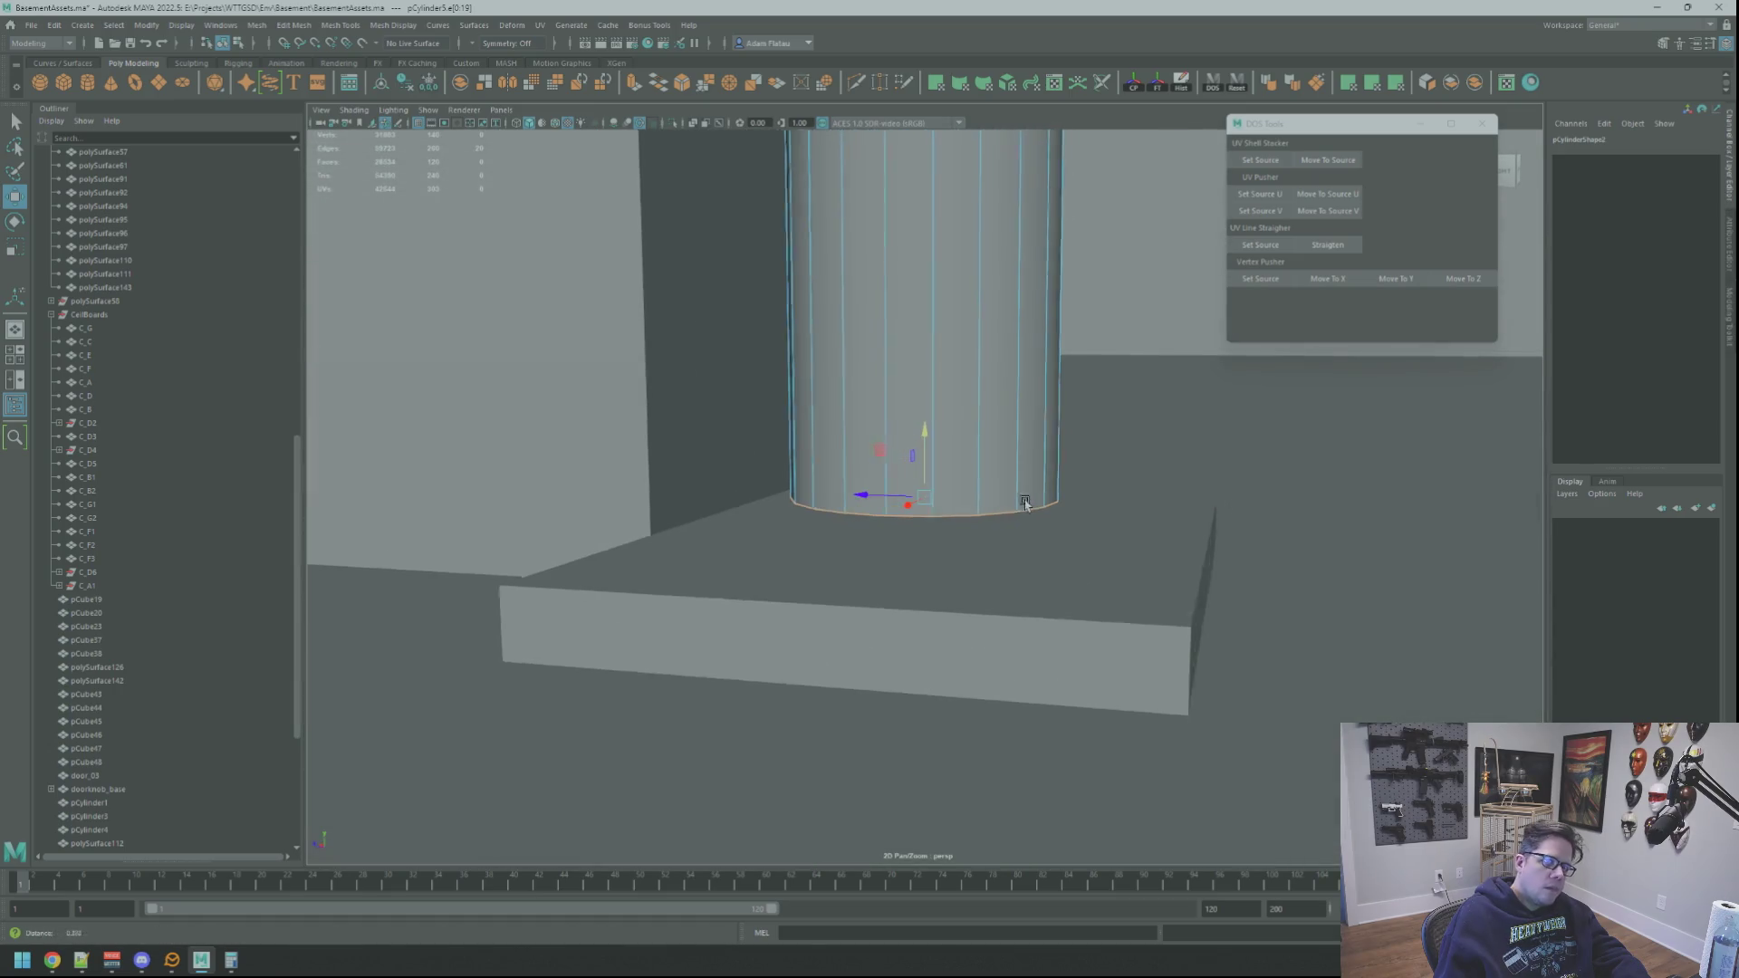
pyautogui.moveTo(962, 458); pyautogui.dragTo(1007, 438, button='right')
# Step: Select the square base plate pCube50 and view it from a high angle with the column
pyautogui.keyDown('alt'); pyautogui.moveTo(1106, 497); pyautogui.dragTo(1036, 504); pyautogui.keyUp('alt')
pyautogui.click(1033, 505)
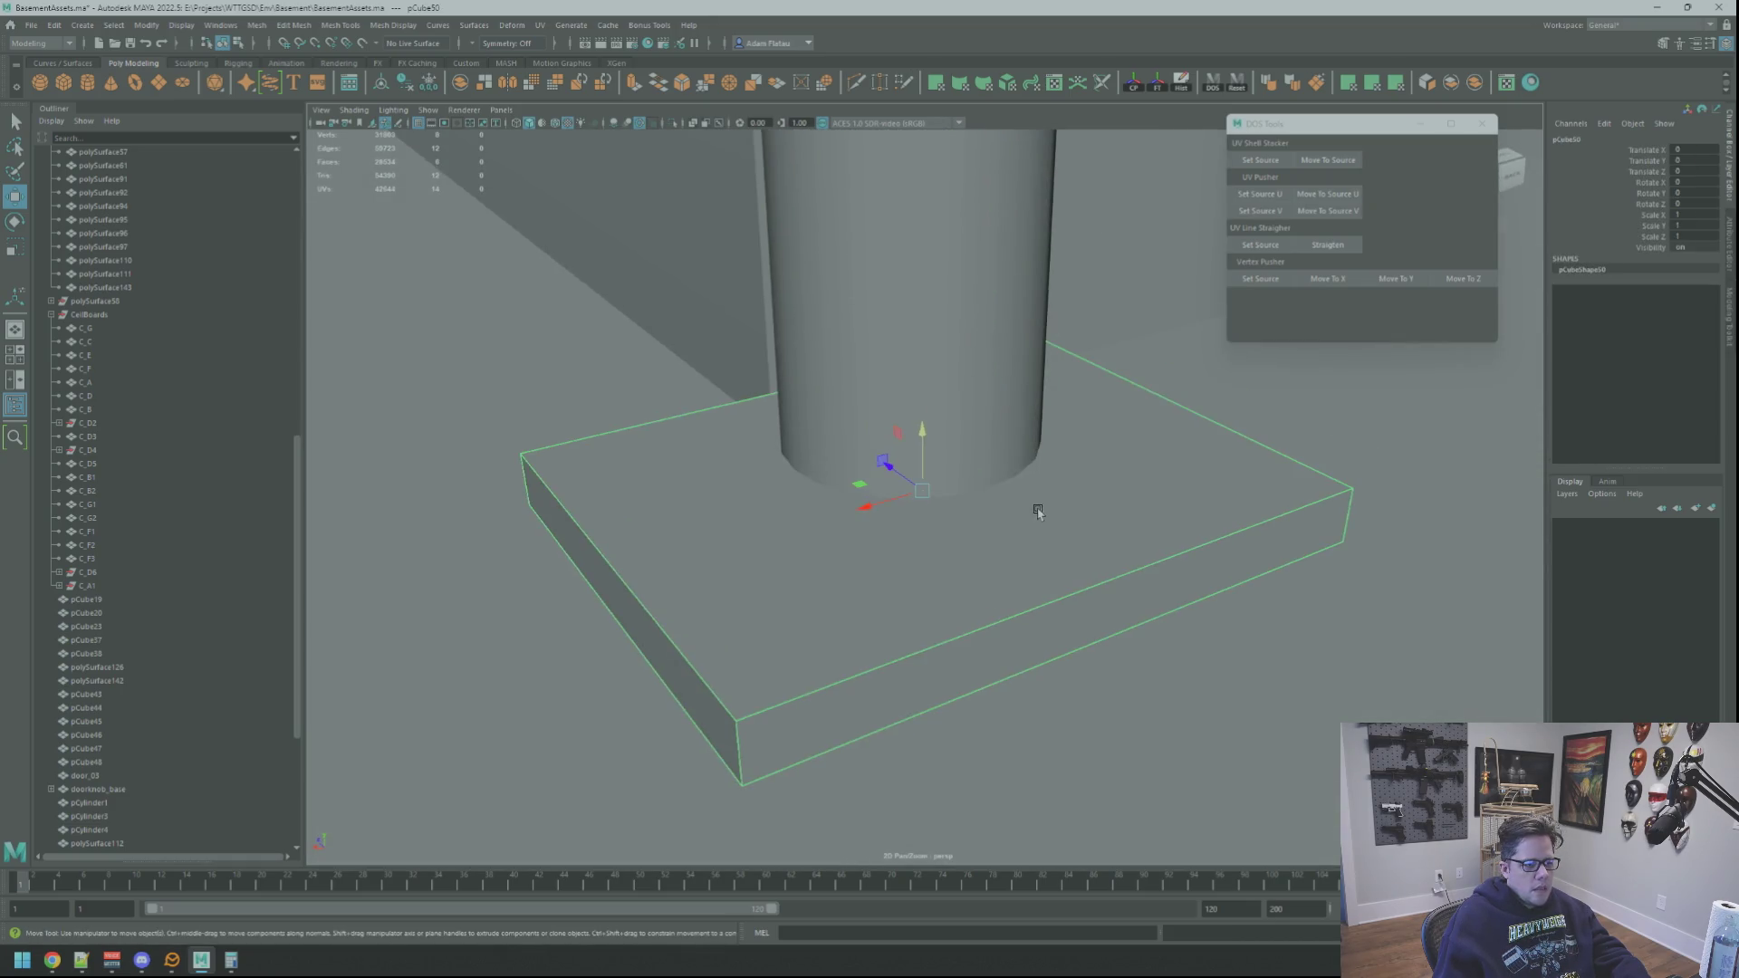
pyautogui.keyDown('alt'); pyautogui.moveTo(1033, 504); pyautogui.dragTo(1002, 486, button='right'); pyautogui.keyUp('alt')
pyautogui.moveTo(1003, 486)
pyautogui.keyDown('alt'); pyautogui.mouseDown()
pyautogui.moveTo(1087, 485)
pyautogui.moveTo(1165, 520)
pyautogui.moveTo(1173, 489)
pyautogui.mouseUp(); pyautogui.keyUp('alt')
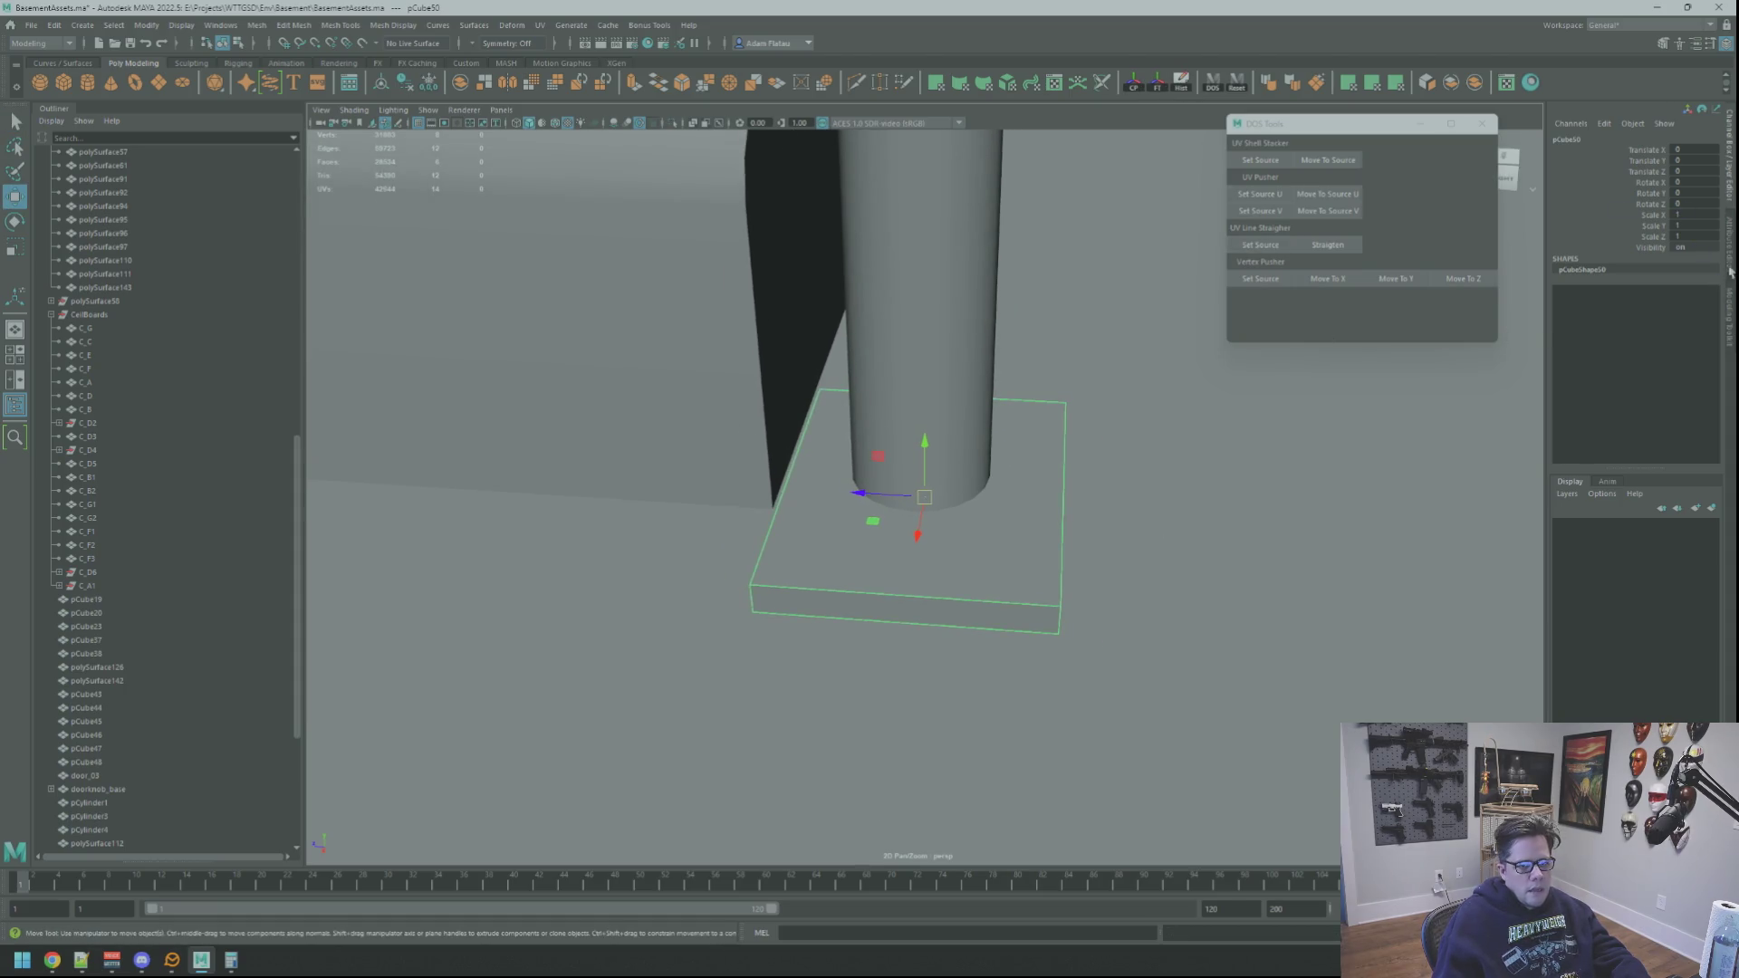
pyautogui.keyDown('alt'); pyautogui.moveTo(1068, 366); pyautogui.dragTo(1049, 329); pyautogui.keyUp('alt')
pyautogui.keyDown('alt'); pyautogui.moveTo(673, 128); pyautogui.dragTo(781, 169); pyautogui.keyUp('alt')
pyautogui.moveTo(797, 544)
pyautogui.keyDown('alt'); pyautogui.mouseDown()
pyautogui.moveTo(869, 459)
pyautogui.moveTo(855, 509)
pyautogui.moveTo(915, 513)
pyautogui.moveTo(919, 485)
pyautogui.mouseUp(); pyautogui.keyUp('alt')
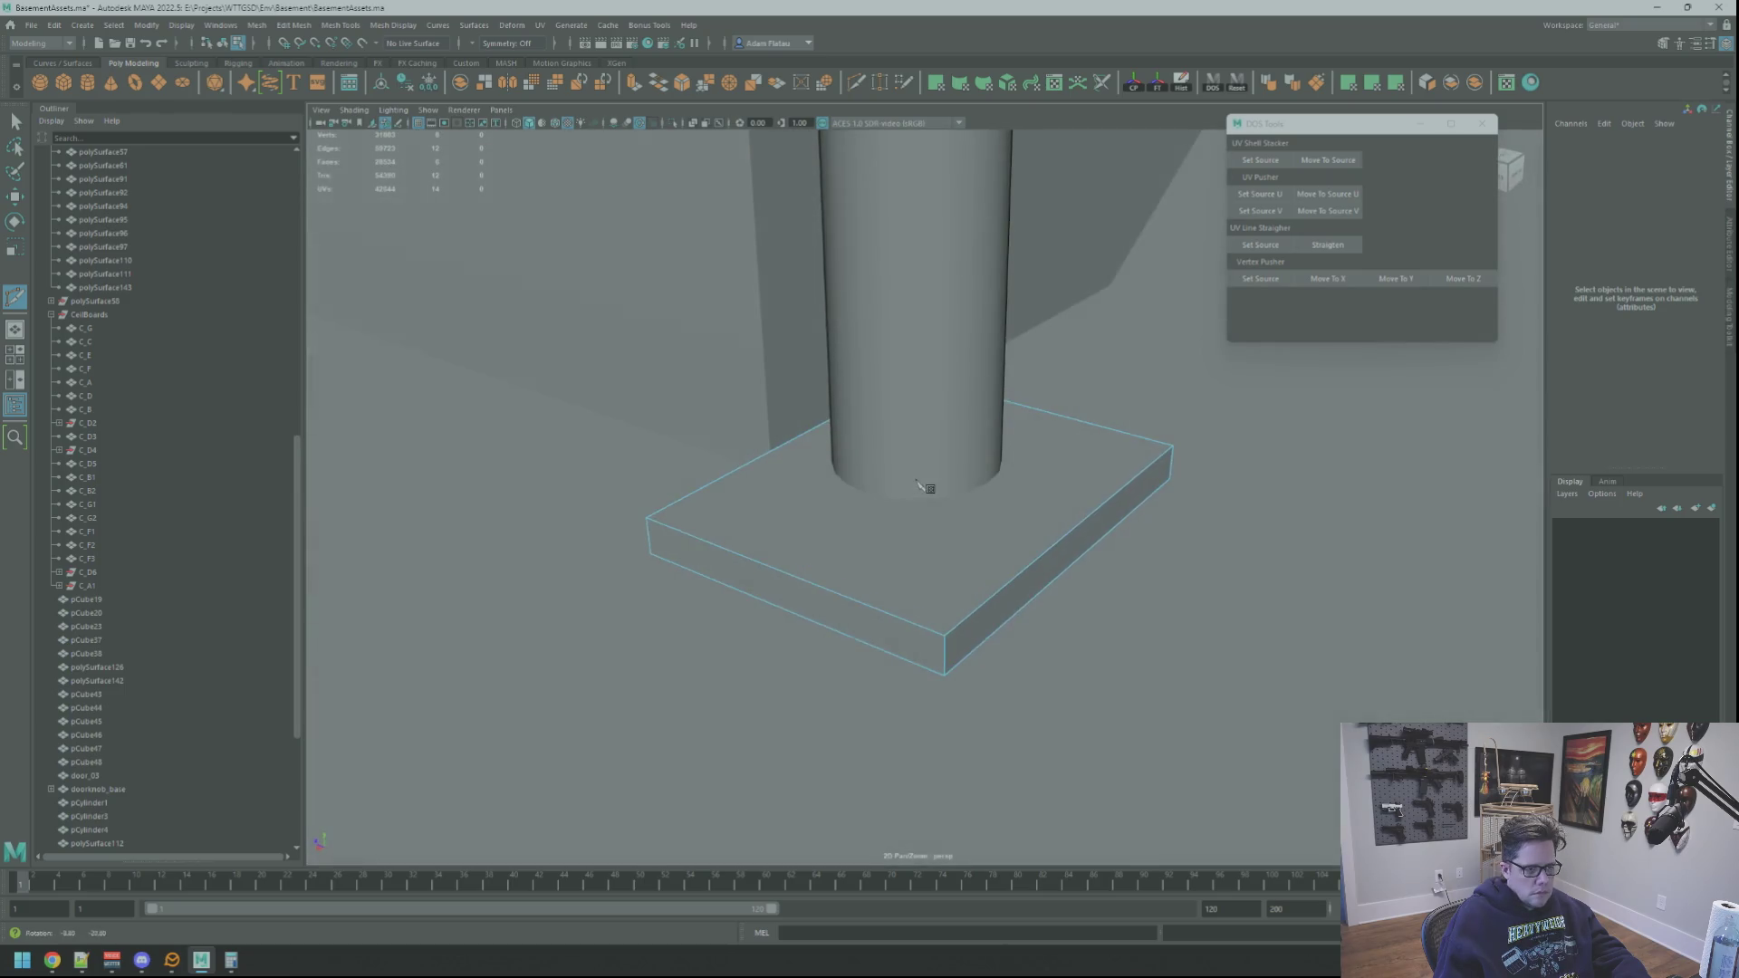
# Step: Cut new edges from the plate's corners to the combined column's bottom ring
pyautogui.moveTo(916, 486); pyautogui.dragTo(929, 482, button='right')
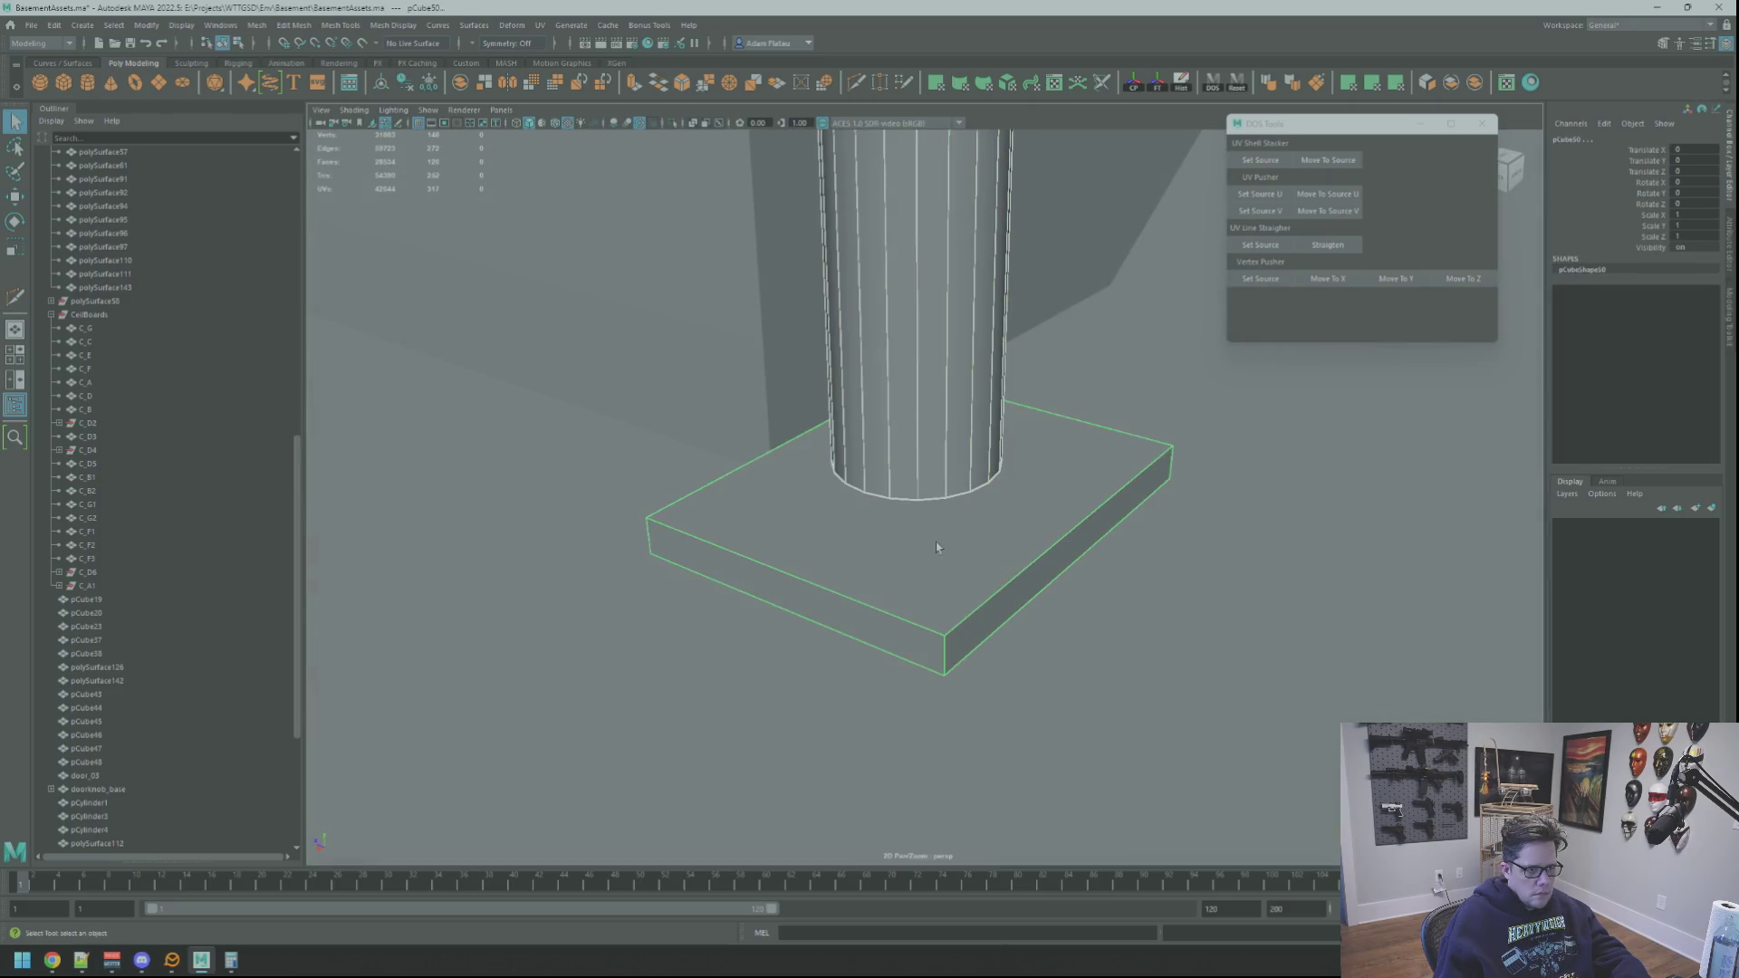
pyautogui.keyDown('alt'); pyautogui.moveTo(935, 550); pyautogui.dragTo(960, 493); pyautogui.keyUp('alt')
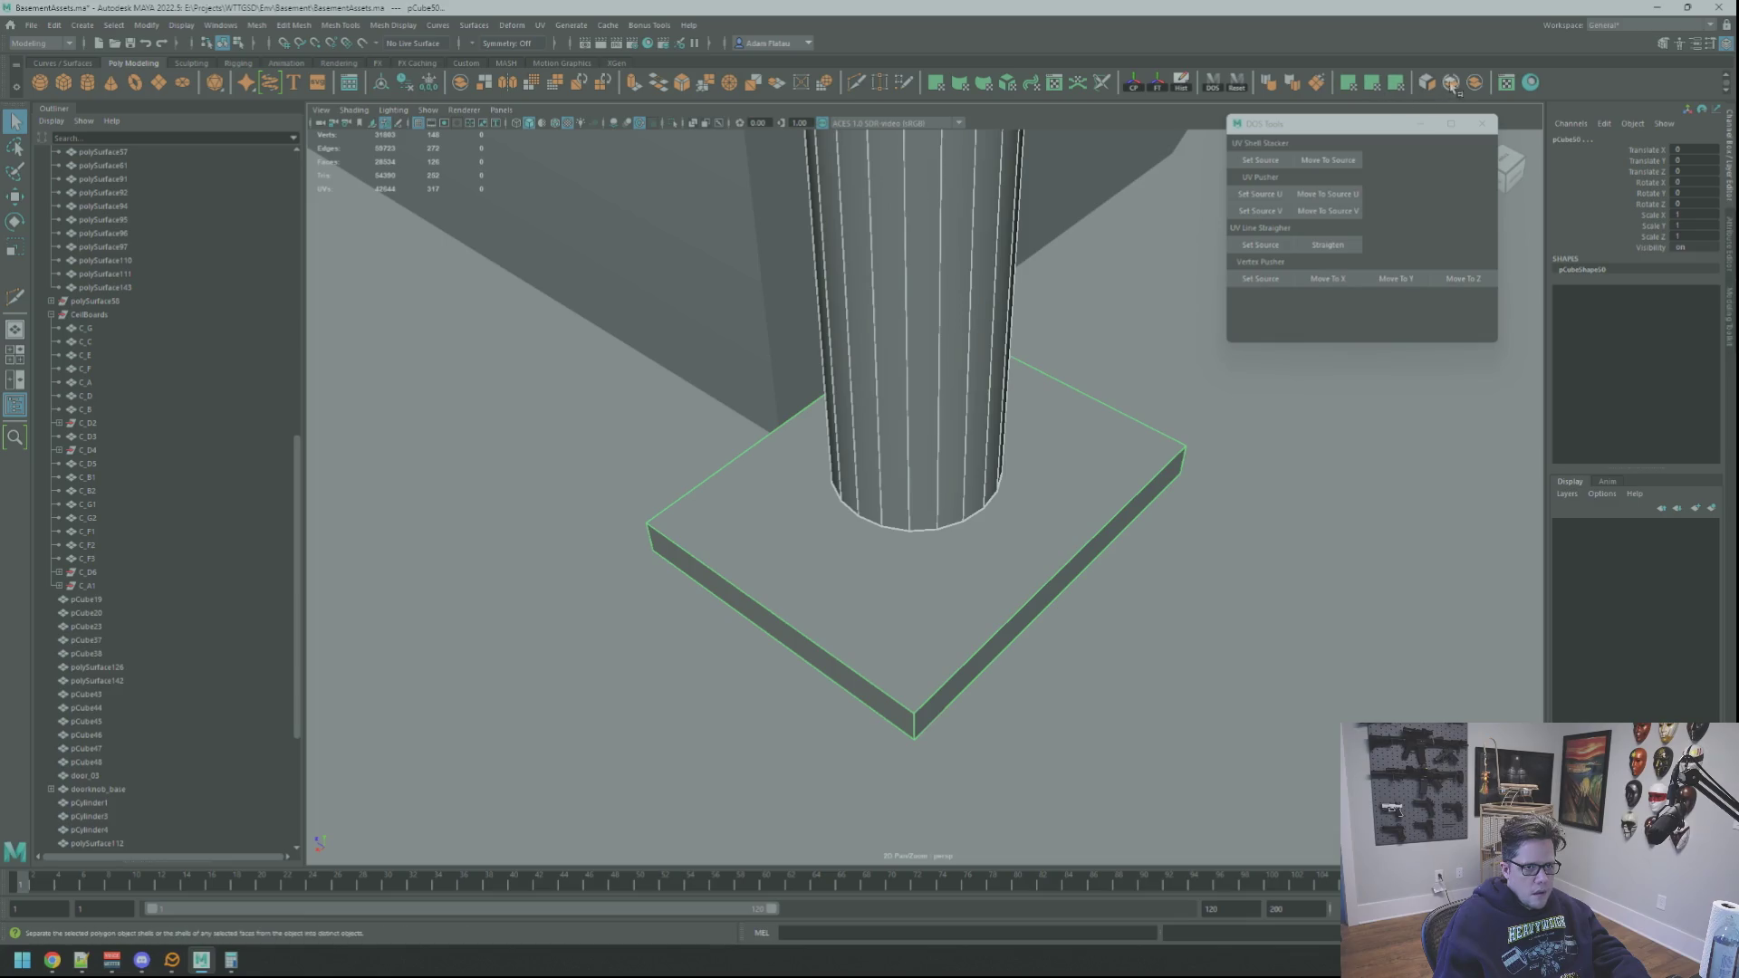
pyautogui.moveTo(908, 468); pyautogui.dragTo(936, 482, button='right')
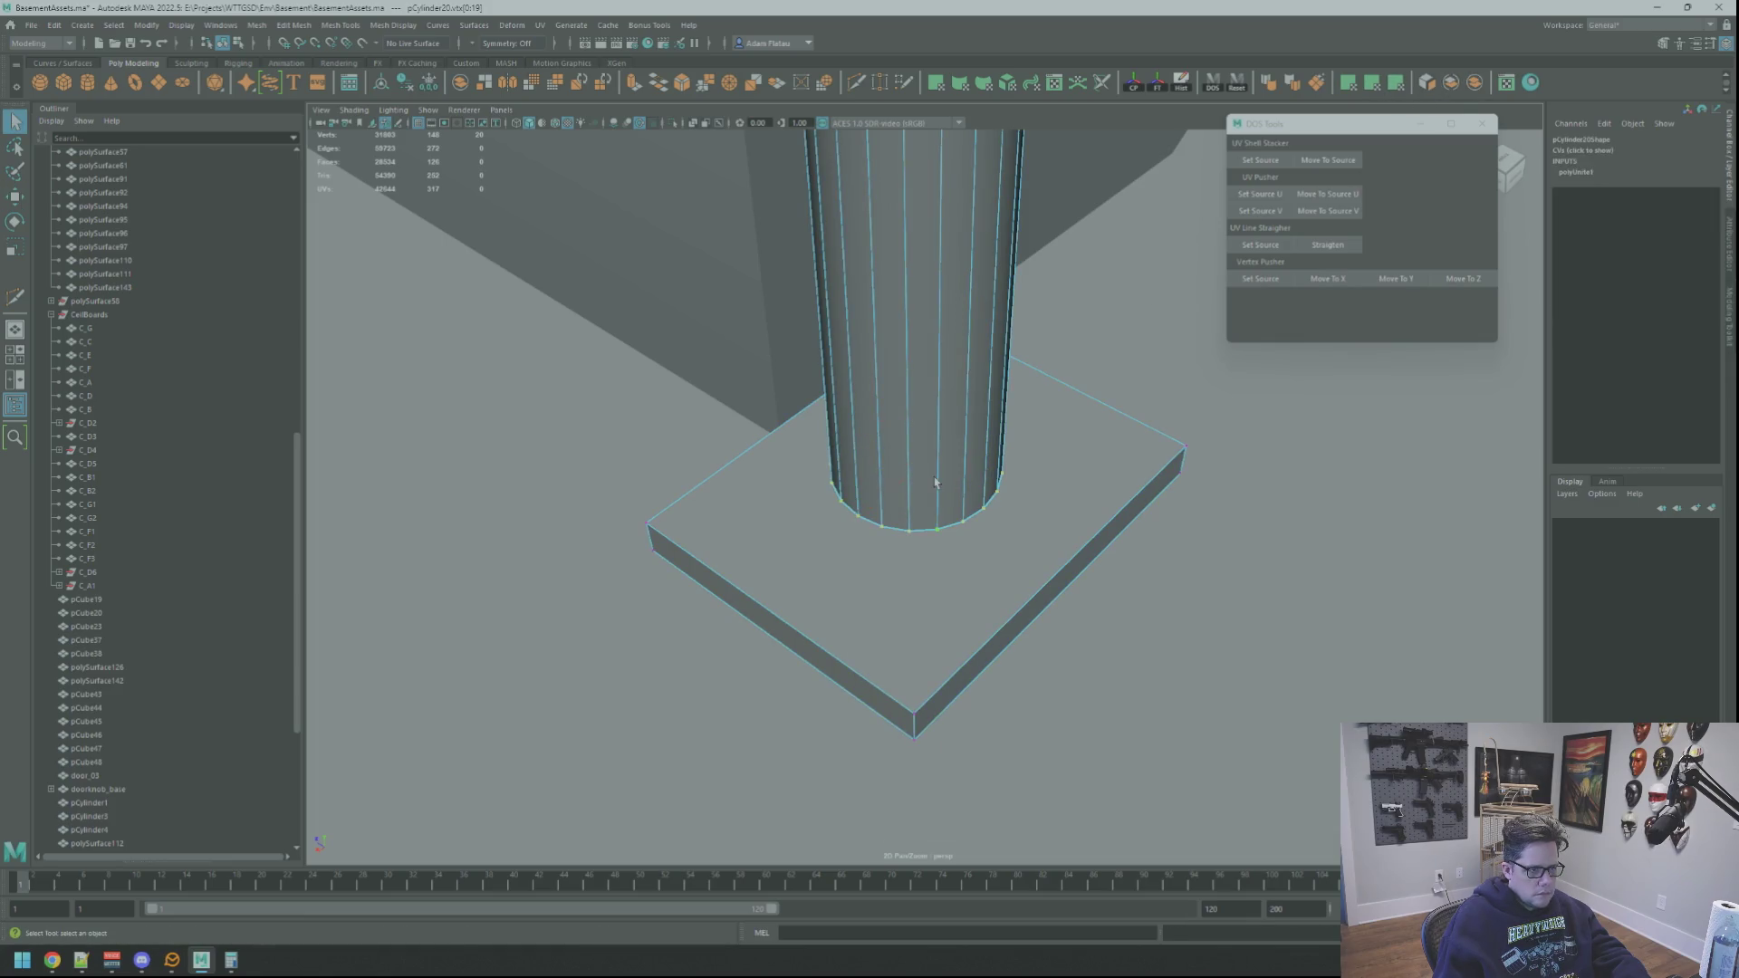
pyautogui.keyDown('alt'); pyautogui.moveTo(983, 172); pyautogui.dragTo(876, 95); pyautogui.keyUp('alt')
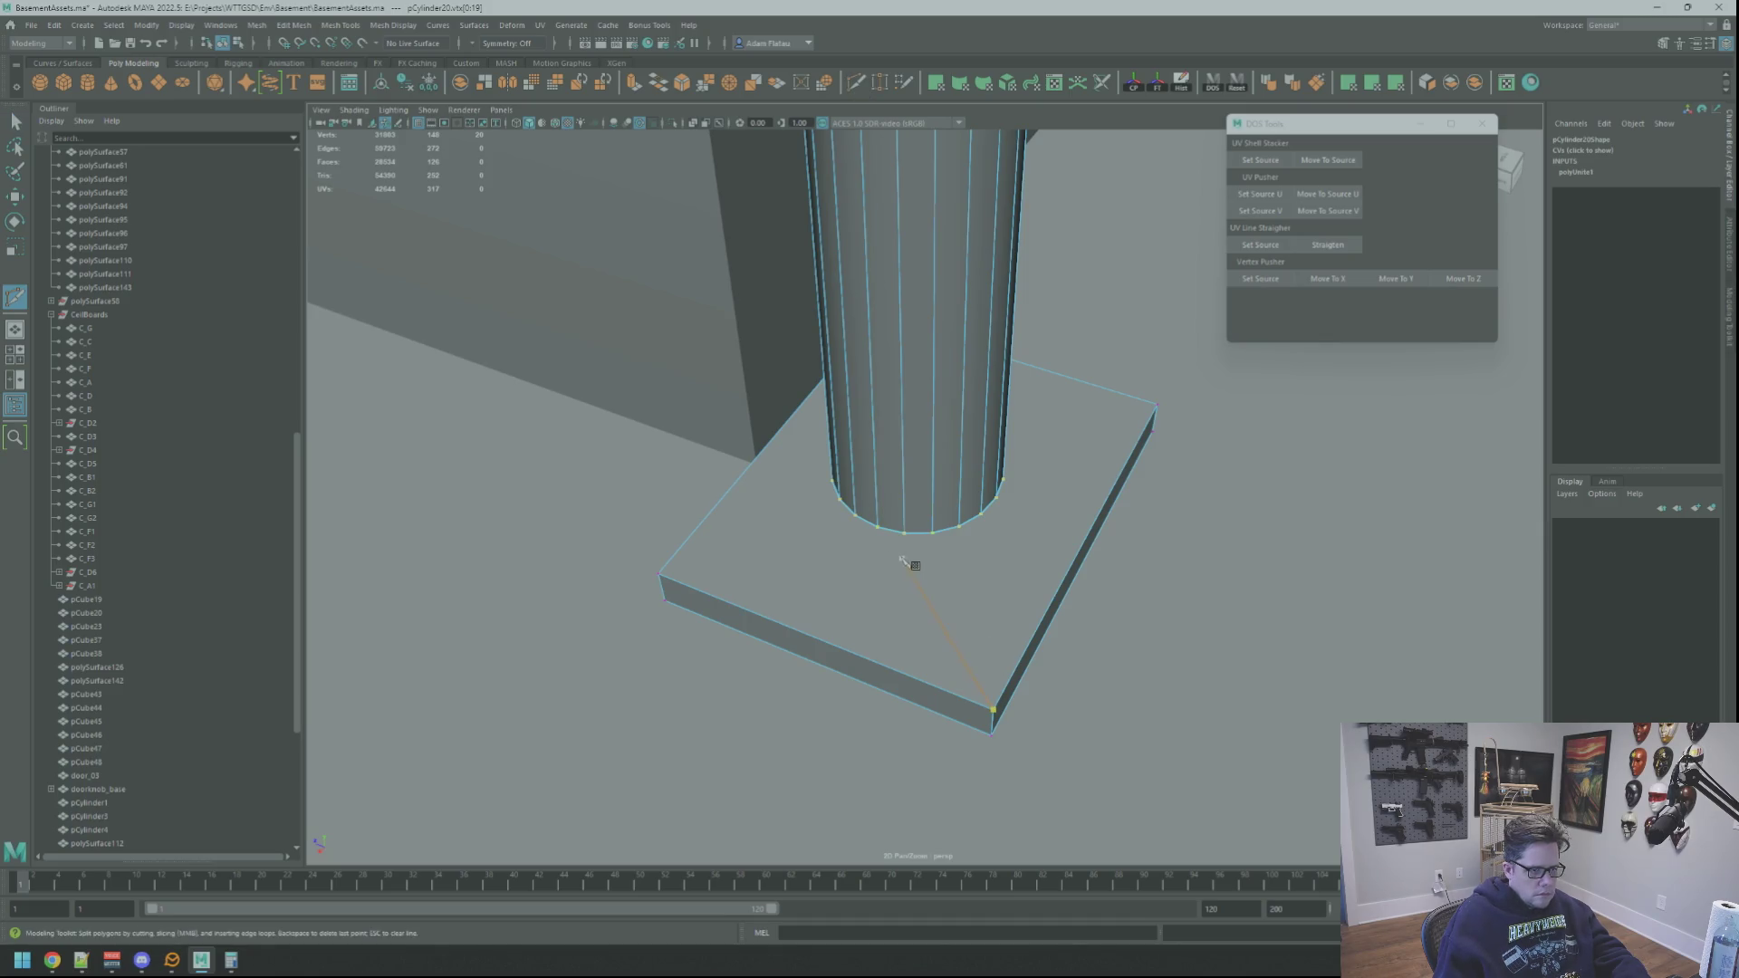
pyautogui.moveTo(937, 550)
pyautogui.keyDown('alt'); pyautogui.mouseDown()
pyautogui.moveTo(915, 548)
pyautogui.moveTo(941, 552)
pyautogui.mouseUp(); pyautogui.keyUp('alt')
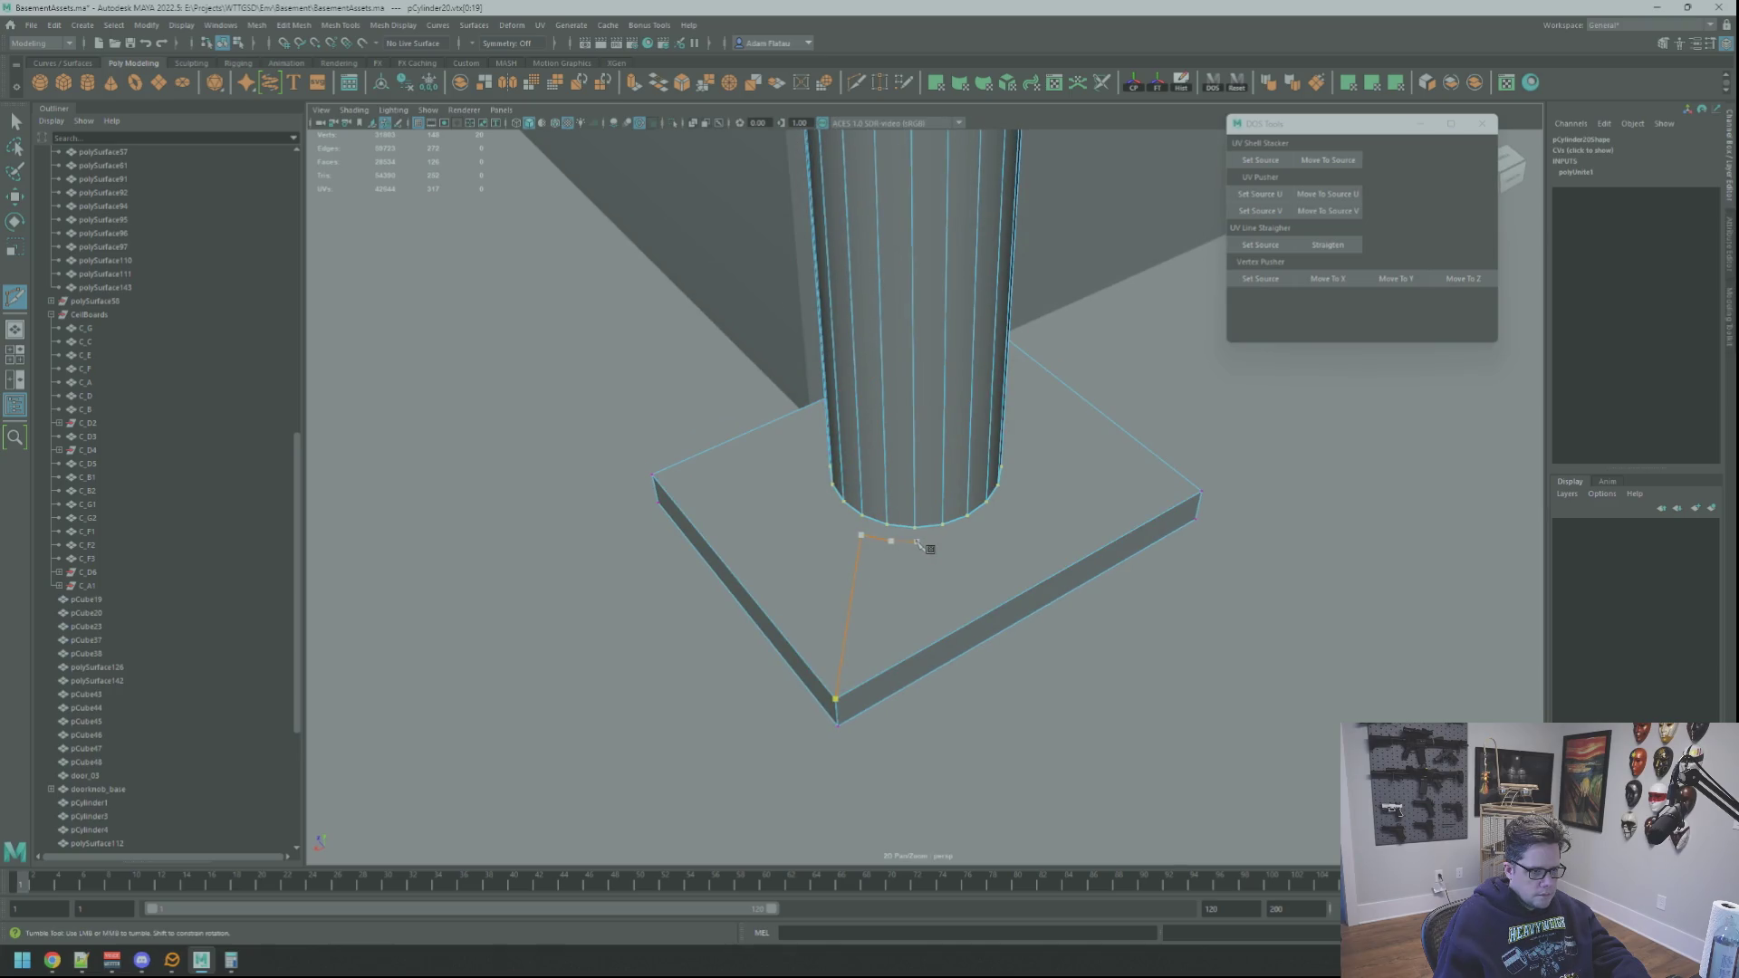
pyautogui.moveTo(947, 543)
pyautogui.keyDown('alt'); pyautogui.mouseDown()
pyautogui.moveTo(906, 557)
pyautogui.moveTo(977, 546)
pyautogui.mouseUp(); pyautogui.keyUp('alt')
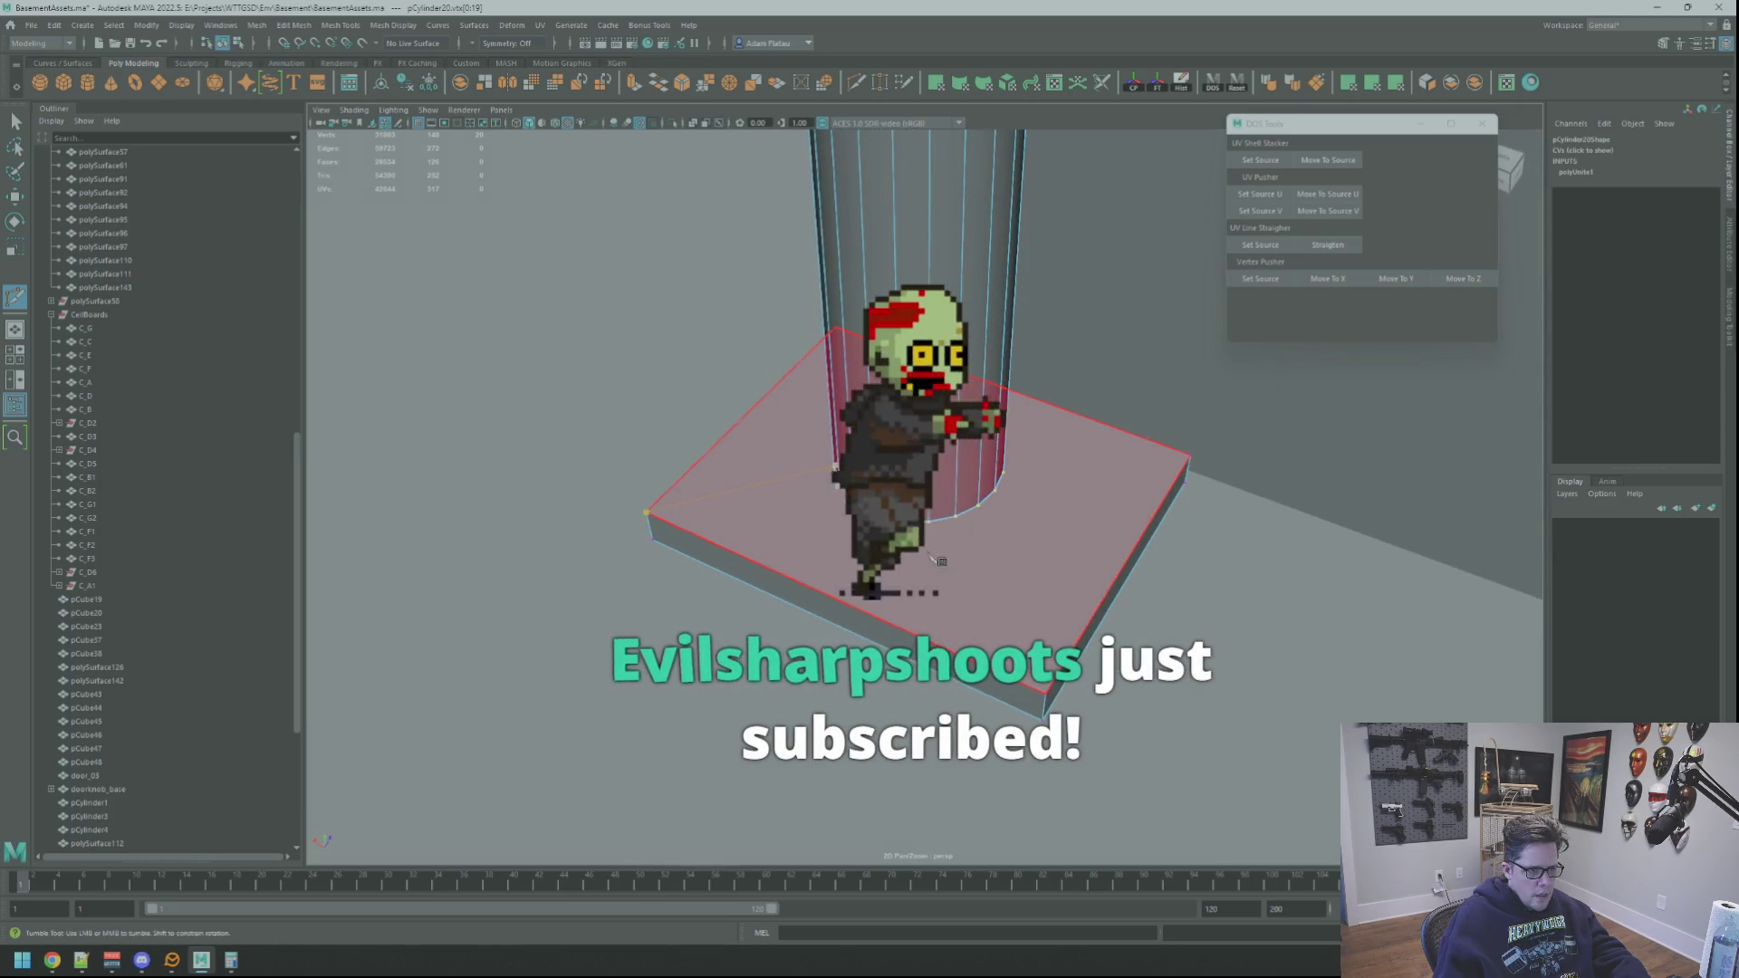
pyautogui.moveTo(978, 542)
pyautogui.keyDown('alt'); pyautogui.mouseDown()
pyautogui.moveTo(1014, 545)
pyautogui.moveTo(892, 527)
pyautogui.moveTo(993, 562)
pyautogui.moveTo(1002, 582)
pyautogui.moveTo(967, 587)
pyautogui.moveTo(1001, 594)
pyautogui.moveTo(973, 587)
pyautogui.mouseUp(); pyautogui.keyUp('alt')
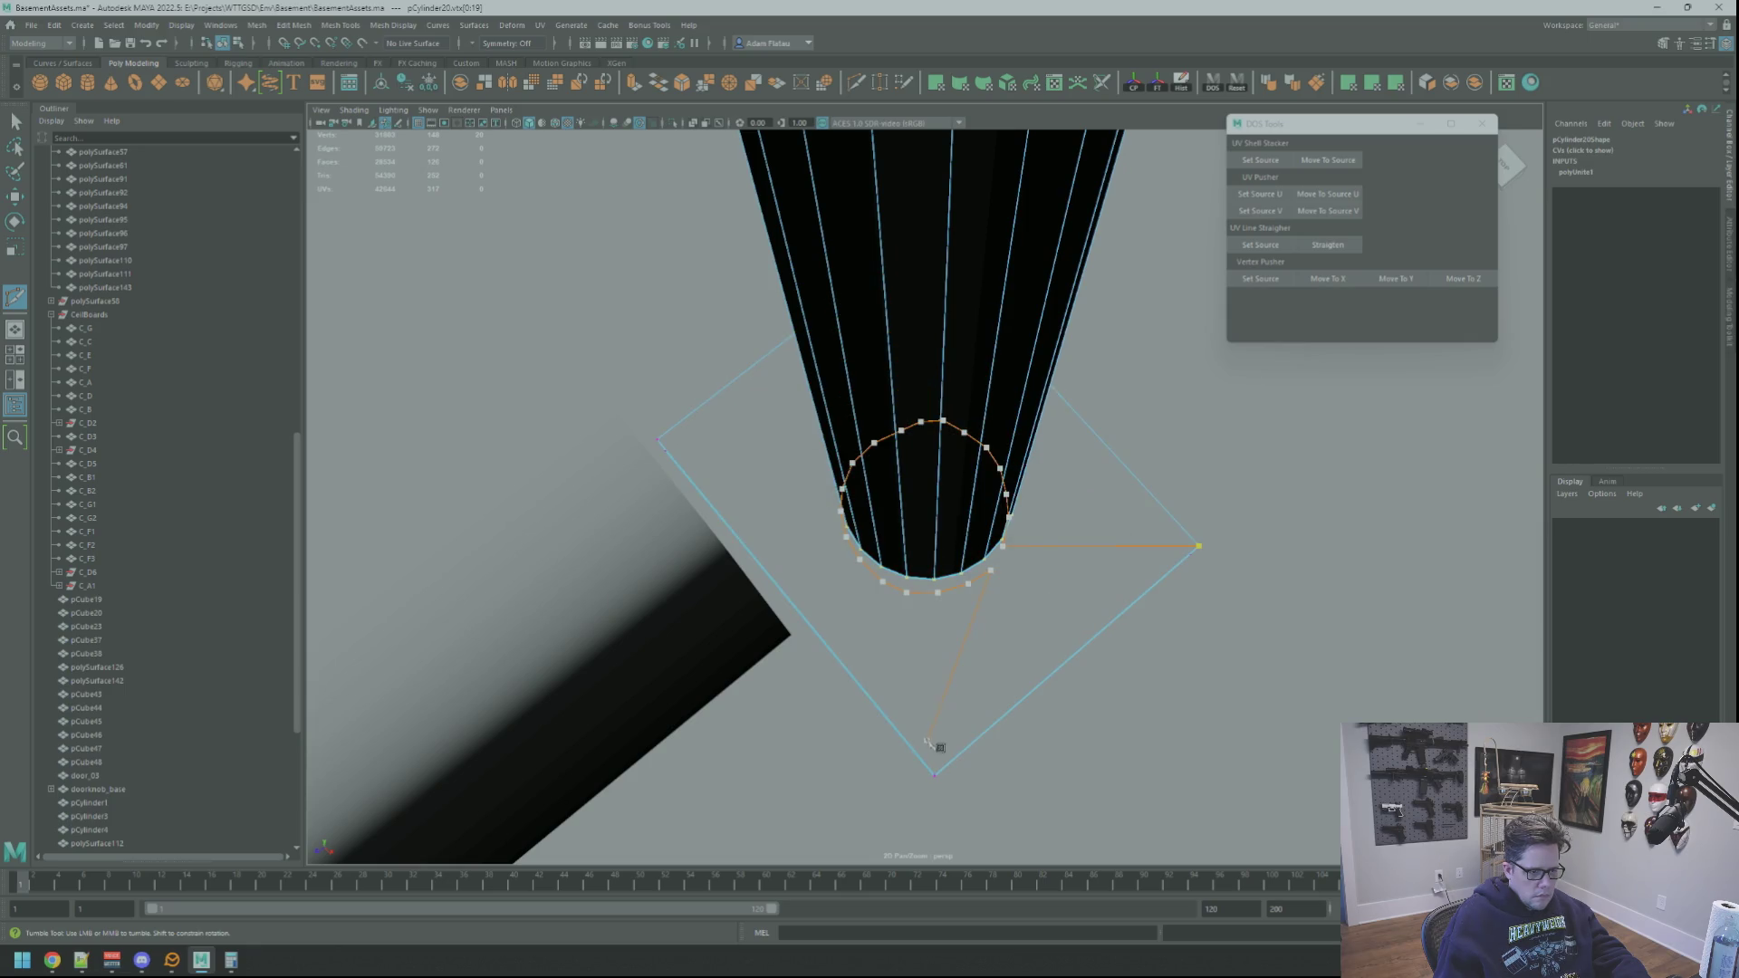
pyautogui.press('Return')
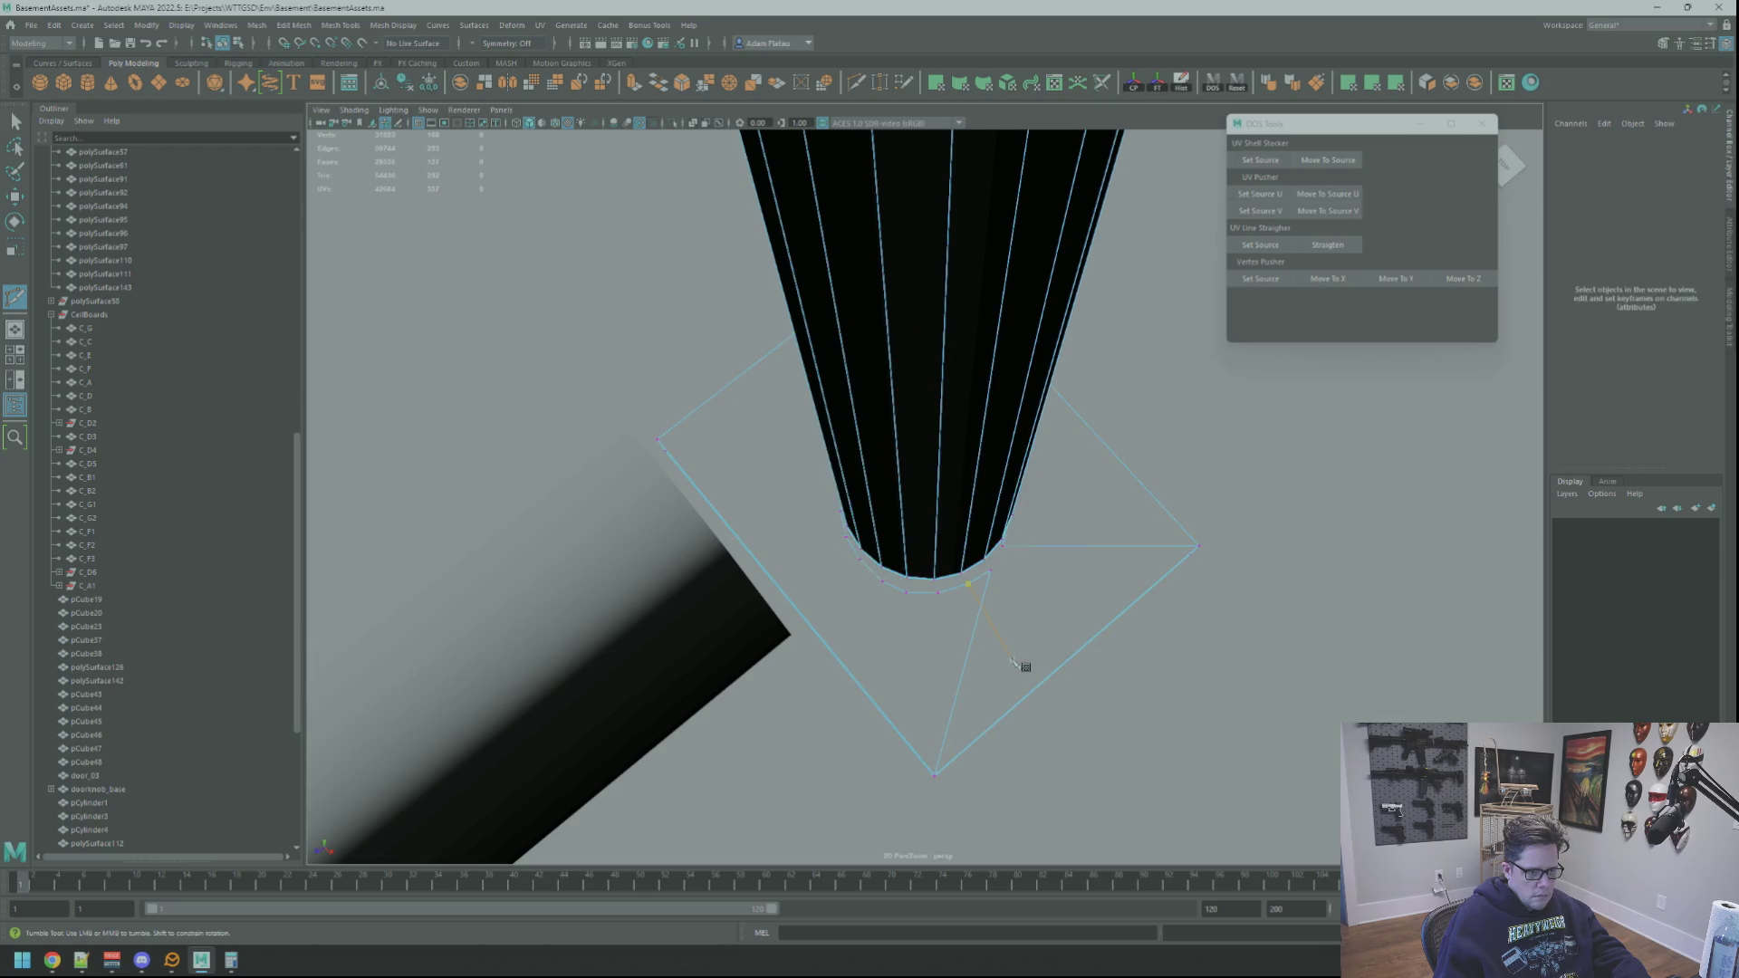
# Step: Finish the last corner-to-column cut and zoom in on the column base in vertex mode
pyautogui.click(1002, 546)
pyautogui.press('Return')
pyautogui.moveTo(1003, 547); pyautogui.dragTo(1003, 536, button='right')
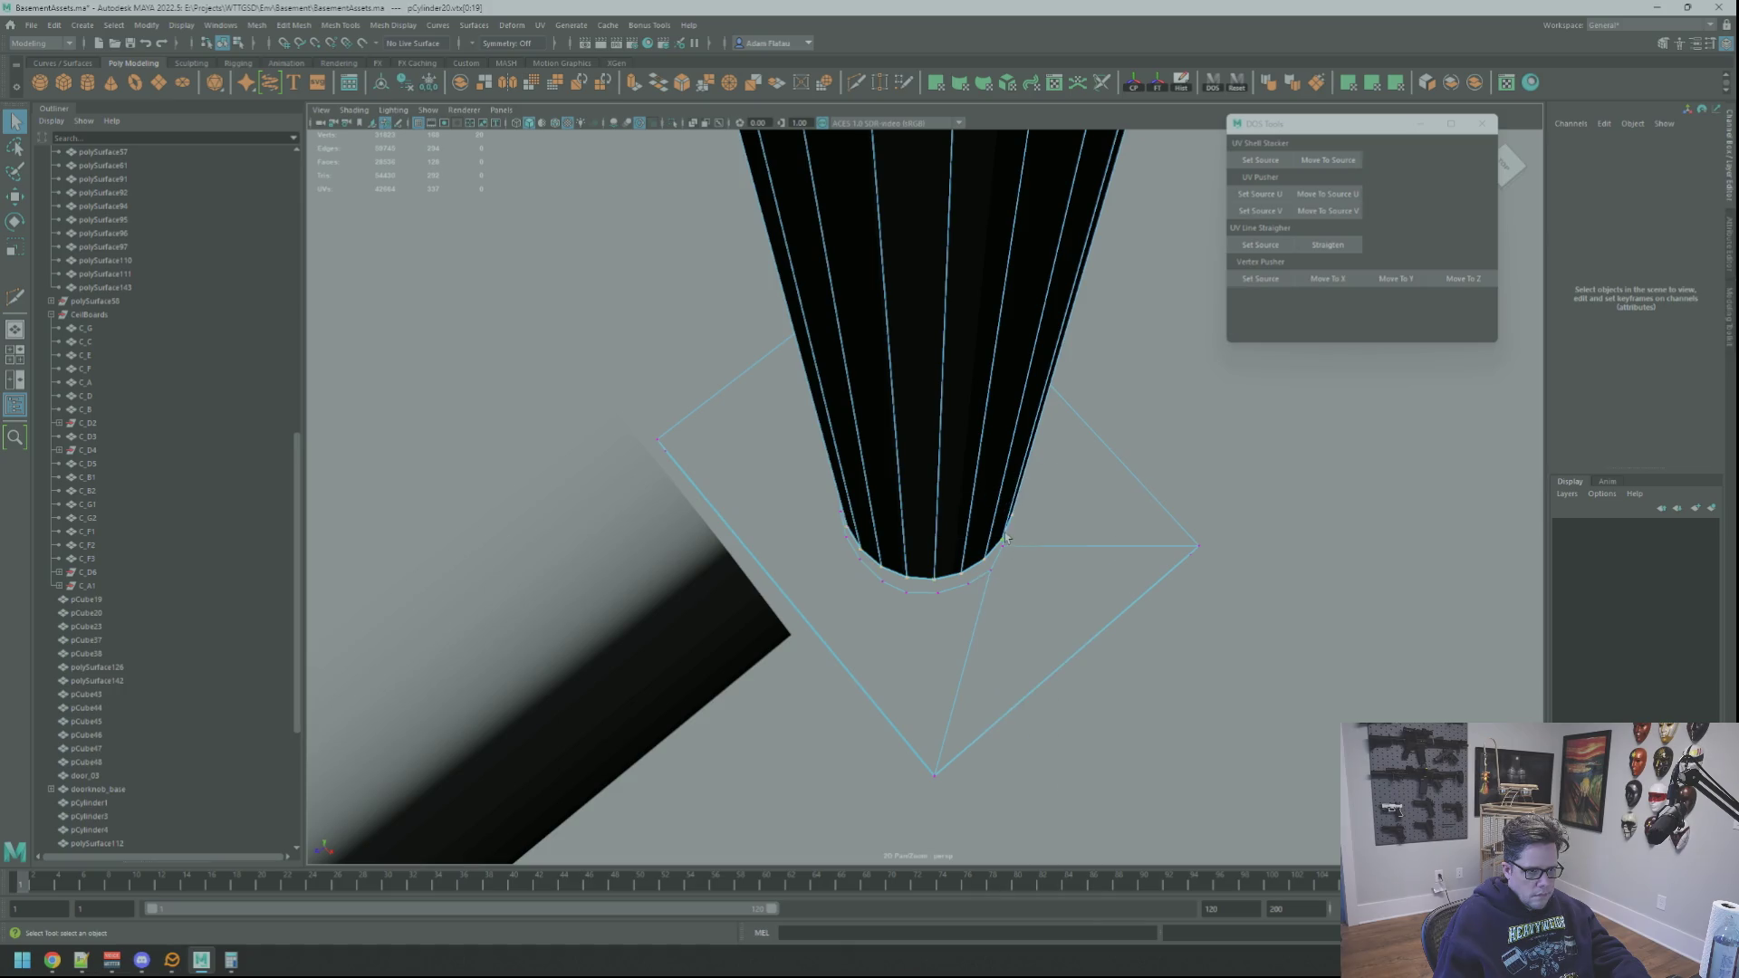
pyautogui.moveTo(1004, 537)
pyautogui.keyDown('alt'); pyautogui.mouseDown()
pyautogui.moveTo(893, 446)
pyautogui.moveTo(951, 427)
pyautogui.mouseUp(); pyautogui.keyUp('alt')
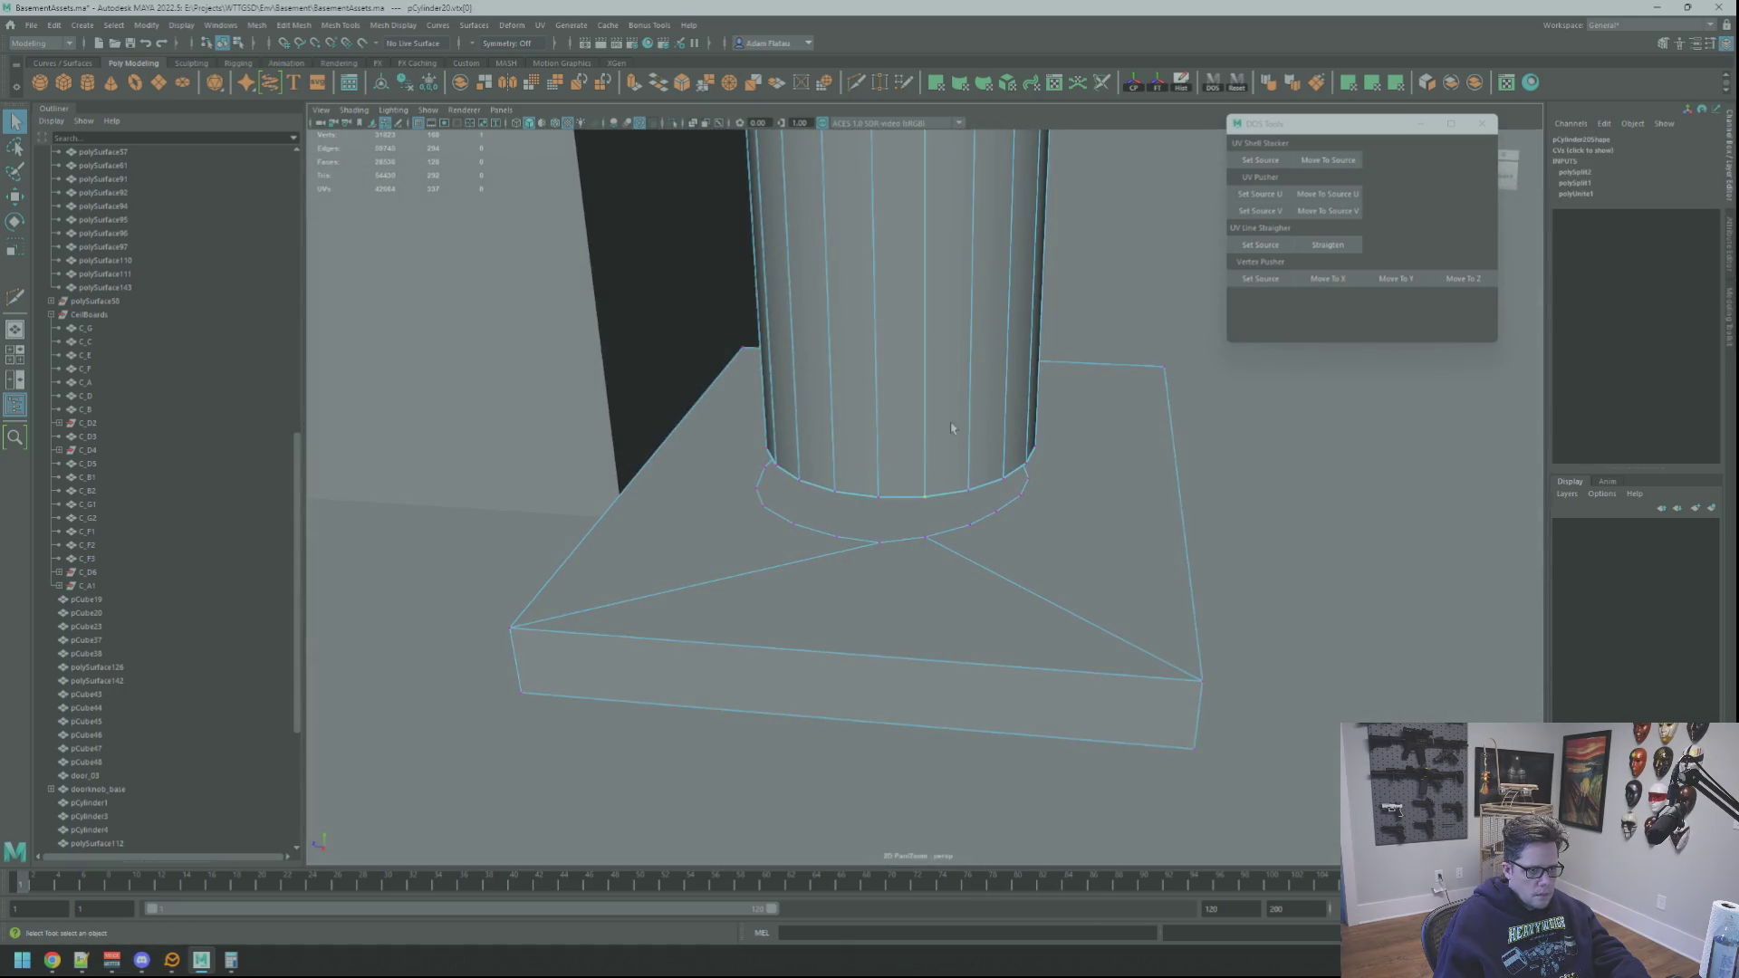
pyautogui.keyDown('alt'); pyautogui.moveTo(951, 390); pyautogui.dragTo(989, 417, button='right'); pyautogui.keyUp('alt')
# Step: Set a column bottom-ring vertex as Vertex Pusher source and align a plate ring vertex on X
pyautogui.click(923, 500)
pyautogui.keyDown('alt'); pyautogui.moveTo(924, 500); pyautogui.dragTo(948, 477); pyautogui.keyUp('alt')
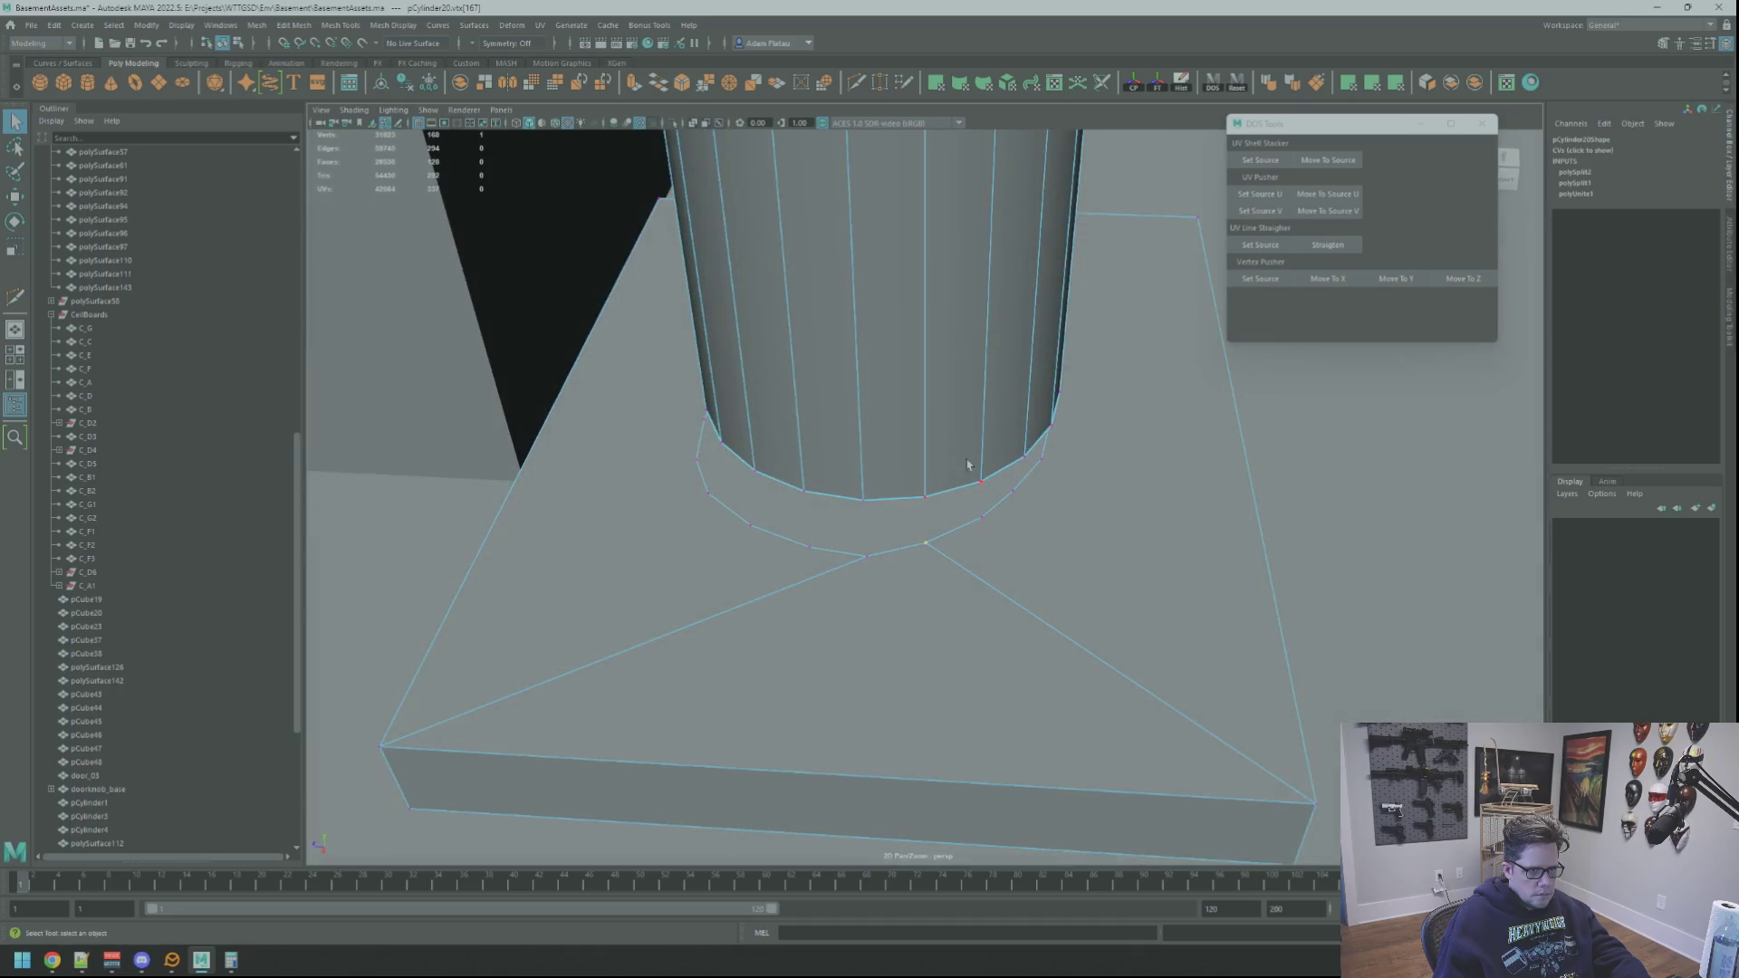
pyautogui.keyDown('alt'); pyautogui.moveTo(960, 544); pyautogui.dragTo(989, 500); pyautogui.keyUp('alt')
pyautogui.click(989, 500)
pyautogui.click(1254, 272)
pyautogui.click(991, 547)
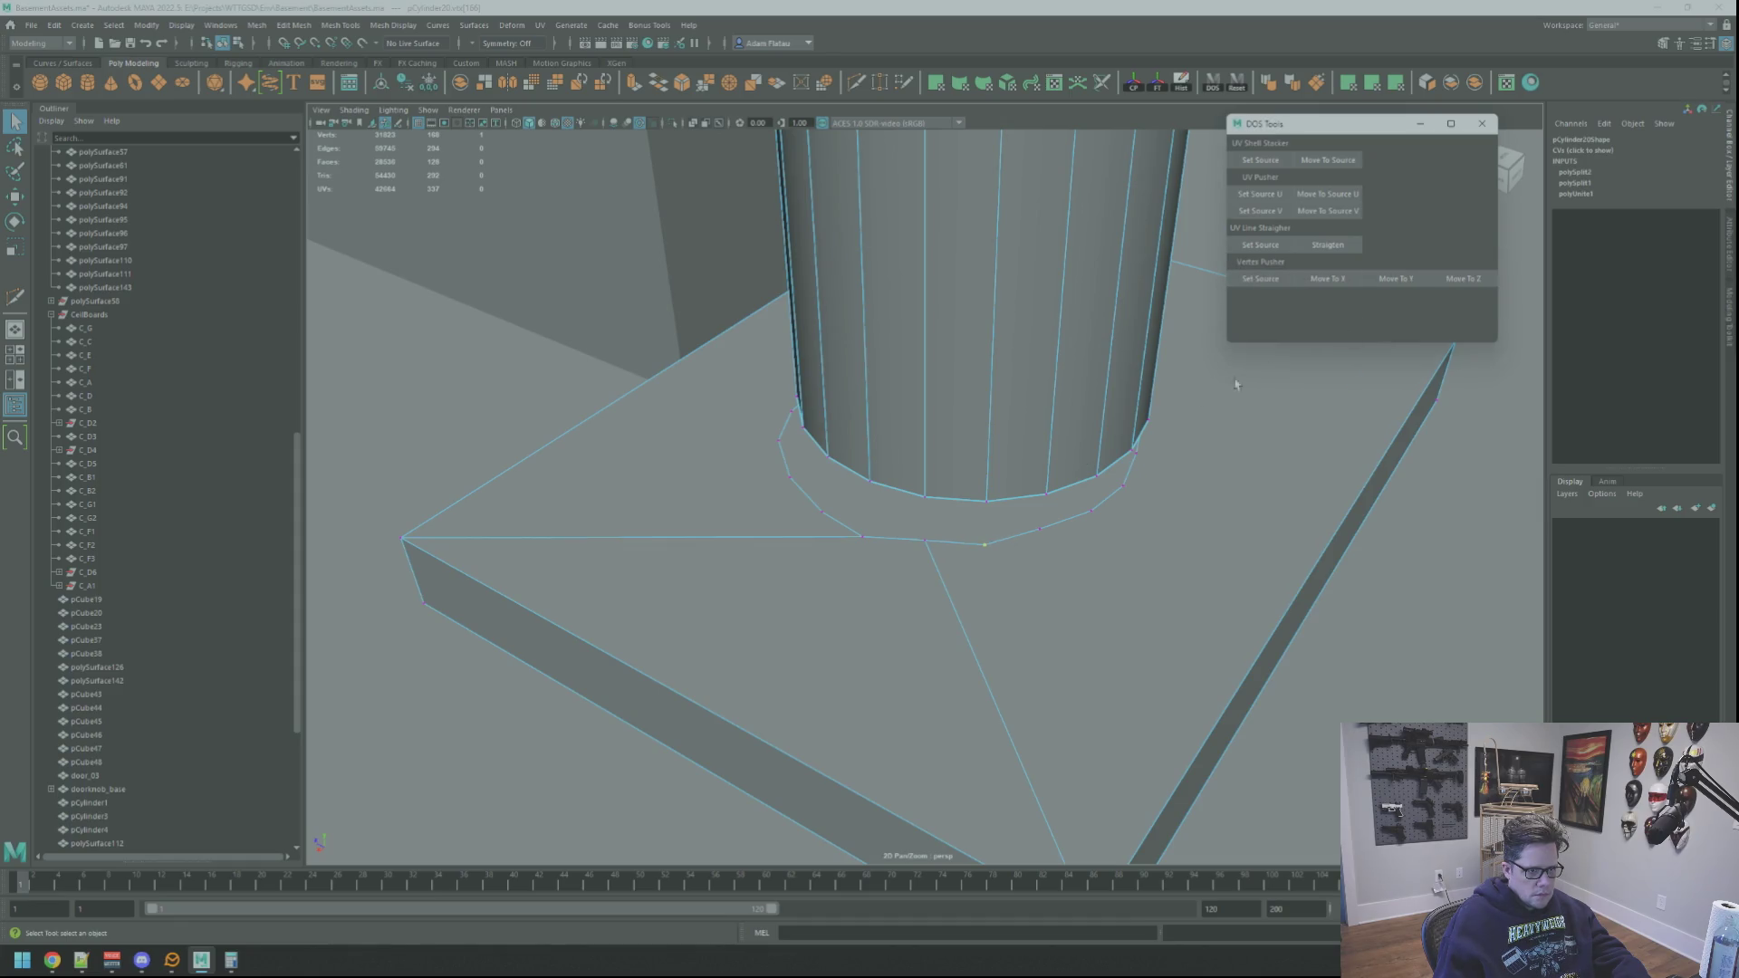
pyautogui.keyDown('alt'); pyautogui.moveTo(1132, 471); pyautogui.dragTo(1026, 516); pyautogui.keyUp('alt')
pyautogui.keyDown('alt'); pyautogui.moveTo(1088, 539); pyautogui.dragTo(862, 525, button='middle'); pyautogui.keyUp('alt')
pyautogui.click(1328, 278)
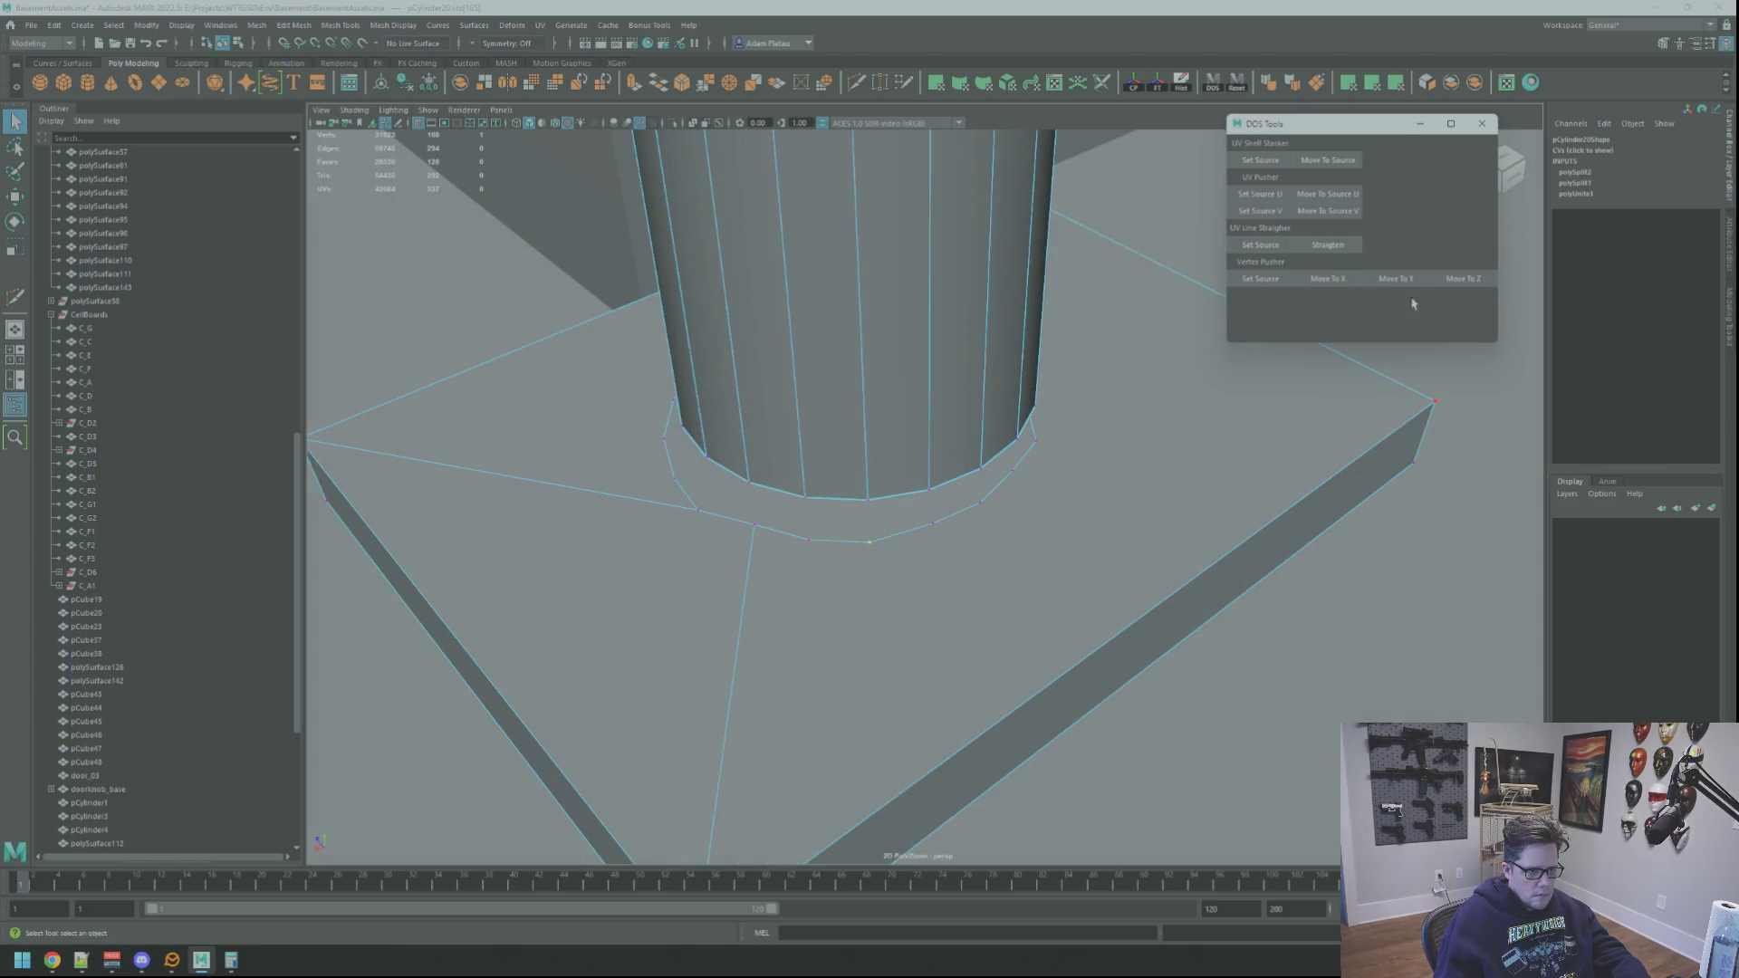
# Step: Align the next two outer ring vertices to their matching column vertices
pyautogui.keyDown('alt'); pyautogui.moveTo(1178, 435); pyautogui.dragTo(1001, 448); pyautogui.keyUp('alt')
pyautogui.click(1260, 278)
pyautogui.click(933, 525)
pyautogui.click(1333, 281)
pyautogui.keyDown('alt'); pyautogui.moveTo(1087, 435); pyautogui.dragTo(996, 471); pyautogui.keyUp('alt')
pyautogui.click(984, 501)
pyautogui.click(1285, 276)
pyautogui.press('Down')
pyautogui.click(1333, 280)
# Step: Continue aligning outer ring vertices to the next column vertices around the base
pyautogui.keyDown('alt'); pyautogui.moveTo(1178, 407); pyautogui.dragTo(1105, 453); pyautogui.keyUp('alt')
pyautogui.click(1040, 515)
pyautogui.click(1266, 276)
pyautogui.press('Down')
pyautogui.click(1463, 282)
pyautogui.keyDown('alt'); pyautogui.moveTo(1087, 394); pyautogui.dragTo(1137, 420); pyautogui.keyUp('alt')
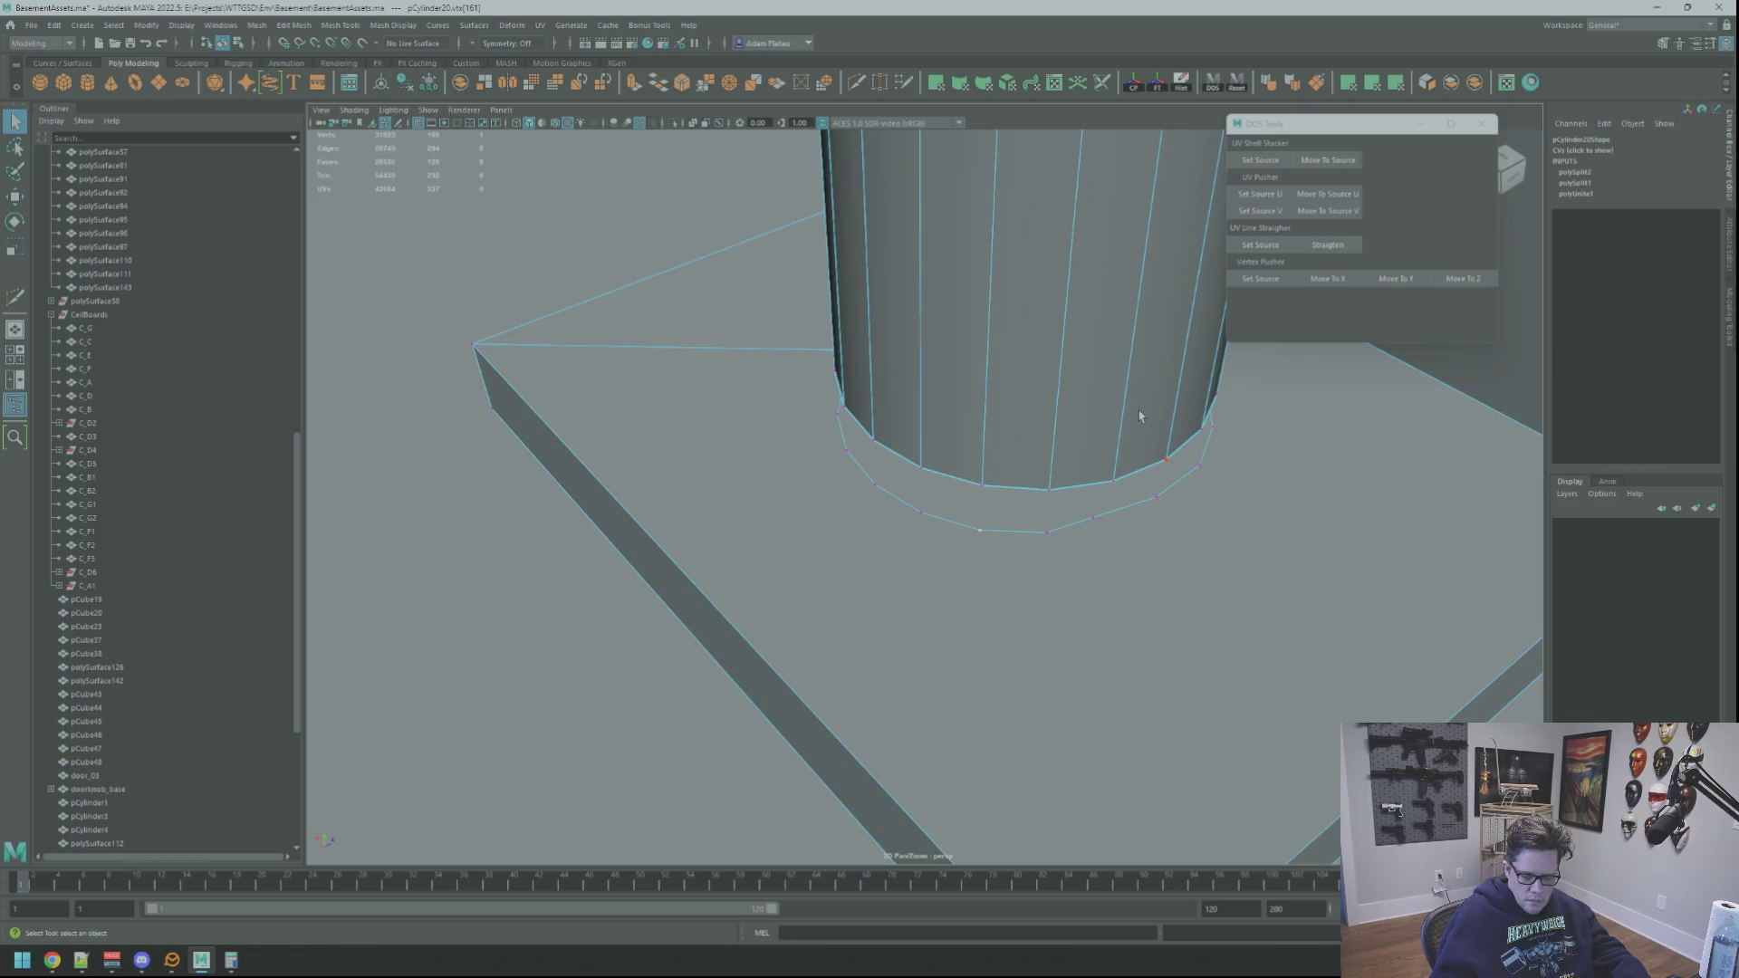
pyautogui.keyDown('alt'); pyautogui.moveTo(1139, 416); pyautogui.dragTo(1095, 454); pyautogui.keyUp('alt')
pyautogui.click(1192, 410)
pyautogui.click(1244, 276)
pyautogui.keyDown('alt'); pyautogui.moveTo(1075, 388); pyautogui.dragTo(970, 454); pyautogui.keyUp('alt')
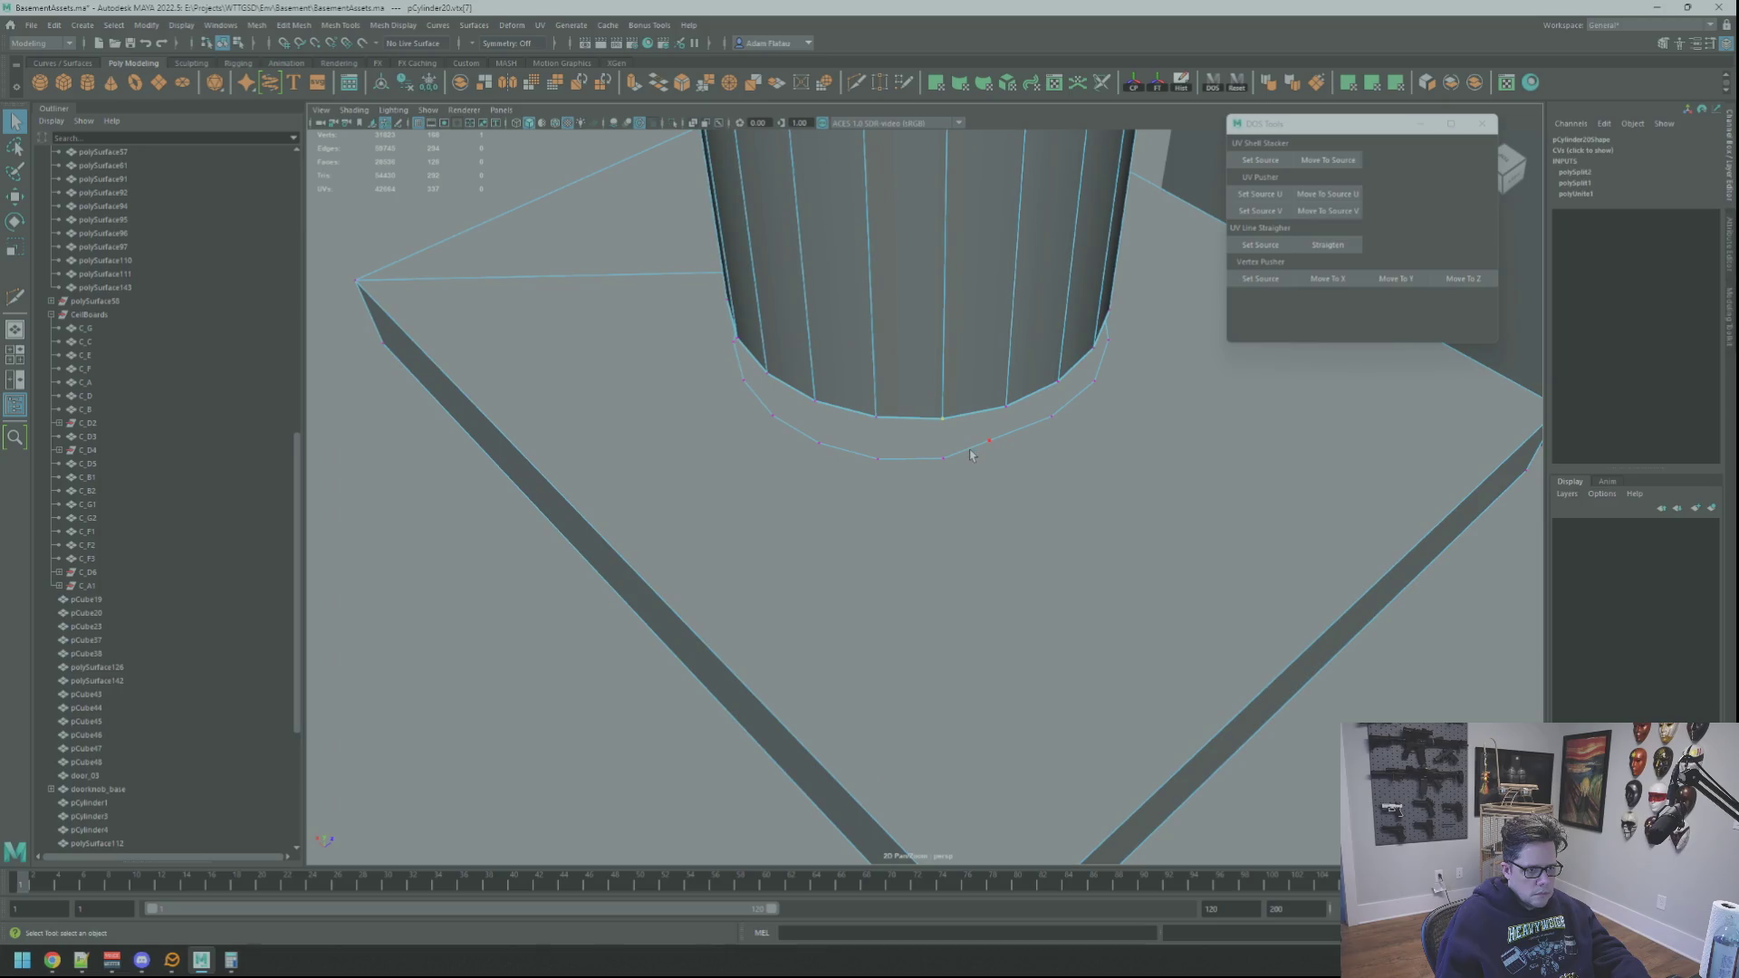
pyautogui.click(1344, 276)
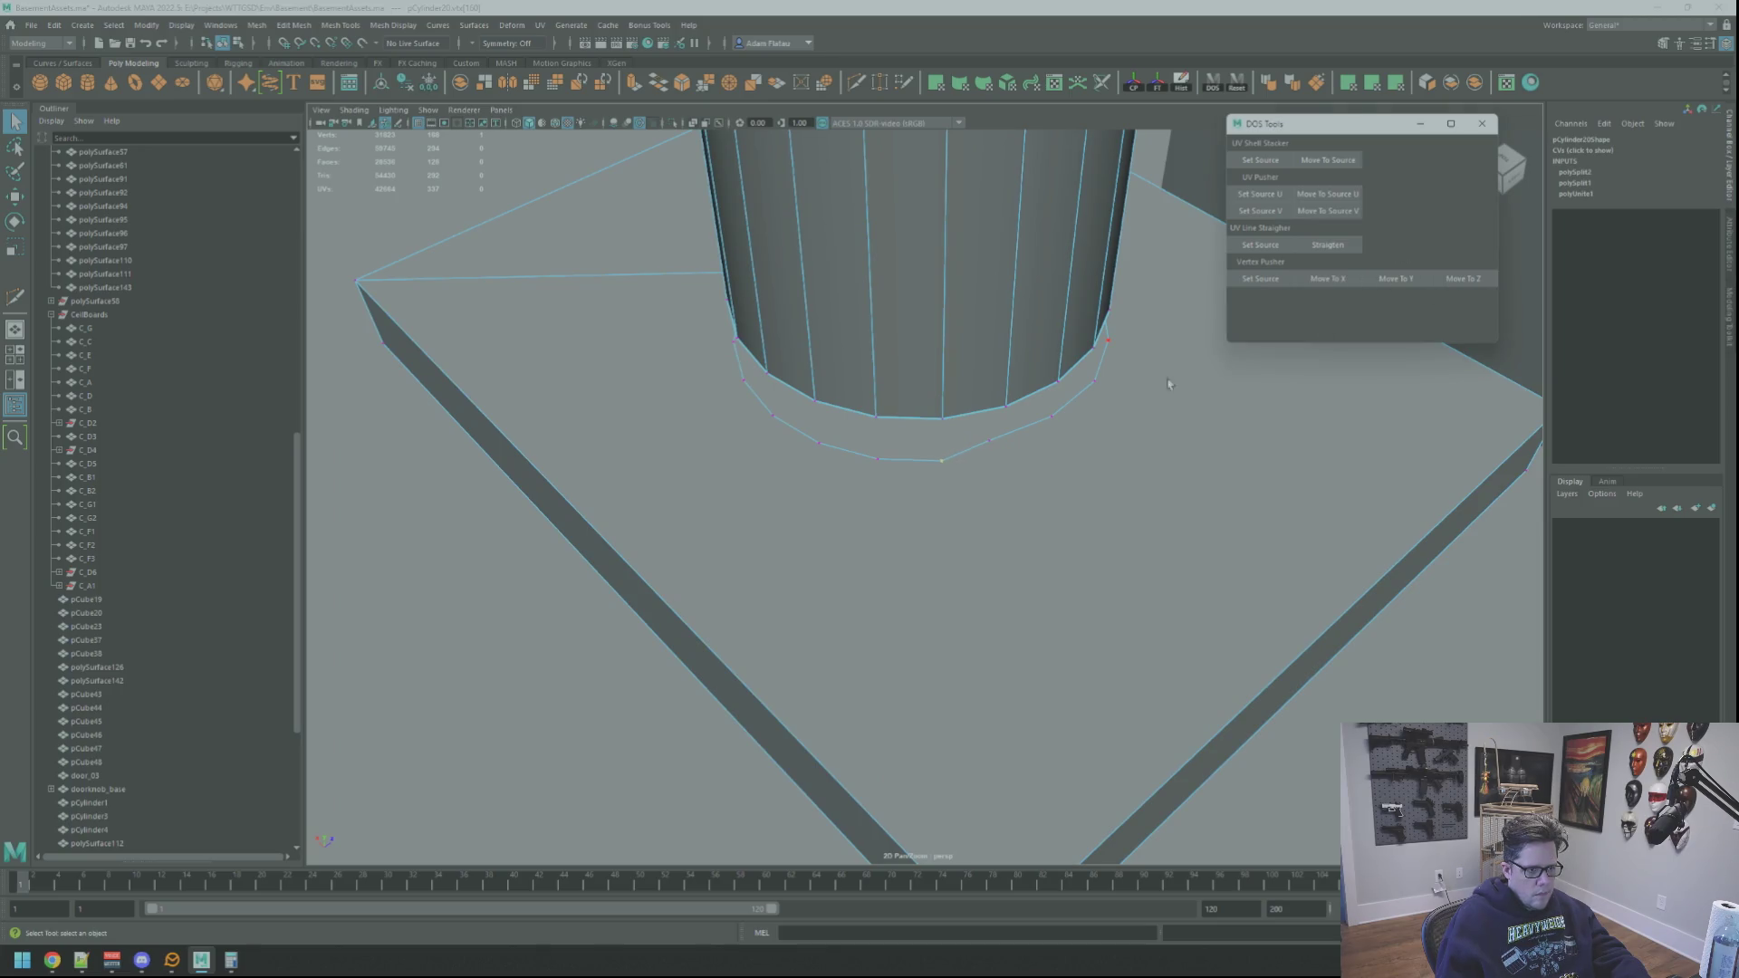
# Step: Line up two more rim vertices with their column source vertices
pyautogui.keyDown('alt'); pyautogui.moveTo(1202, 373); pyautogui.dragTo(1013, 425); pyautogui.keyUp('alt')
pyautogui.click(1255, 278)
pyautogui.click(996, 451)
pyautogui.click(1328, 278)
pyautogui.keyDown('alt'); pyautogui.moveTo(1146, 380); pyautogui.dragTo(898, 442); pyautogui.keyUp('alt')
pyautogui.click(1260, 278)
pyautogui.click(906, 474)
pyautogui.click(1328, 278)
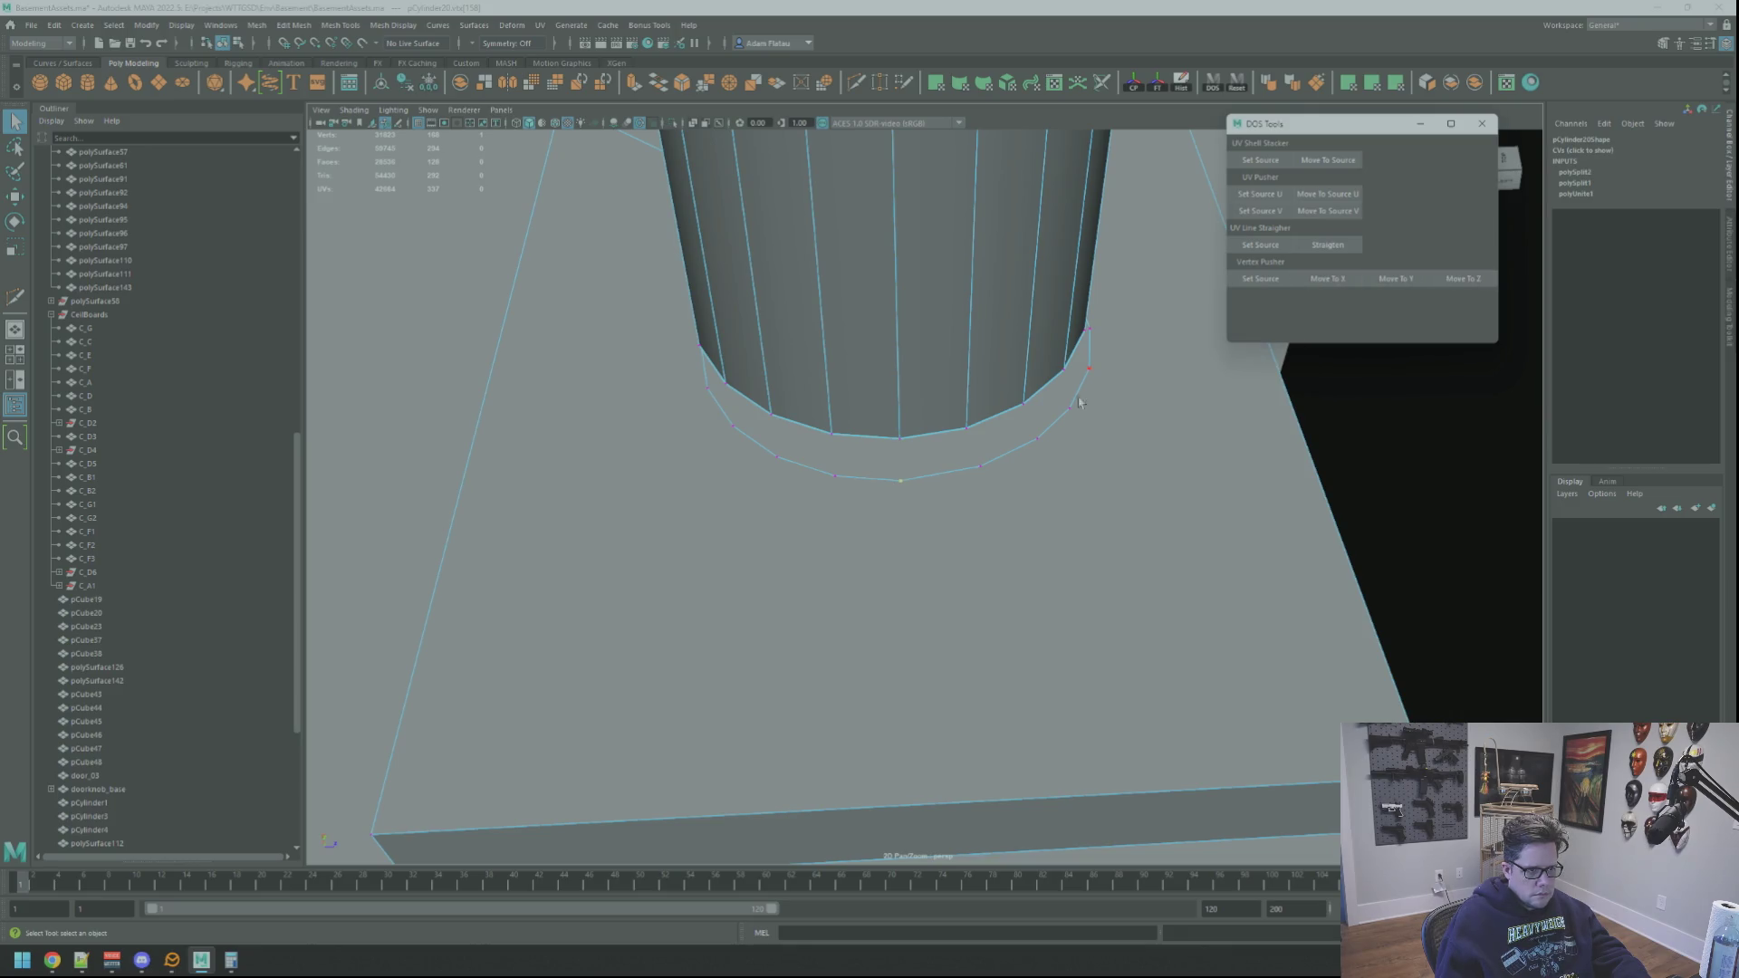
# Step: Align the lower rim vertex on X with the column source vertex above it
pyautogui.keyDown('alt'); pyautogui.moveTo(1090, 401); pyautogui.dragTo(975, 441); pyautogui.keyUp('alt')
pyautogui.click(1260, 278)
pyautogui.click(967, 483)
pyautogui.click(1328, 278)
pyautogui.keyDown('alt'); pyautogui.moveTo(1096, 398); pyautogui.dragTo(967, 446); pyautogui.keyUp('alt')
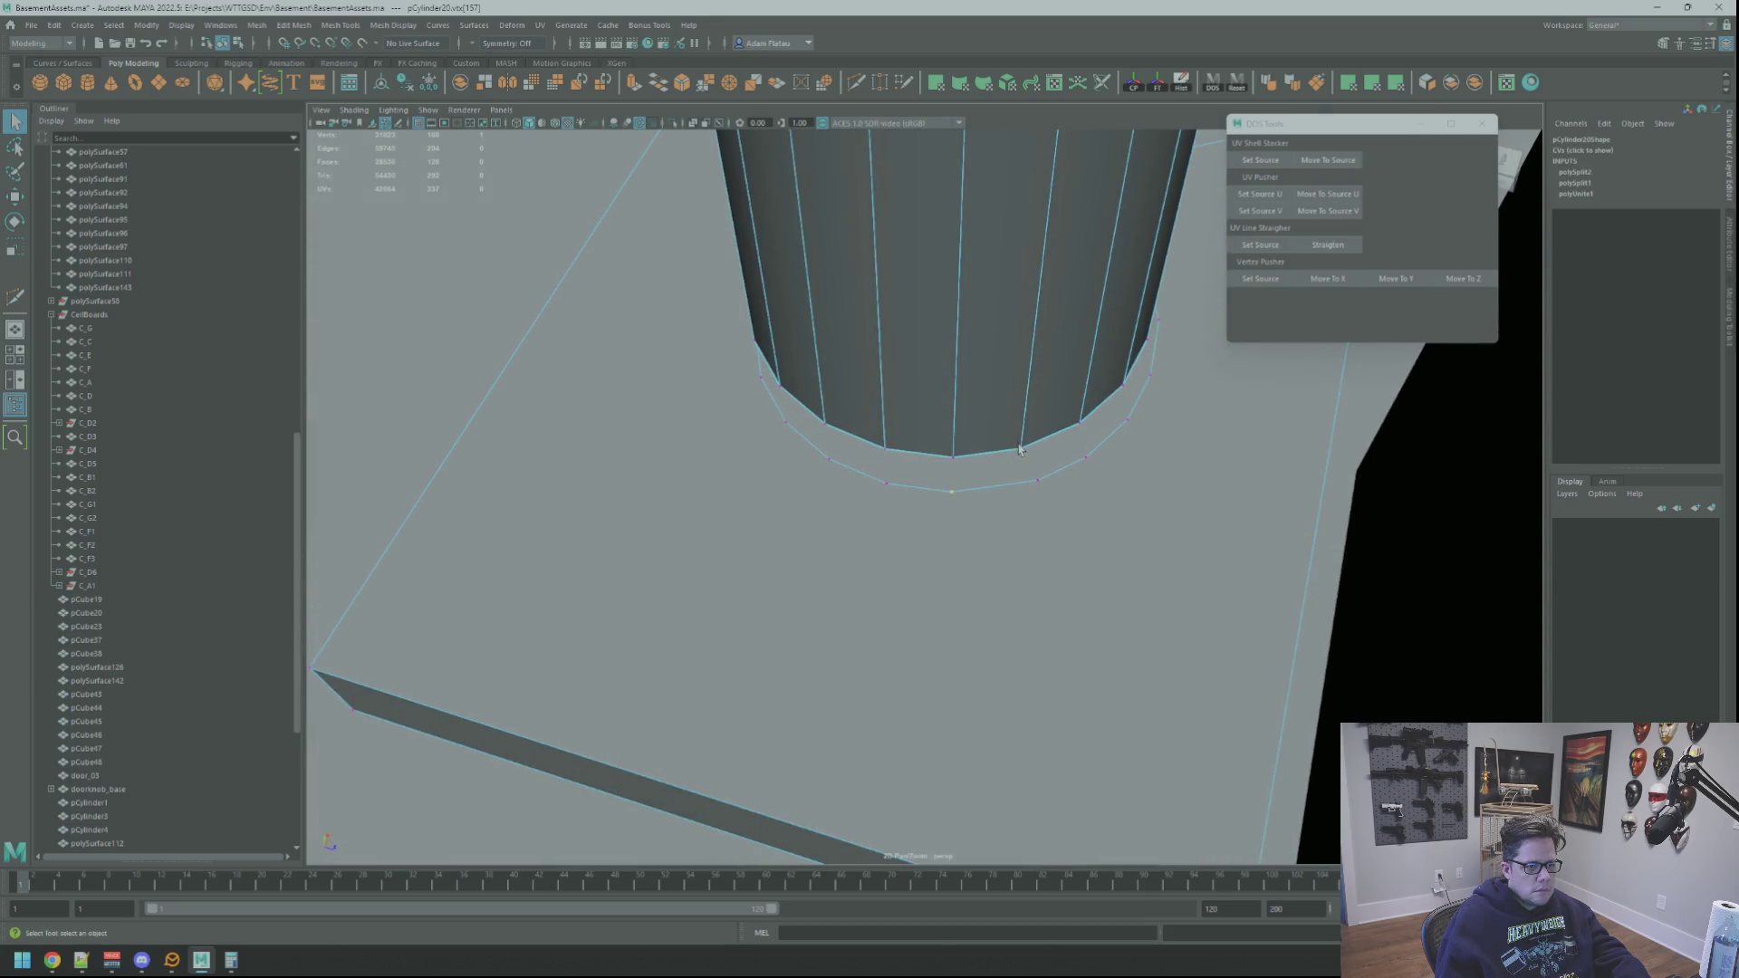
# Step: Align the next outer rim vertex to its column vertex on both X and Z
pyautogui.scroll(4, 1040, 369)
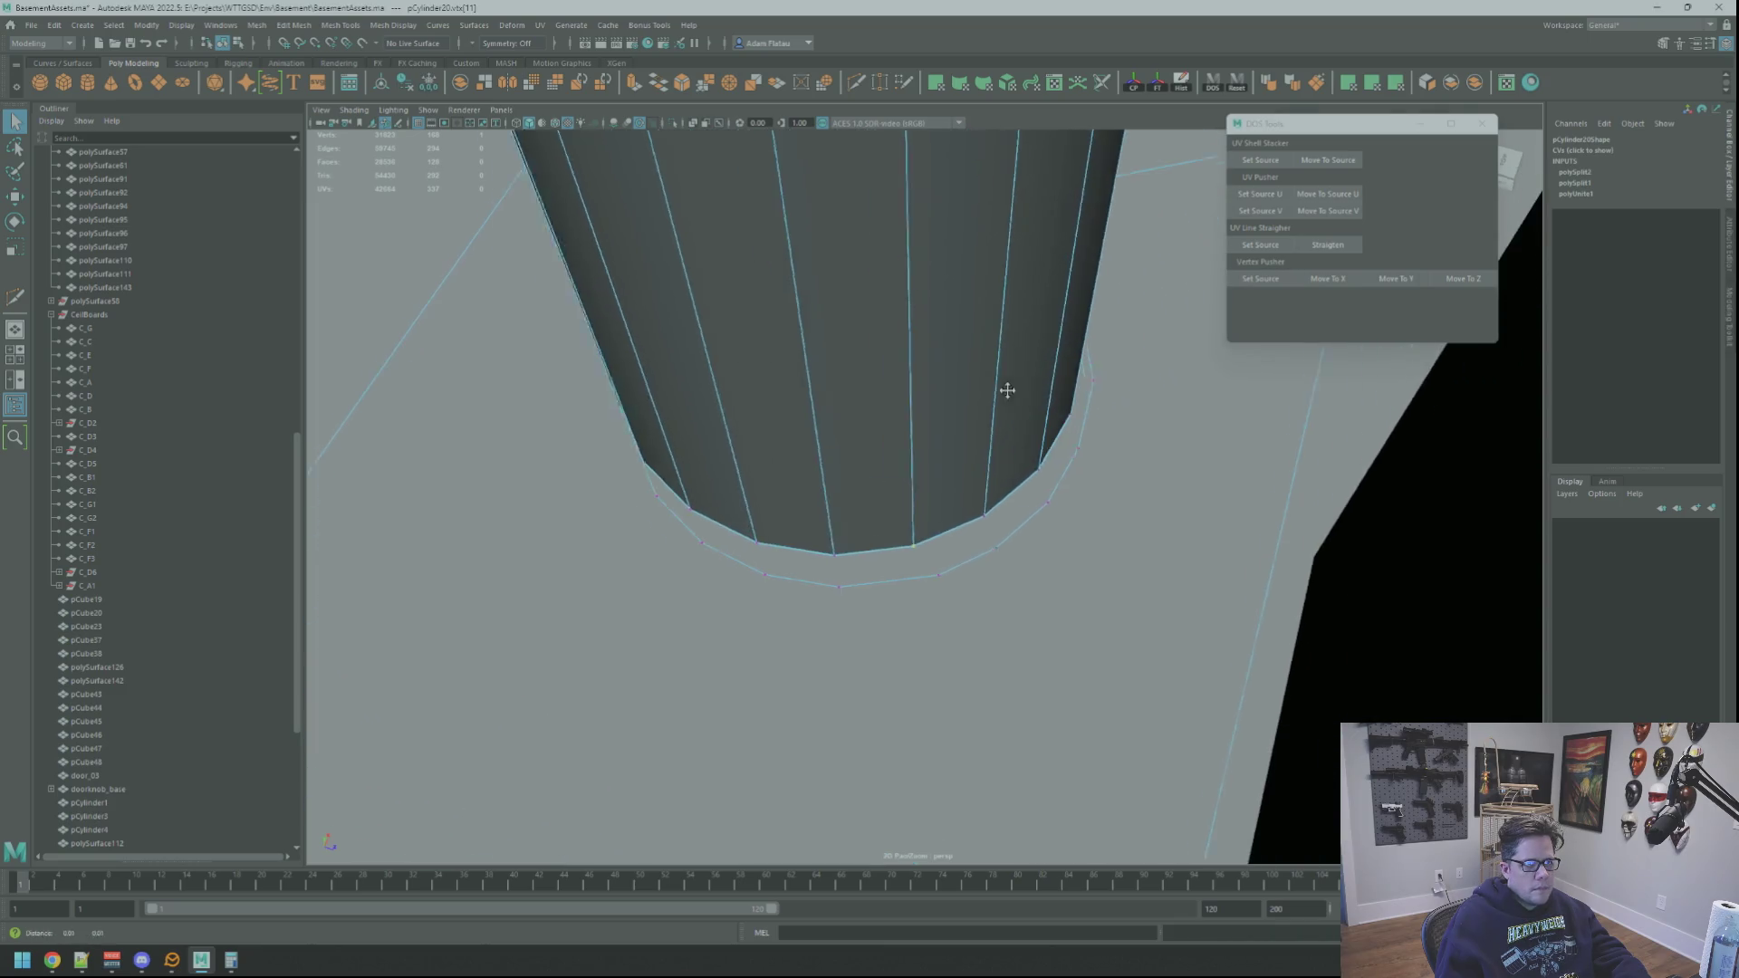
pyautogui.moveTo(989, 386)
pyautogui.keyDown('alt'); pyautogui.mouseDown()
pyautogui.moveTo(958, 368)
pyautogui.moveTo(955, 383)
pyautogui.mouseUp(); pyautogui.keyUp('alt')
pyautogui.click(1474, 283)
pyautogui.keyDown('alt'); pyautogui.moveTo(1148, 446); pyautogui.dragTo(1105, 458); pyautogui.keyUp('alt')
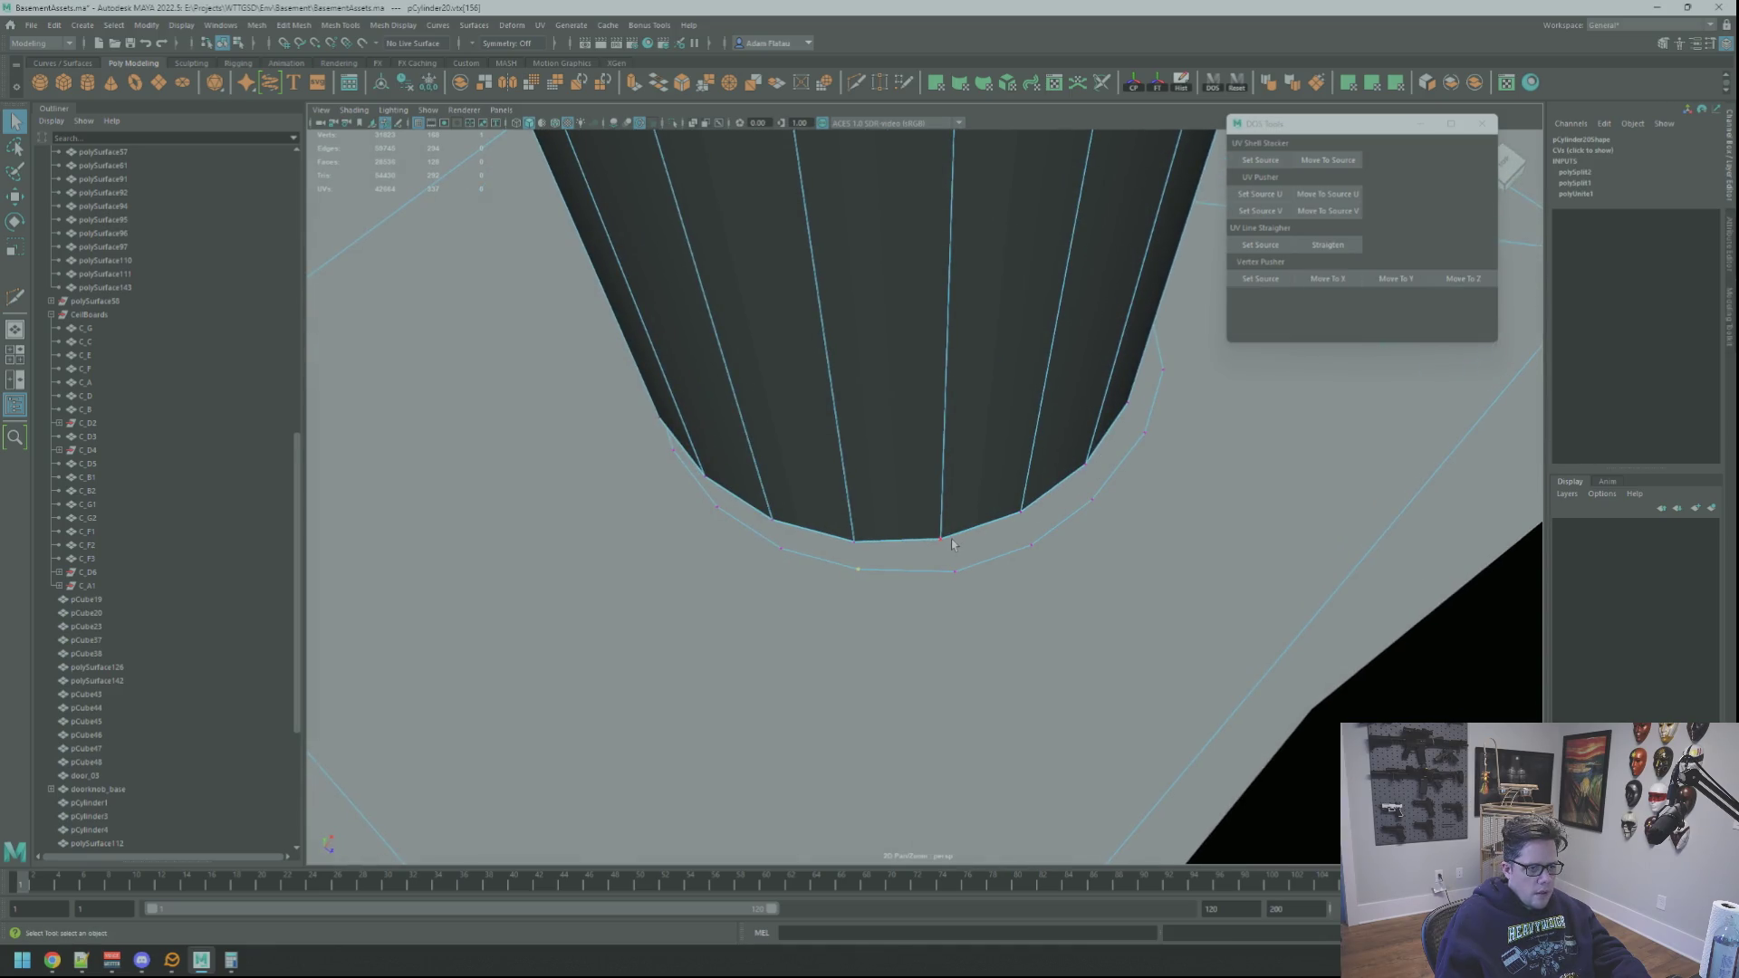
pyautogui.click(973, 570)
pyautogui.keyDown('alt'); pyautogui.moveTo(1168, 381); pyautogui.dragTo(993, 546); pyautogui.keyUp('alt')
pyautogui.click(1260, 278)
pyautogui.click(1328, 278)
pyautogui.click(1462, 278)
# Step: Push two more rim vertices into line with their column vertices on X and Z
pyautogui.scroll(3, 1071, 489)
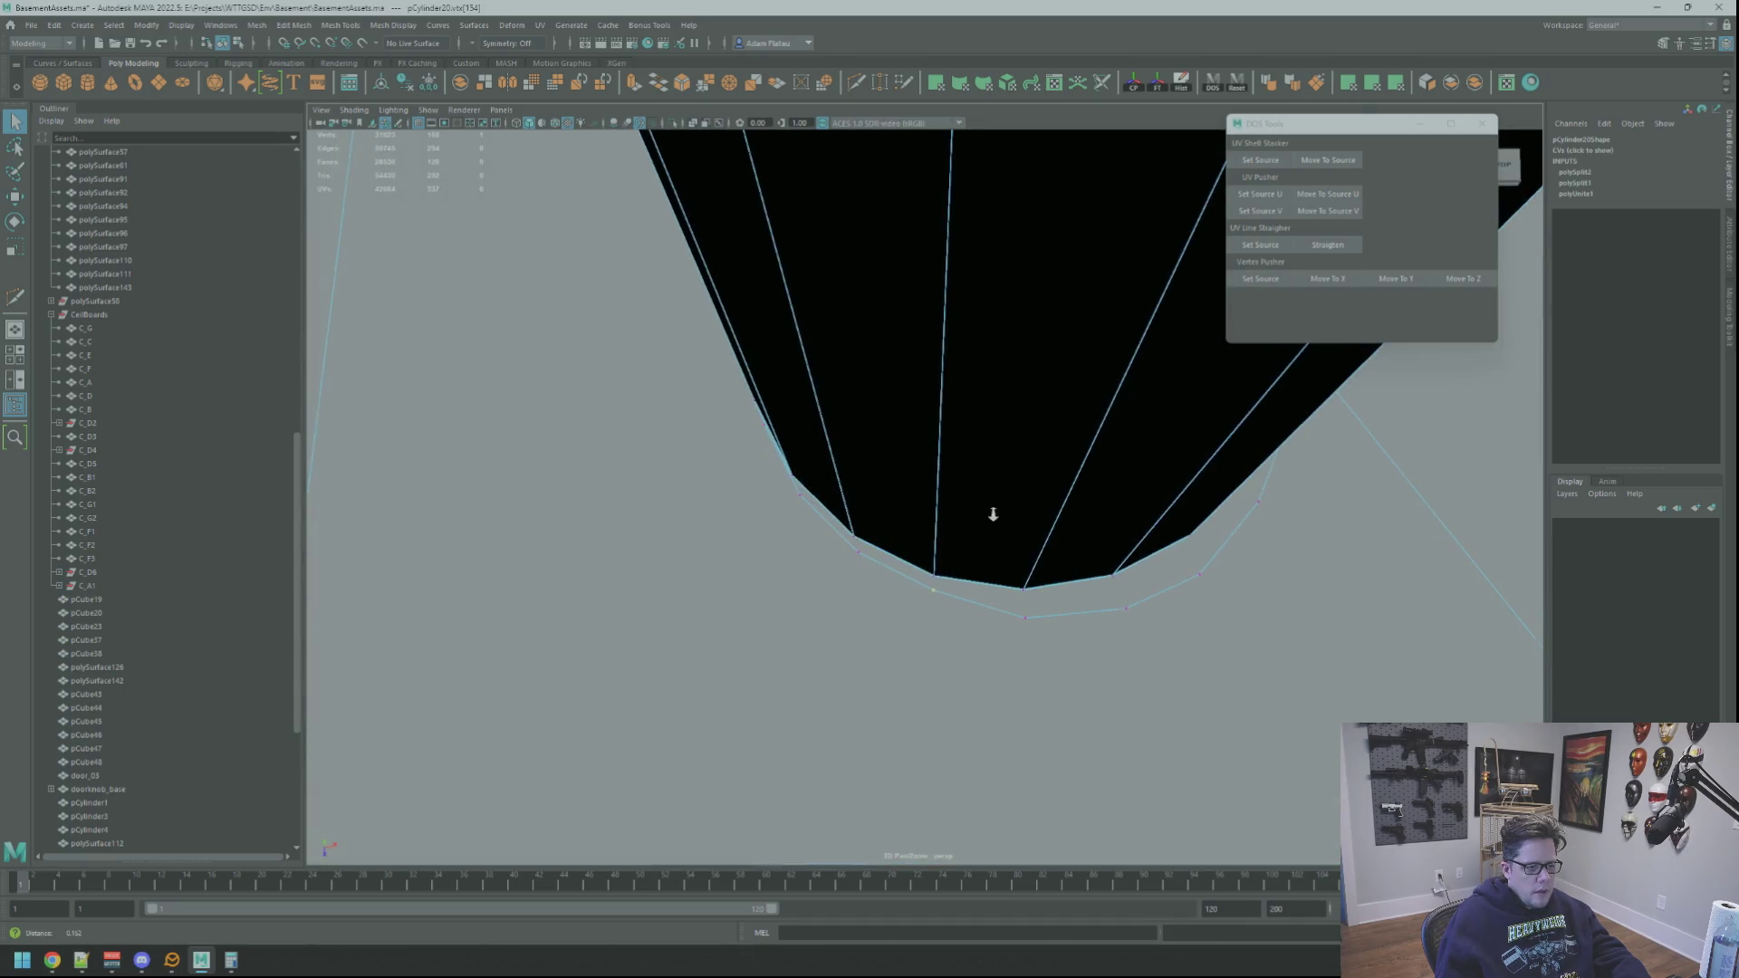
pyautogui.moveTo(992, 514)
pyautogui.keyDown('alt'); pyautogui.mouseDown()
pyautogui.moveTo(943, 485)
pyautogui.moveTo(927, 538)
pyautogui.mouseUp(); pyautogui.keyUp('alt')
pyautogui.click(925, 584)
pyautogui.click(1474, 288)
pyautogui.keyDown('alt'); pyautogui.moveTo(1120, 501); pyautogui.dragTo(997, 517); pyautogui.keyUp('alt')
pyautogui.click(978, 599)
pyautogui.click(1326, 278)
pyautogui.moveTo(1205, 417)
pyautogui.keyDown('alt'); pyautogui.mouseDown()
pyautogui.moveTo(1010, 497)
pyautogui.moveTo(961, 469)
pyautogui.mouseUp(); pyautogui.keyUp('alt')
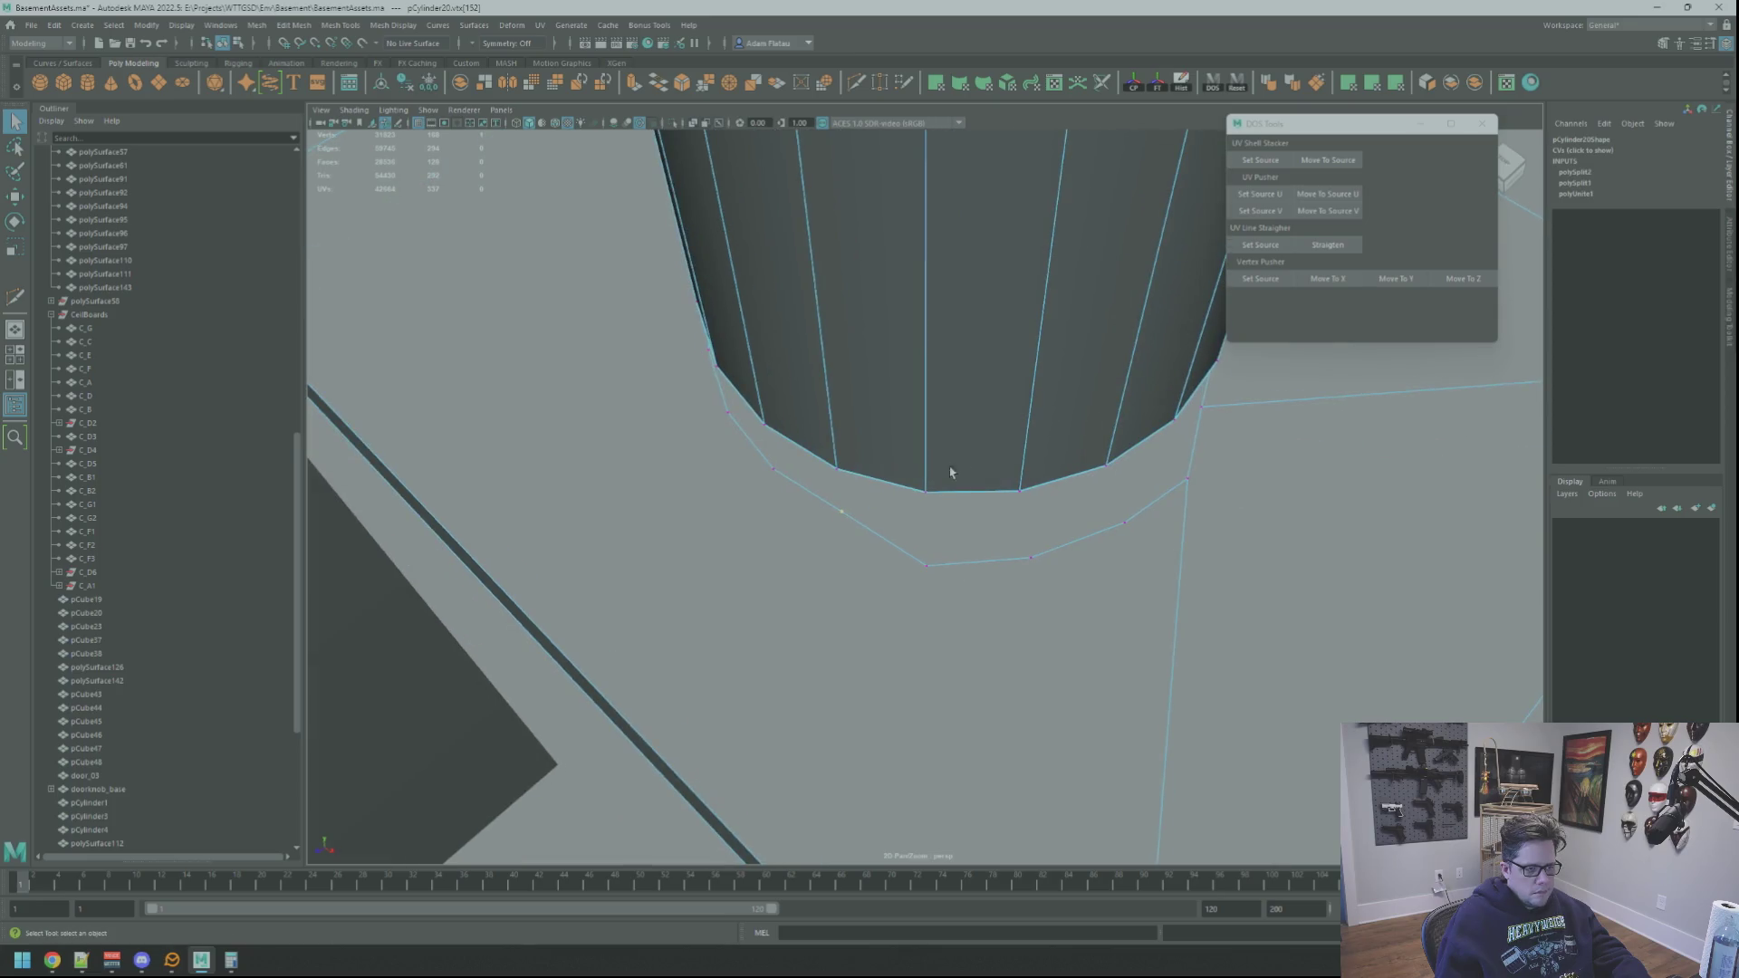
pyautogui.click(1242, 281)
pyautogui.click(925, 571)
pyautogui.click(1327, 279)
pyautogui.click(1463, 278)
# Step: Match another two rim vertices to the column's vertical edges on X and Z
pyautogui.keyDown('alt'); pyautogui.moveTo(1087, 426); pyautogui.dragTo(1029, 459); pyautogui.keyUp('alt')
pyautogui.click(1259, 278)
pyautogui.click(1001, 576)
pyautogui.click(1327, 278)
pyautogui.click(1463, 278)
pyautogui.moveTo(1114, 453)
pyautogui.keyDown('alt'); pyautogui.mouseDown()
pyautogui.moveTo(1075, 469)
pyautogui.moveTo(1058, 441)
pyautogui.mouseUp(); pyautogui.keyUp('alt')
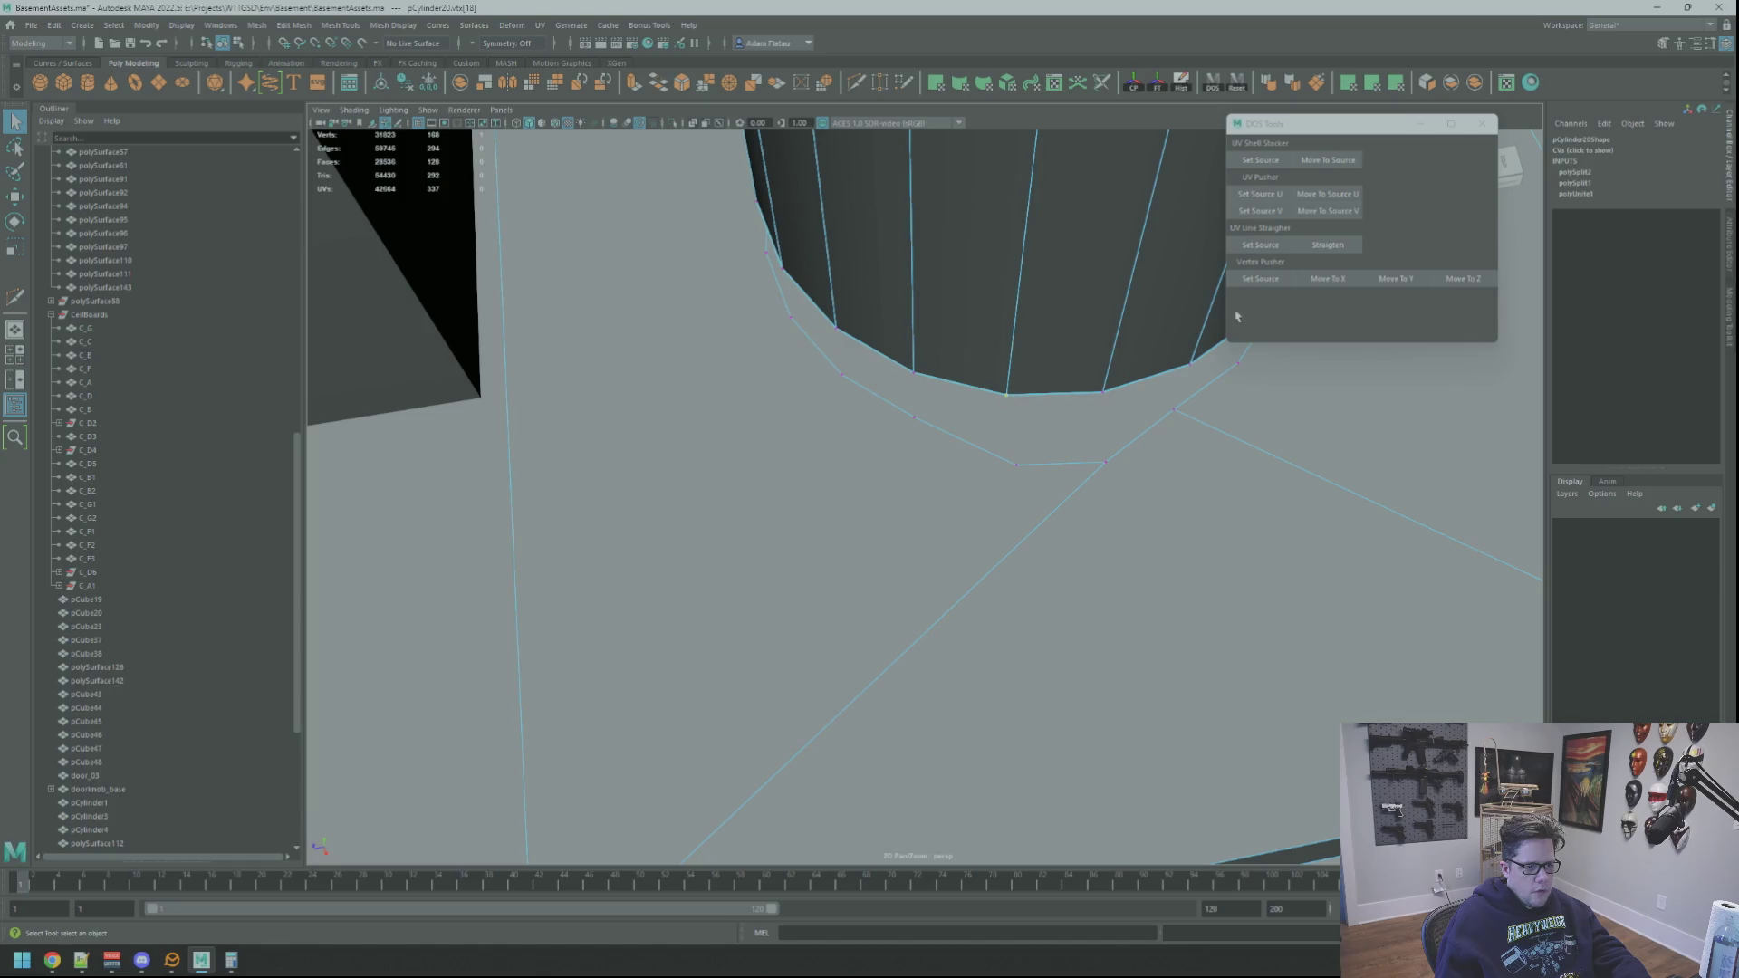
pyautogui.click(1275, 280)
pyautogui.click(1018, 466)
pyautogui.click(1326, 278)
pyautogui.click(1460, 278)
# Step: Align the last rim vertex with its column vertex and review the whole base
pyautogui.keyDown('alt'); pyautogui.moveTo(1141, 435); pyautogui.dragTo(1103, 466); pyautogui.keyUp('alt')
pyautogui.click(1260, 278)
pyautogui.click(1329, 286)
pyautogui.click(1444, 279)
pyautogui.moveTo(1132, 407)
pyautogui.keyDown('alt'); pyautogui.mouseDown()
pyautogui.moveTo(1048, 454)
pyautogui.moveTo(1017, 404)
pyautogui.moveTo(1048, 426)
pyautogui.moveTo(999, 420)
pyautogui.moveTo(1078, 405)
pyautogui.moveTo(996, 489)
pyautogui.moveTo(963, 486)
pyautogui.moveTo(1048, 485)
pyautogui.moveTo(976, 455)
pyautogui.moveTo(939, 533)
pyautogui.mouseUp(); pyautogui.keyUp('alt')
pyautogui.moveTo(939, 533); pyautogui.dragTo(945, 543, button='right')
# Step: Delete the flat ring face around the column's foot
pyautogui.click(964, 535)
pyautogui.press('Delete')
pyautogui.scroll(-5, 964, 535)
pyautogui.moveTo(964, 535)
pyautogui.keyDown('alt'); pyautogui.mouseDown()
pyautogui.moveTo(1065, 427)
pyautogui.moveTo(956, 451)
pyautogui.moveTo(987, 425)
pyautogui.moveTo(924, 507)
pyautogui.moveTo(953, 448)
pyautogui.moveTo(944, 470)
pyautogui.mouseUp(); pyautogui.keyUp('alt')
# Step: Frame a column-base vertex and Multi-Cut a first edge from the column base into the plate
pyautogui.moveTo(944, 470)
pyautogui.mouseDown(button='right')
pyautogui.moveTo(924, 497)
pyautogui.moveTo(883, 494)
pyautogui.mouseUp(button='right')
pyautogui.click(942, 500)
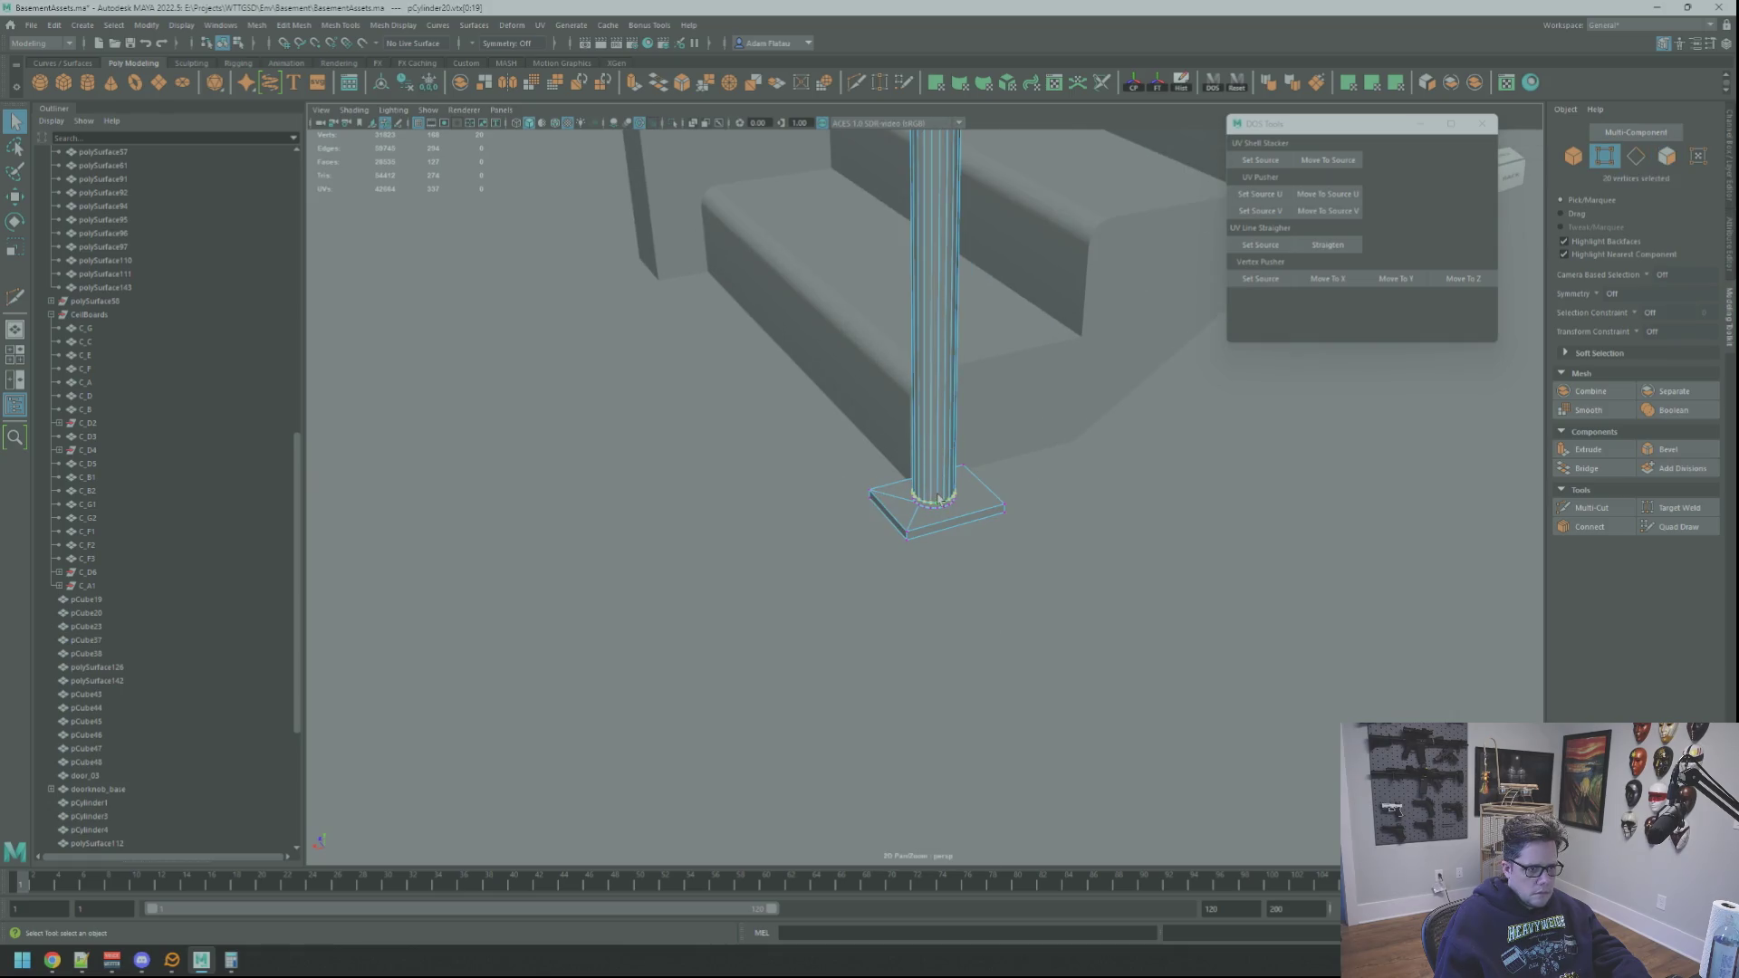
pyautogui.press('f')
pyautogui.moveTo(962, 512)
pyautogui.keyDown('alt'); pyautogui.mouseDown()
pyautogui.moveTo(935, 465)
pyautogui.moveTo(896, 453)
pyautogui.moveTo(916, 528)
pyautogui.moveTo(960, 475)
pyautogui.moveTo(947, 458)
pyautogui.moveTo(998, 450)
pyautogui.mouseUp(); pyautogui.keyUp('alt')
pyautogui.click(1571, 507)
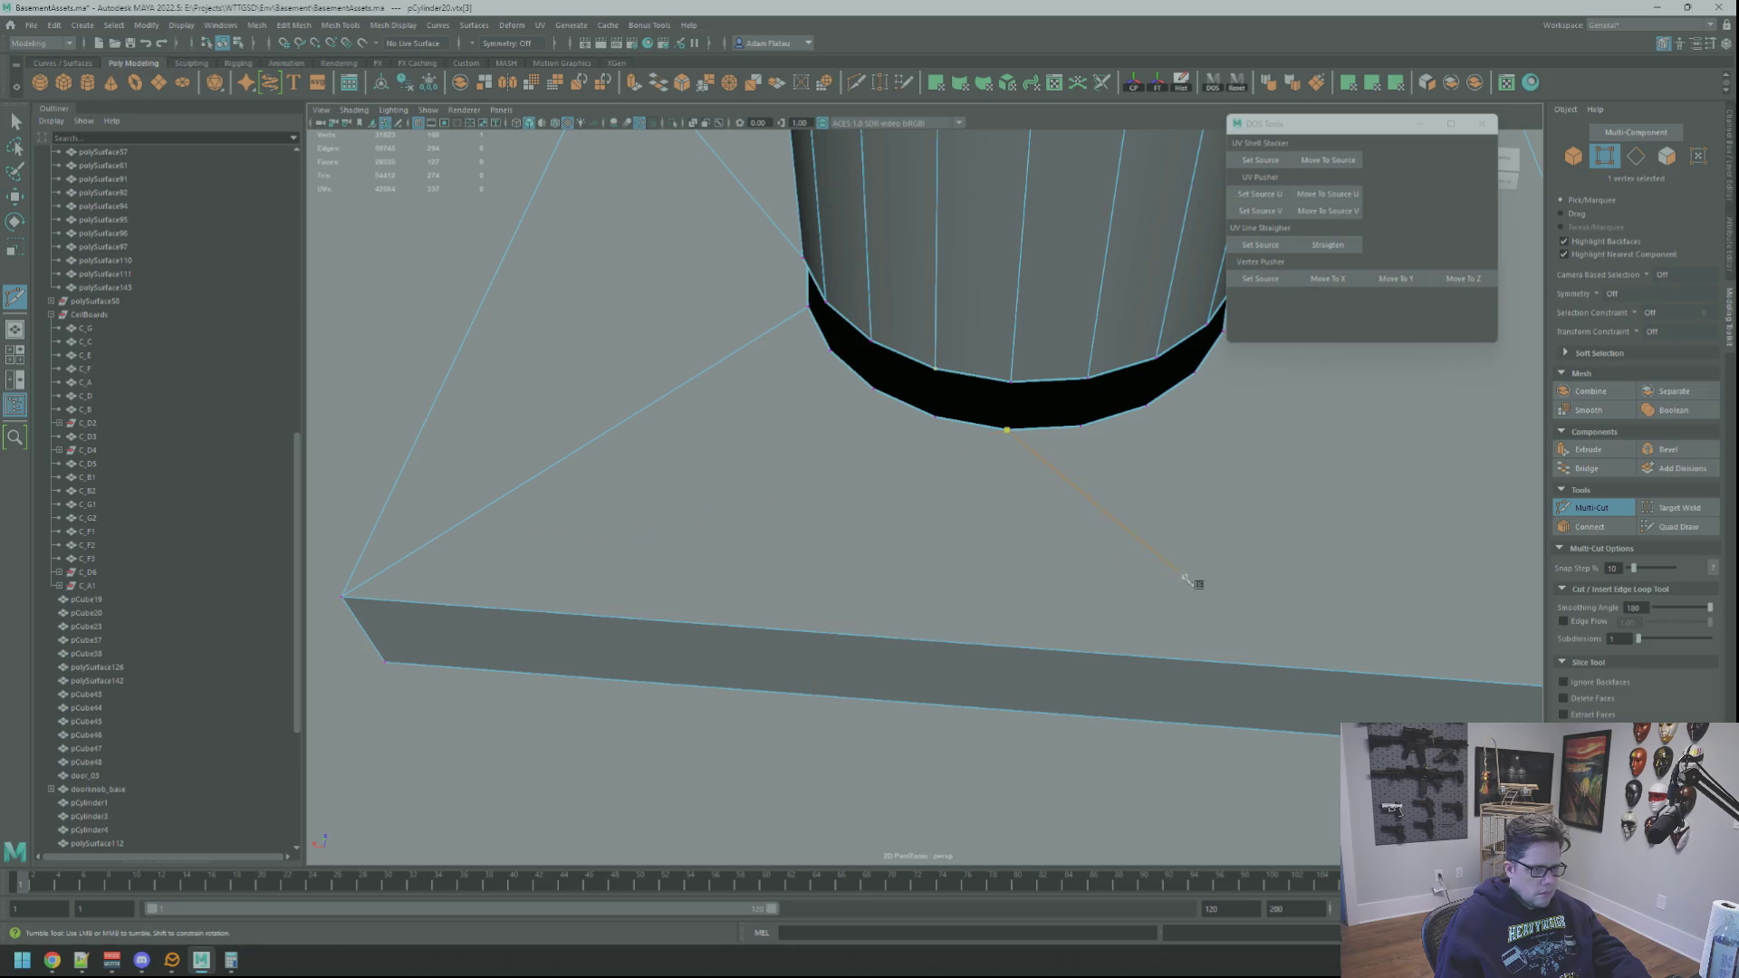
pyautogui.moveTo(1177, 550)
pyautogui.keyDown('alt'); pyautogui.mouseDown(button='right')
pyautogui.moveTo(987, 504)
pyautogui.moveTo(957, 526)
pyautogui.mouseUp(button='right'); pyautogui.keyUp('alt')
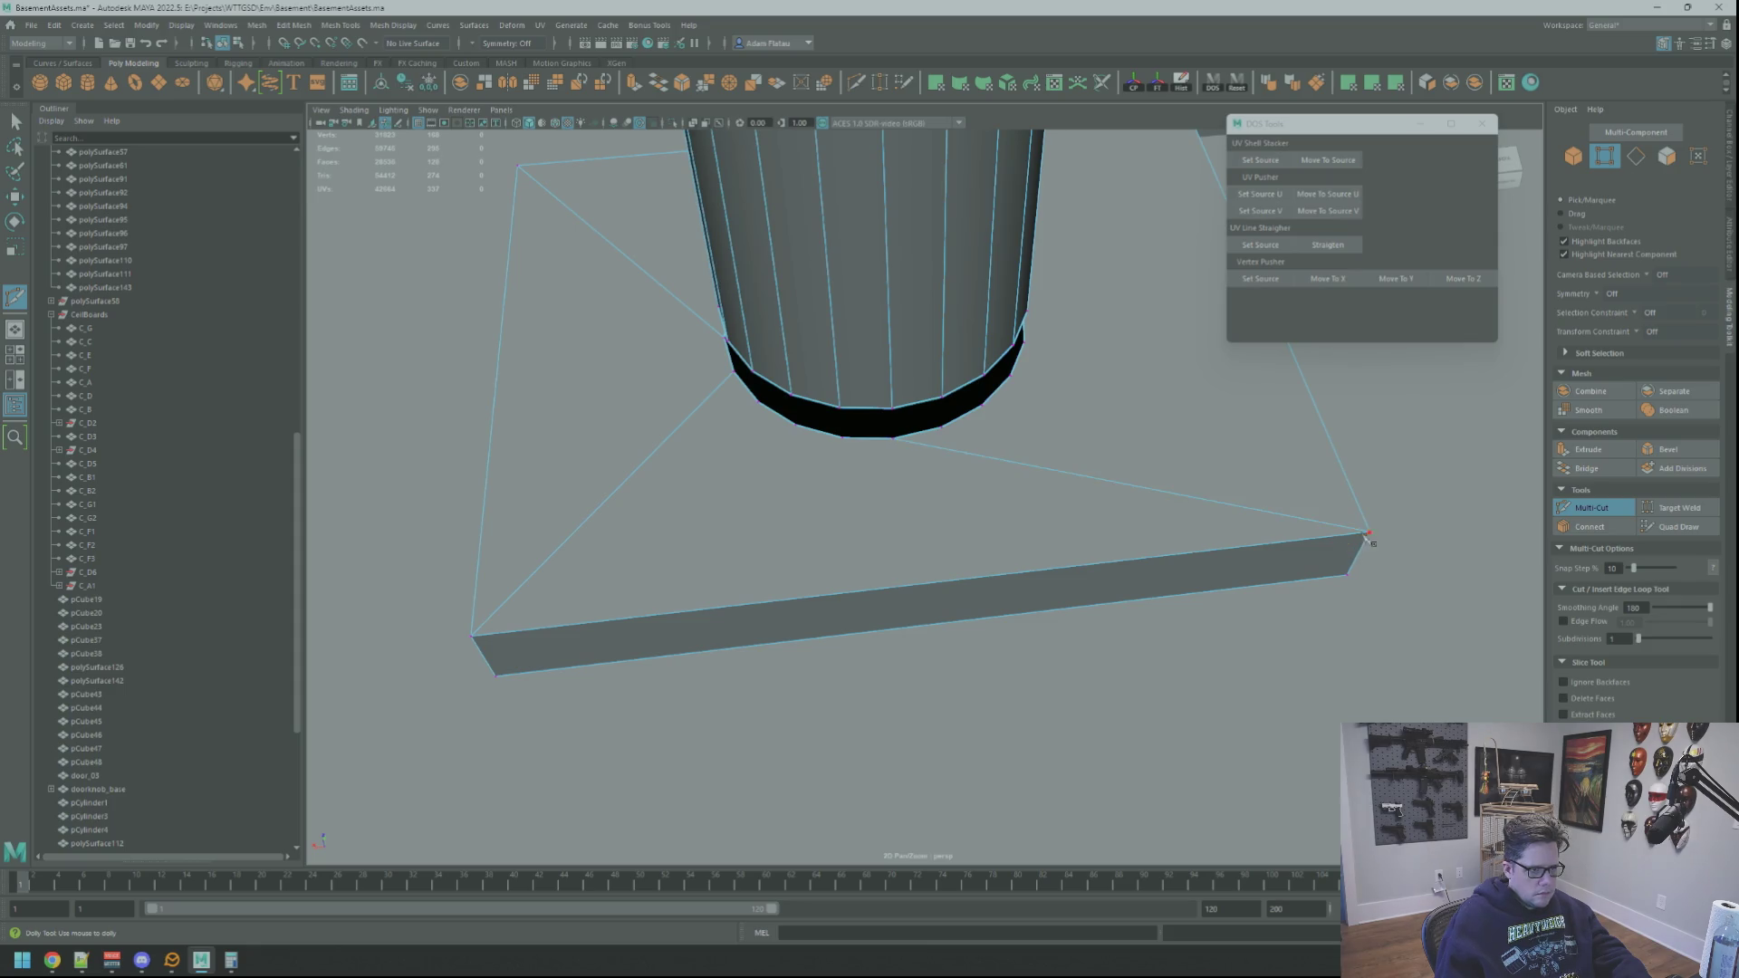
pyautogui.keyDown('alt'); pyautogui.moveTo(936, 470); pyautogui.dragTo(966, 439, button='middle'); pyautogui.keyUp('alt')
pyautogui.click(957, 431)
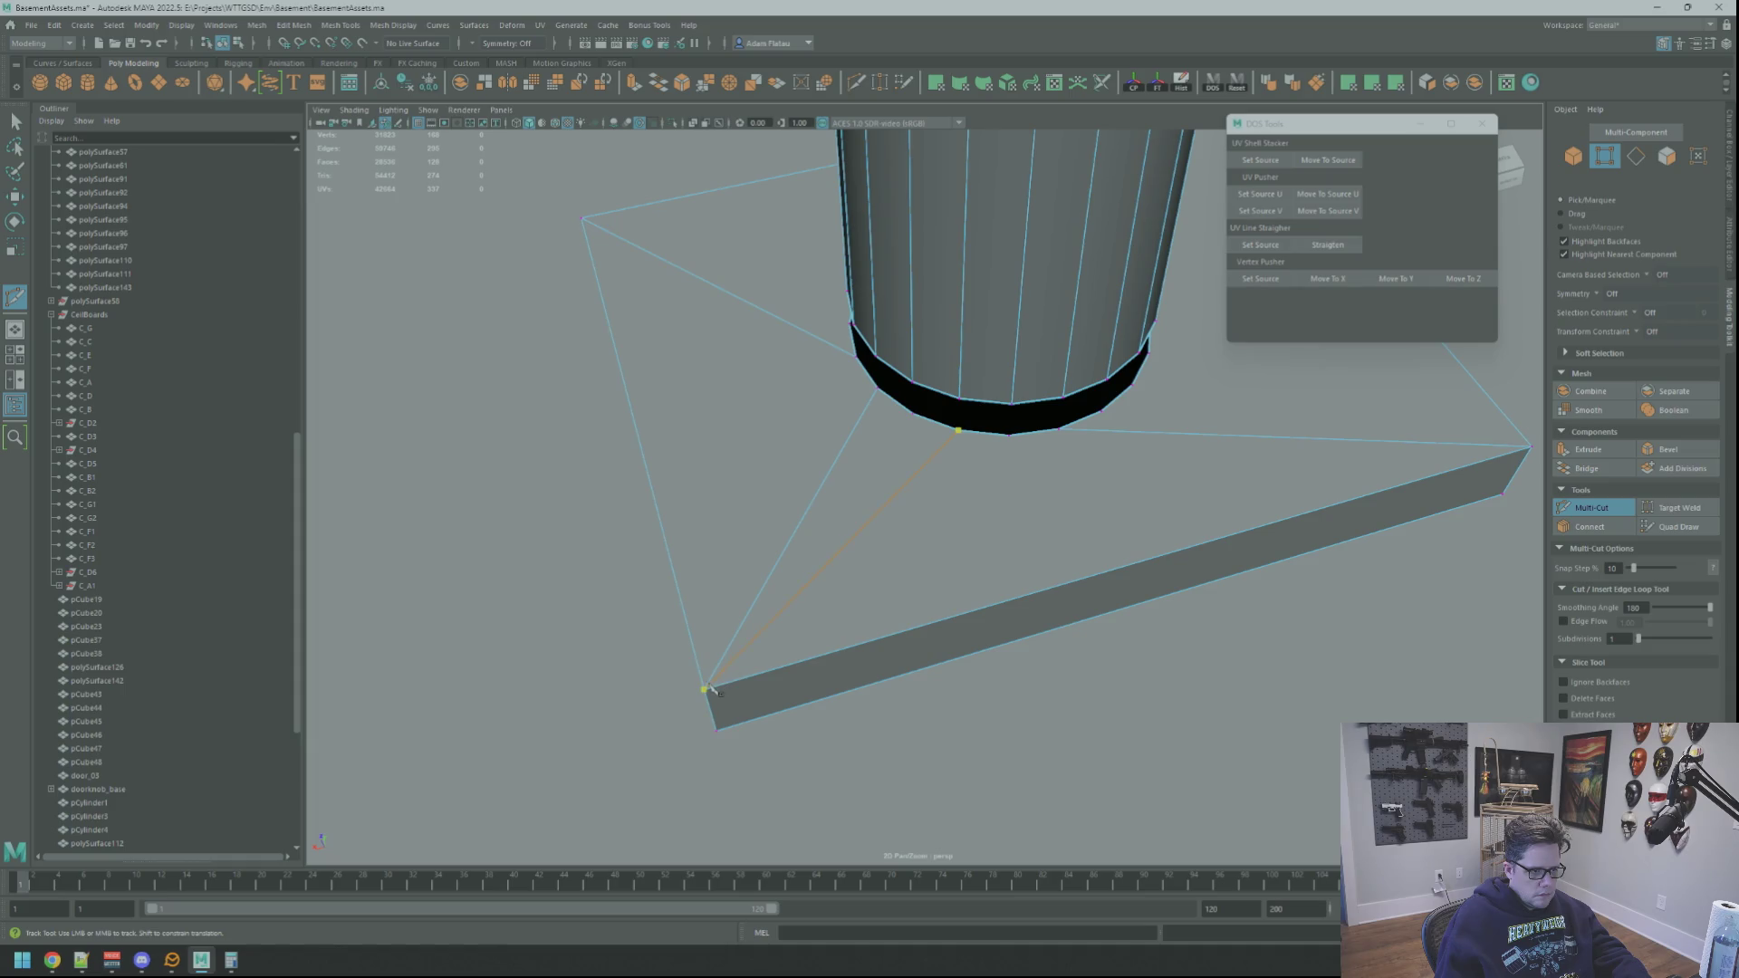
pyautogui.keyDown('alt'); pyautogui.moveTo(980, 511); pyautogui.dragTo(994, 513); pyautogui.keyUp('alt')
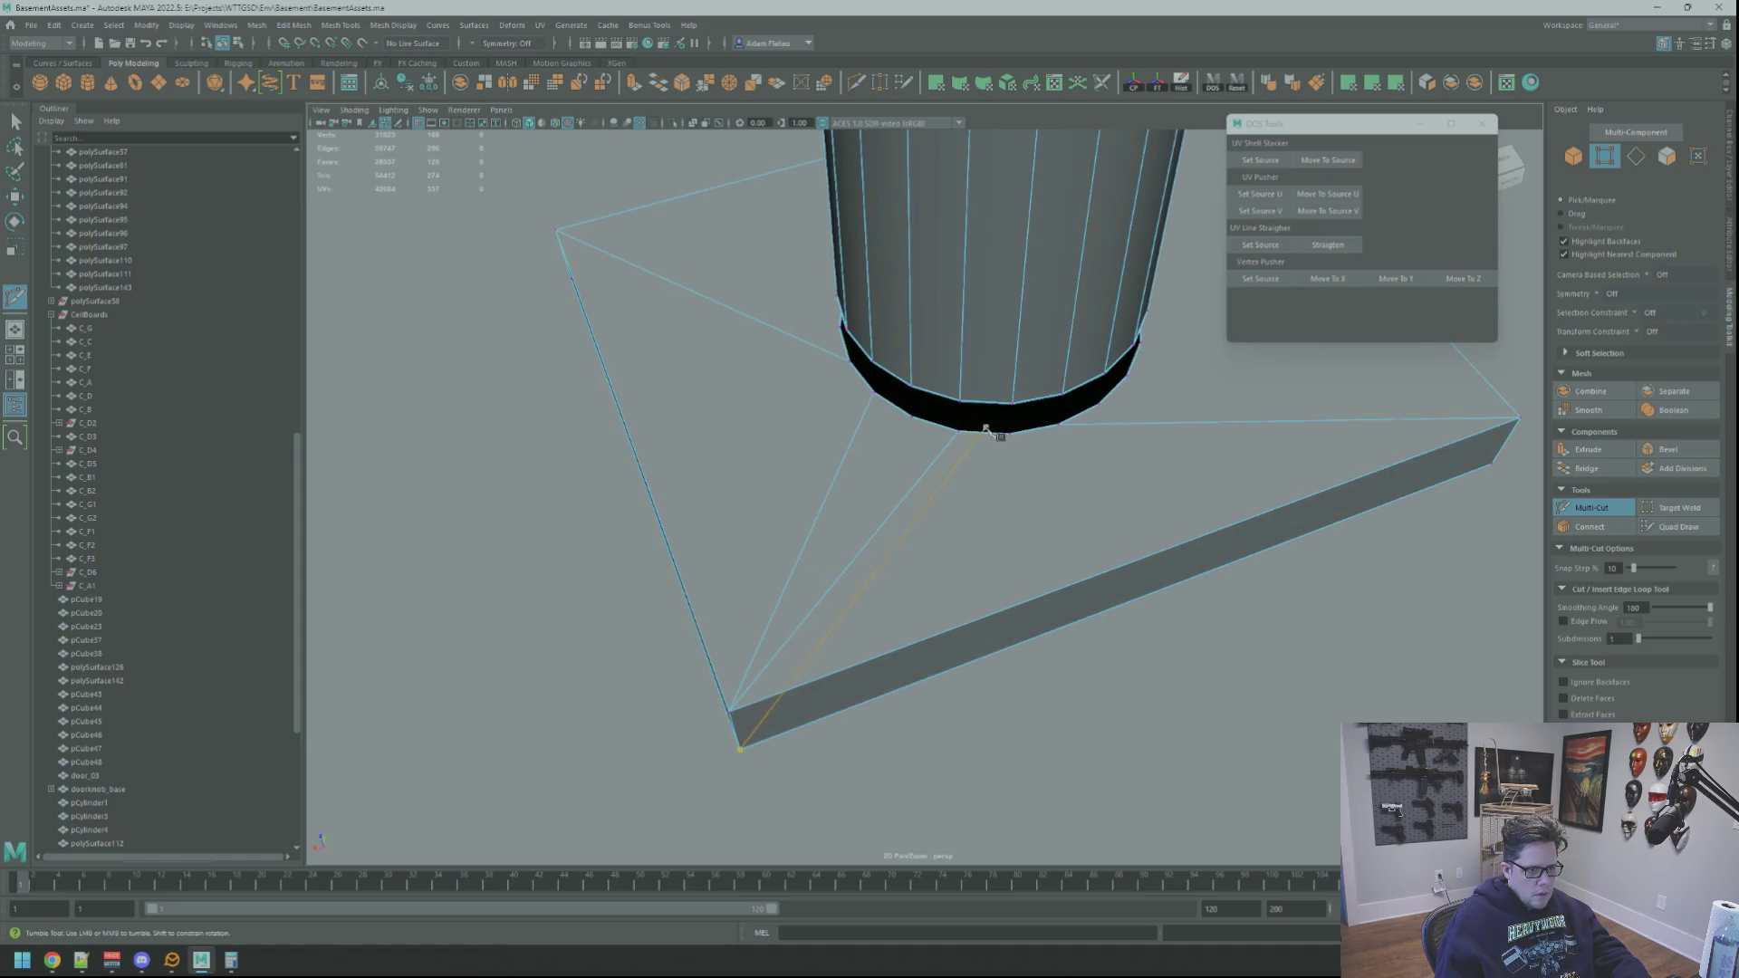
pyautogui.press('q')
# Step: Multi-Cut another edge from the column base out to a slab corner
pyautogui.click(922, 481)
pyautogui.keyDown('shift'); pyautogui.click(1033, 550); pyautogui.keyUp('shift')
pyautogui.keyDown('shift'); pyautogui.click(1123, 439); pyautogui.keyUp('shift')
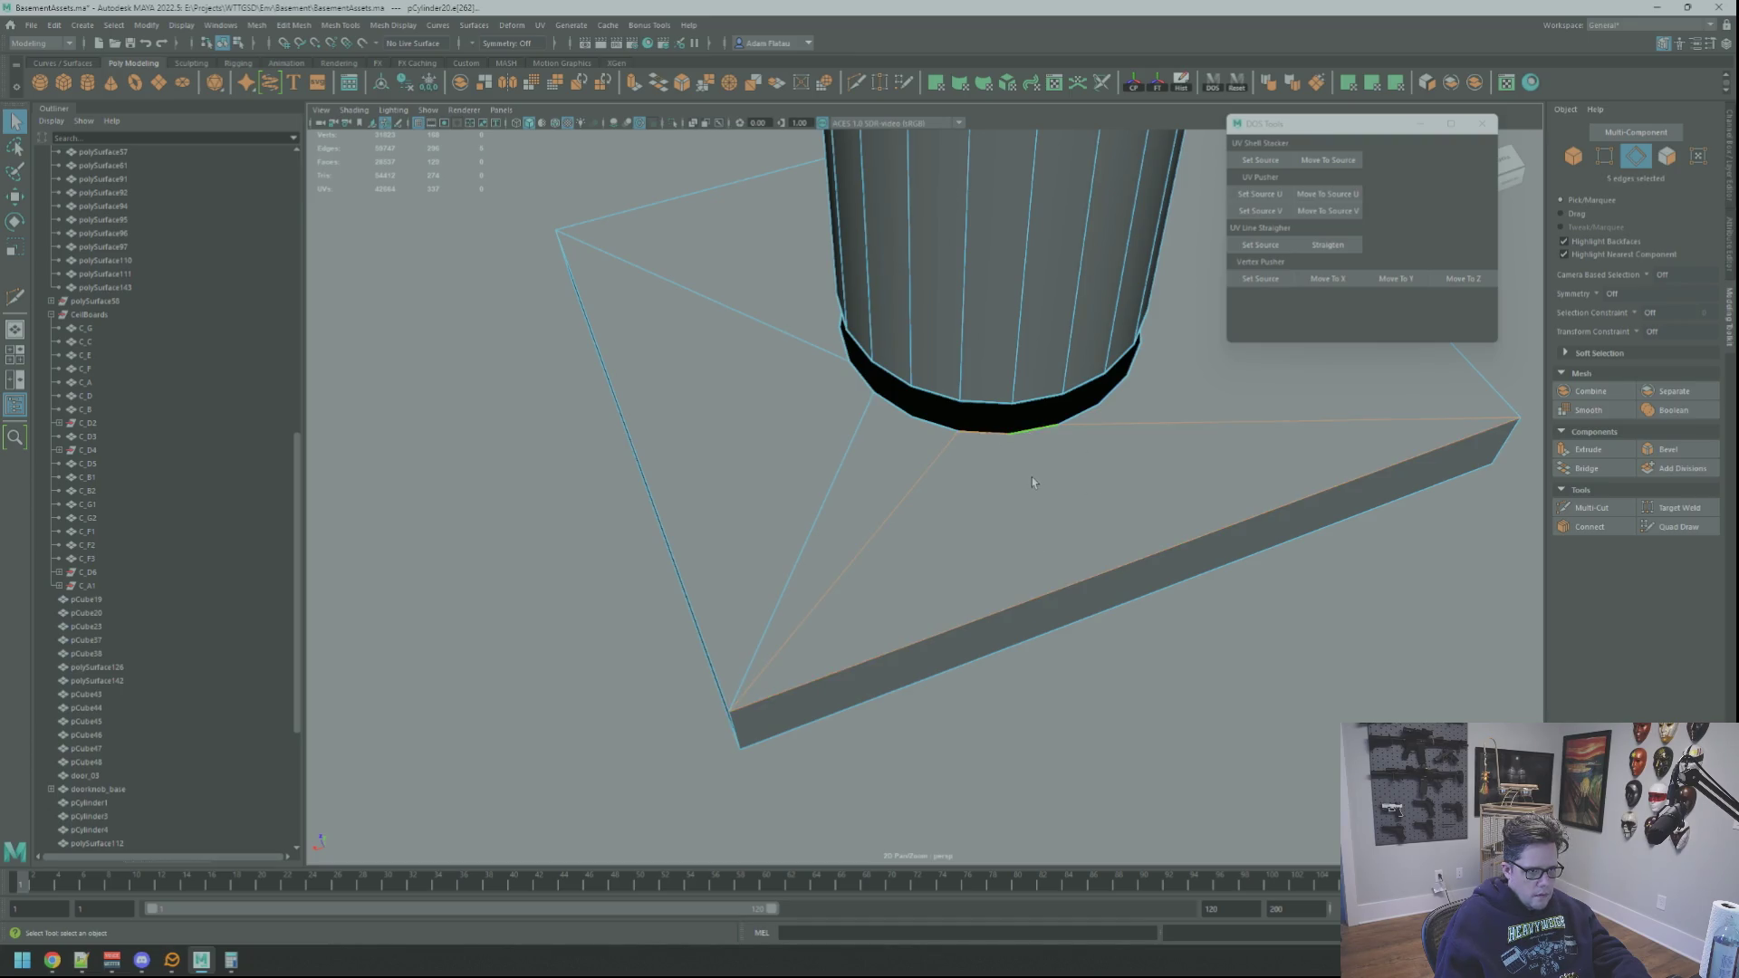
pyautogui.keyDown('alt'); pyautogui.moveTo(1031, 481); pyautogui.dragTo(1106, 467); pyautogui.keyUp('alt')
pyautogui.click(1591, 507)
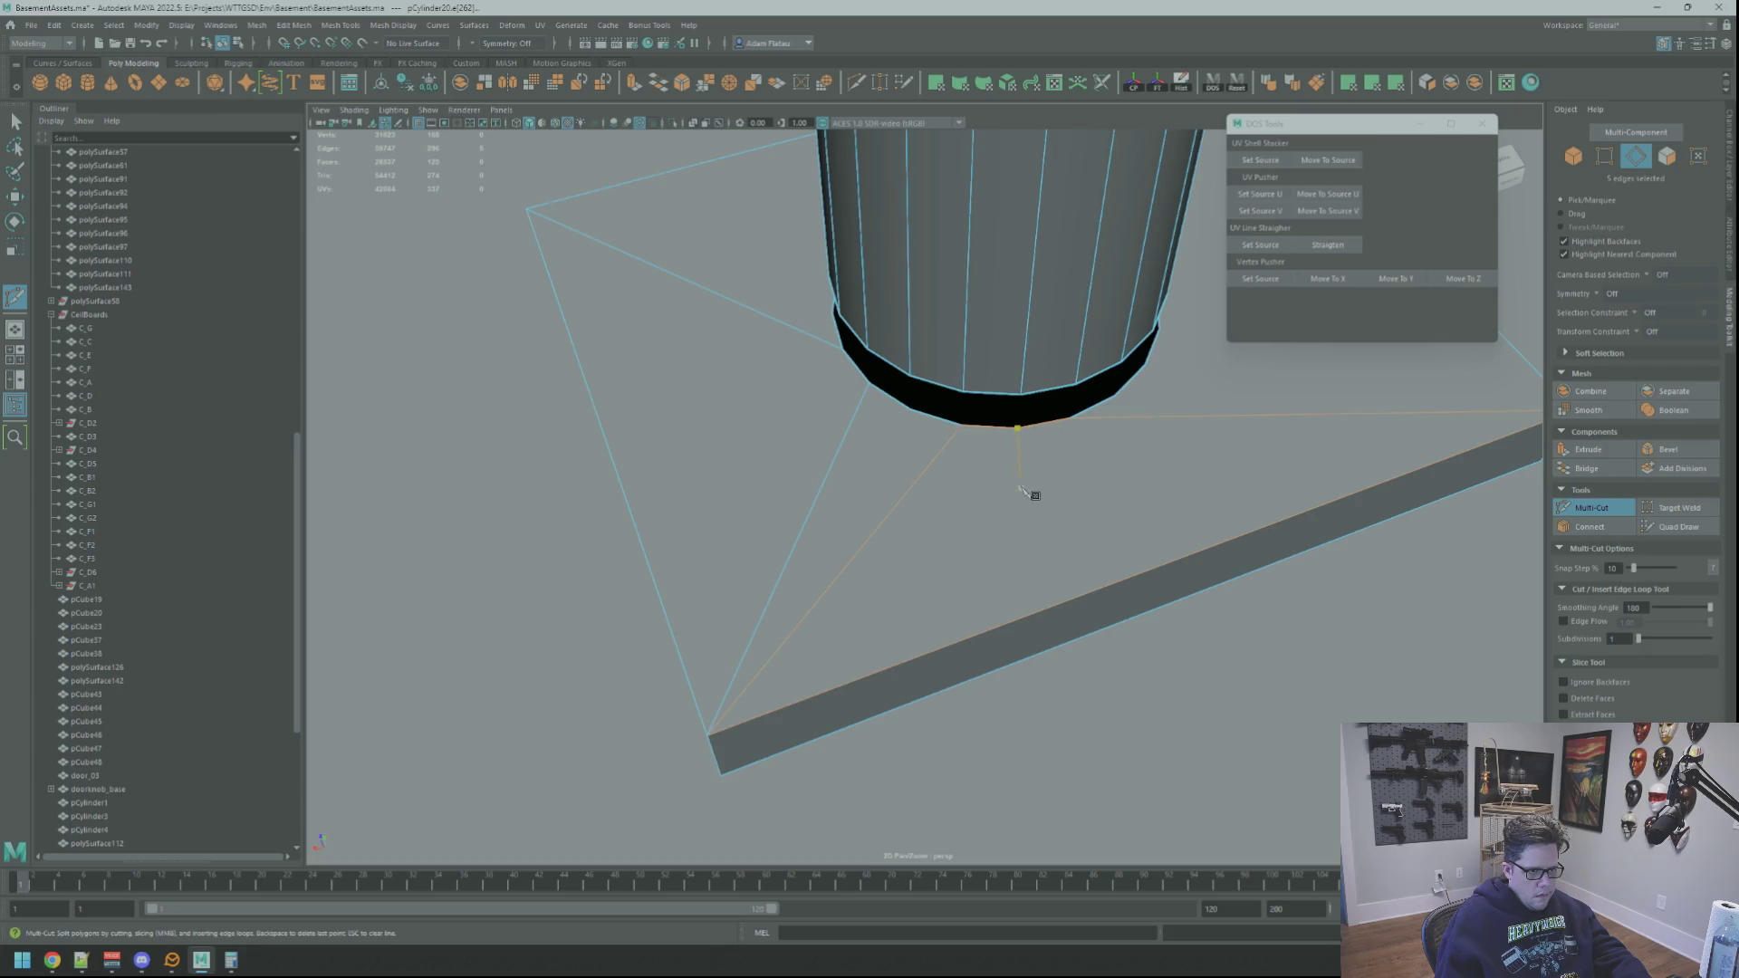
pyautogui.click(707, 736)
pyautogui.moveTo(765, 718)
pyautogui.keyDown('alt'); pyautogui.mouseDown()
pyautogui.moveTo(846, 552)
pyautogui.moveTo(916, 567)
pyautogui.moveTo(865, 554)
pyautogui.mouseUp(); pyautogui.keyUp('alt')
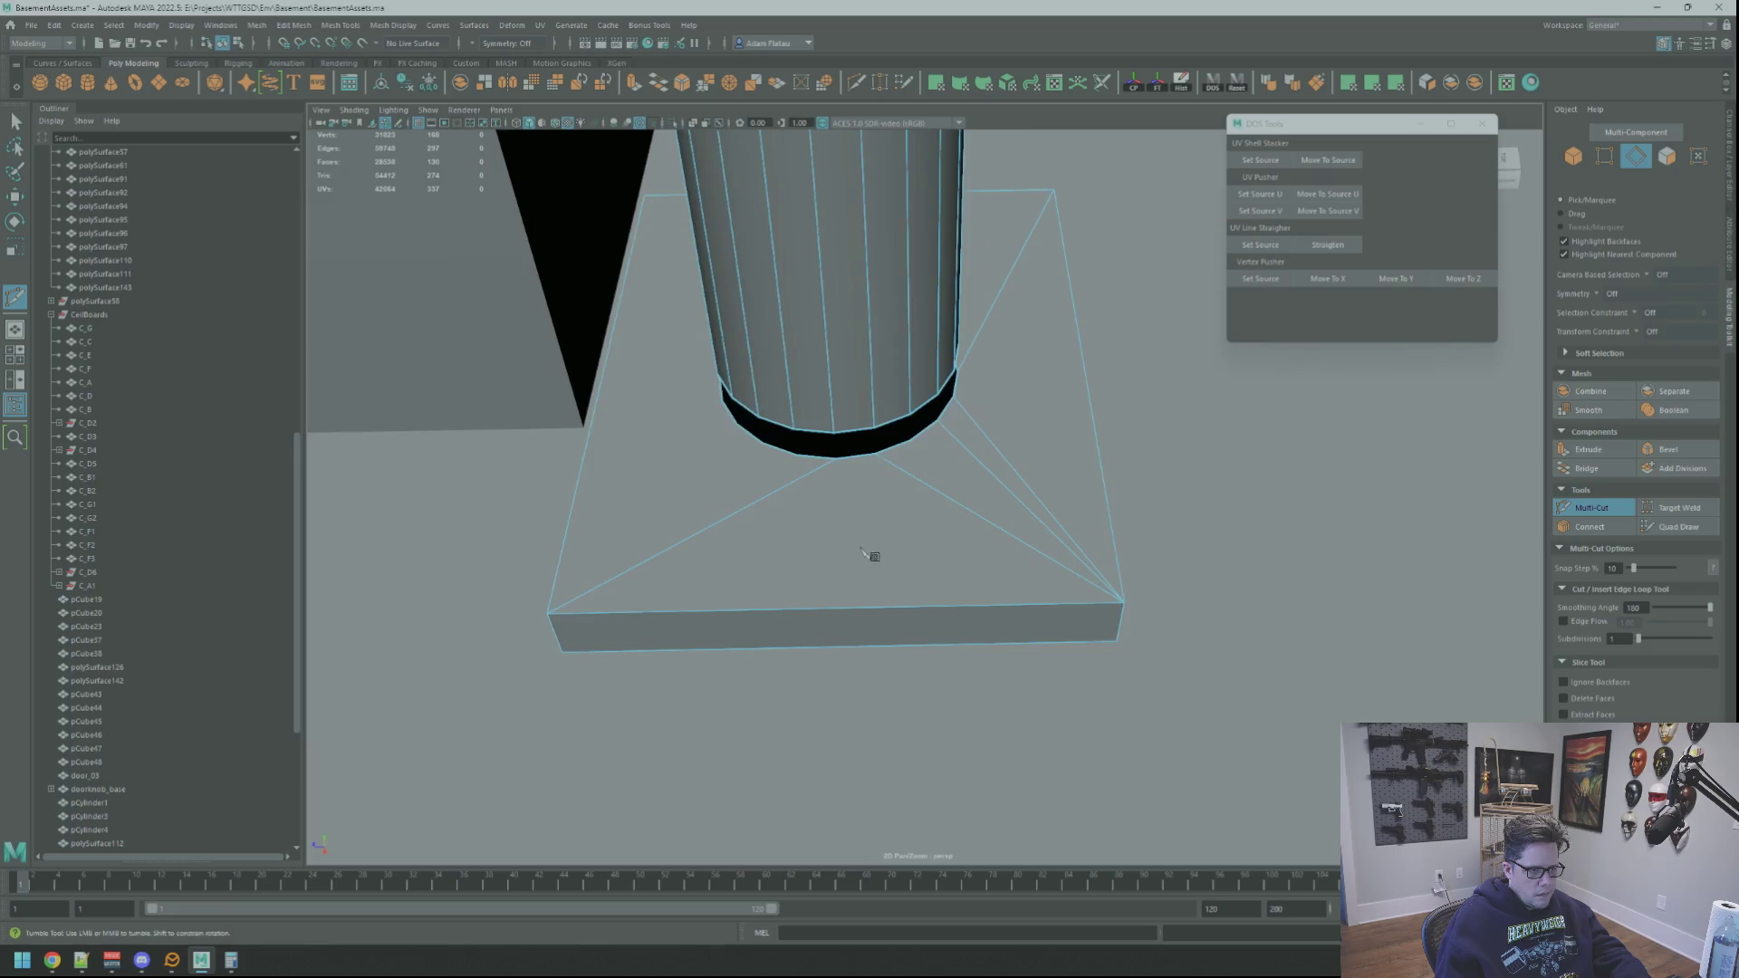
pyautogui.scroll(5, 920, 547)
pyautogui.keyDown('alt'); pyautogui.moveTo(905, 555); pyautogui.dragTo(901, 535, button='middle'); pyautogui.keyUp('alt')
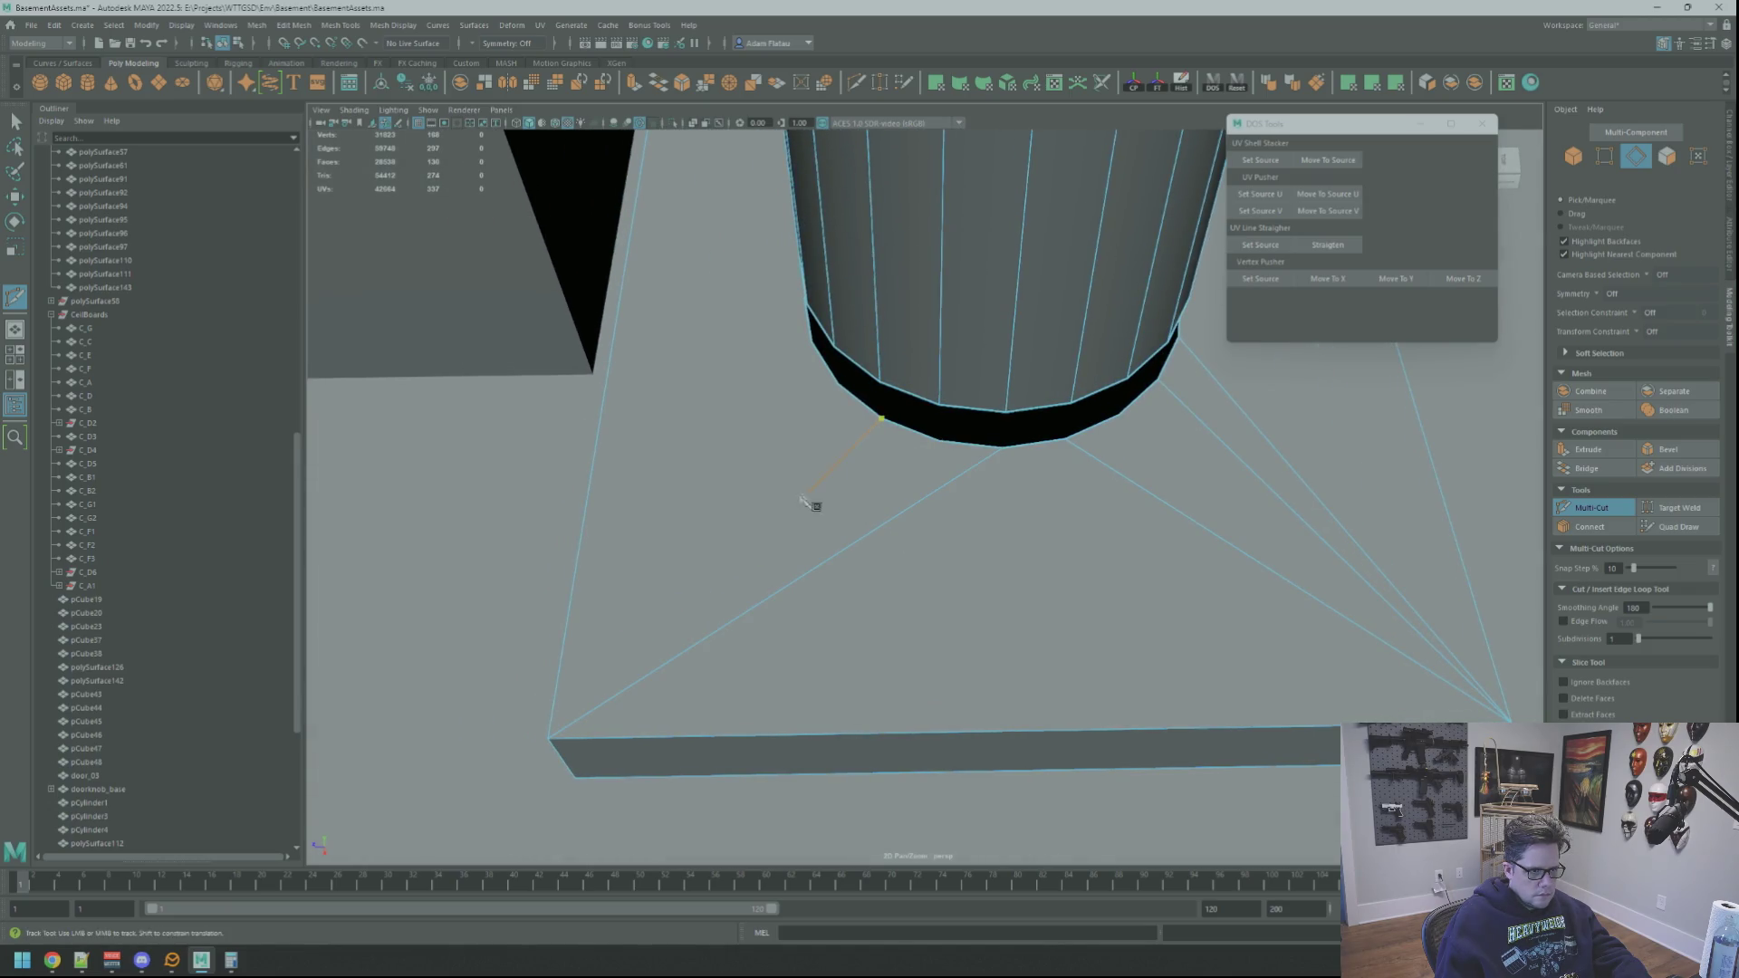
pyautogui.moveTo(573, 699)
pyautogui.keyDown('alt'); pyautogui.mouseDown()
pyautogui.moveTo(857, 571)
pyautogui.moveTo(814, 451)
pyautogui.moveTo(754, 473)
pyautogui.moveTo(798, 478)
pyautogui.moveTo(782, 423)
pyautogui.mouseUp(); pyautogui.keyUp('alt')
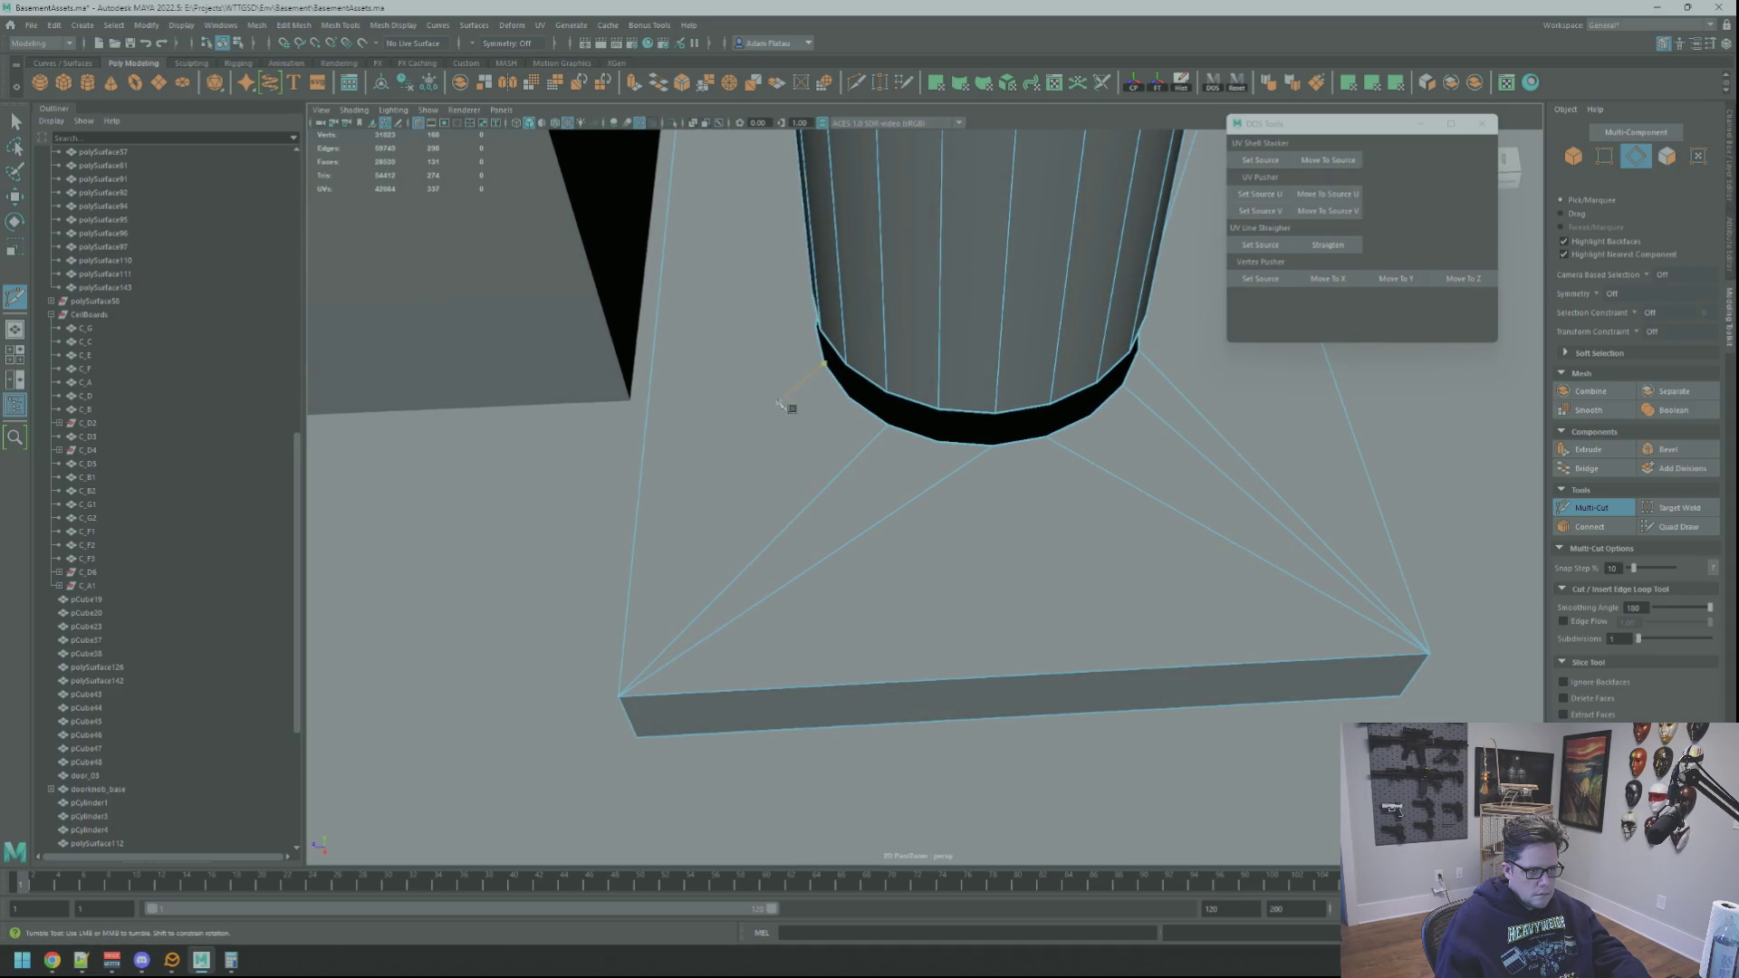
pyautogui.click(619, 697)
# Step: Commit the pending rim-to-corner cuts on the base plate
pyautogui.press('Return')
pyautogui.moveTo(792, 583)
pyautogui.keyDown('alt'); pyautogui.mouseDown()
pyautogui.moveTo(834, 439)
pyautogui.moveTo(799, 396)
pyautogui.moveTo(839, 470)
pyautogui.mouseUp(); pyautogui.keyUp('alt')
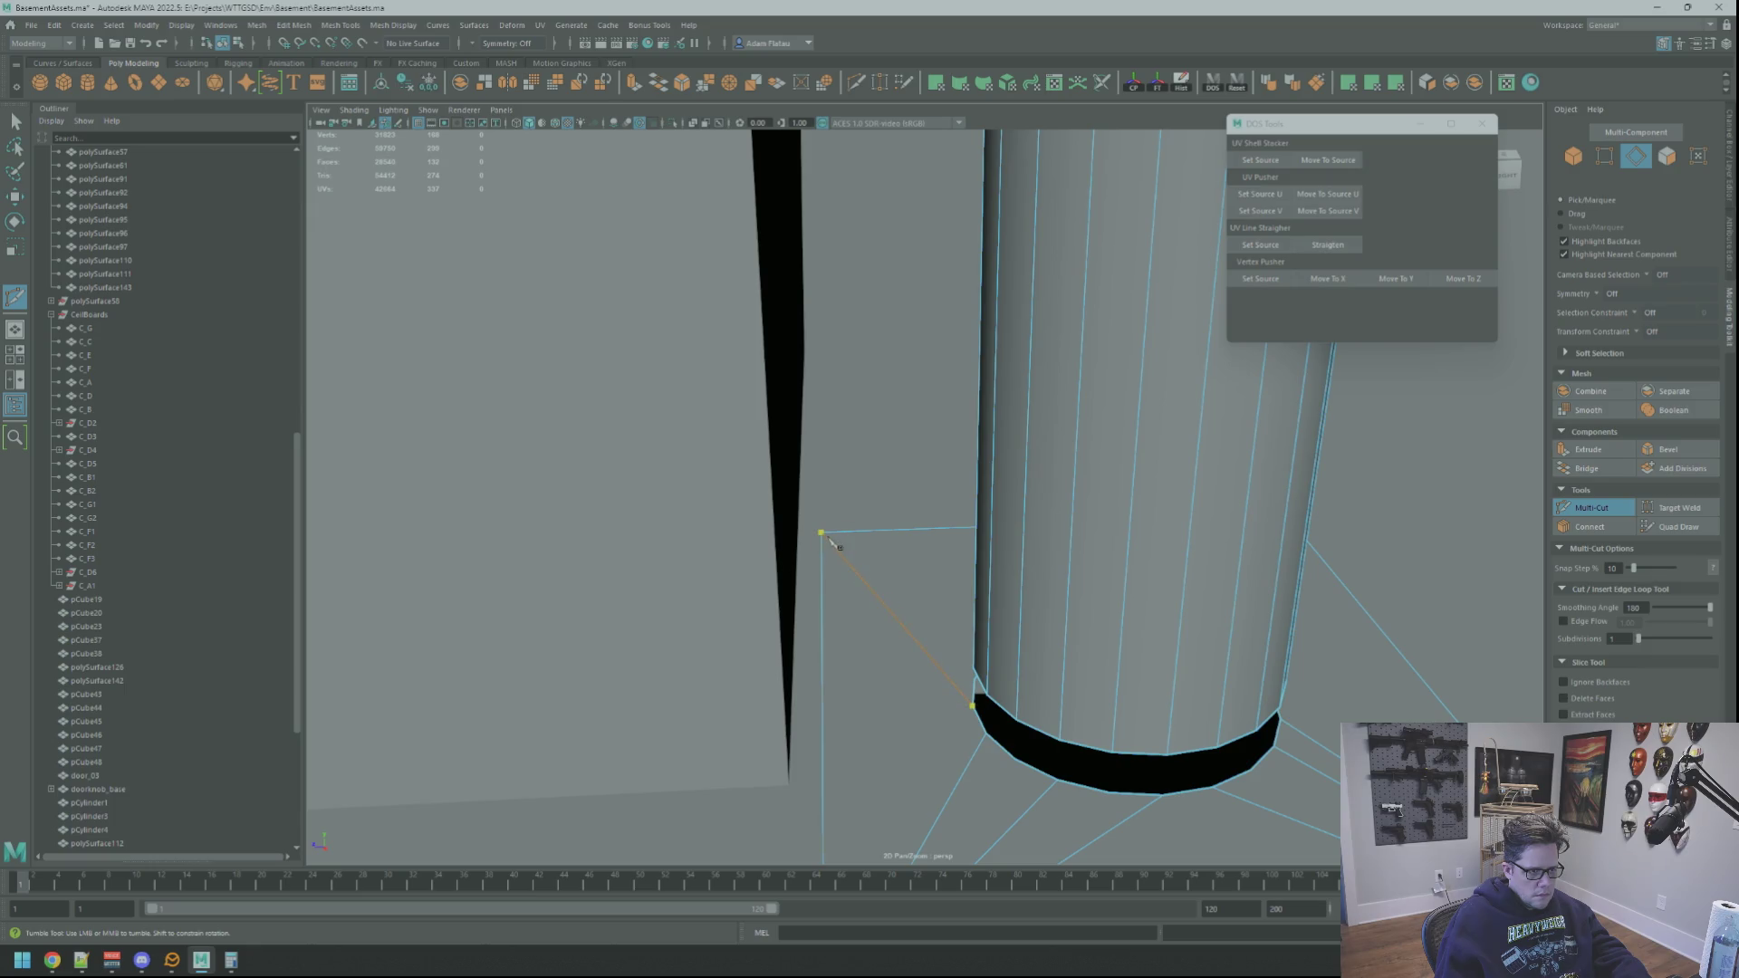
pyautogui.press('Return')
pyautogui.moveTo(1141, 610)
pyautogui.keyDown('alt'); pyautogui.mouseDown()
pyautogui.moveTo(824, 610)
pyautogui.moveTo(816, 519)
pyautogui.moveTo(855, 532)
pyautogui.moveTo(830, 543)
pyautogui.moveTo(852, 519)
pyautogui.mouseUp(); pyautogui.keyUp('alt')
pyautogui.keyDown('alt'); pyautogui.moveTo(847, 515); pyautogui.dragTo(864, 536, button='right'); pyautogui.keyUp('alt')
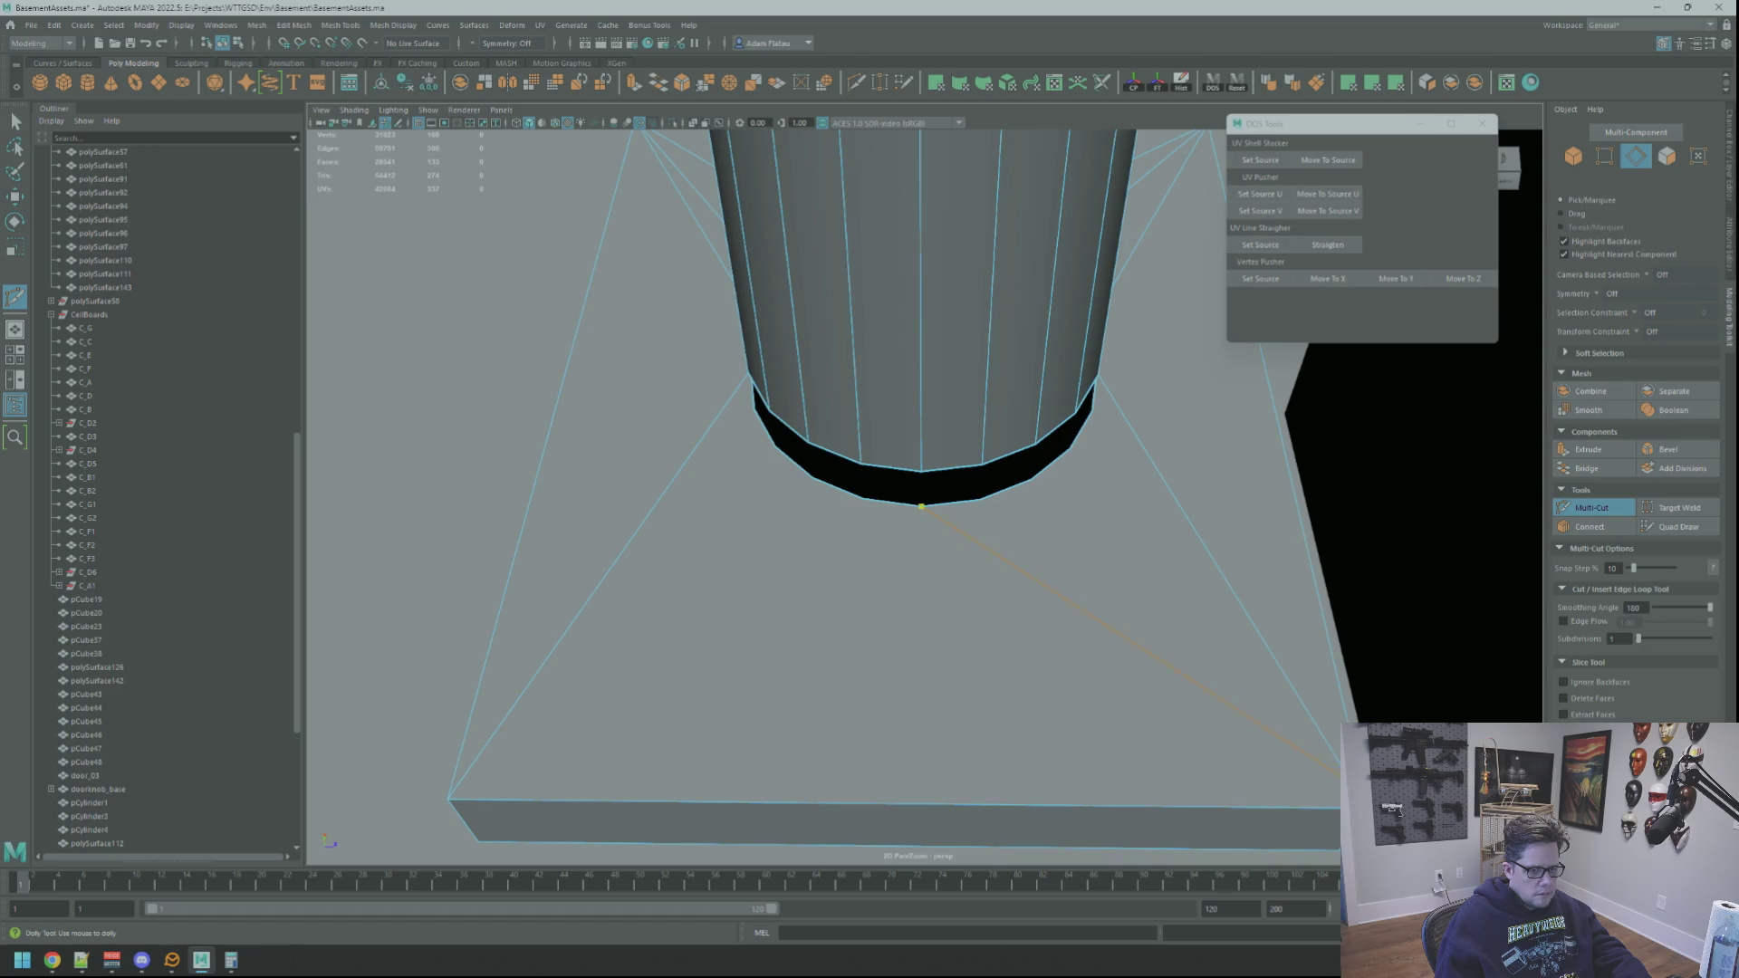
pyautogui.press('Return')
# Step: Cut a new edge from the column rim to the slab's front corner
pyautogui.click(1031, 479)
pyautogui.moveTo(1234, 699)
pyautogui.keyDown('alt'); pyautogui.mouseDown()
pyautogui.moveTo(1068, 629)
pyautogui.moveTo(916, 596)
pyautogui.mouseUp(); pyautogui.keyUp('alt')
pyautogui.moveTo(980, 654)
pyautogui.keyDown('alt'); pyautogui.mouseDown()
pyautogui.moveTo(963, 640)
pyautogui.moveTo(1056, 547)
pyautogui.mouseUp(); pyautogui.keyUp('alt')
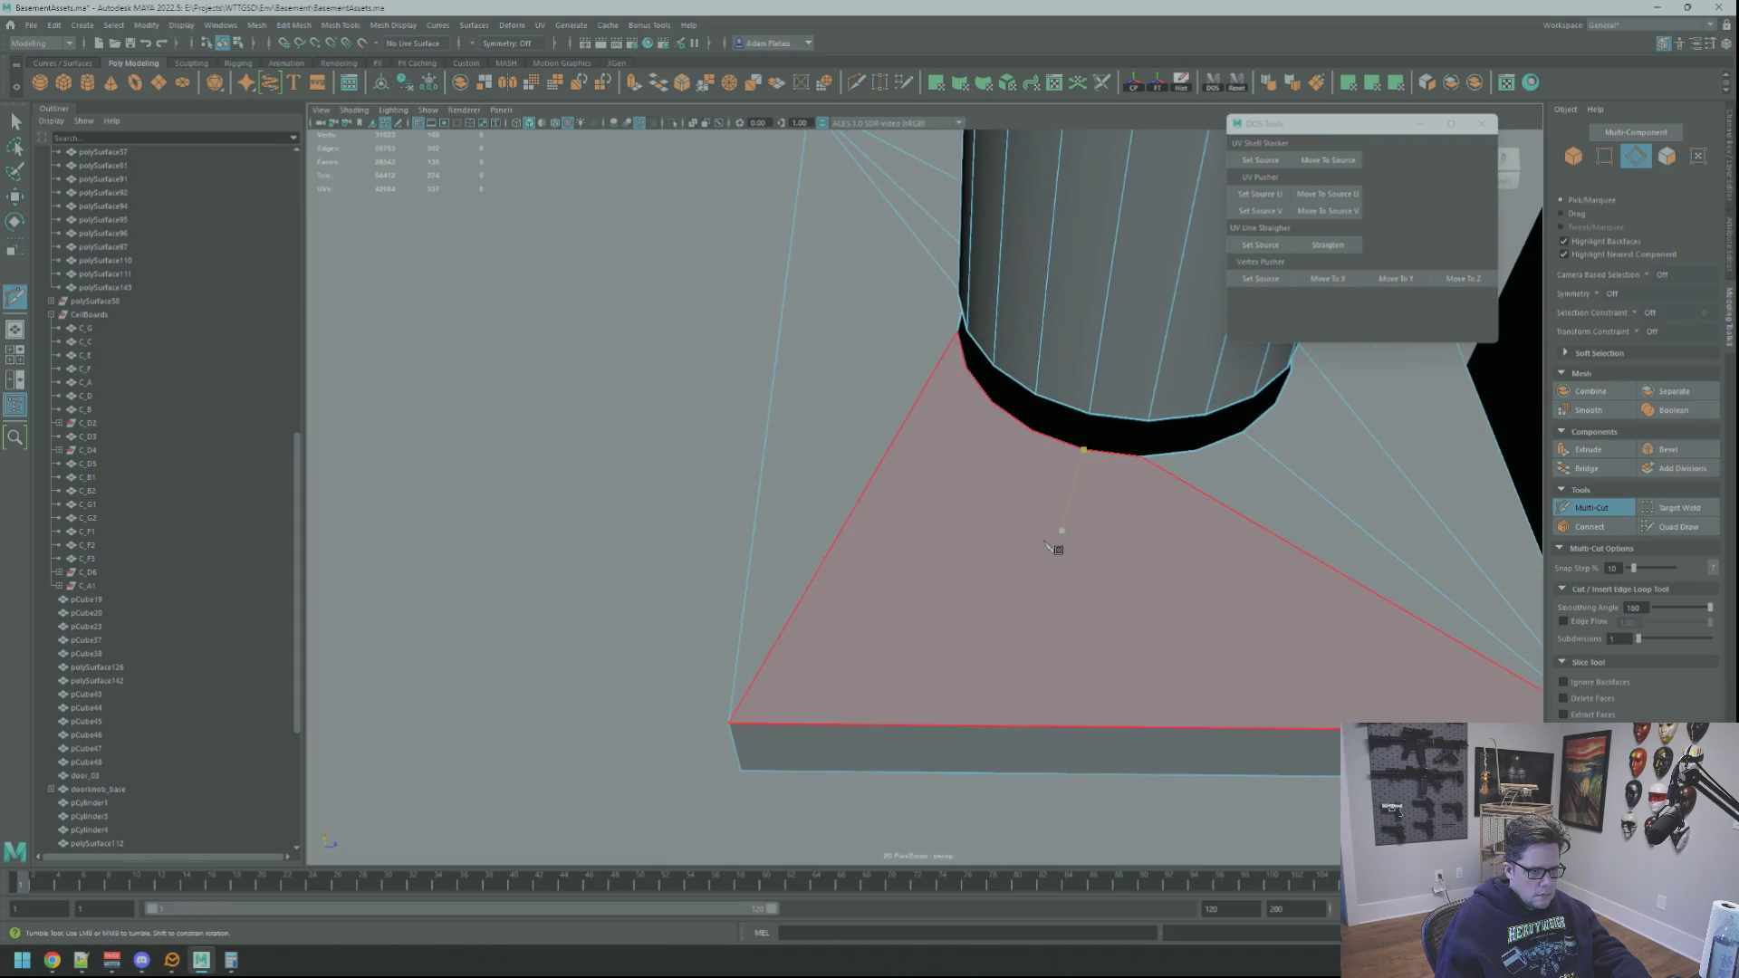
pyautogui.click(737, 724)
pyautogui.click(990, 407)
pyautogui.moveTo(1040, 547); pyautogui.dragTo(993, 569, button='right')
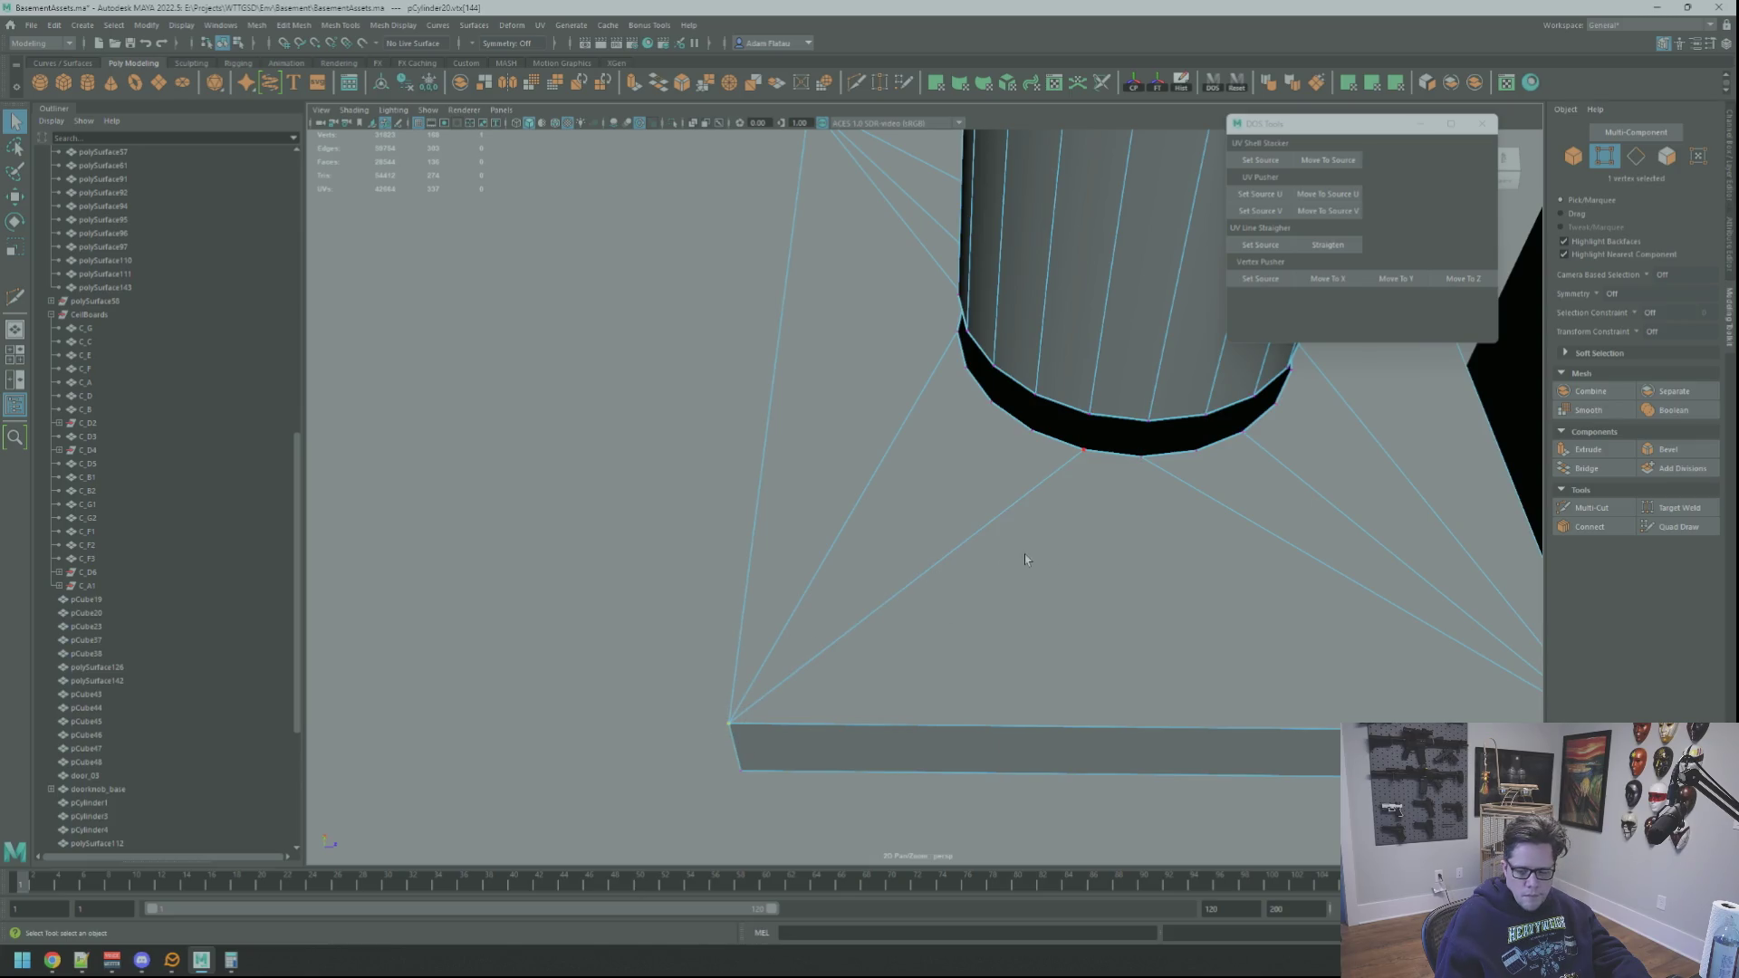
pyautogui.moveTo(1071, 503)
pyautogui.keyDown('alt'); pyautogui.mouseDown()
pyautogui.moveTo(1052, 480)
pyautogui.moveTo(1014, 491)
pyautogui.moveTo(1004, 530)
pyautogui.mouseUp(); pyautogui.keyUp('alt')
# Step: Frame the pipe's bottom ring edge and Multi-Cut from the ring to the far plate corner
pyautogui.moveTo(1006, 537)
pyautogui.mouseDown(button='right')
pyautogui.moveTo(1000, 499)
pyautogui.moveTo(970, 530)
pyautogui.moveTo(987, 532)
pyautogui.mouseUp(button='right')
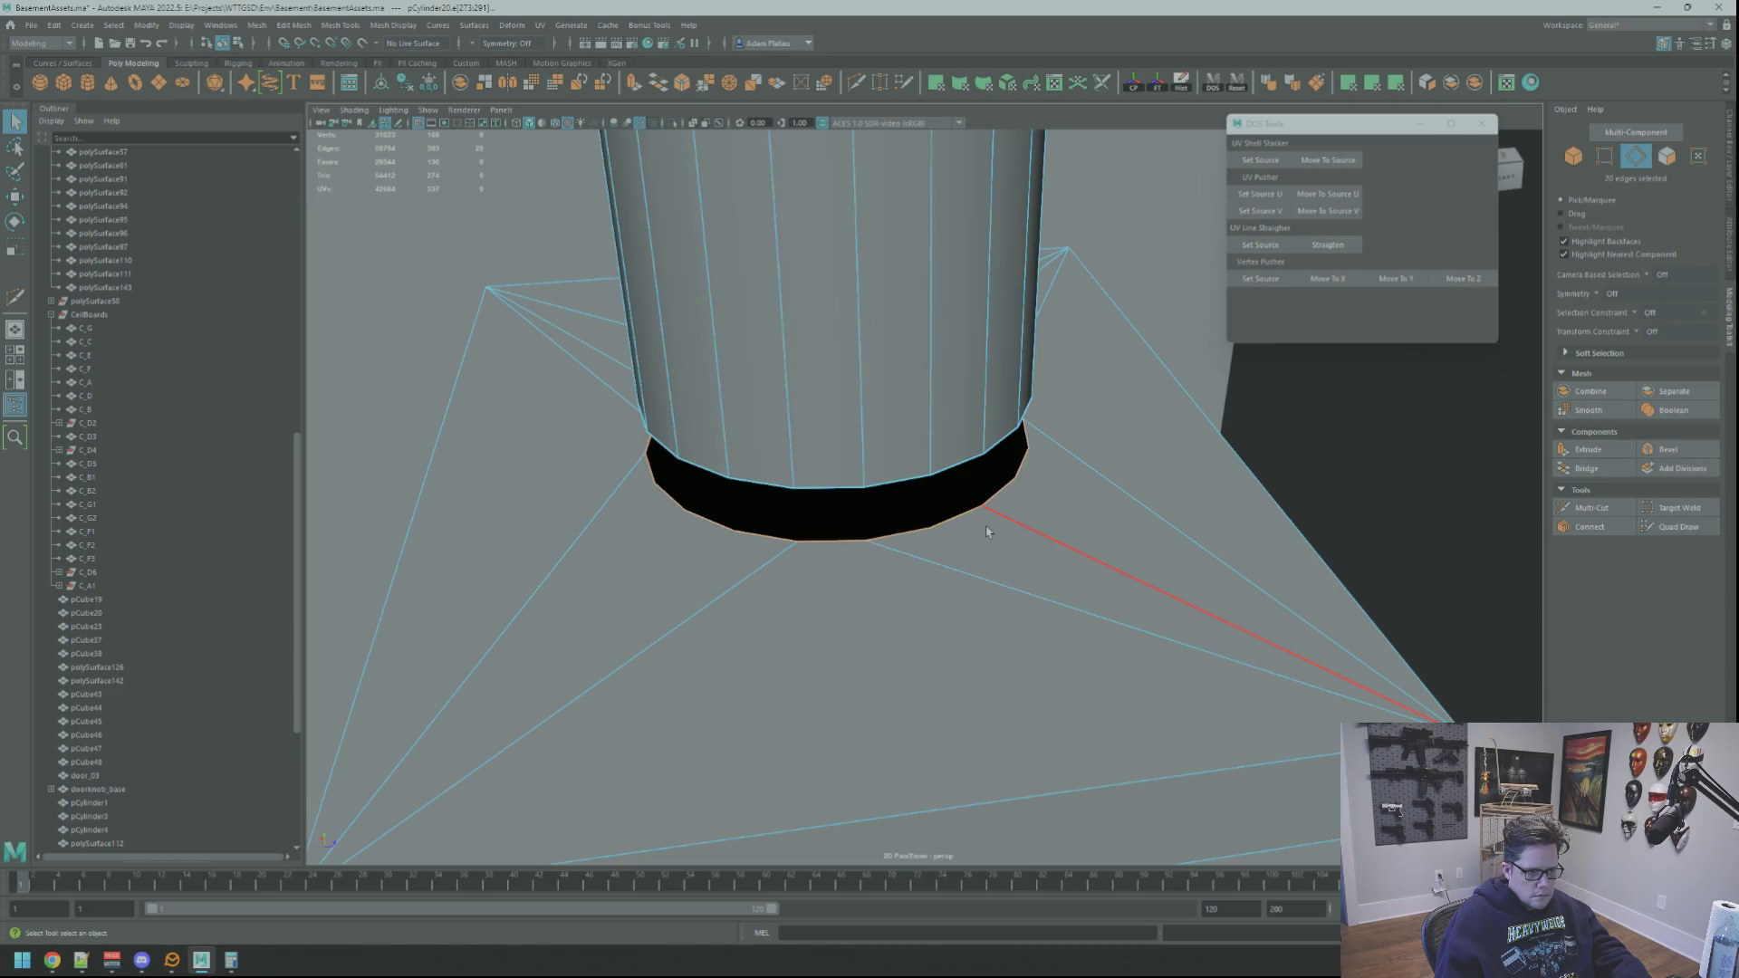
pyautogui.click(1016, 506)
pyautogui.press('f')
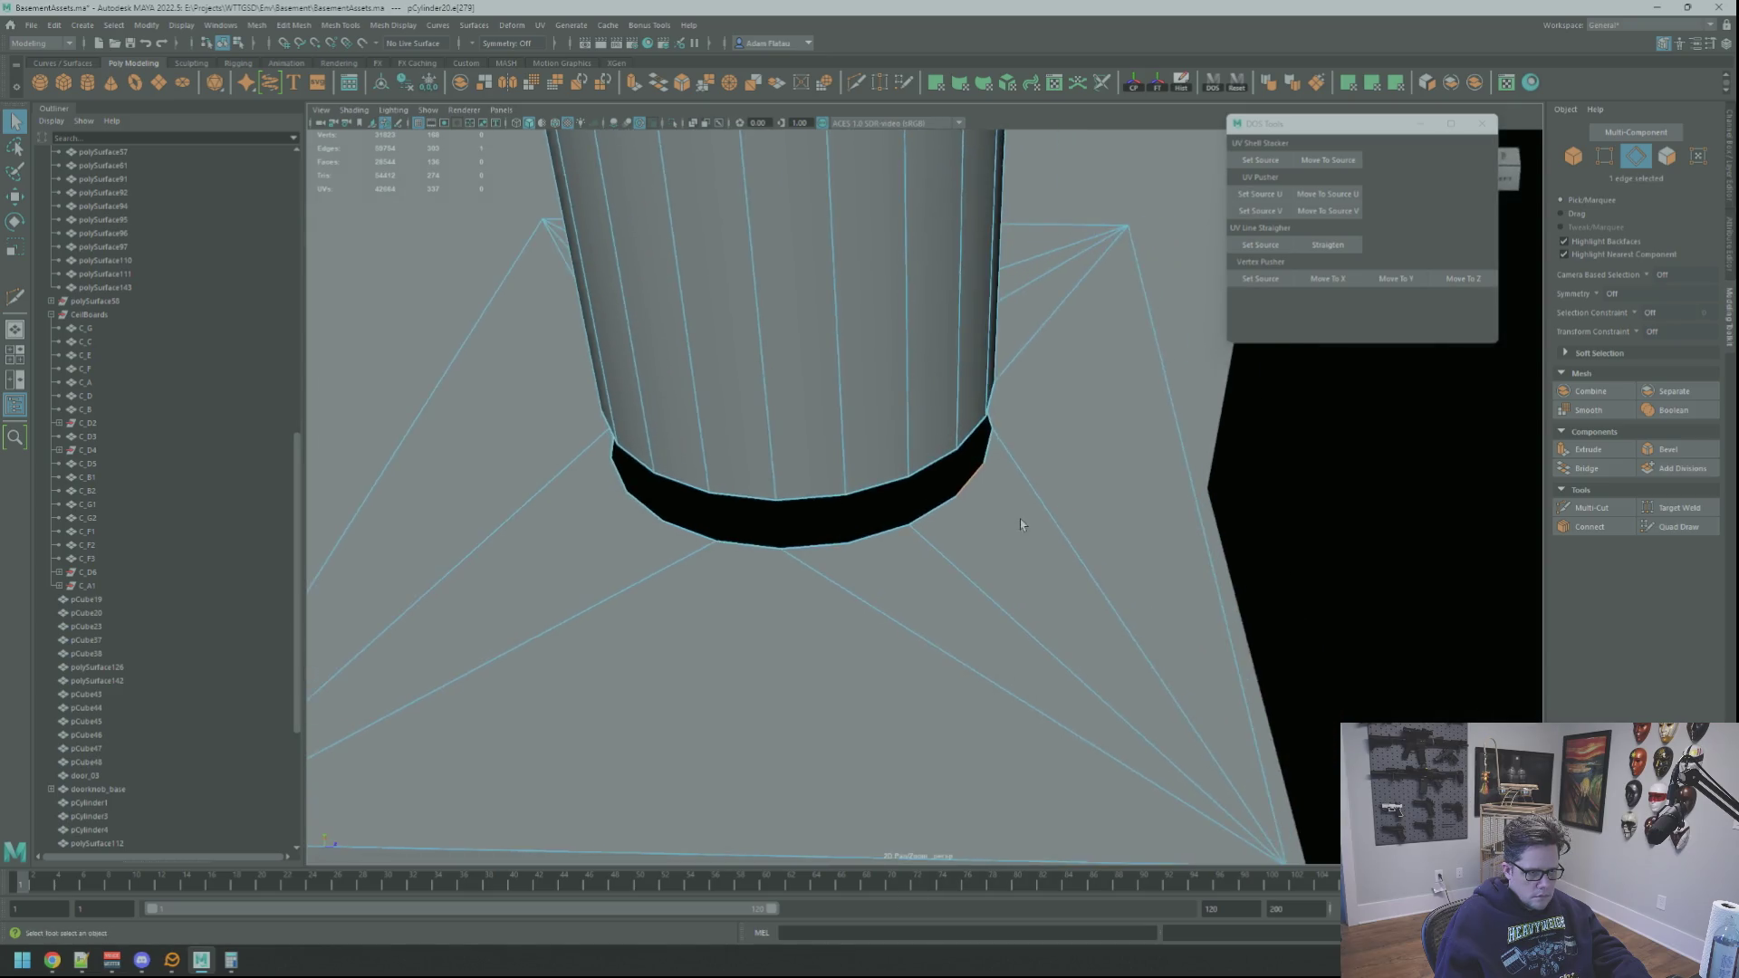
pyautogui.scroll(-10, 950, 522)
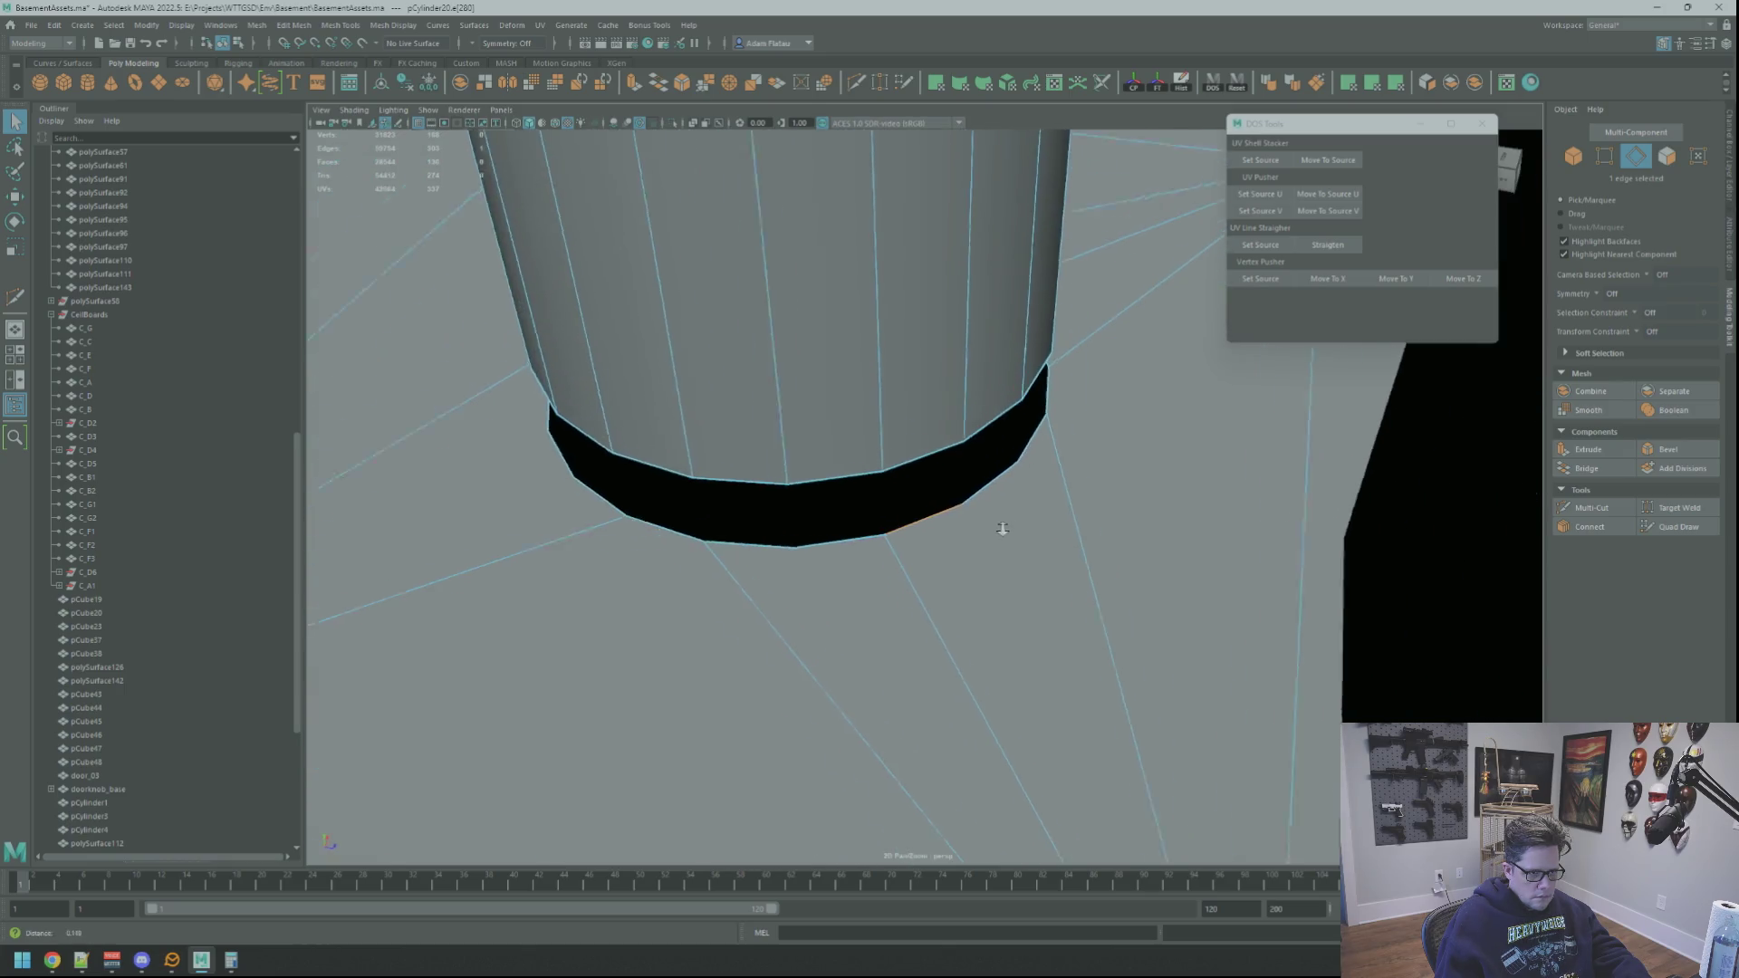
pyautogui.click(1591, 507)
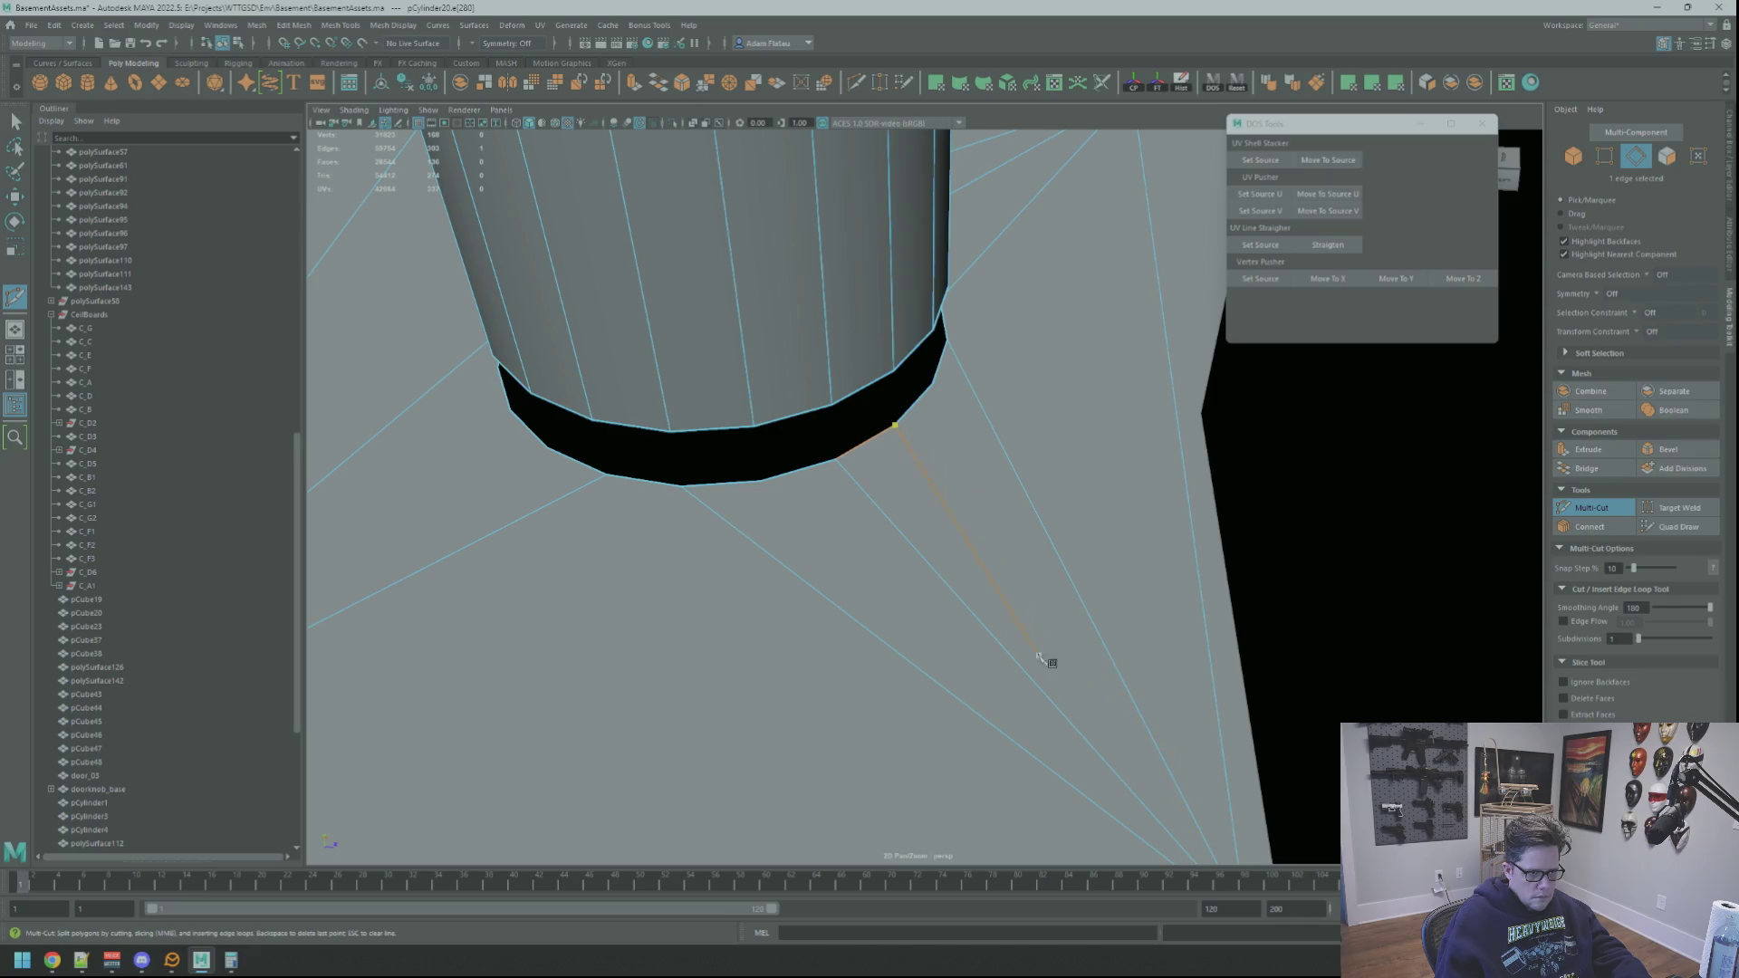
pyautogui.keyDown('alt'); pyautogui.moveTo(1091, 659); pyautogui.dragTo(1037, 650, button='right'); pyautogui.keyUp('alt')
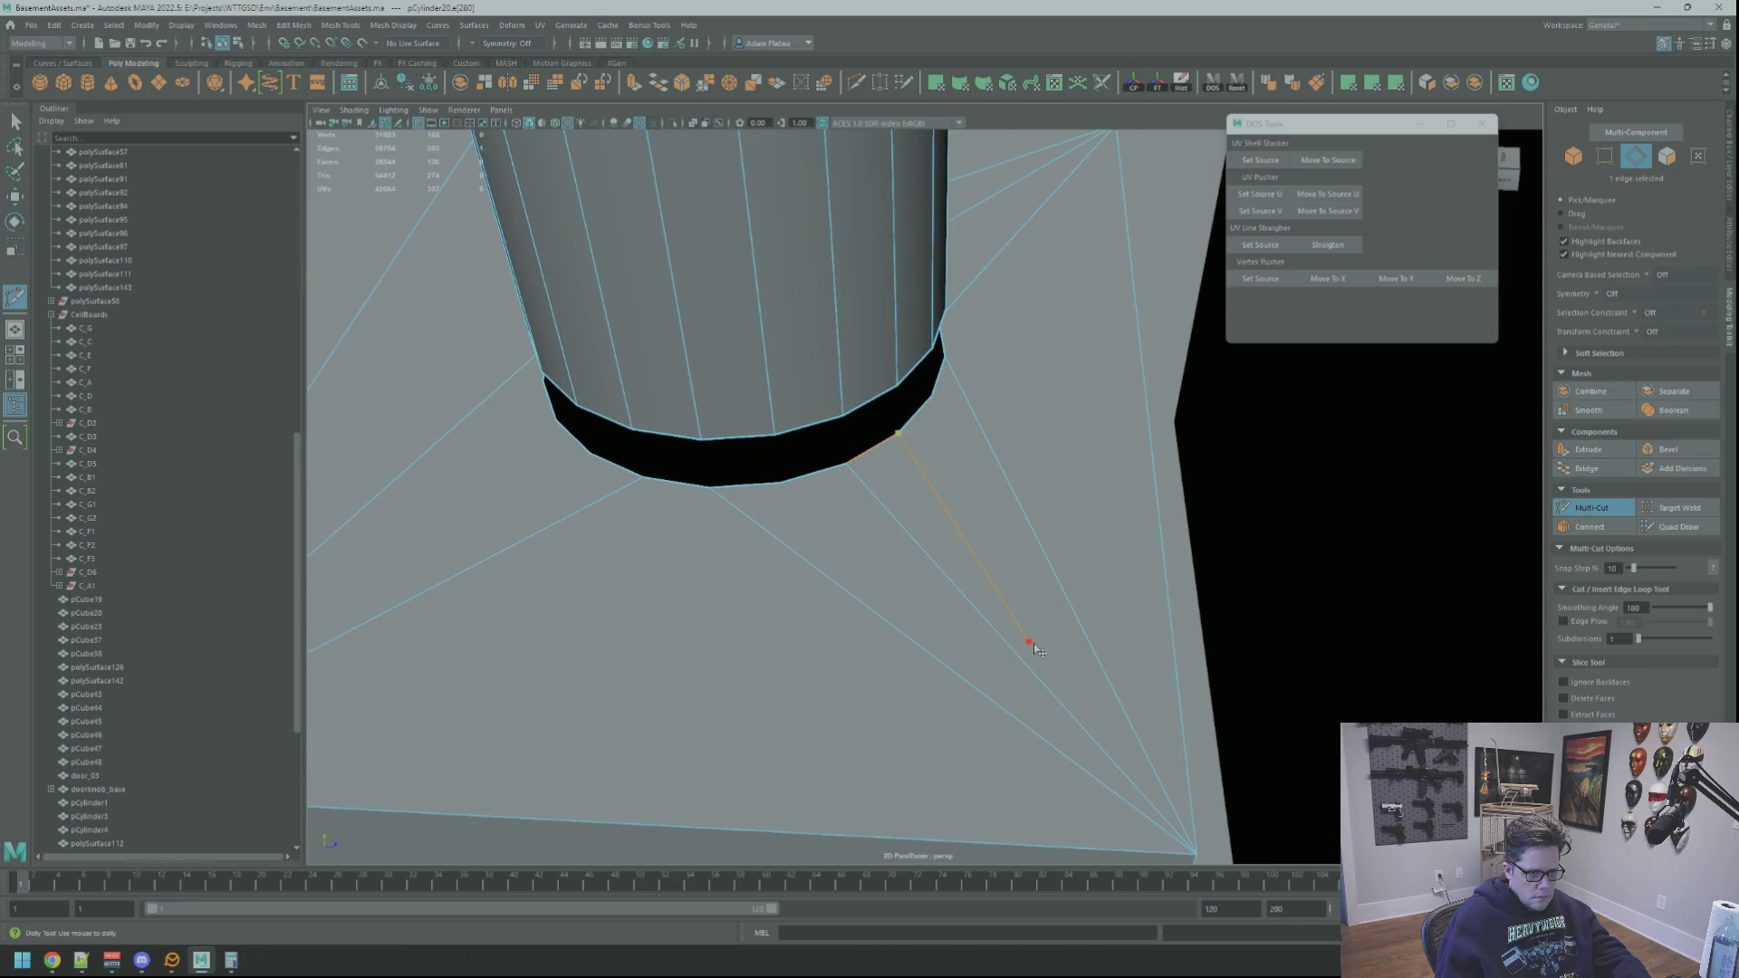
pyautogui.click(1198, 854)
pyautogui.moveTo(901, 610)
pyautogui.keyDown('alt'); pyautogui.mouseDown()
pyautogui.moveTo(886, 555)
pyautogui.moveTo(921, 563)
pyautogui.mouseUp(); pyautogui.keyUp('alt')
pyautogui.keyDown('alt'); pyautogui.moveTo(921, 563); pyautogui.dragTo(896, 548, button='middle'); pyautogui.keyUp('alt')
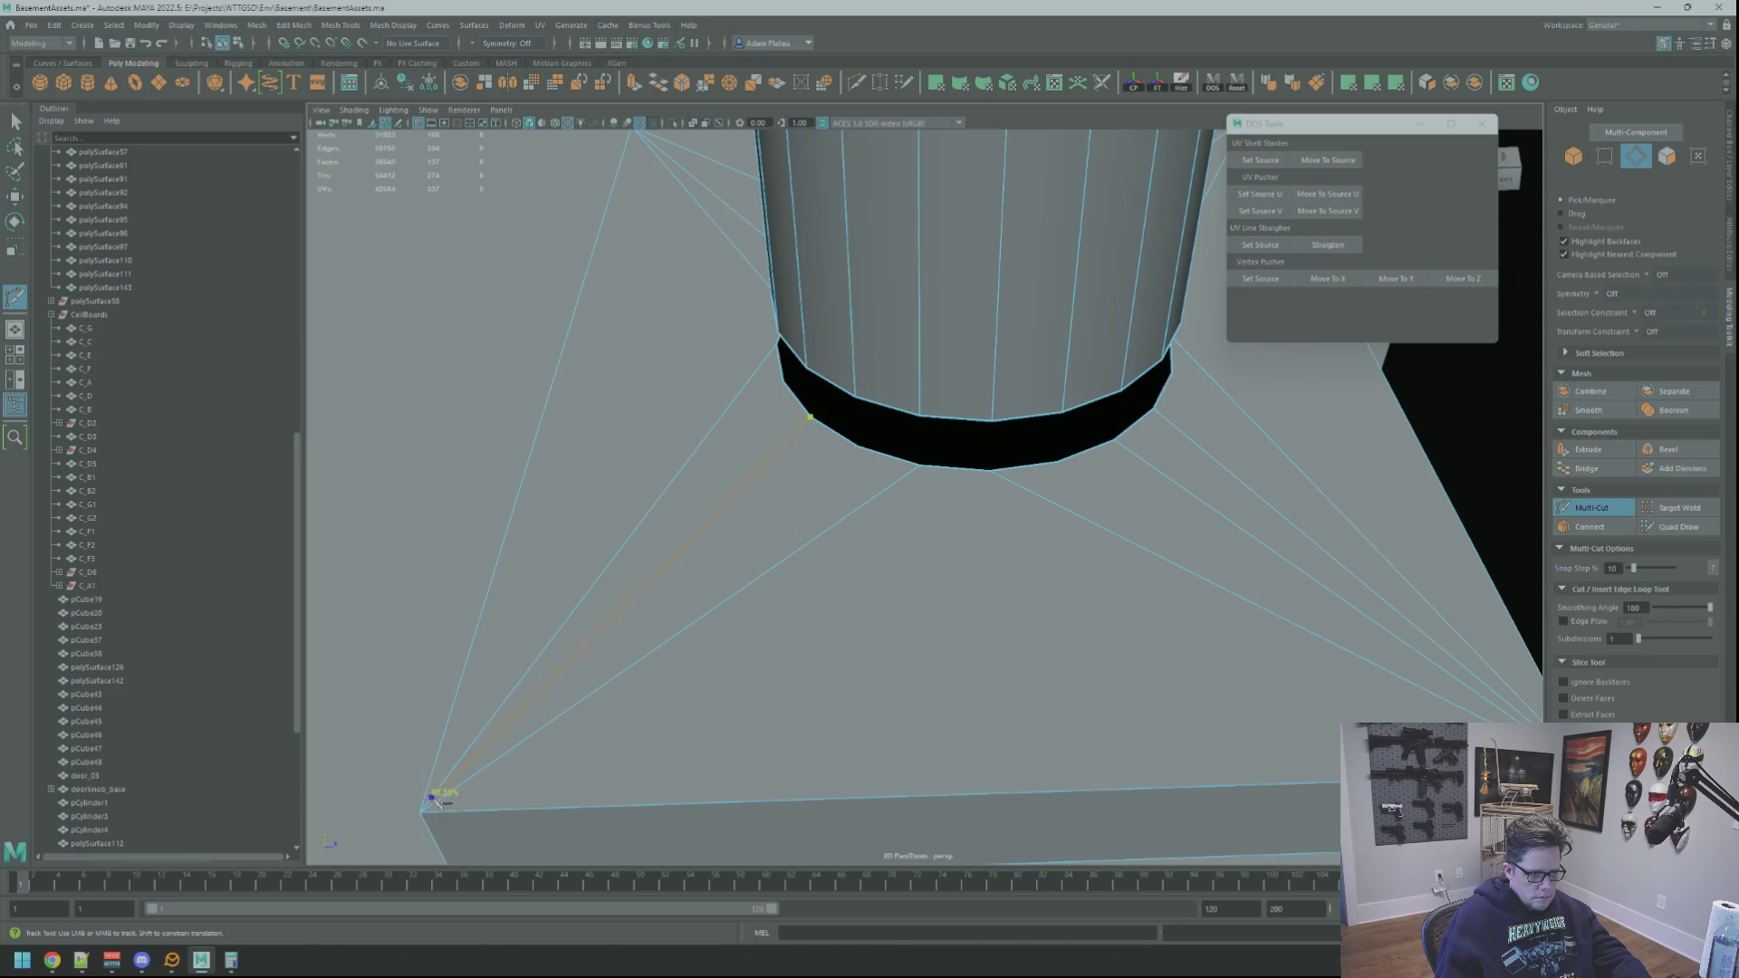
pyautogui.press('q')
pyautogui.click(660, 493)
# Step: Return to object mode with the pipe mesh selected
pyautogui.moveTo(652, 493); pyautogui.dragTo(711, 457, button='right')
pyautogui.moveTo(885, 516)
pyautogui.mouseDown(button='right')
pyautogui.moveTo(951, 498)
pyautogui.moveTo(917, 536)
pyautogui.mouseUp(button='right')
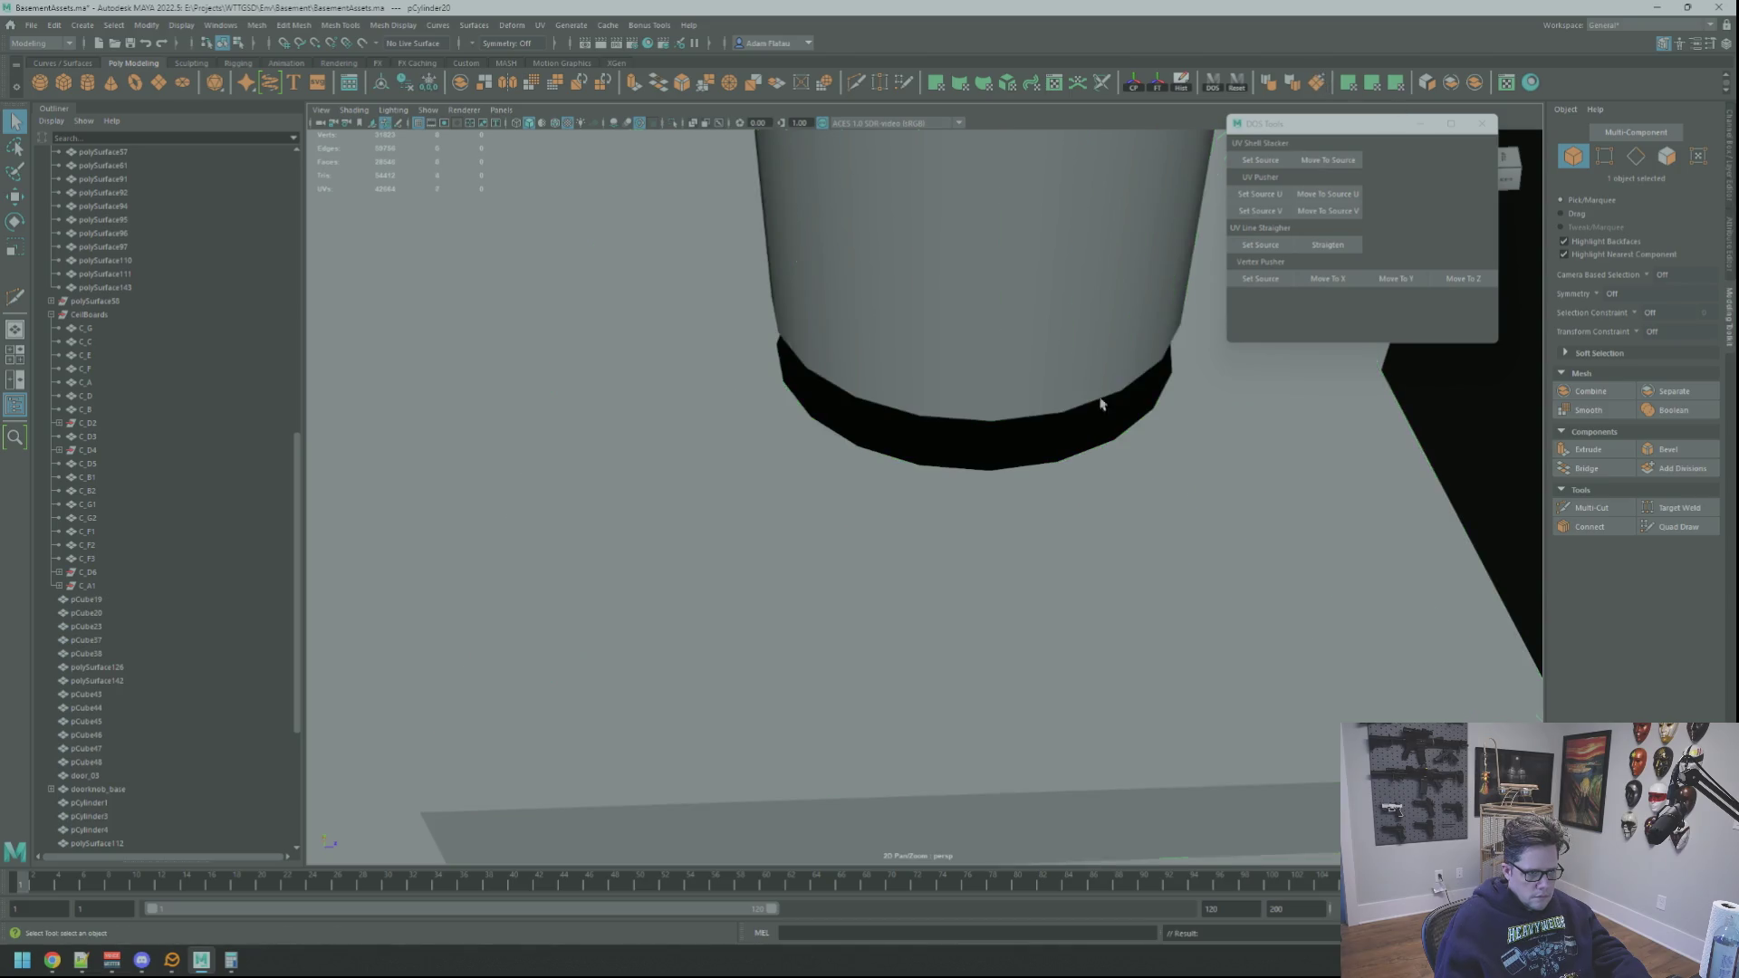
pyautogui.click(998, 533)
# Step: Bridge the pipe's bottom edge loop to the base plate loop, closing the gap
pyautogui.scroll(-5, 996, 507)
pyautogui.scroll(5, 987, 472)
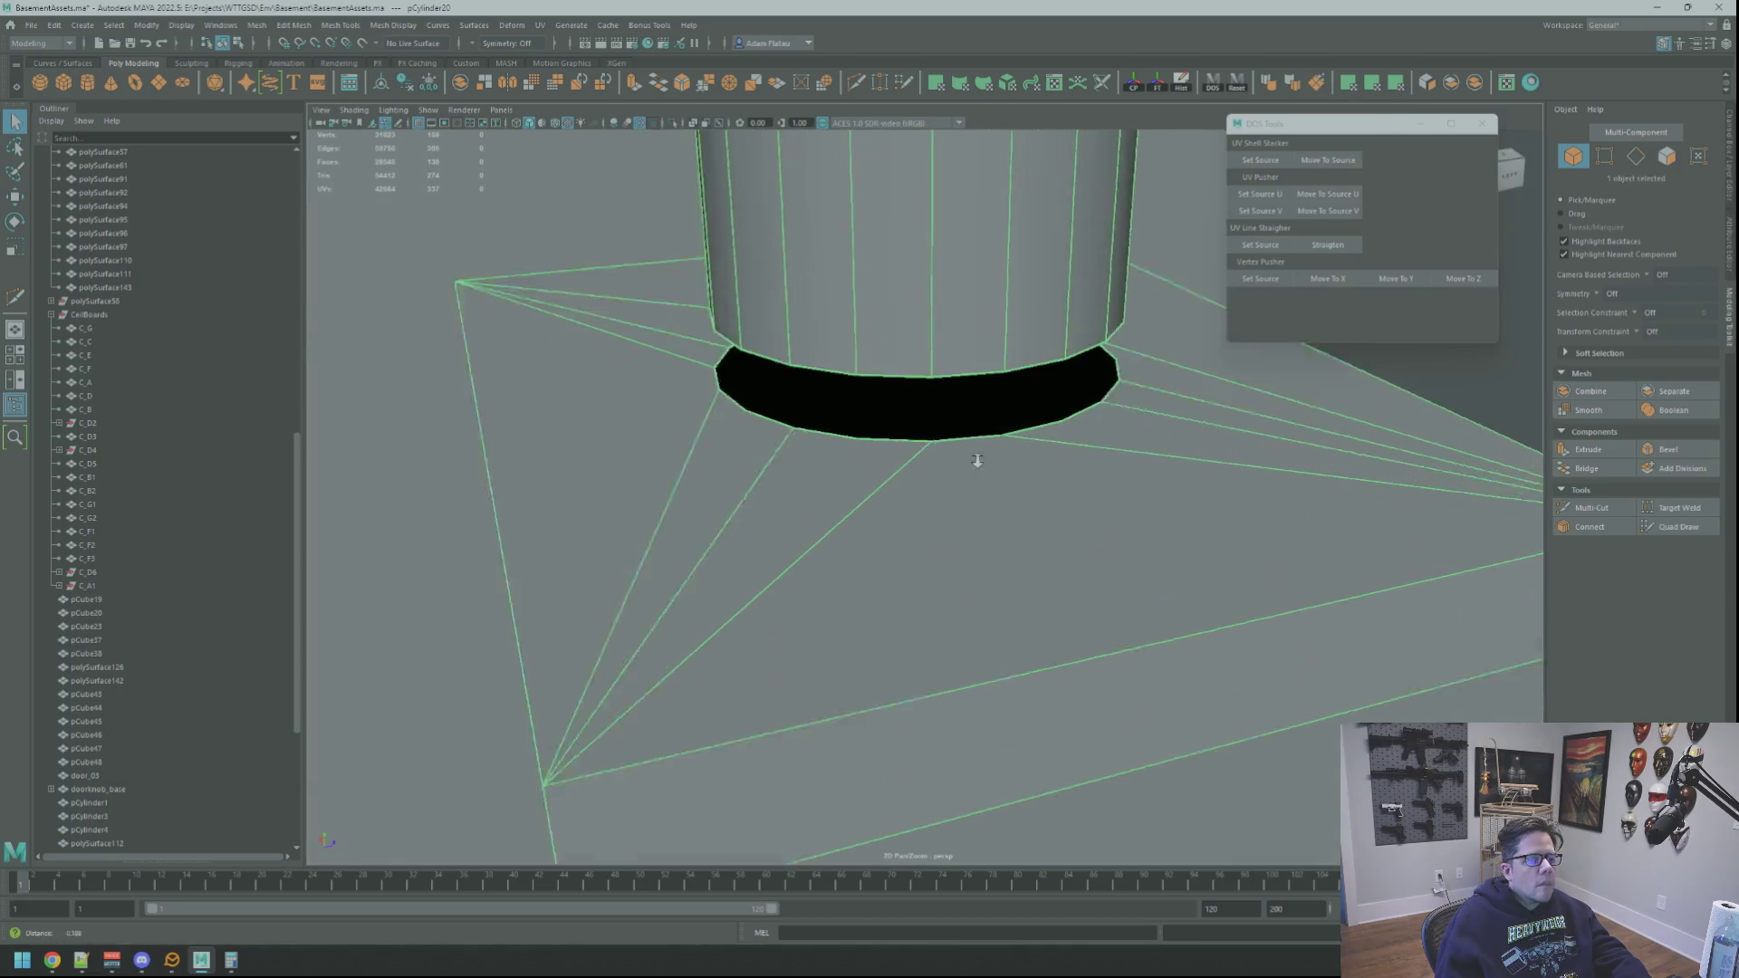
pyautogui.scroll(-5, 951, 471)
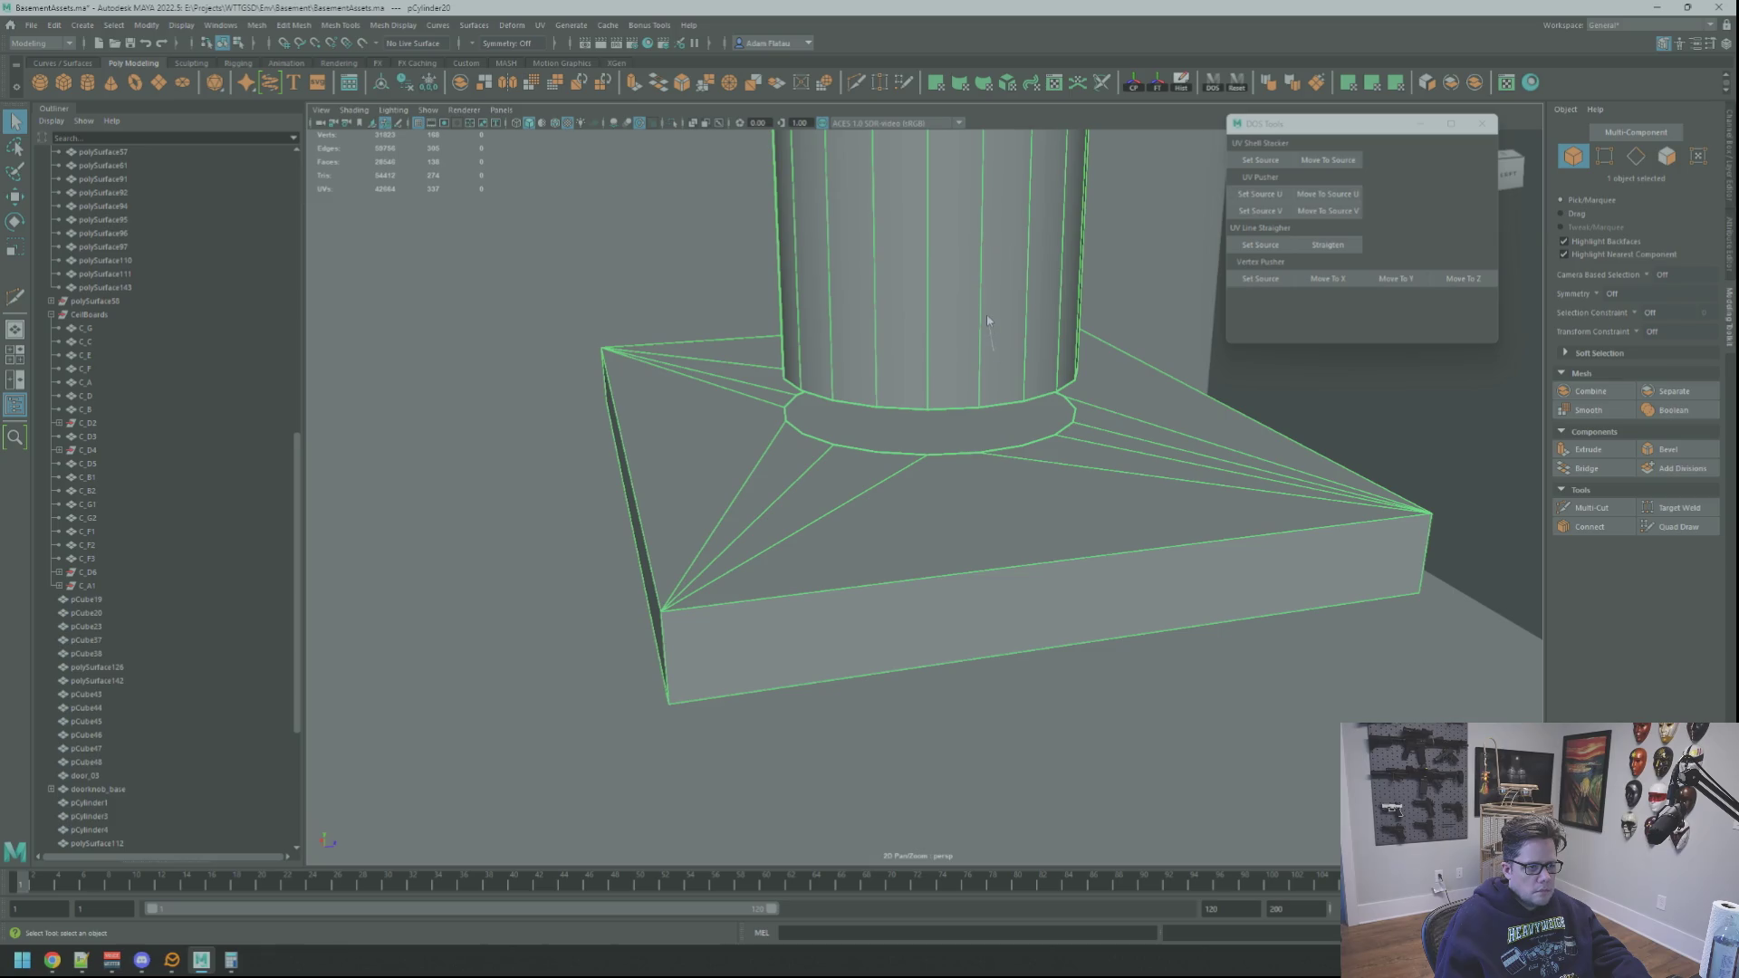
pyautogui.press('F10')
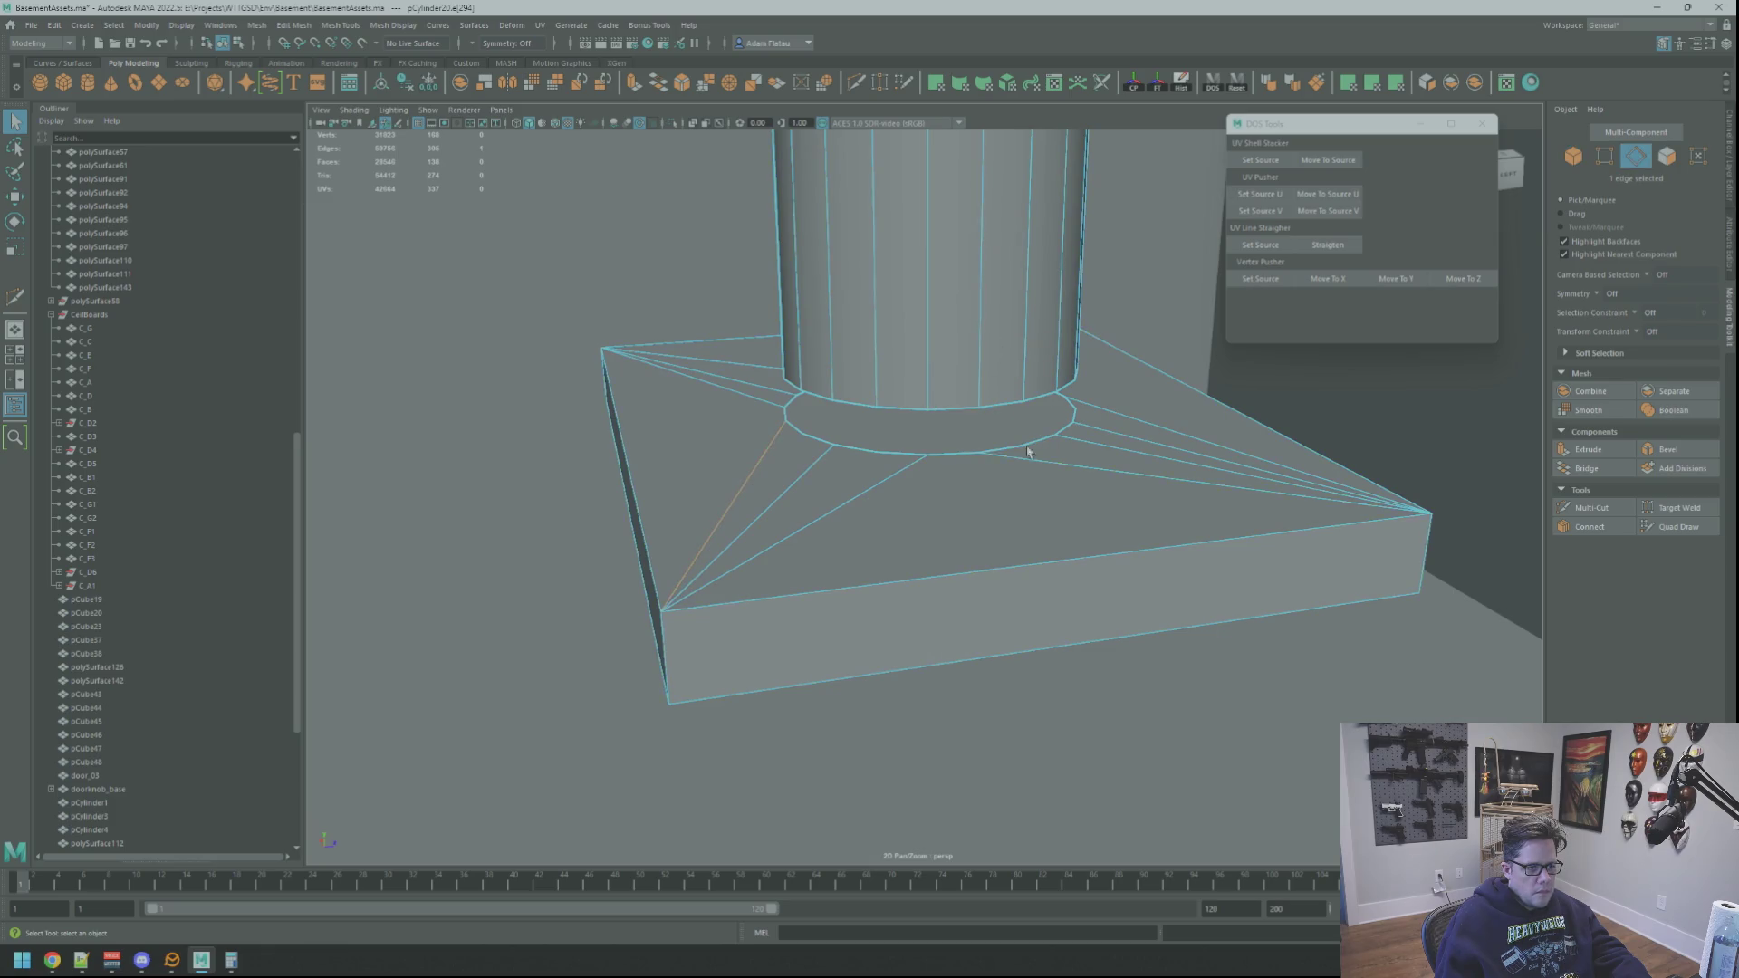
pyautogui.keyDown('shift'); pyautogui.doubleClick(993, 405); pyautogui.keyUp('shift')
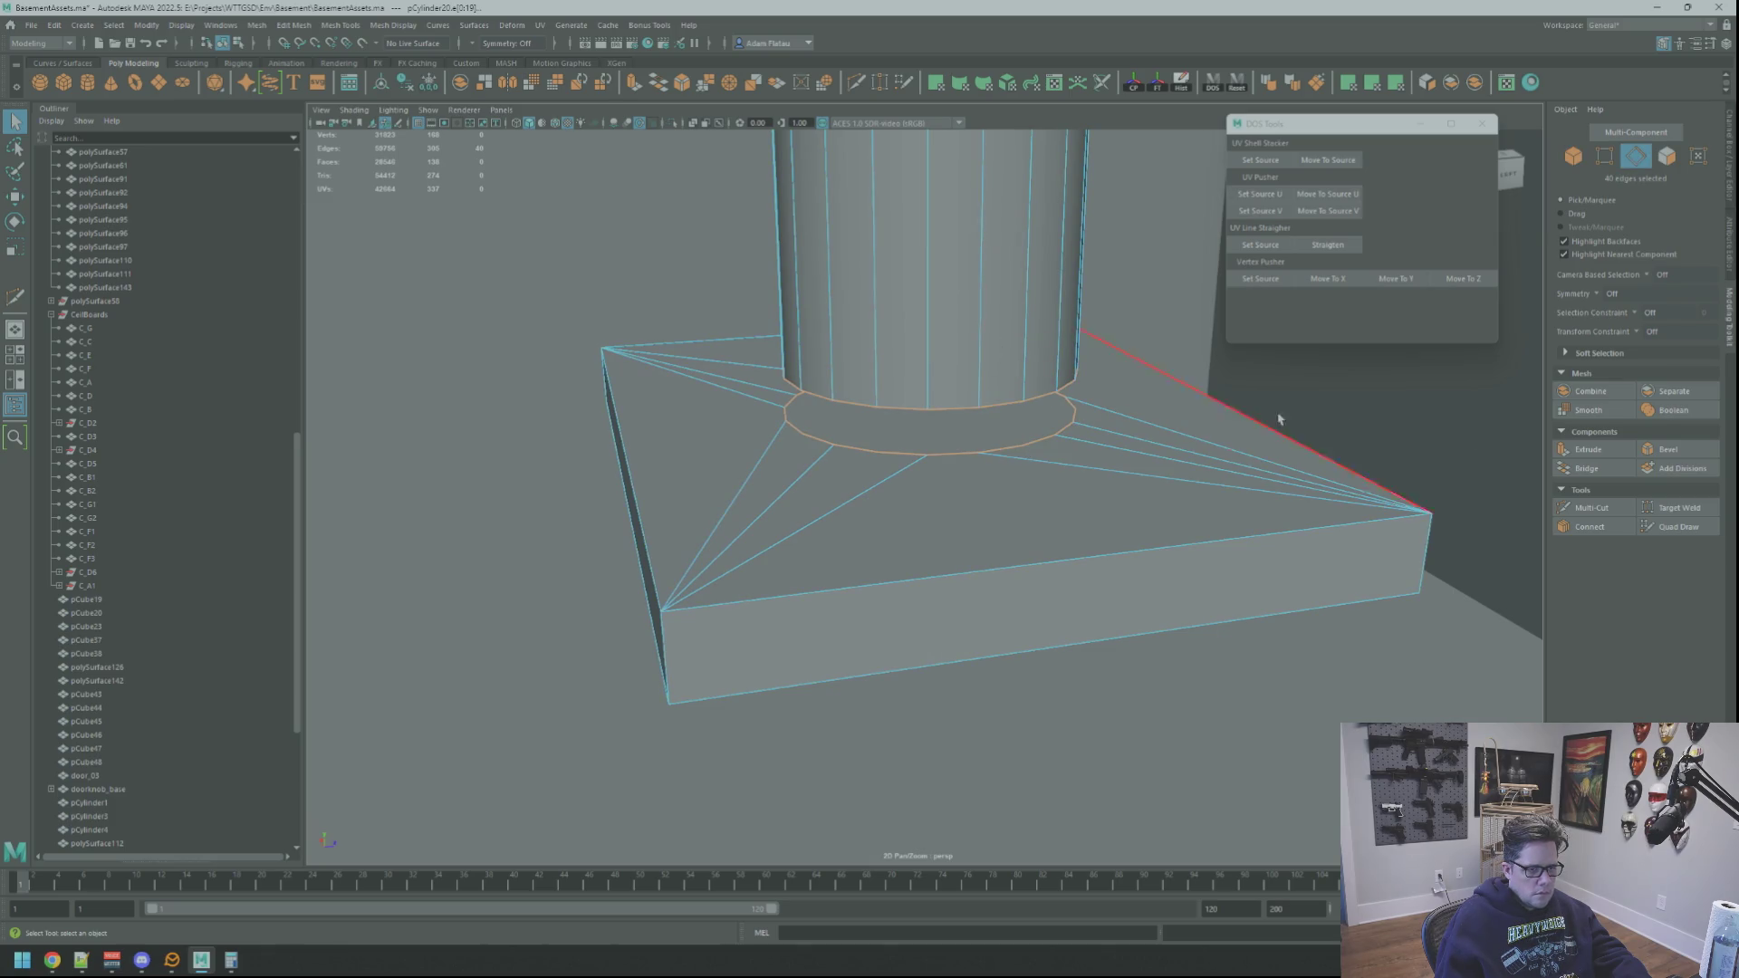
pyautogui.click(1586, 469)
pyautogui.moveTo(952, 410); pyautogui.dragTo(948, 379, button='right')
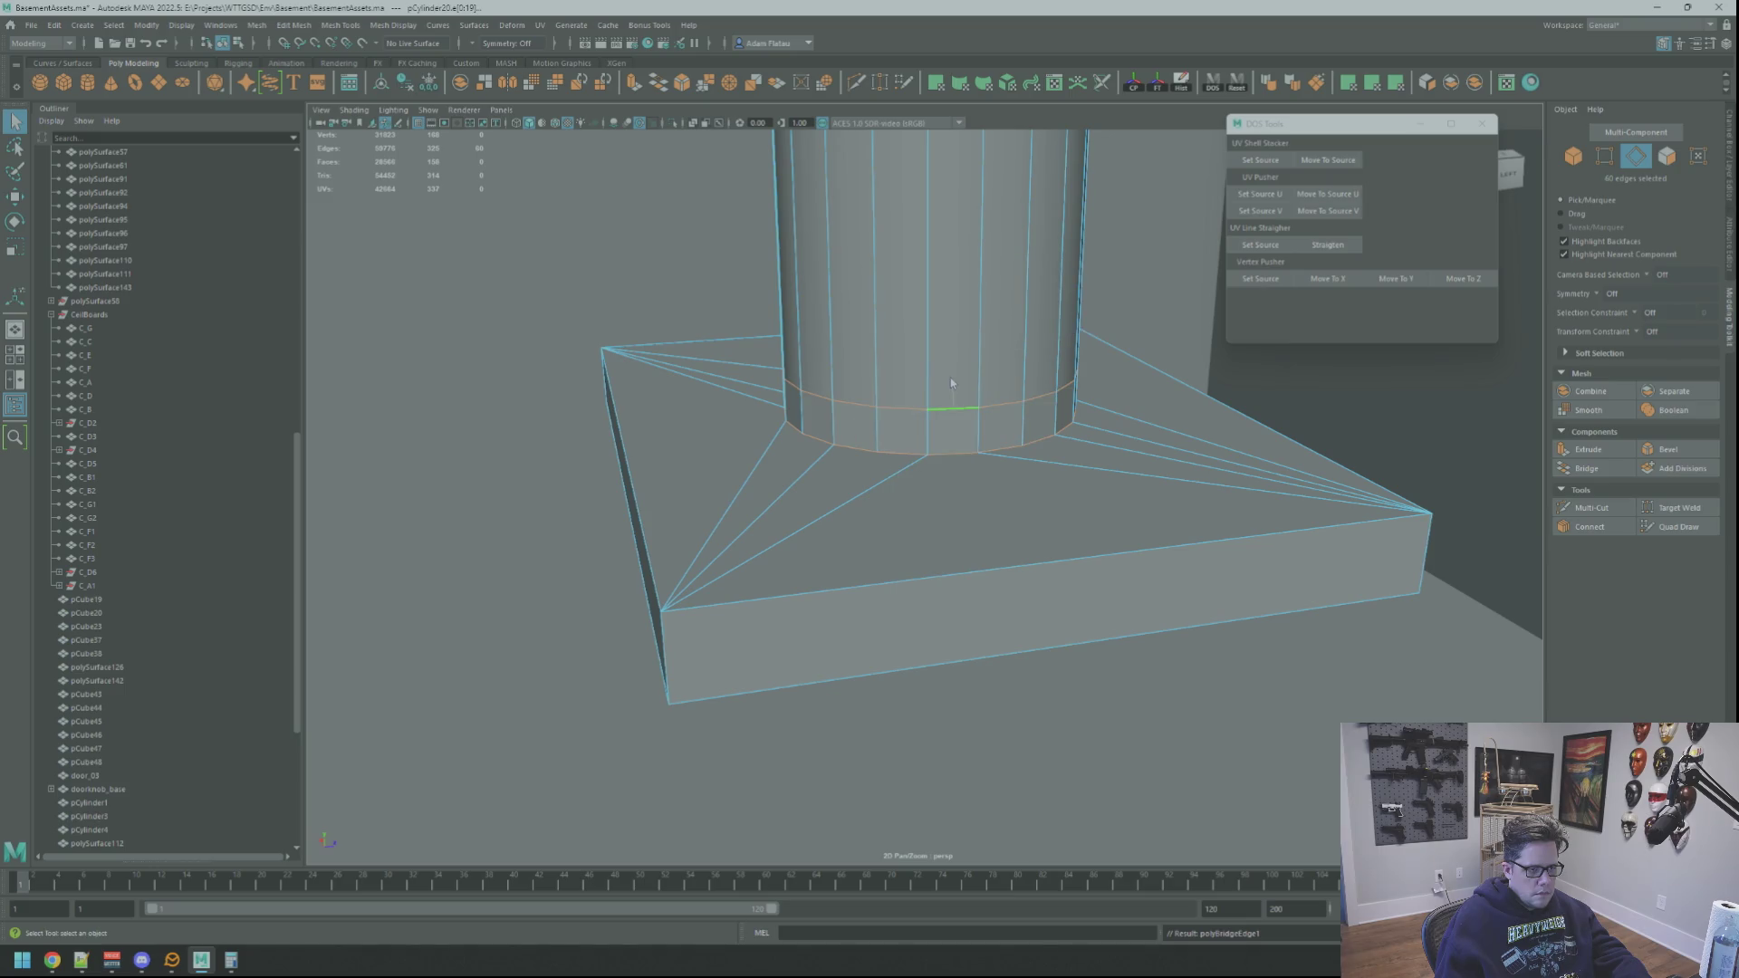
# Step: Select all the edges around the pipe's bottom joint ring
pyautogui.keyDown('shift'); pyautogui.rightClick(996, 402); pyautogui.keyUp('shift')
pyautogui.keyDown('shift'); pyautogui.rightClick(994, 404); pyautogui.keyUp('shift')
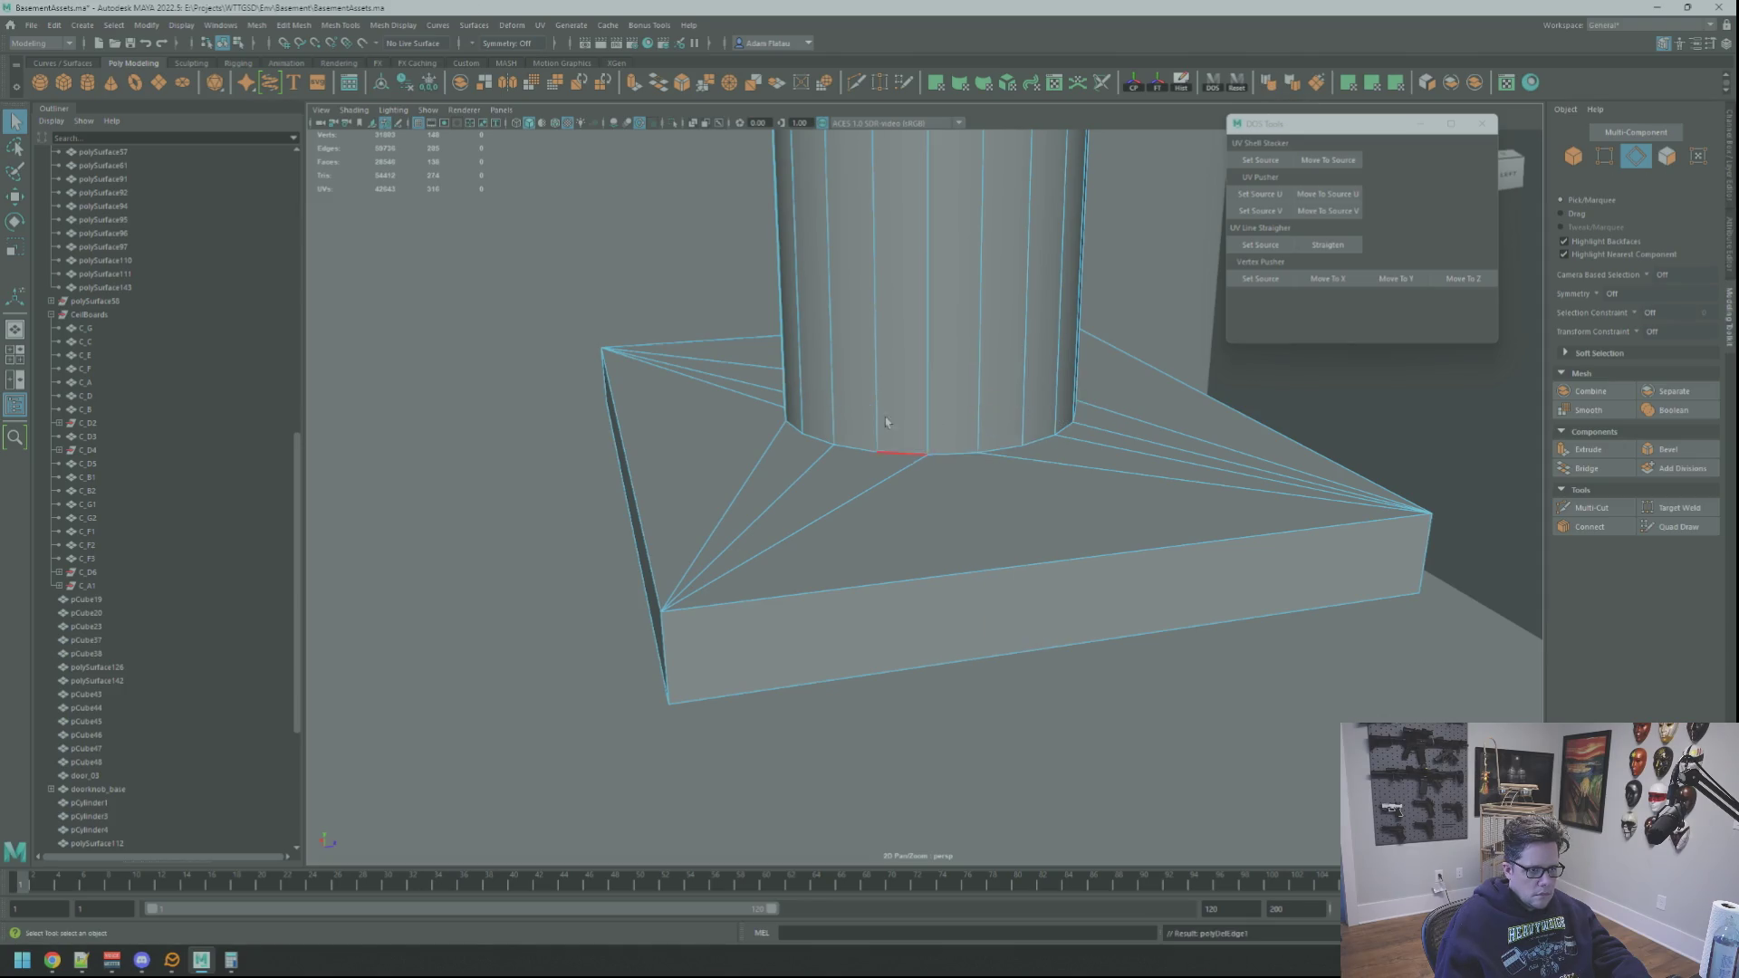
pyautogui.keyDown('alt'); pyautogui.moveTo(994, 404); pyautogui.dragTo(925, 422); pyautogui.keyUp('alt')
pyautogui.click(924, 459)
pyautogui.keyDown('shift'); pyautogui.click(885, 468); pyautogui.keyUp('shift')
pyautogui.keyDown('shift'); pyautogui.click(860, 472); pyautogui.keyUp('shift')
pyautogui.moveTo(833, 471)
pyautogui.keyDown('alt'); pyautogui.mouseDown()
pyautogui.moveTo(839, 541)
pyautogui.moveTo(764, 493)
pyautogui.moveTo(936, 448)
pyautogui.moveTo(796, 454)
pyautogui.moveTo(892, 450)
pyautogui.mouseUp(); pyautogui.keyUp('alt')
pyautogui.keyDown('shift'); pyautogui.click(822, 534); pyautogui.keyUp('shift')
pyautogui.scroll(4, 938, 444)
pyautogui.scroll(-3, 938, 444)
pyautogui.scroll(3, 925, 468)
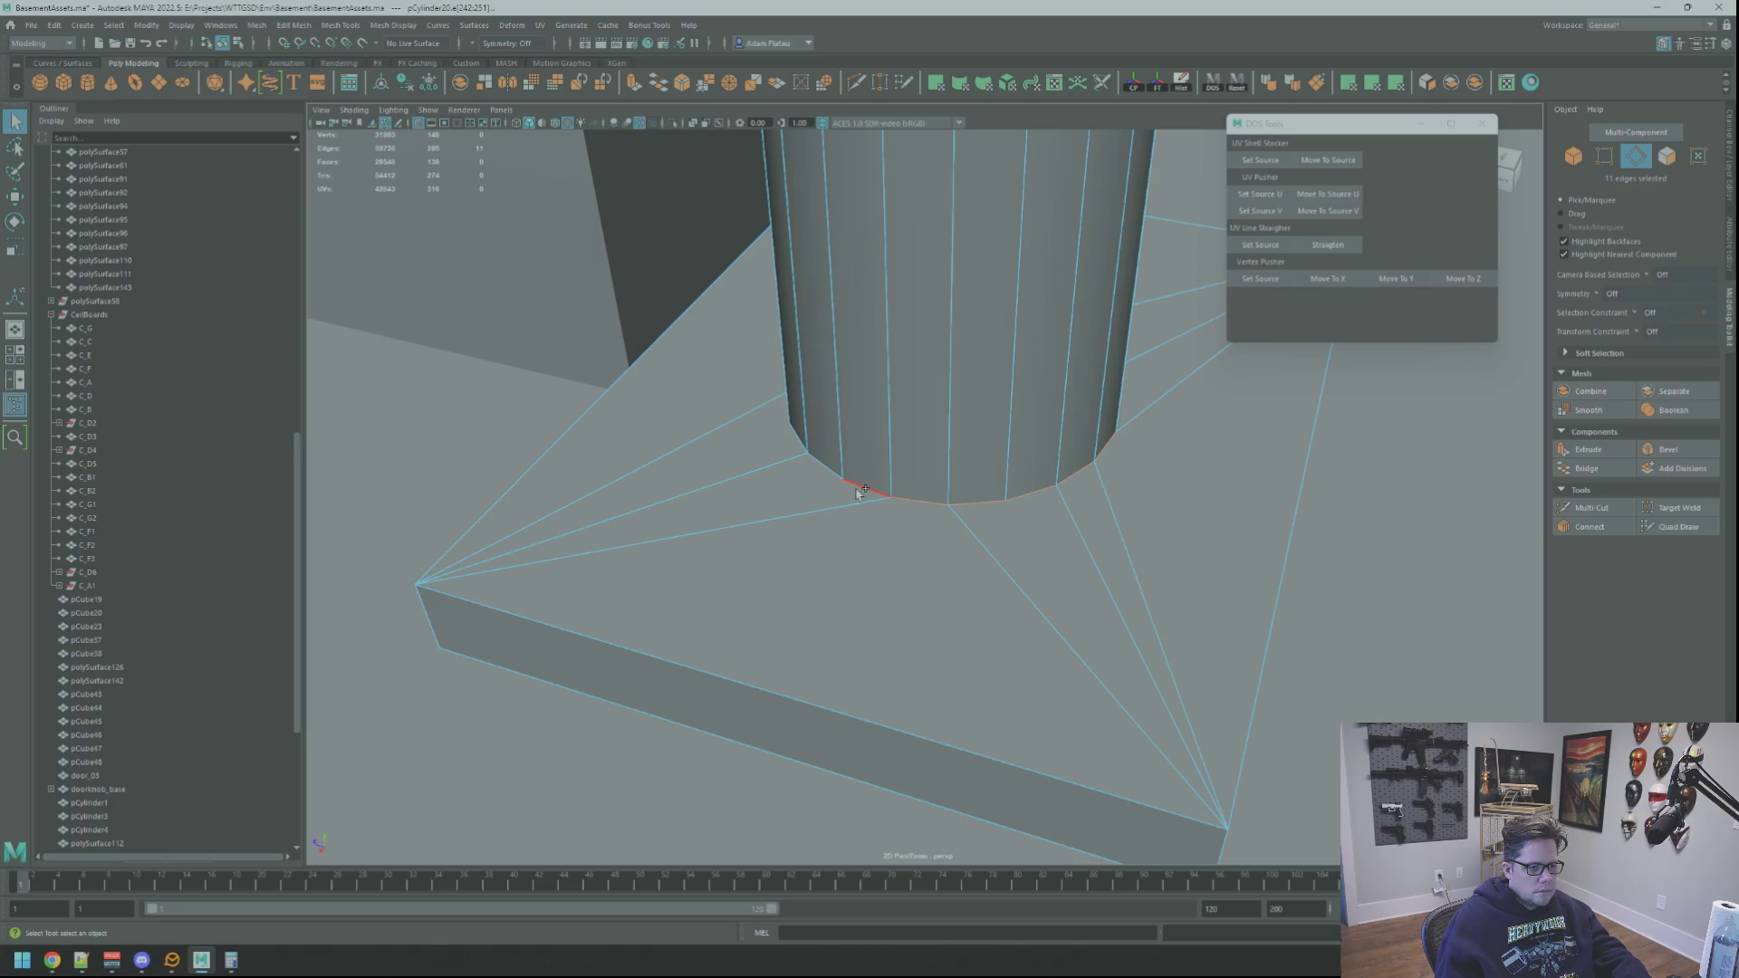
pyautogui.keyDown('shift'); pyautogui.click(859, 490); pyautogui.keyUp('shift')
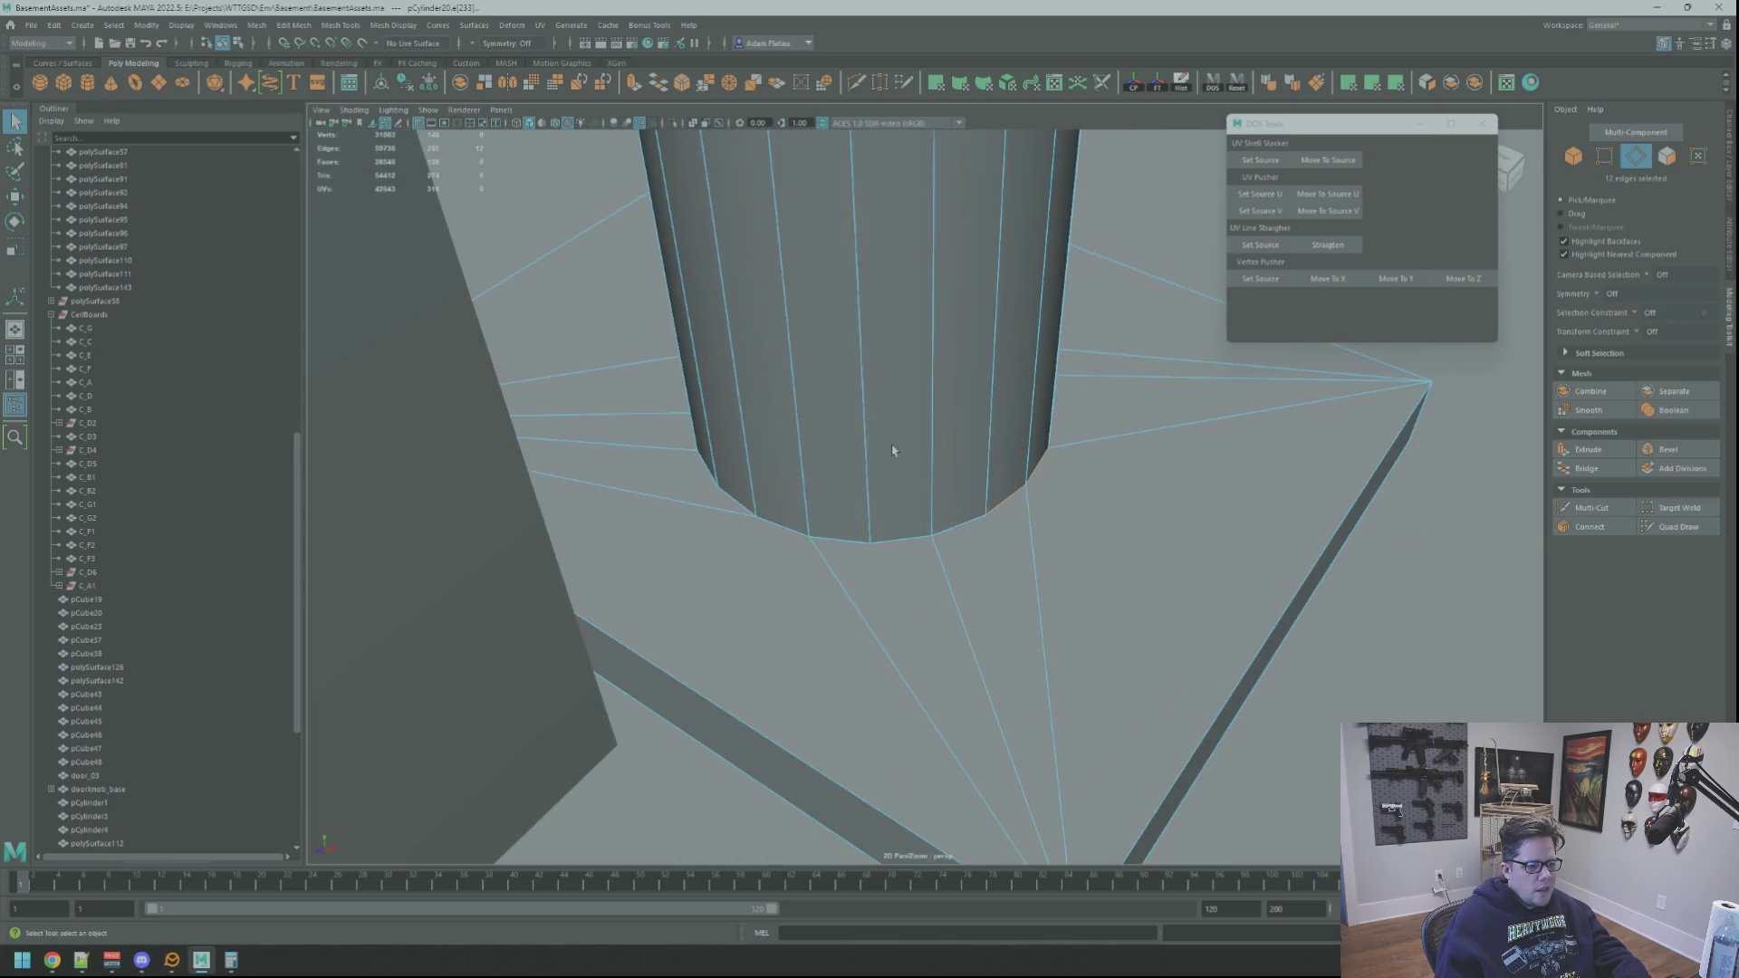
pyautogui.keyDown('shift'); pyautogui.click(784, 532); pyautogui.keyUp('shift')
pyautogui.moveTo(784, 533)
pyautogui.keyDown('alt'); pyautogui.mouseDown()
pyautogui.moveTo(742, 498)
pyautogui.moveTo(908, 508)
pyautogui.moveTo(994, 564)
pyautogui.moveTo(1012, 518)
pyautogui.mouseUp(); pyautogui.keyUp('alt')
pyautogui.scroll(-3, 994, 564)
pyautogui.scroll(3, 993, 536)
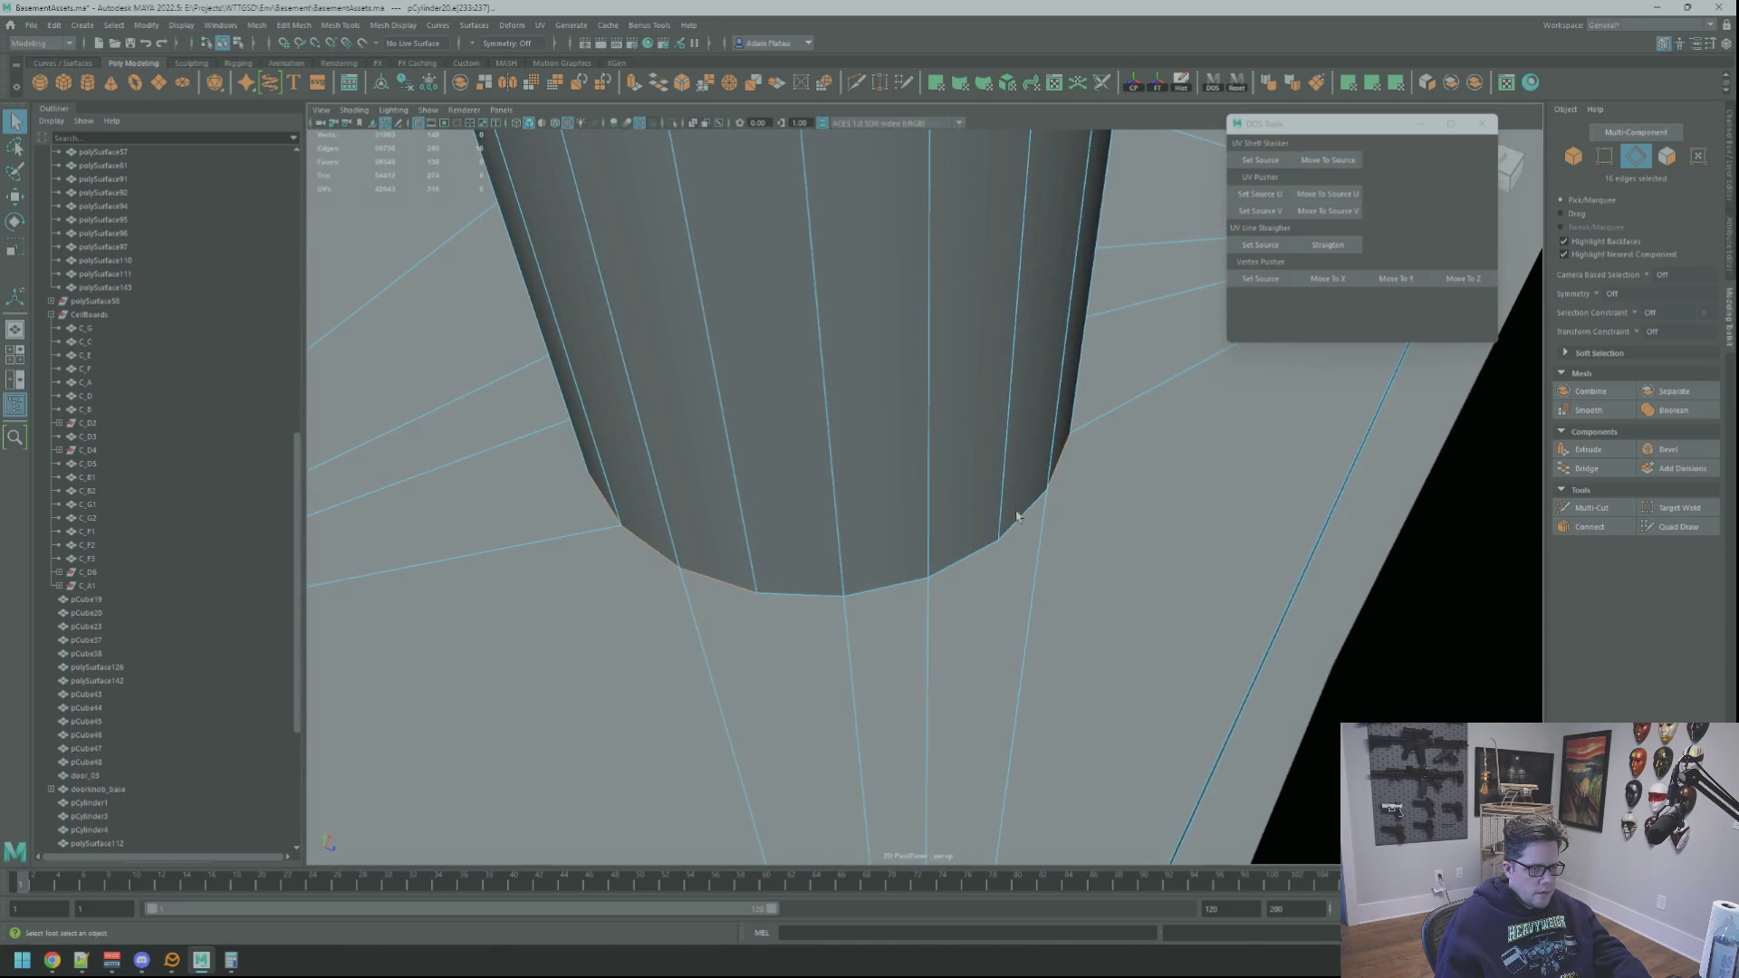
pyautogui.keyDown('shift'); pyautogui.click(793, 597); pyautogui.keyUp('shift')
pyautogui.moveTo(793, 597)
pyautogui.keyDown('alt'); pyautogui.mouseDown()
pyautogui.moveTo(927, 567)
pyautogui.moveTo(920, 474)
pyautogui.moveTo(1020, 502)
pyautogui.moveTo(1087, 466)
pyautogui.mouseUp(); pyautogui.keyUp('alt')
# Step: Bevel the ring edges with Fraction 1 and 2 segments
pyautogui.press('w')
pyautogui.scroll(-3, 1020, 501)
pyautogui.scroll(3, 1020, 502)
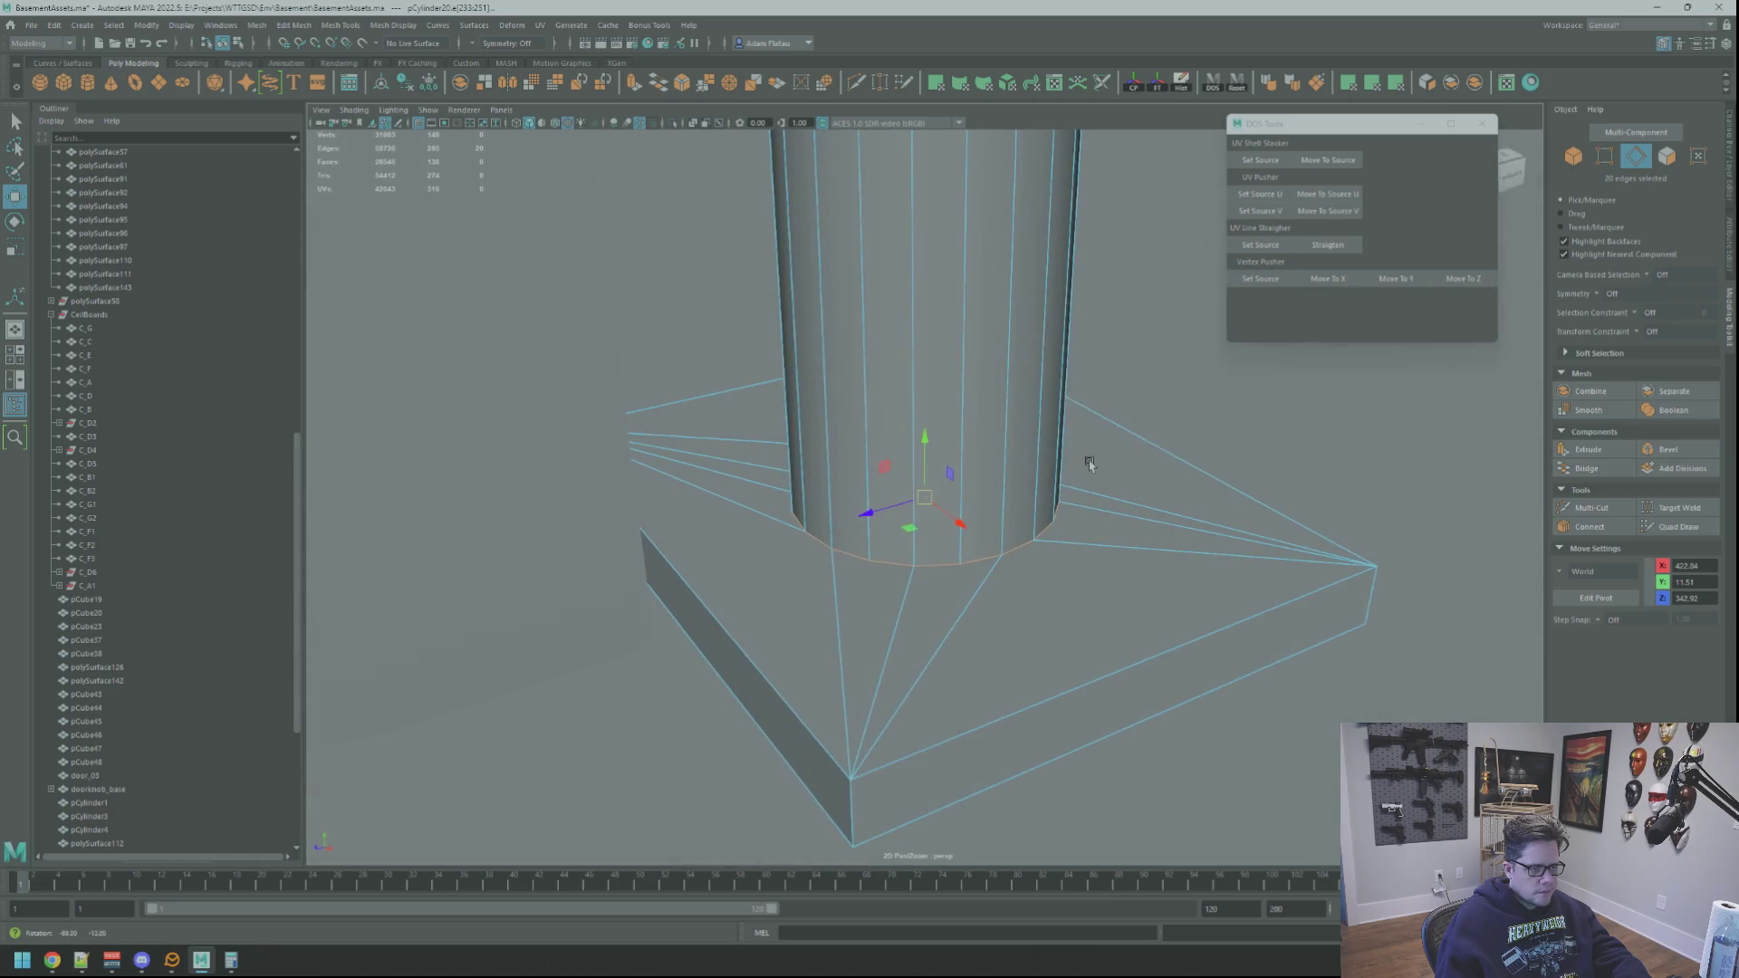
pyautogui.moveTo(1252, 376)
pyautogui.keyDown('alt'); pyautogui.mouseDown()
pyautogui.moveTo(1268, 389)
pyautogui.moveTo(1245, 408)
pyautogui.moveTo(1133, 345)
pyautogui.mouseUp(); pyautogui.keyUp('alt')
pyautogui.hotkey('ctrl', 'b')
pyautogui.moveTo(1004, 272); pyautogui.dragTo(1019, 283, button='middle')
pyautogui.click(1010, 283)
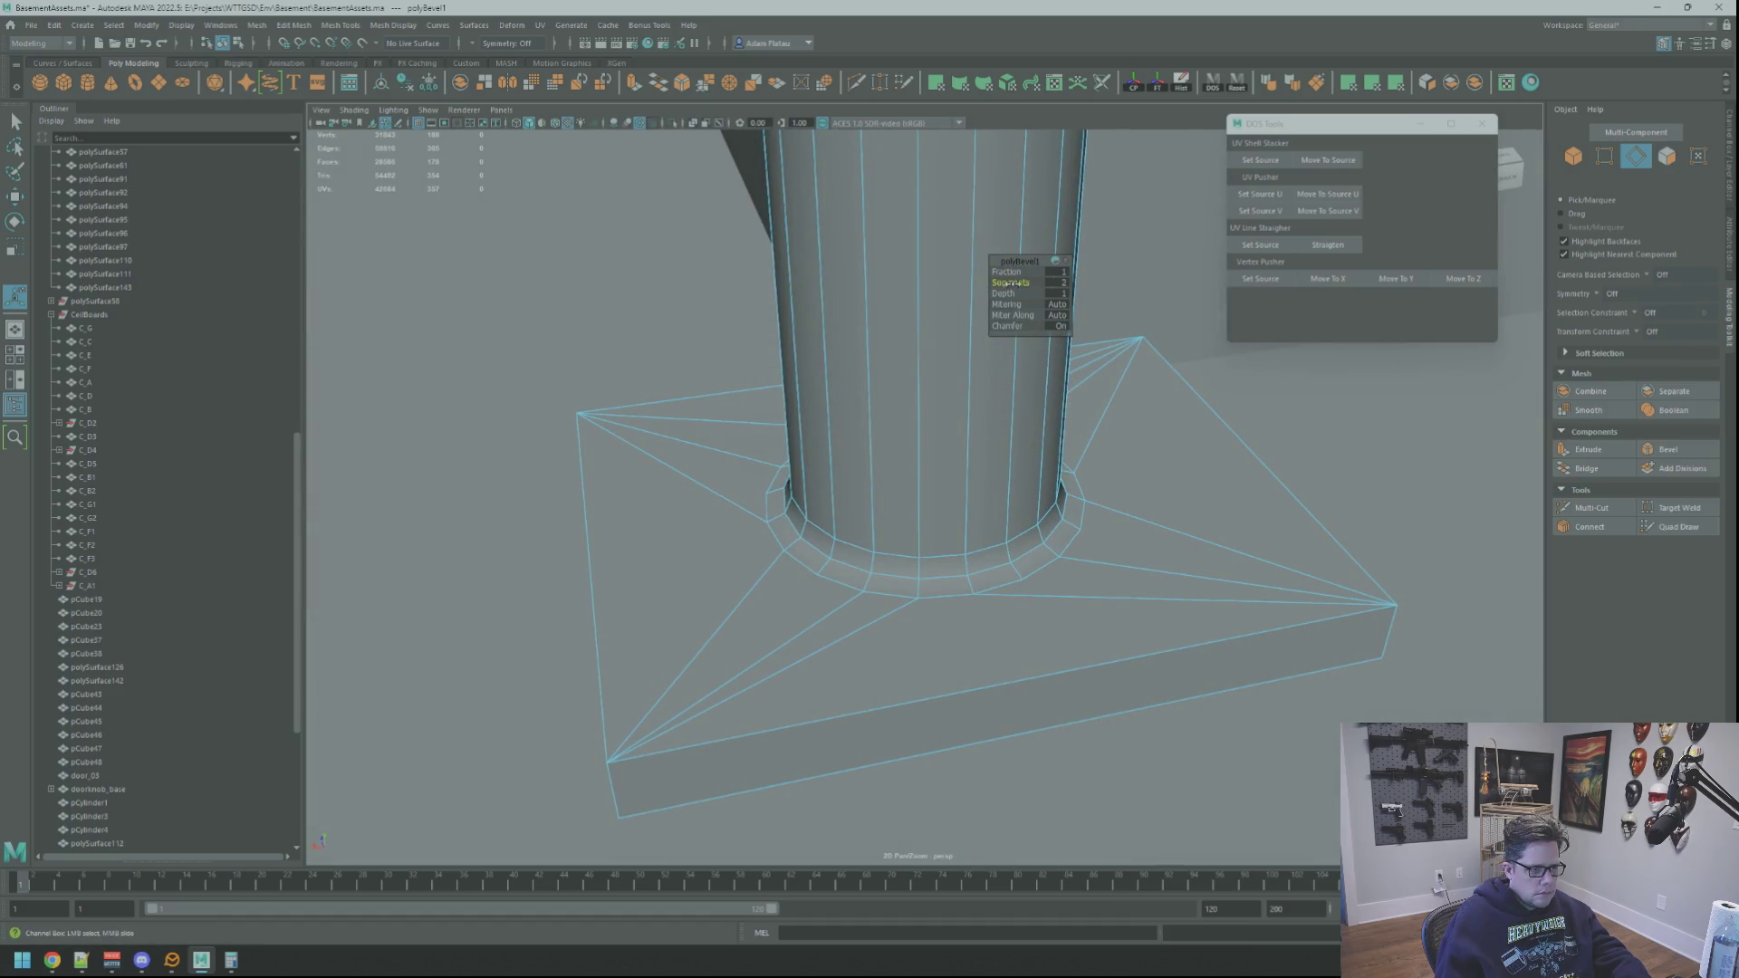
pyautogui.keyDown('alt'); pyautogui.moveTo(1019, 282); pyautogui.dragTo(1103, 422); pyautogui.keyUp('alt')
pyautogui.press('[')
pyautogui.press('[')
pyautogui.press('[')
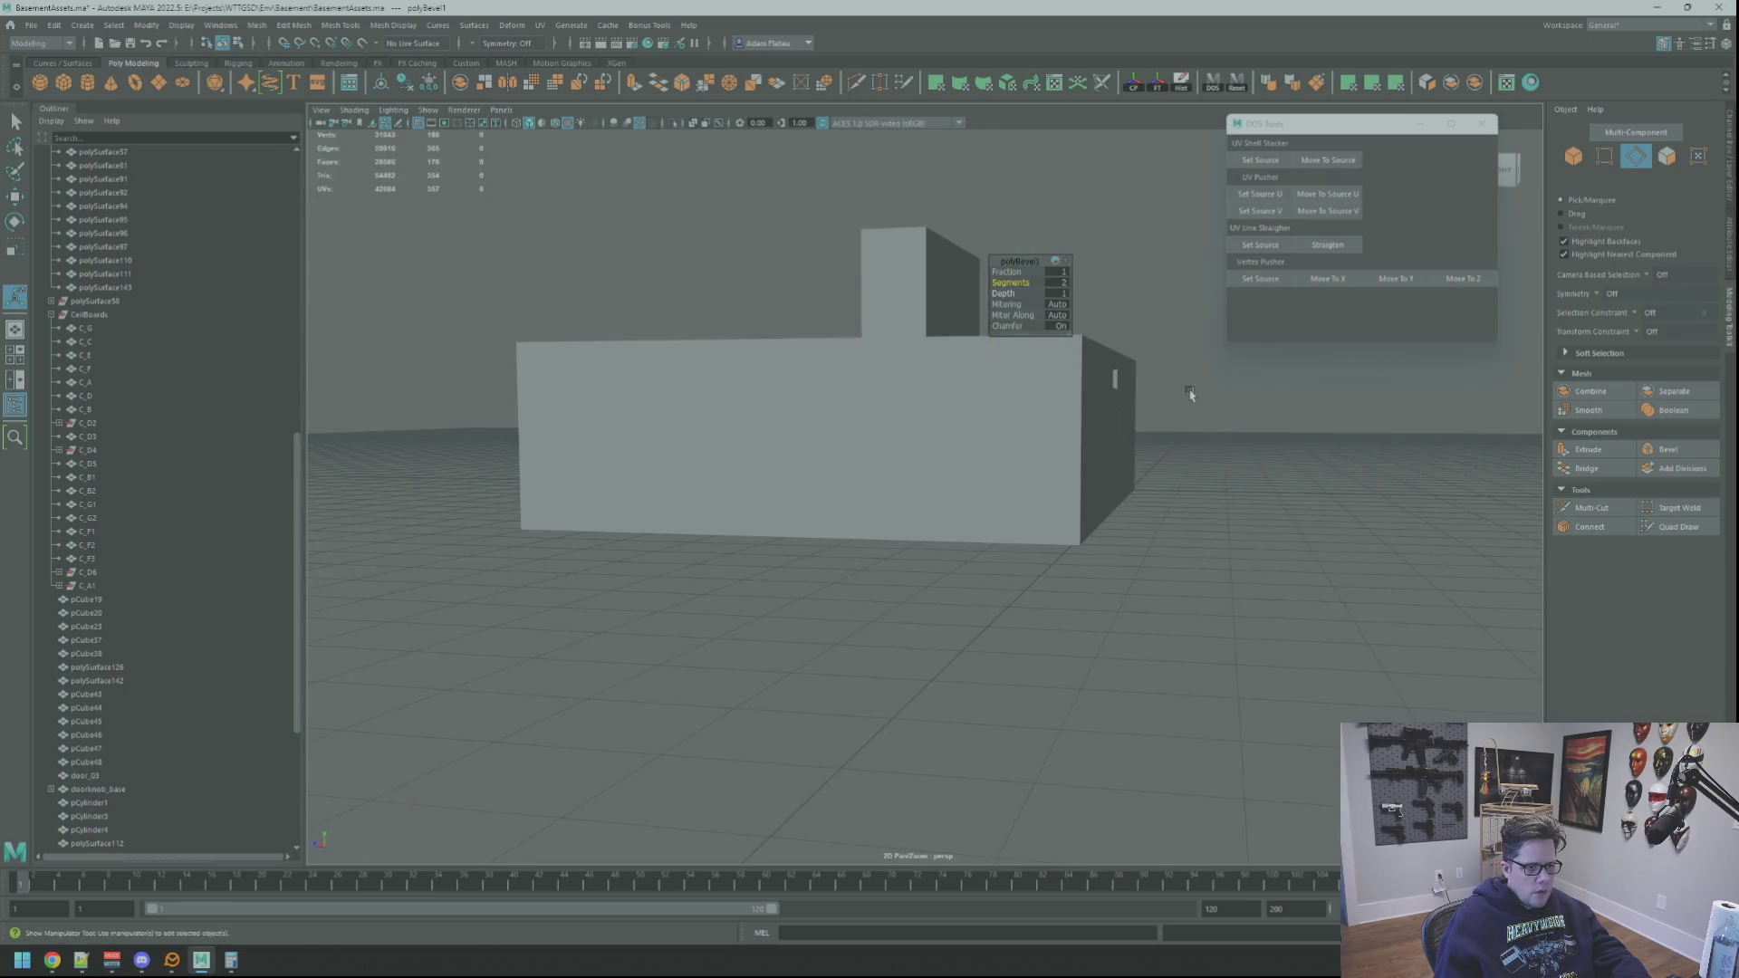
# Step: Select the diagonal edges fanning across the base plate
pyautogui.moveTo(1285, 426); pyautogui.dragTo(1311, 417, button='right')
pyautogui.press('[')
pyautogui.press('[')
pyautogui.press('[')
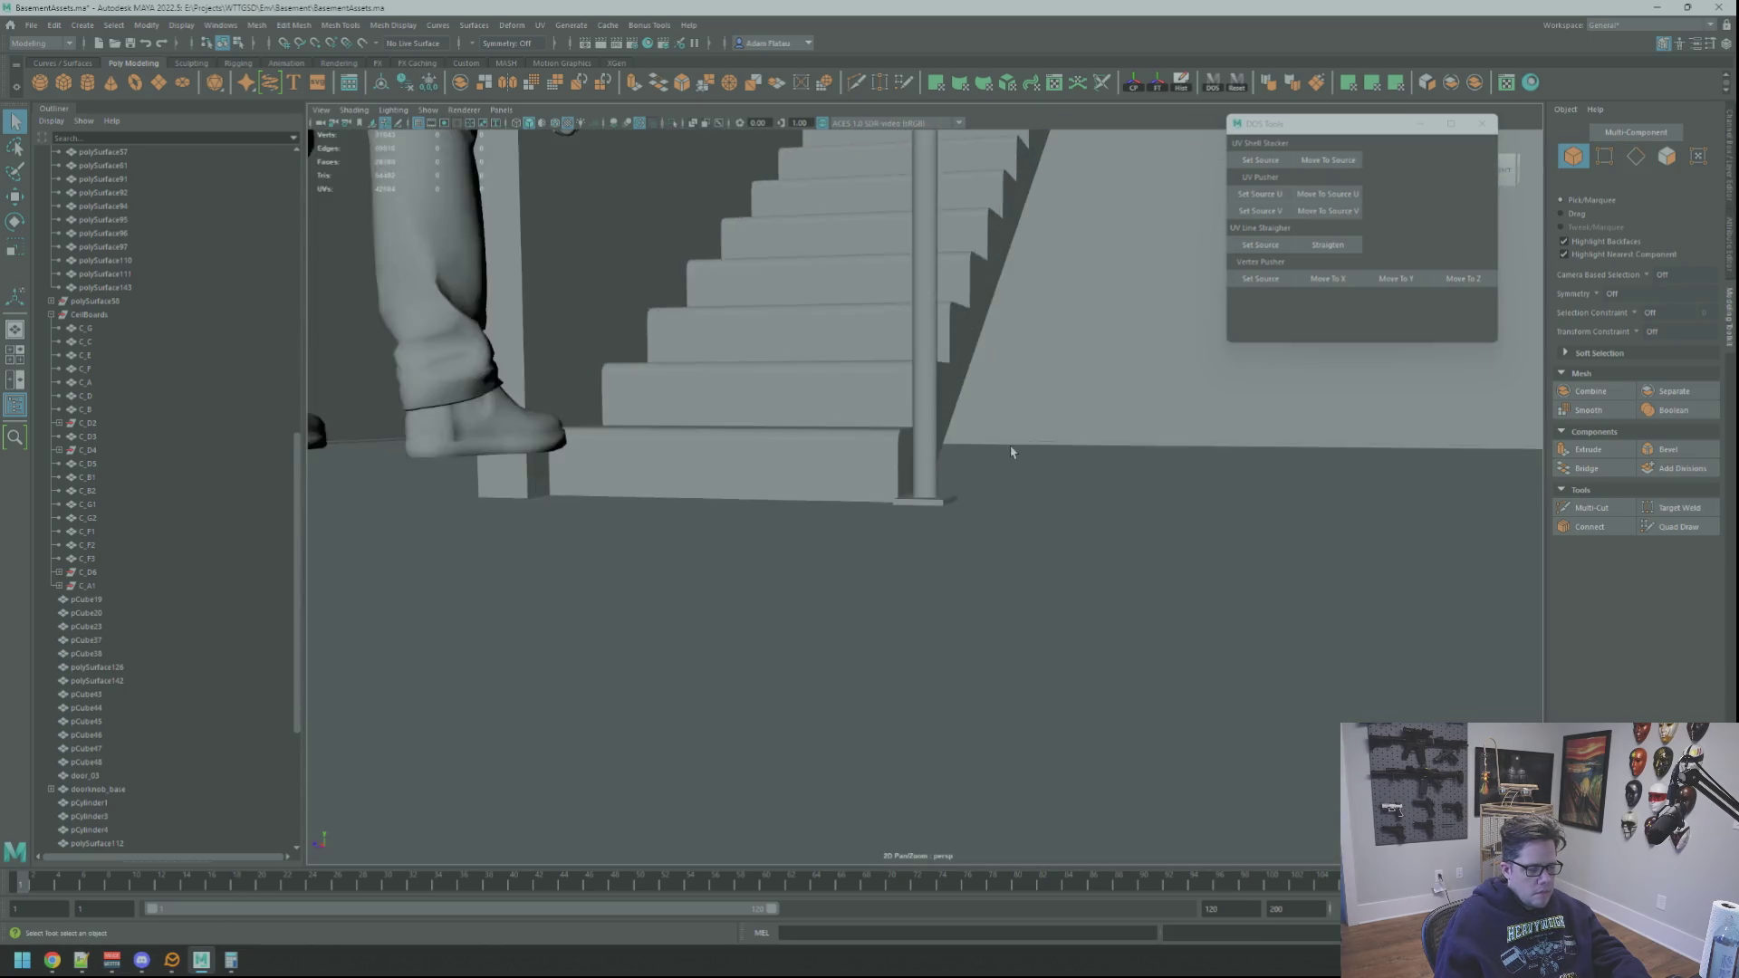
pyautogui.click(985, 533)
pyautogui.scroll(3, 985, 533)
pyautogui.moveTo(985, 533); pyautogui.dragTo(983, 494, button='right')
pyautogui.click(795, 611)
pyautogui.keyDown('shift'); pyautogui.click(742, 581); pyautogui.keyUp('shift')
pyautogui.keyDown('shift'); pyautogui.click(1056, 590); pyautogui.keyUp('shift')
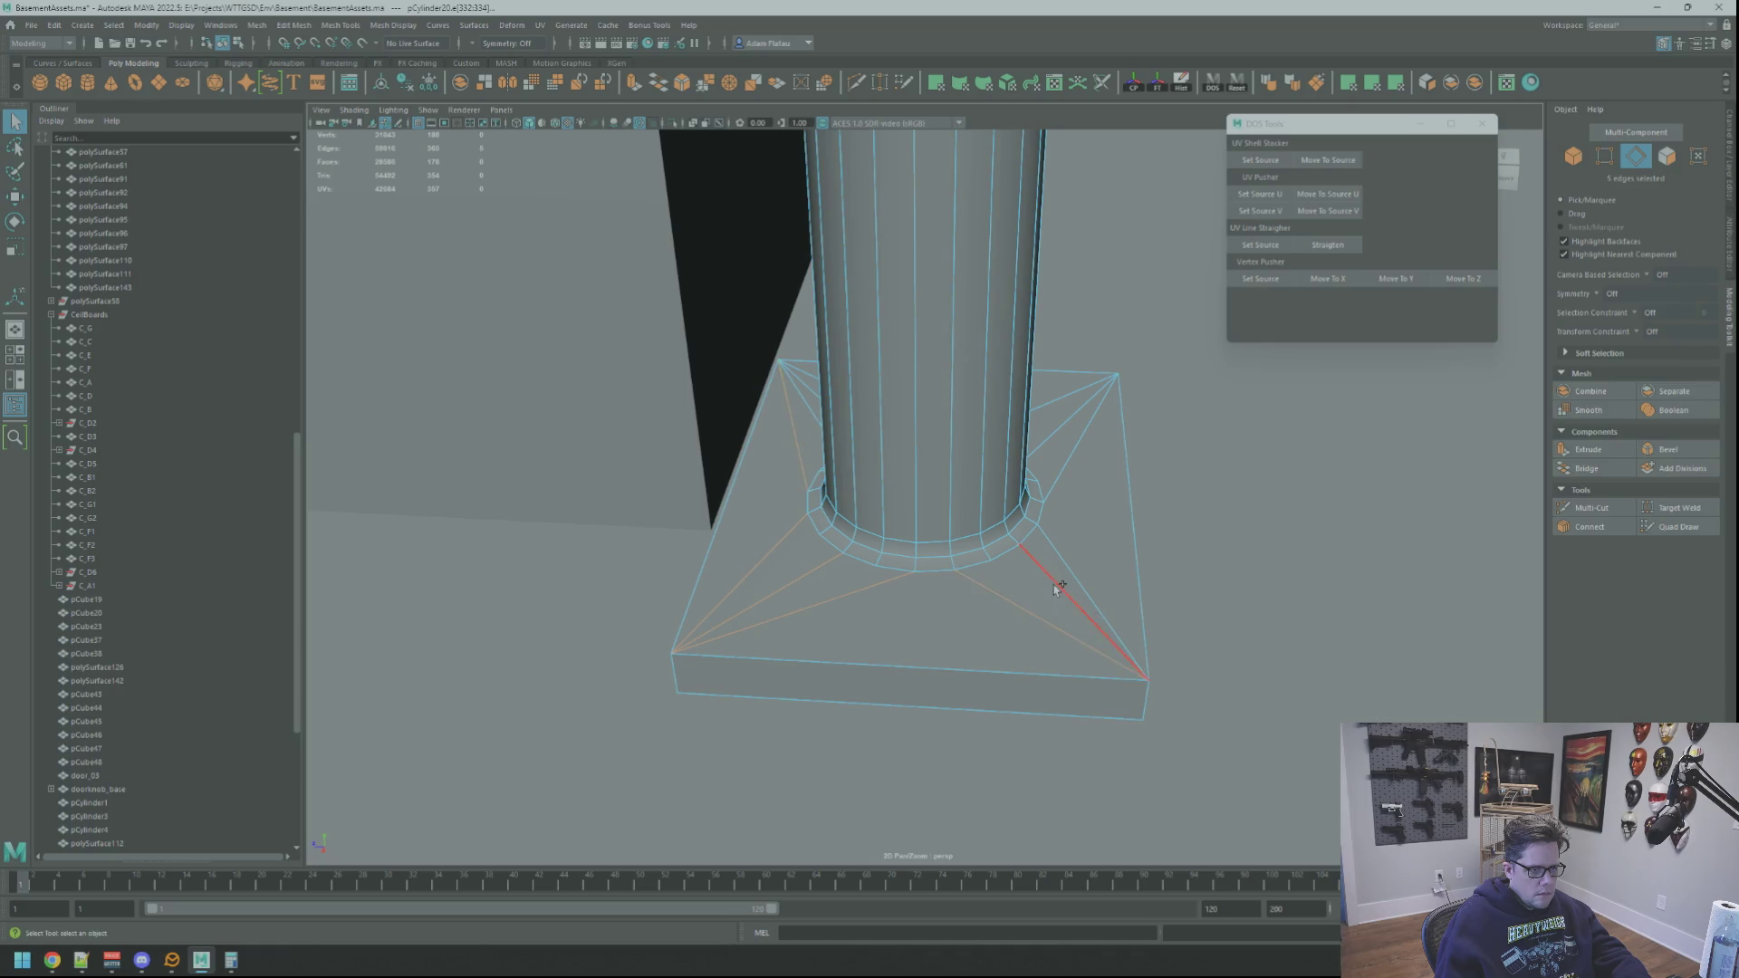
pyautogui.moveTo(1071, 574)
pyautogui.keyDown('alt'); pyautogui.mouseDown()
pyautogui.moveTo(1091, 522)
pyautogui.moveTo(996, 562)
pyautogui.mouseUp(); pyautogui.keyUp('alt')
pyautogui.keyDown('shift'); pyautogui.click(978, 574); pyautogui.keyUp('shift')
pyautogui.keyDown('shift'); pyautogui.click(1029, 535); pyautogui.keyUp('shift')
pyautogui.keyDown('alt'); pyautogui.moveTo(1056, 444); pyautogui.dragTo(1067, 517); pyautogui.keyUp('alt')
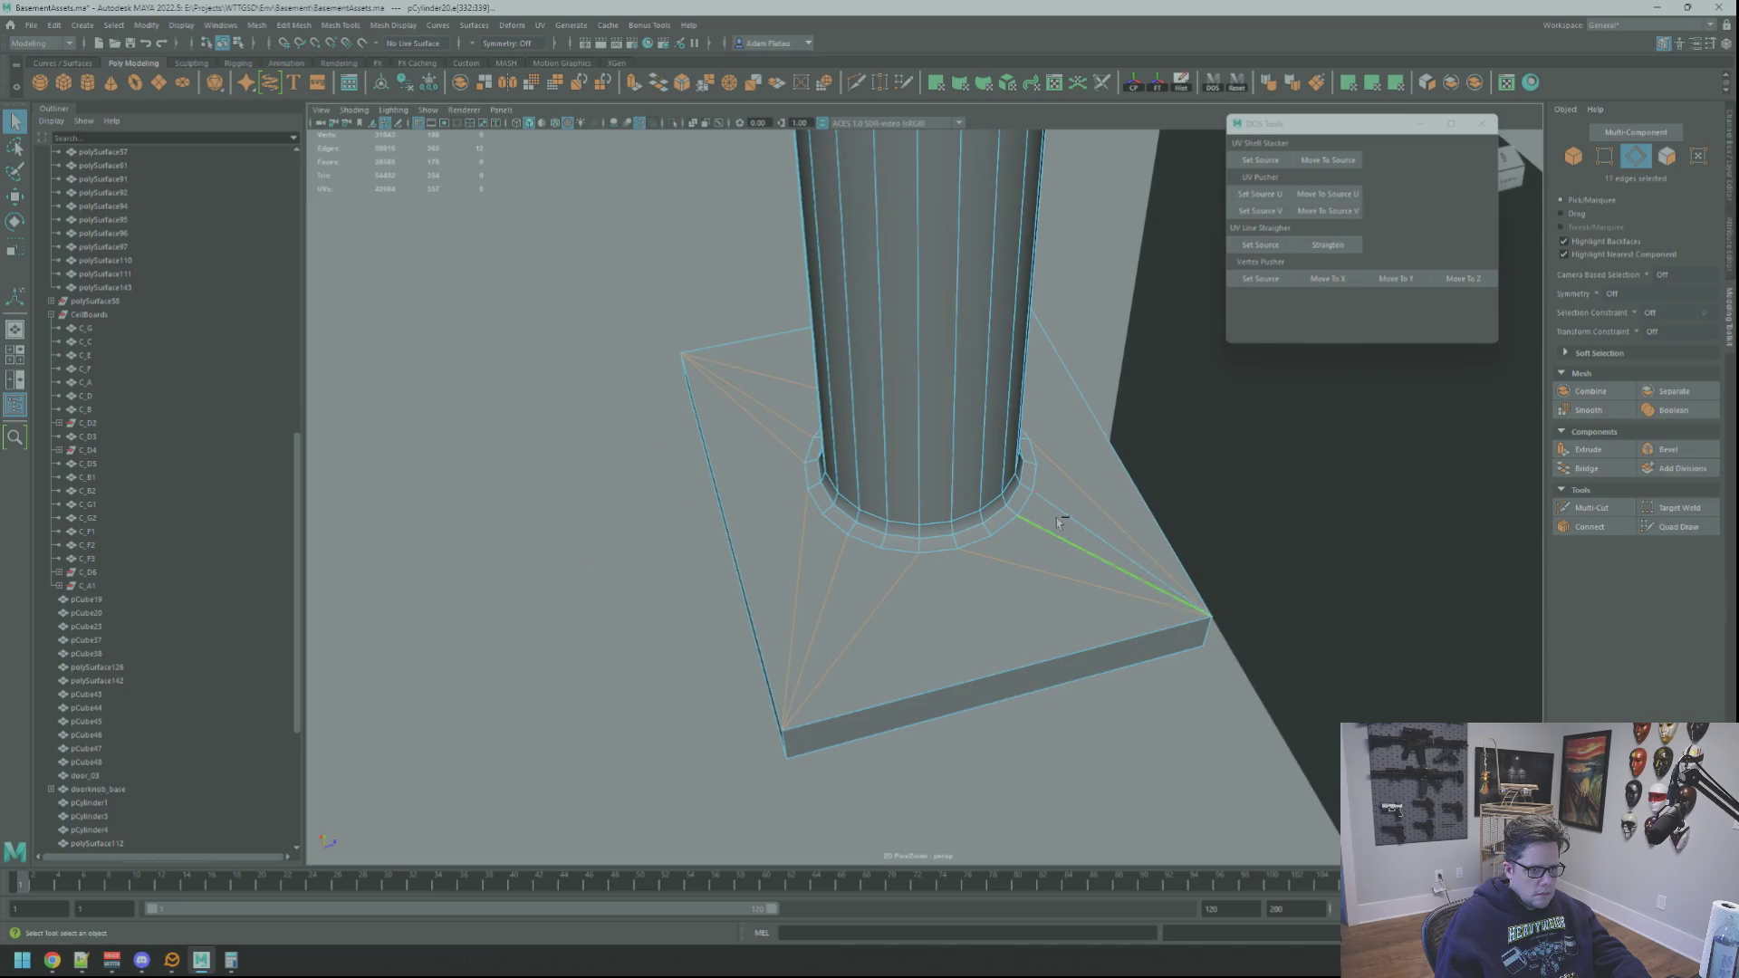
pyautogui.moveTo(1177, 249)
pyautogui.keyDown('alt'); pyautogui.mouseDown()
pyautogui.moveTo(1117, 269)
pyautogui.moveTo(1081, 246)
pyautogui.mouseUp(); pyautogui.keyUp('alt')
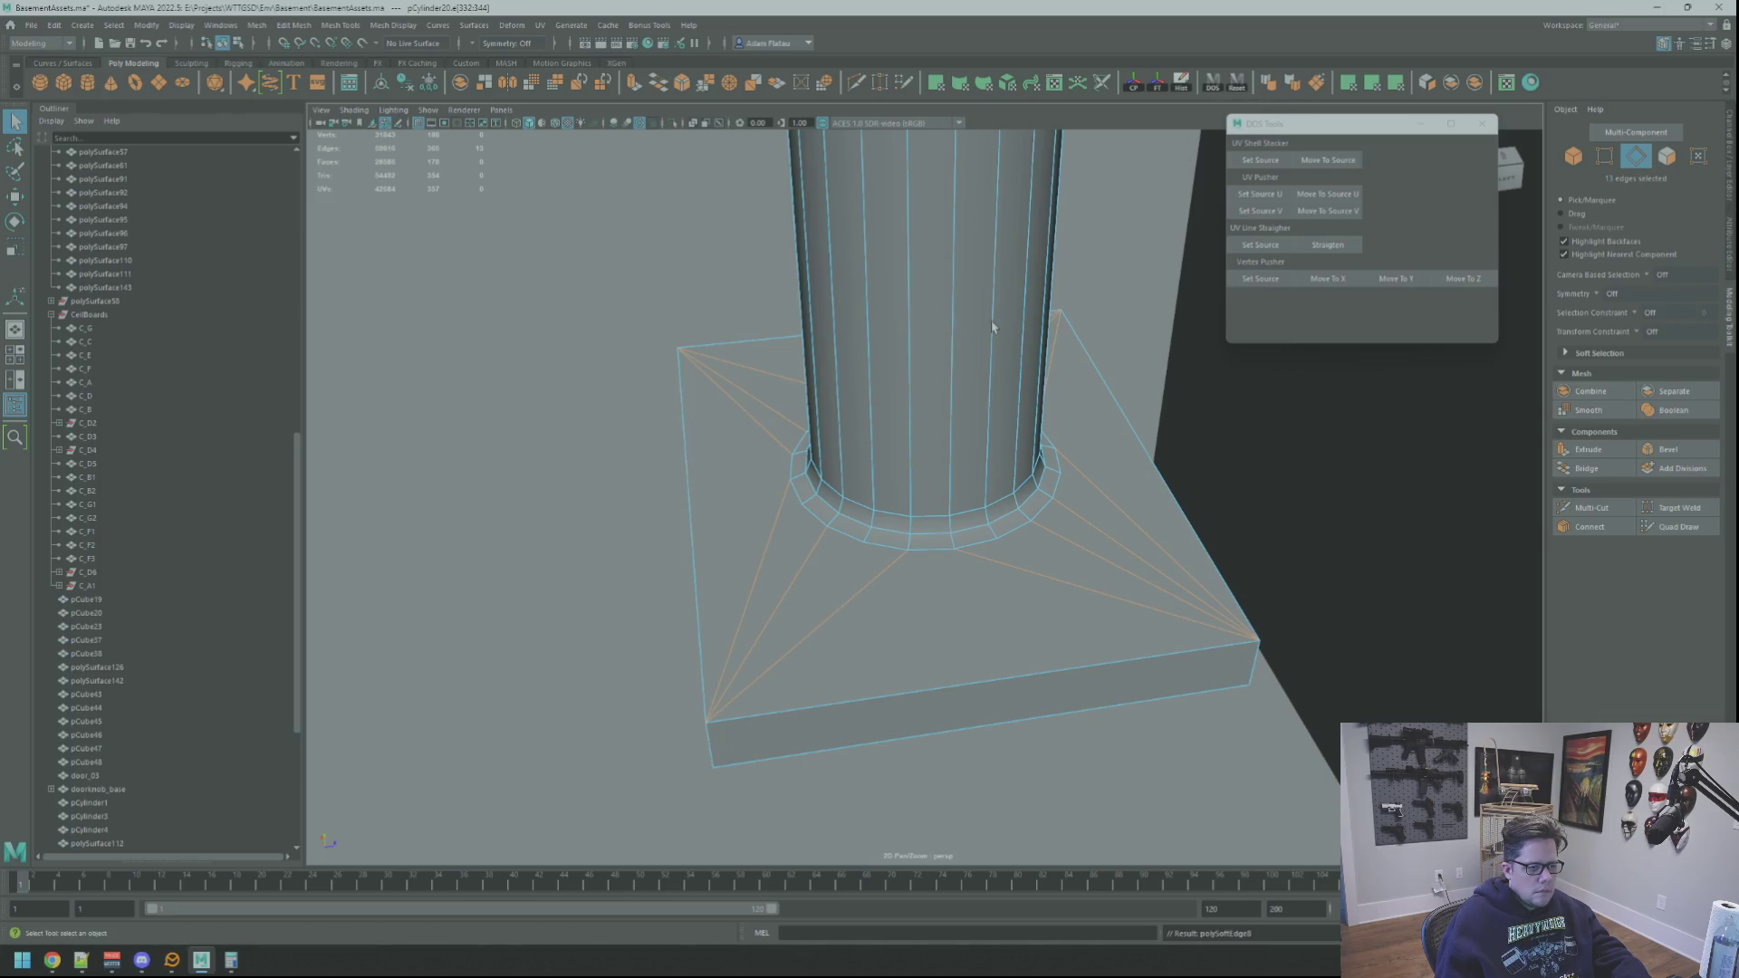
pyautogui.scroll(-15, 1115, 279)
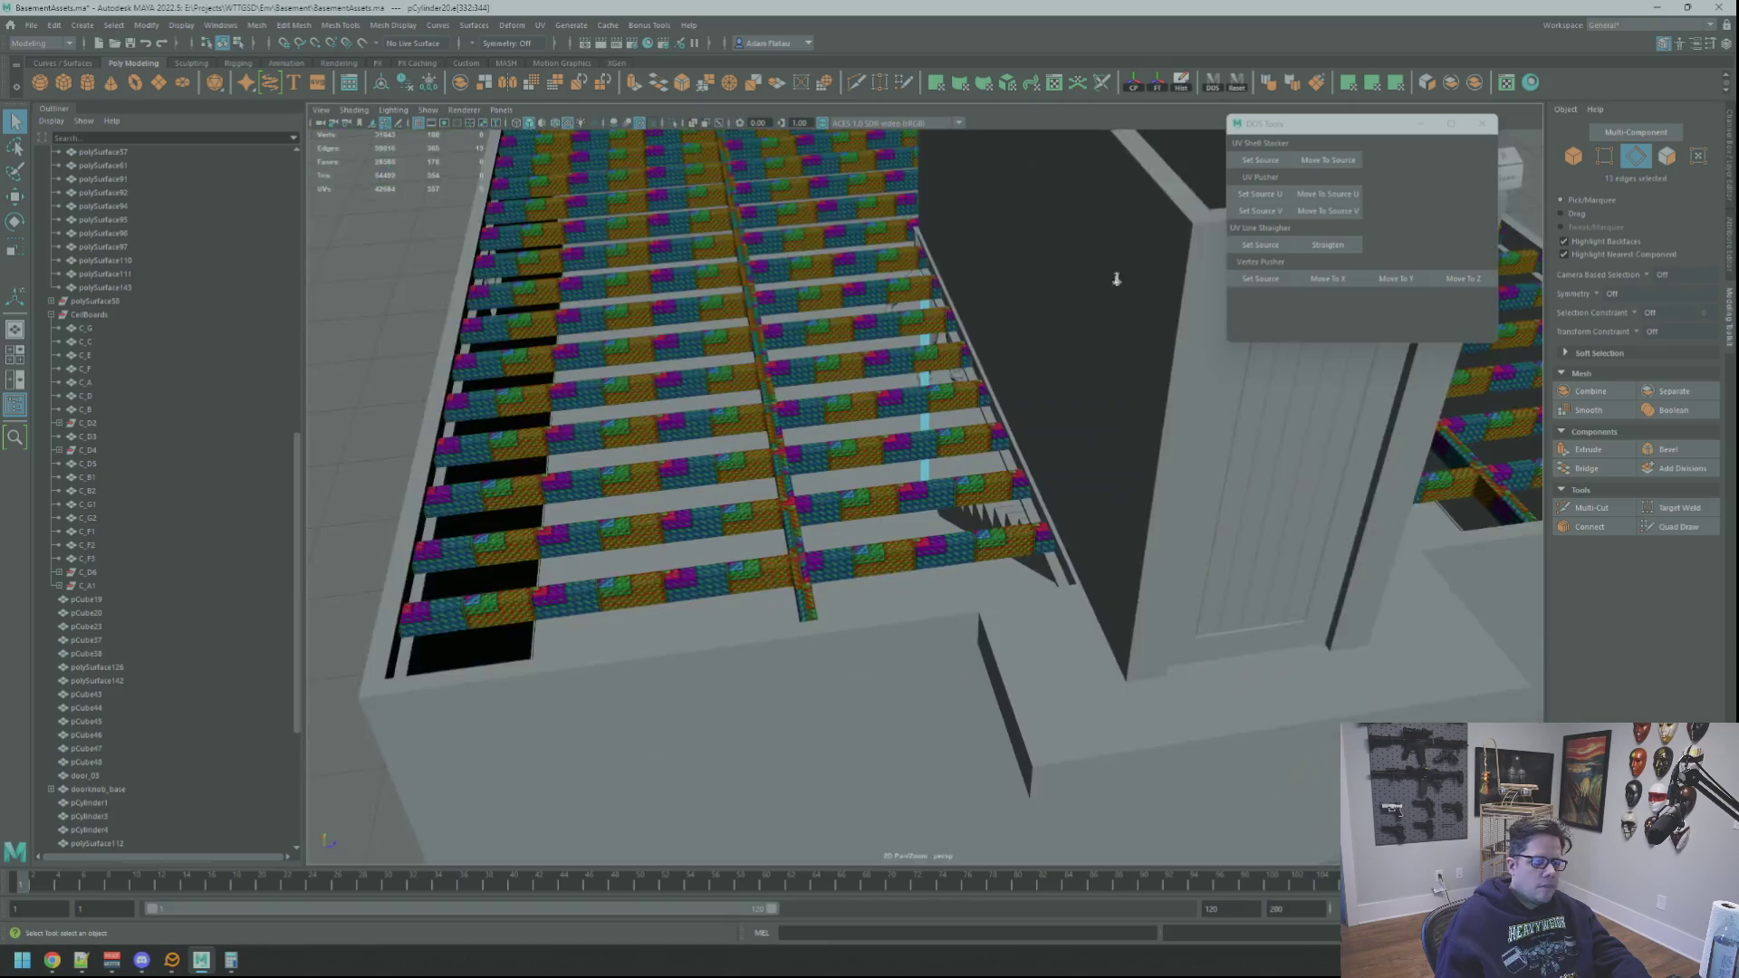
# Step: Reselect the bevel ring edges instead and apply Soften/Harden Edge to them
pyautogui.press('F8')
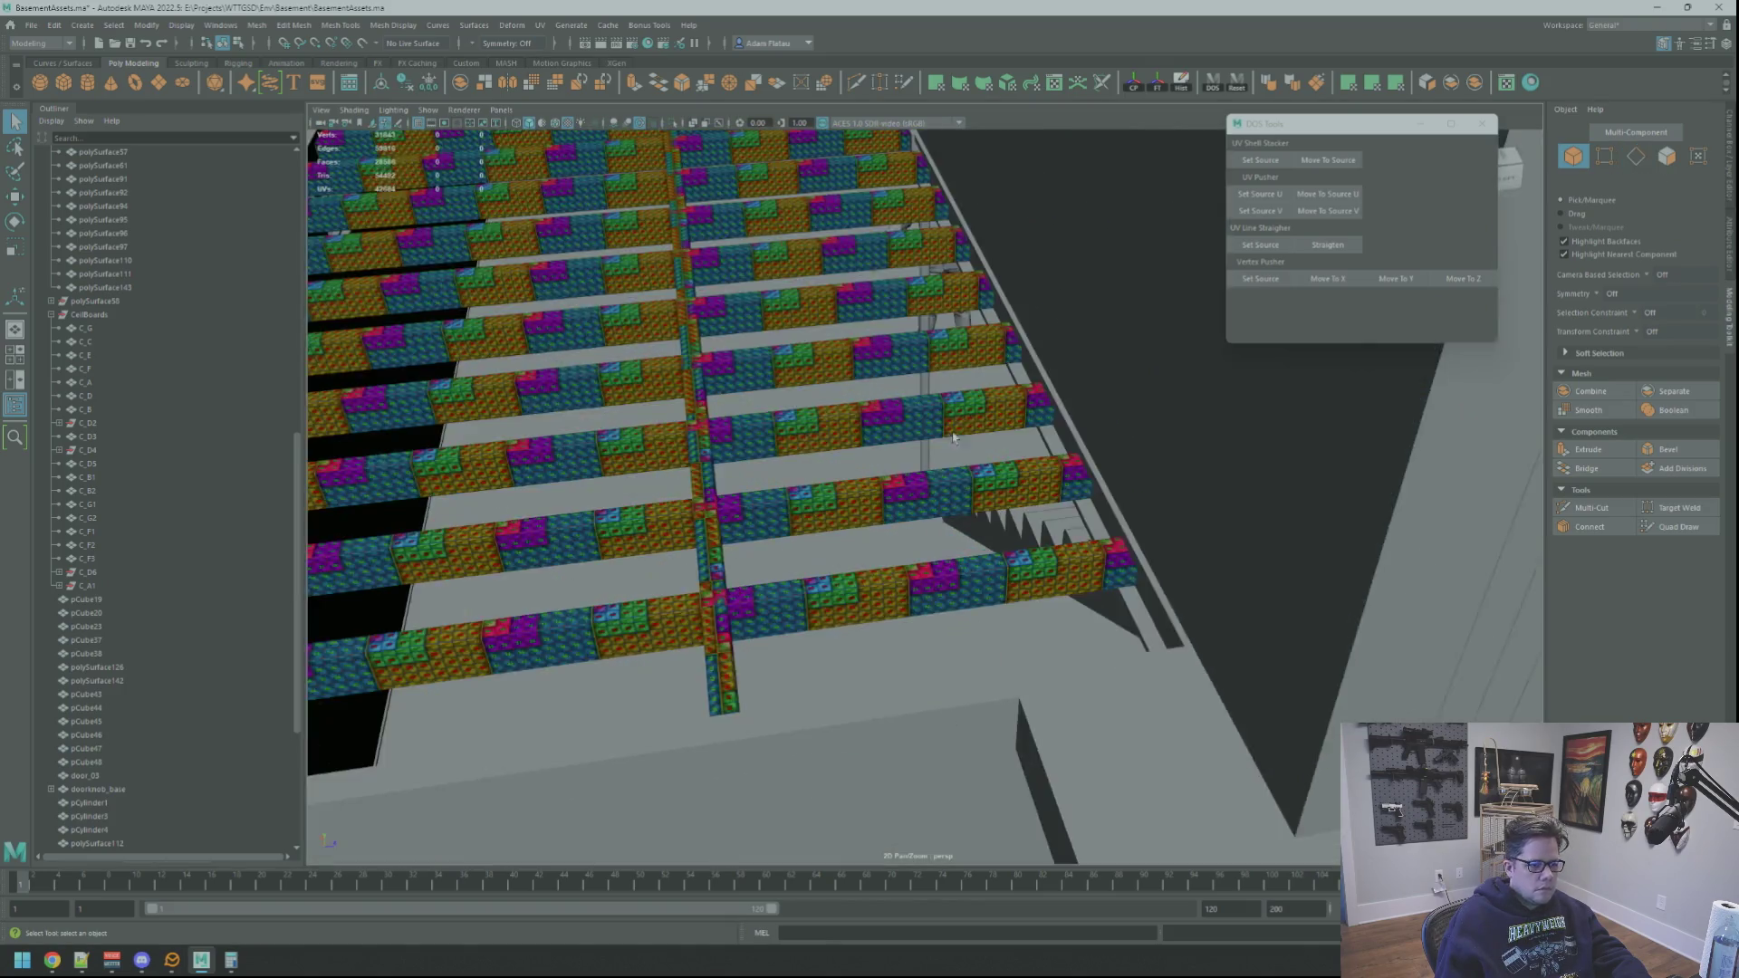
pyautogui.scroll(15, 991, 423)
pyautogui.moveTo(991, 423)
pyautogui.keyDown('alt'); pyautogui.mouseDown()
pyautogui.moveTo(941, 370)
pyautogui.moveTo(922, 400)
pyautogui.mouseUp(); pyautogui.keyUp('alt')
pyautogui.click(928, 391)
pyautogui.scroll(5, 926, 395)
pyautogui.moveTo(922, 400); pyautogui.dragTo(913, 387, button='right')
pyautogui.keyDown('shift'); pyautogui.click(912, 387); pyautogui.keyUp('shift')
pyautogui.moveTo(913, 387)
pyautogui.keyDown('alt'); pyautogui.mouseDown()
pyautogui.moveTo(997, 445)
pyautogui.moveTo(815, 322)
pyautogui.moveTo(974, 399)
pyautogui.moveTo(888, 407)
pyautogui.moveTo(900, 377)
pyautogui.moveTo(885, 400)
pyautogui.moveTo(865, 357)
pyautogui.moveTo(924, 345)
pyautogui.moveTo(897, 444)
pyautogui.moveTo(762, 559)
pyautogui.mouseUp(); pyautogui.keyUp('alt')
pyautogui.keyDown('shift'); pyautogui.click(998, 446); pyautogui.keyUp('shift')
pyautogui.keyDown('shift'); pyautogui.click(951, 436); pyautogui.keyUp('shift')
pyautogui.keyDown('shift'); pyautogui.click(877, 429); pyautogui.keyUp('shift')
pyautogui.keyDown('shift'); pyautogui.click(875, 430); pyautogui.keyUp('shift')
pyautogui.keyDown('shift'); pyautogui.click(872, 424); pyautogui.keyUp('shift')
pyautogui.keyDown('shift'); pyautogui.click(884, 485); pyautogui.keyUp('shift')
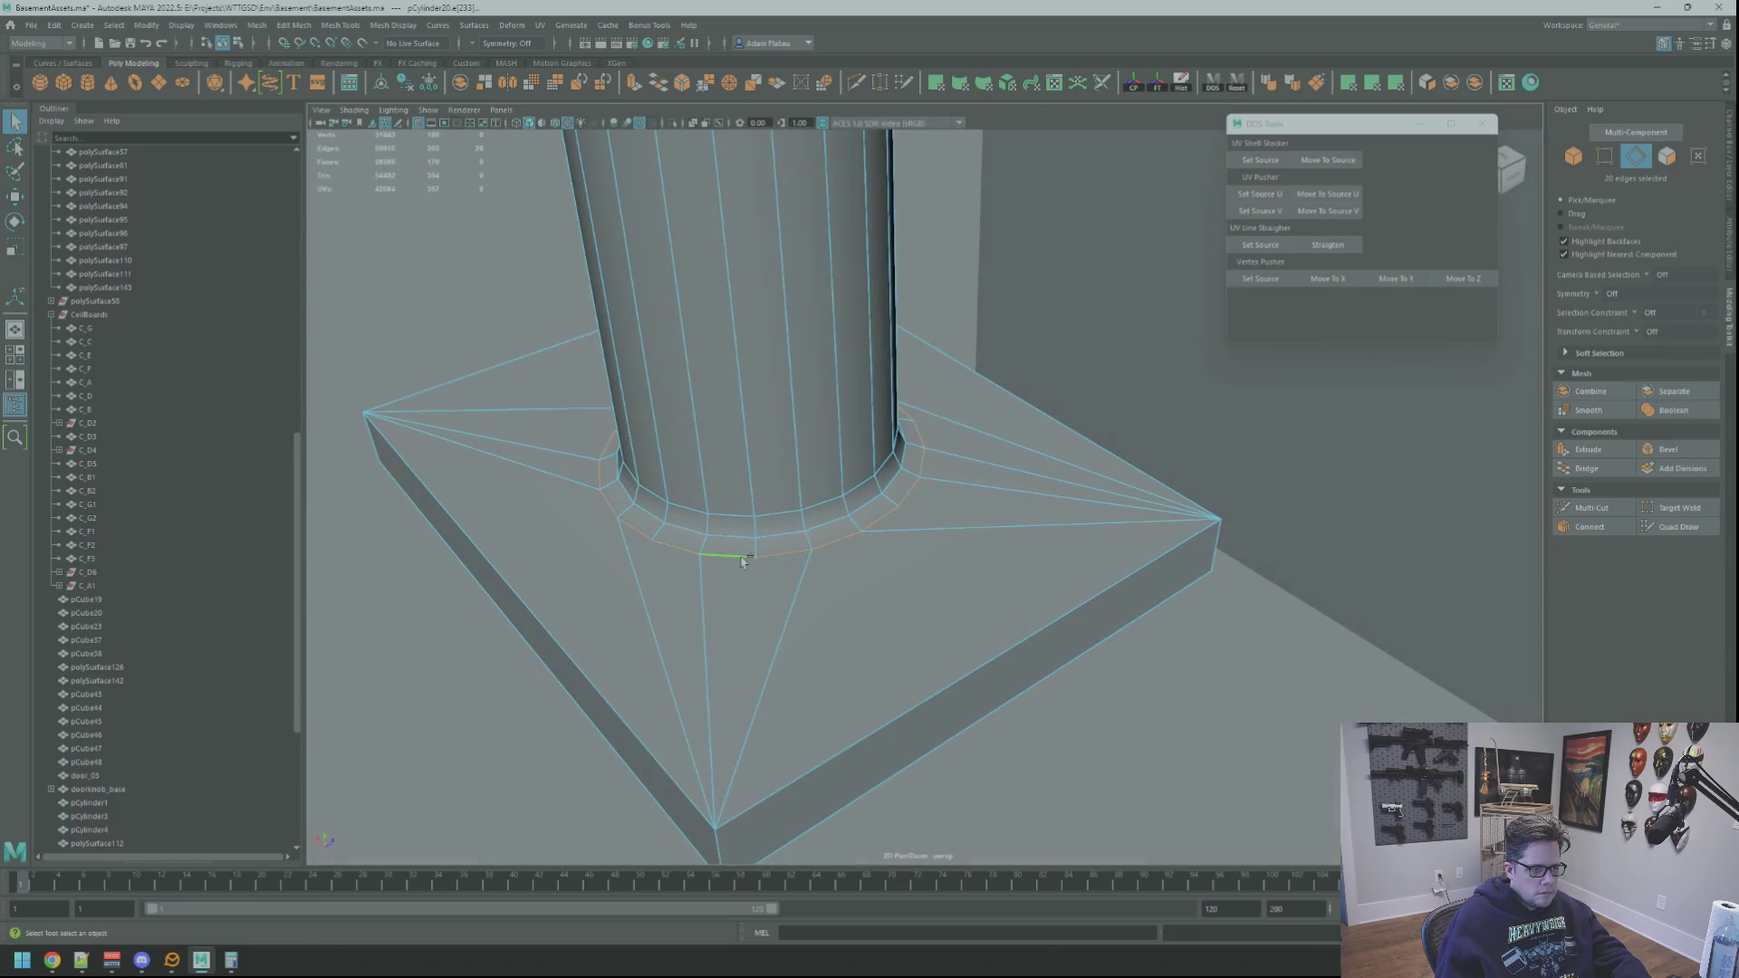
pyautogui.click(1293, 87)
# Step: Return the column to object mode and frame its base
pyautogui.click(568, 527)
pyautogui.moveTo(569, 528)
pyautogui.keyDown('alt'); pyautogui.mouseDown()
pyautogui.moveTo(950, 537)
pyautogui.moveTo(926, 556)
pyautogui.mouseUp(); pyautogui.keyUp('alt')
pyautogui.click(897, 526)
pyautogui.moveTo(901, 530); pyautogui.dragTo(866, 516, button='right')
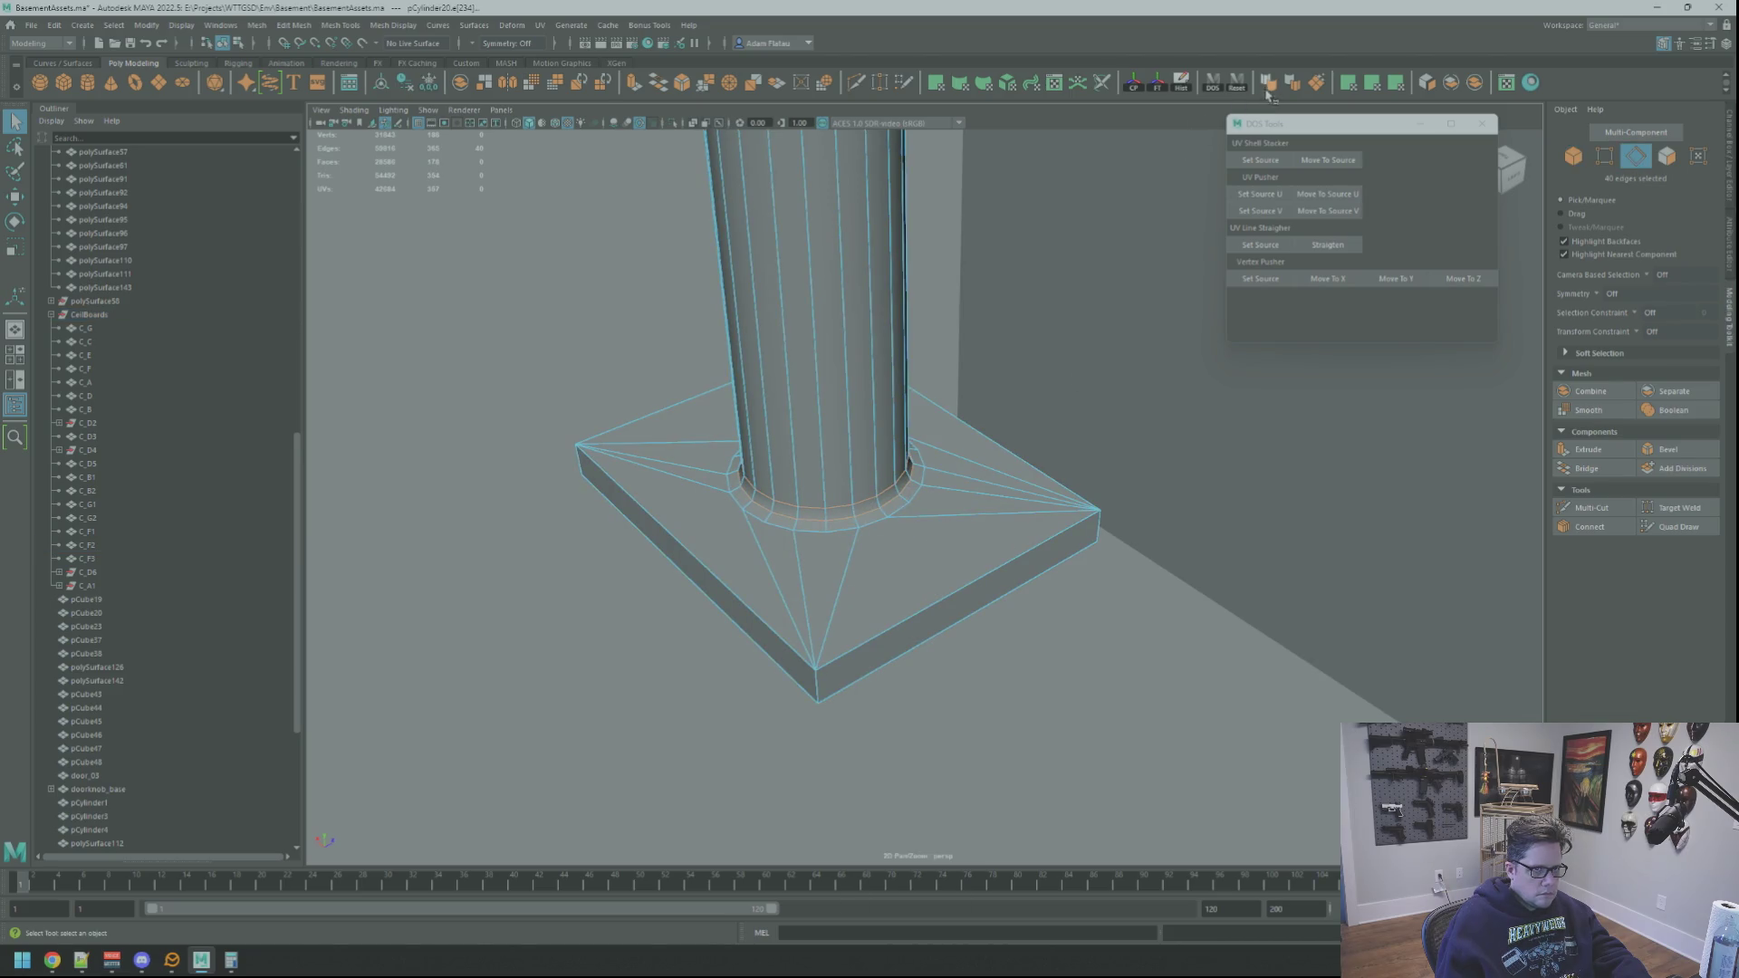
pyautogui.scroll(-10, 1030, 352)
pyautogui.moveTo(1114, 187); pyautogui.dragTo(1164, 149, button='right')
pyautogui.press('f')
pyautogui.moveTo(935, 471)
pyautogui.keyDown('alt'); pyautogui.mouseDown()
pyautogui.moveTo(986, 447)
pyautogui.moveTo(974, 389)
pyautogui.moveTo(920, 424)
pyautogui.mouseUp(); pyautogui.keyUp('alt')
pyautogui.scroll(8, 920, 423)
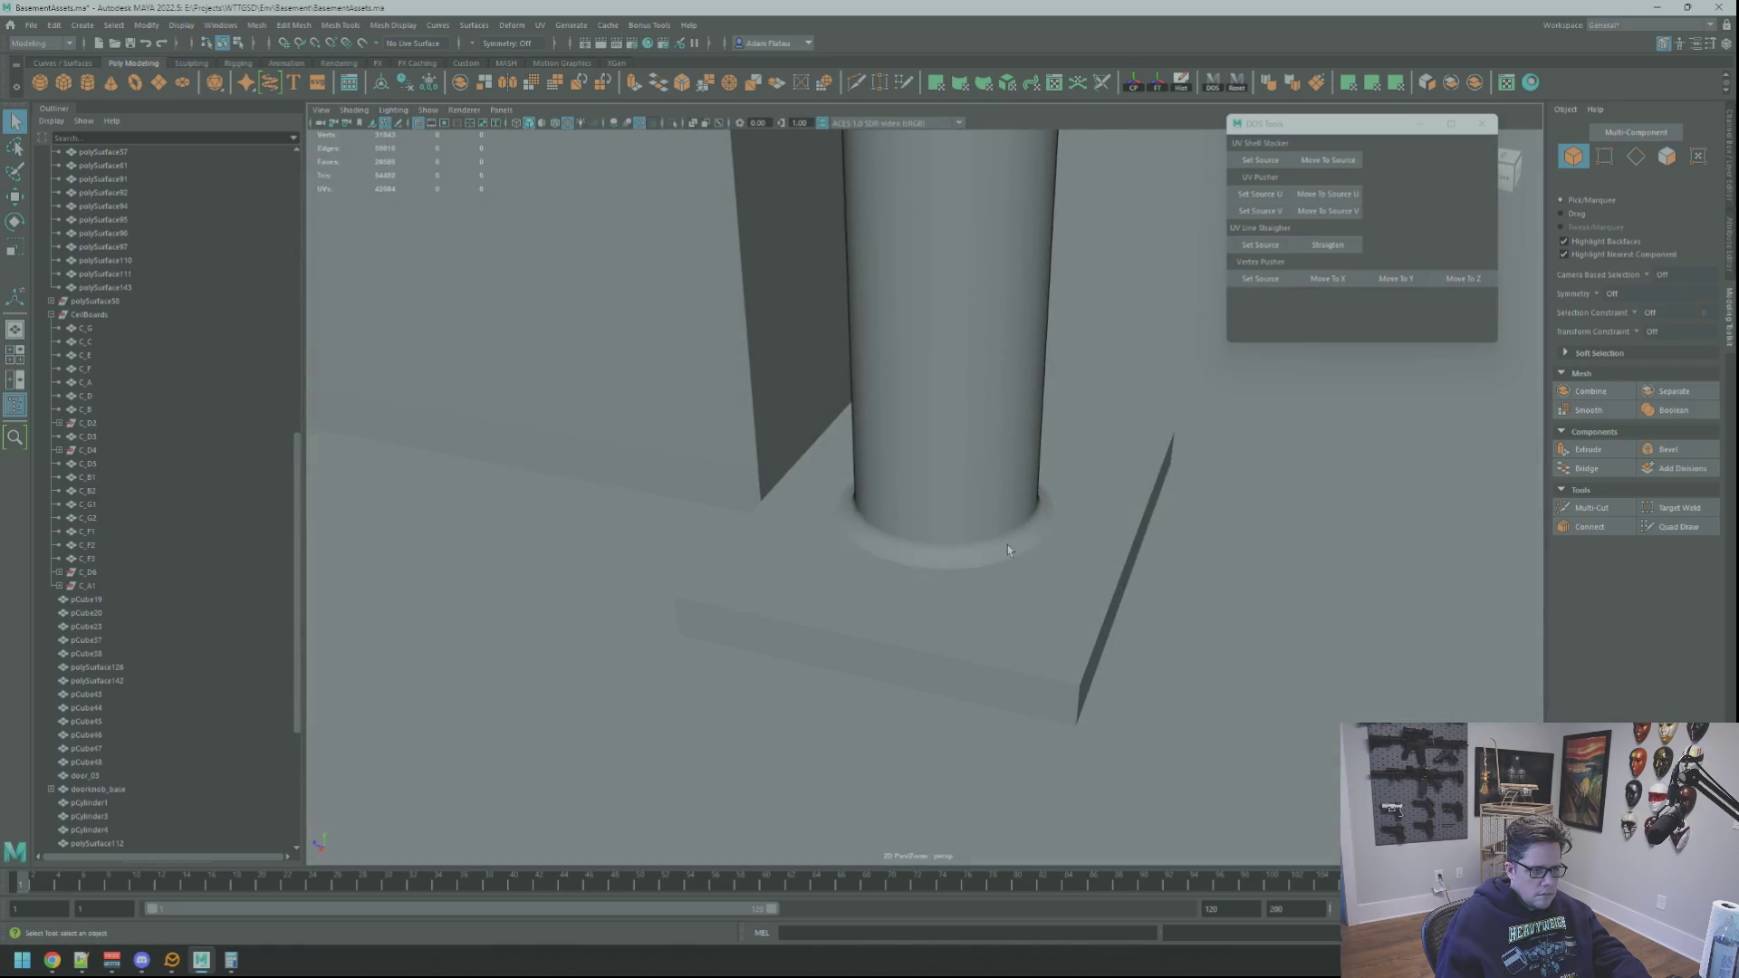
pyautogui.click(1007, 545)
pyautogui.keyDown('alt'); pyautogui.moveTo(1007, 545); pyautogui.dragTo(998, 503); pyautogui.keyUp('alt')
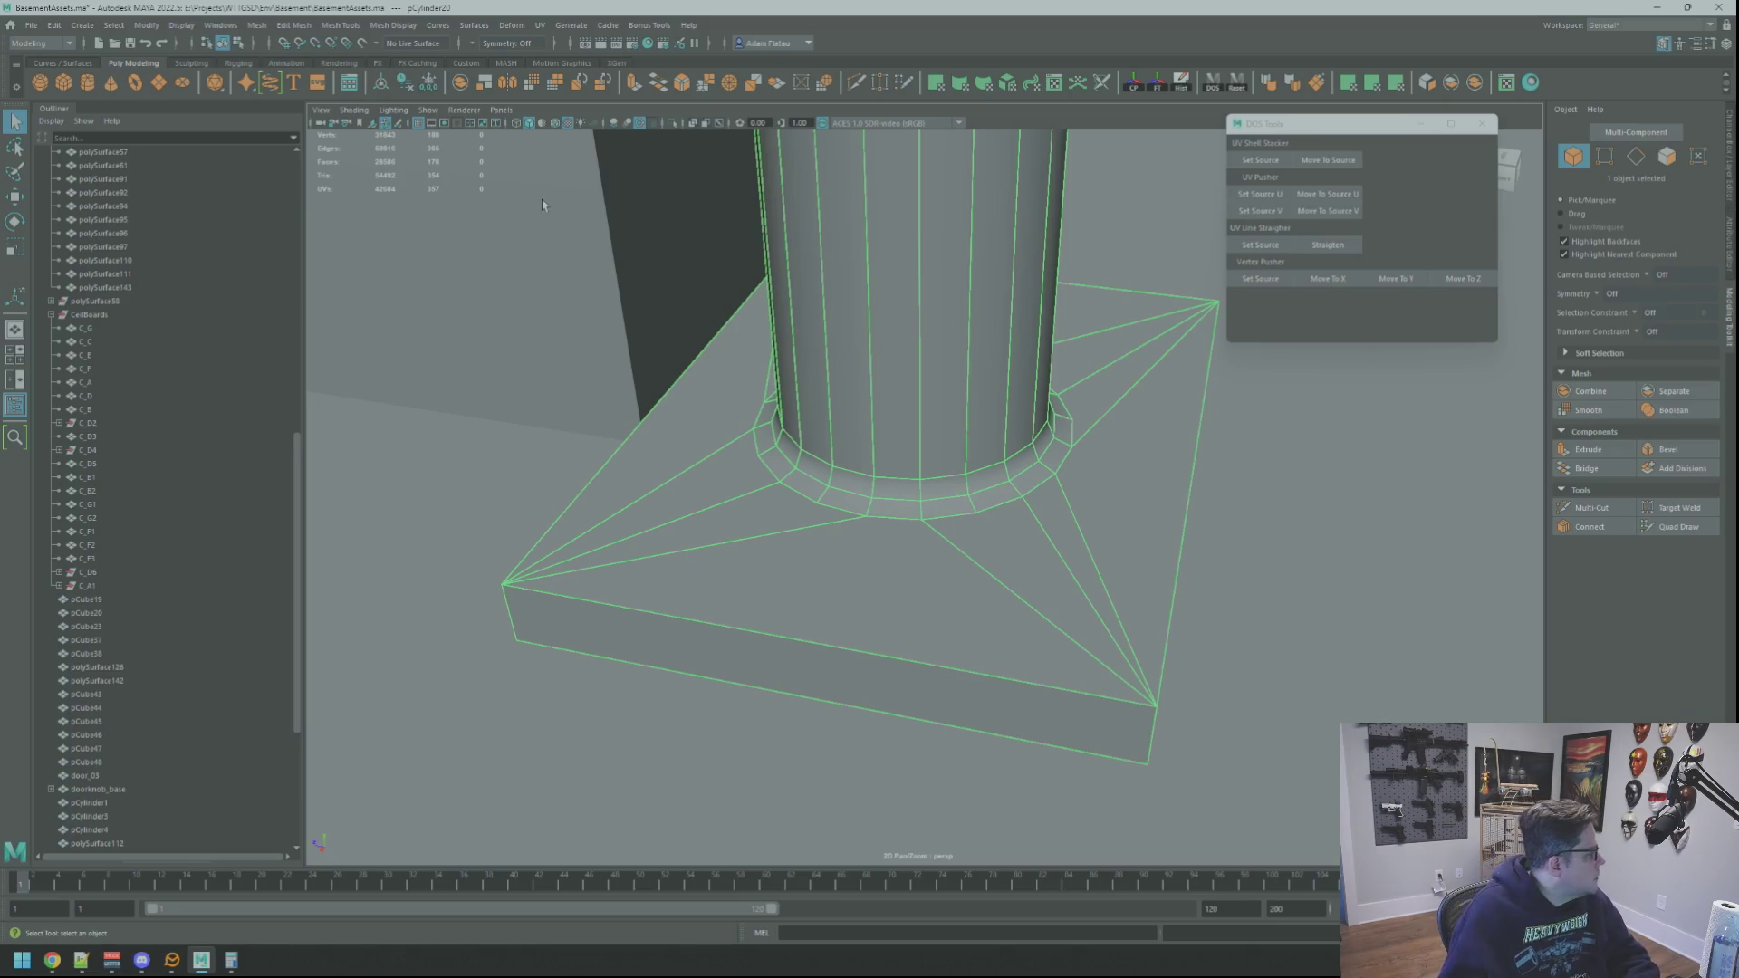
# Step: Undo the last change and reorbit the column base in edge selection mode
pyautogui.click(53, 961)
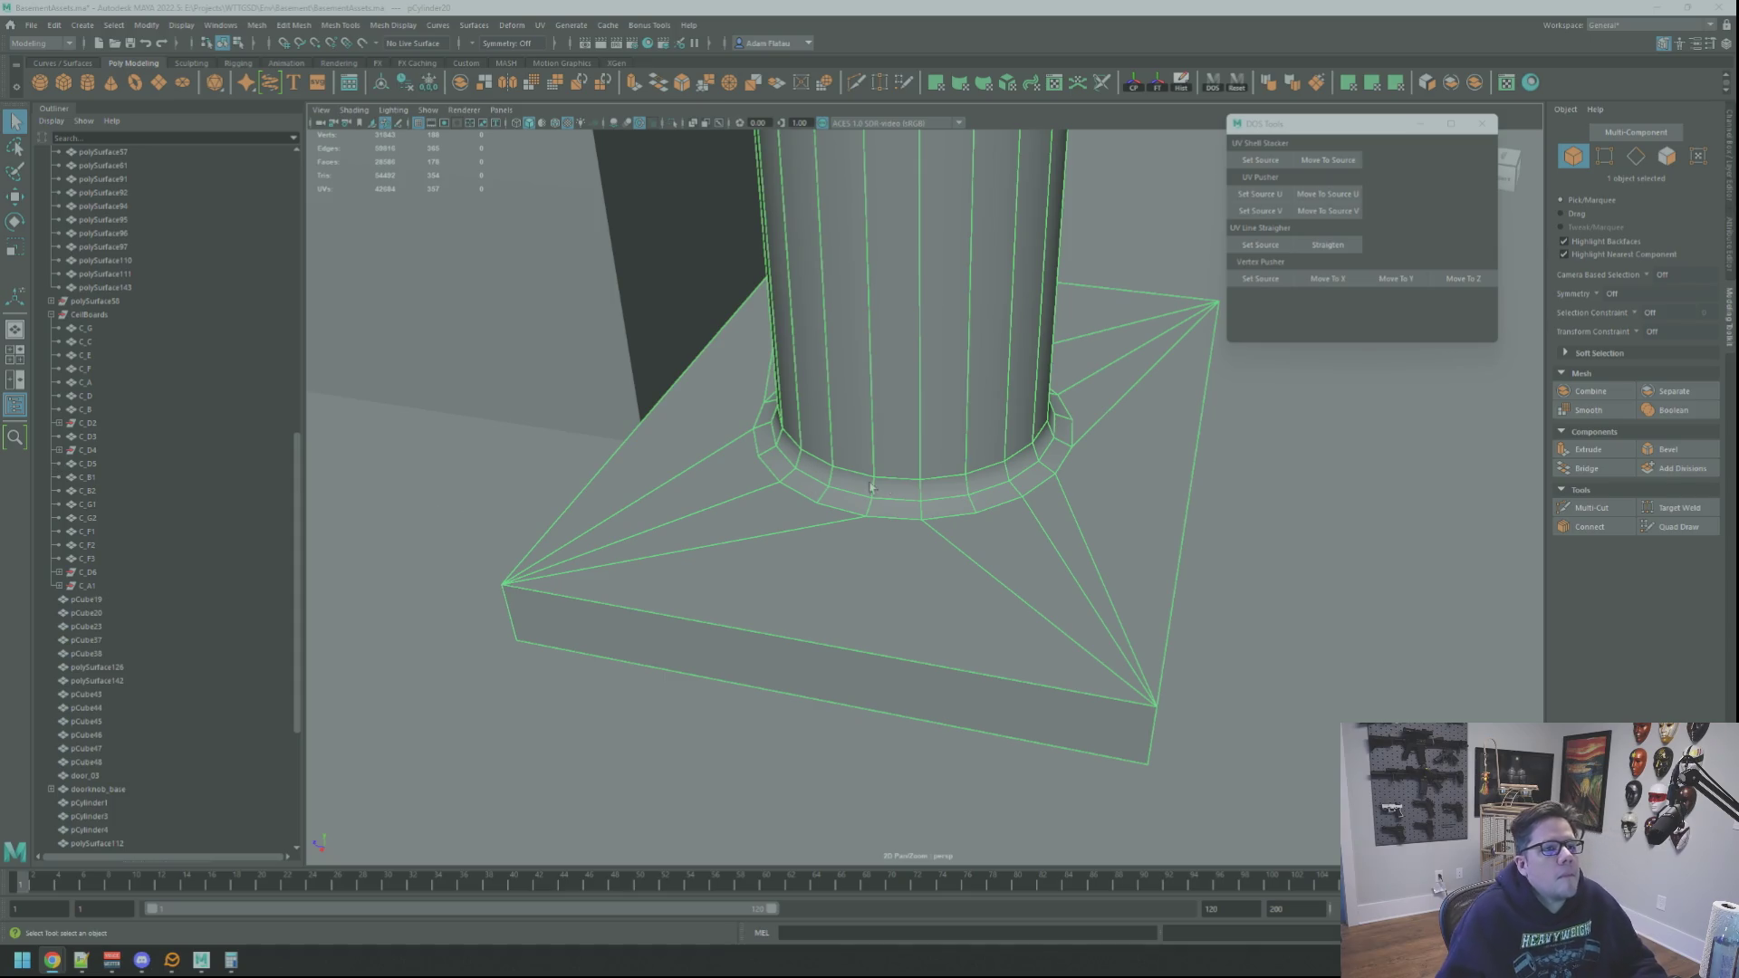
pyautogui.scroll(6, 898, 456)
pyautogui.scroll(-10, 897, 455)
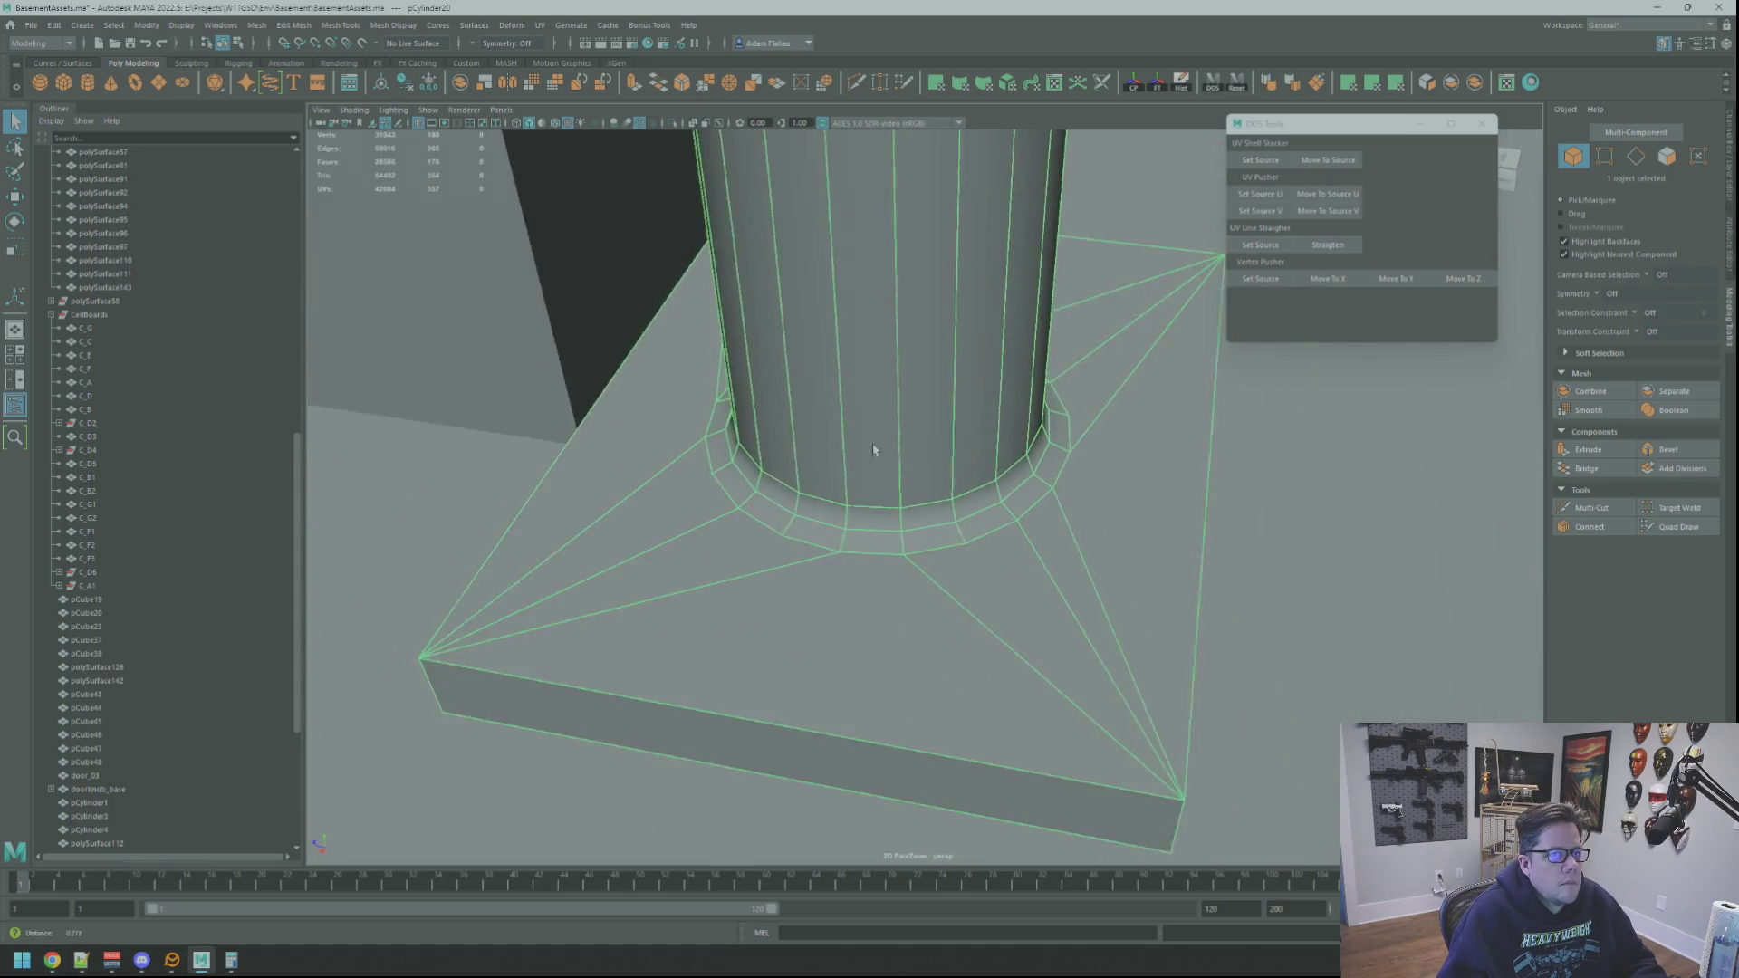
pyautogui.scroll(-15, 885, 441)
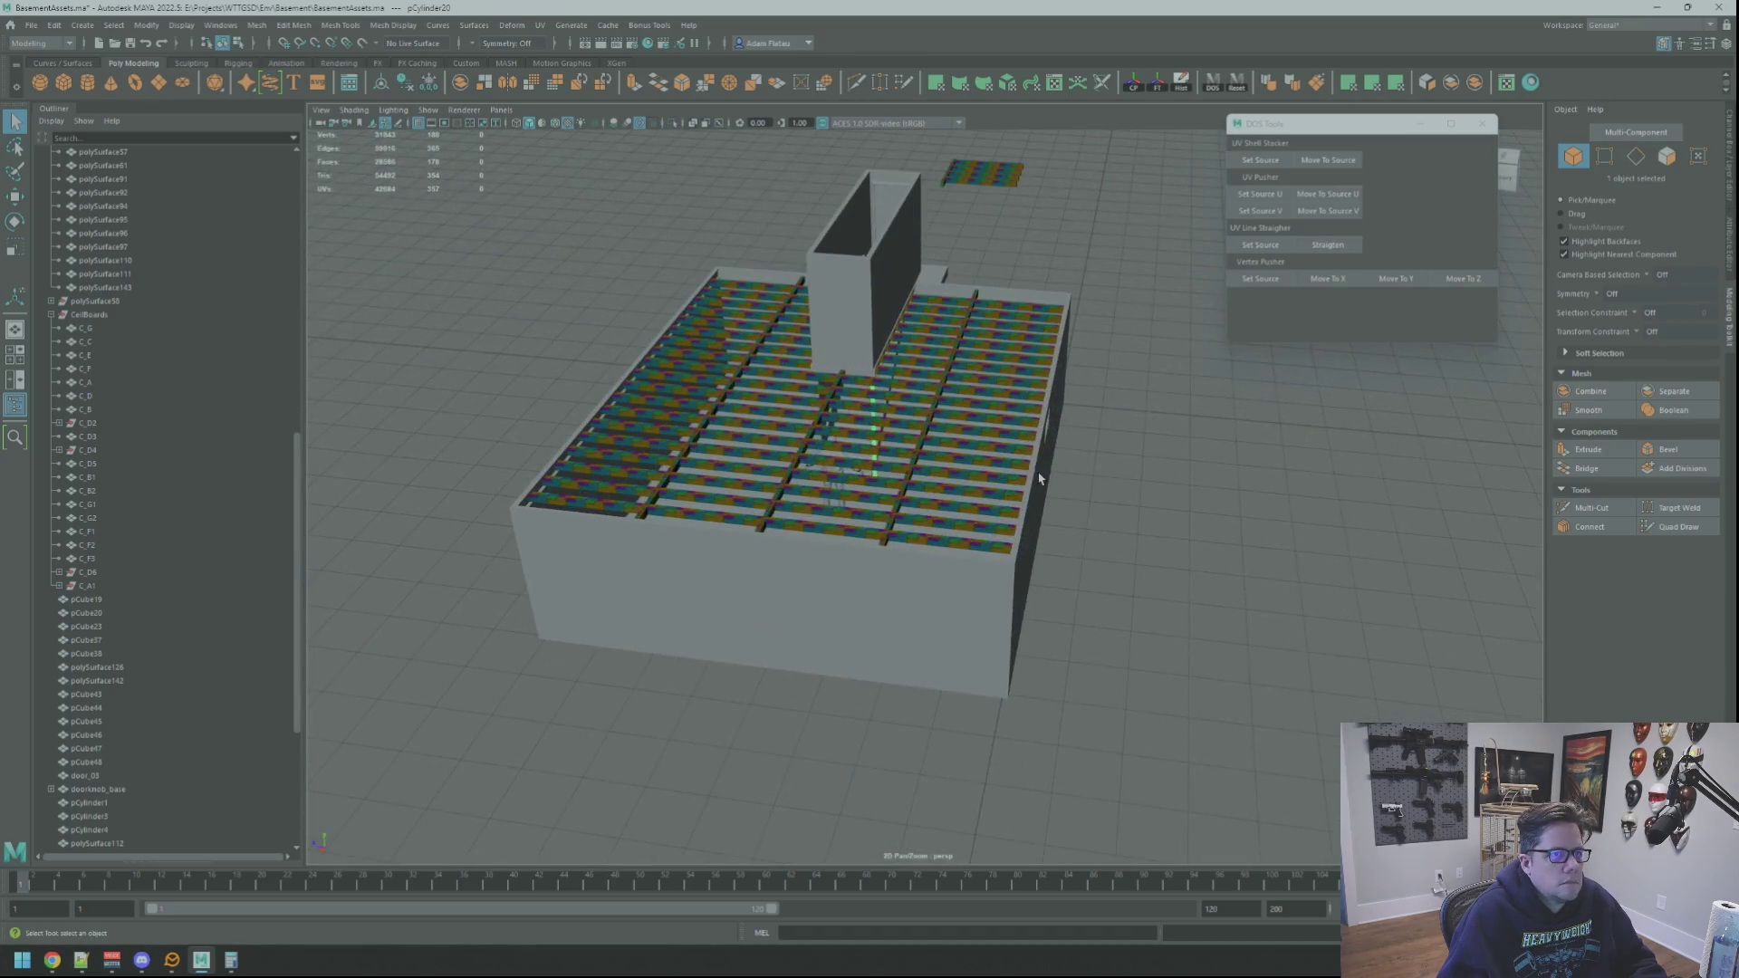
pyautogui.rightClick(979, 484)
pyautogui.hotkey('ctrl', 'z')
pyautogui.scroll(10, 901, 467)
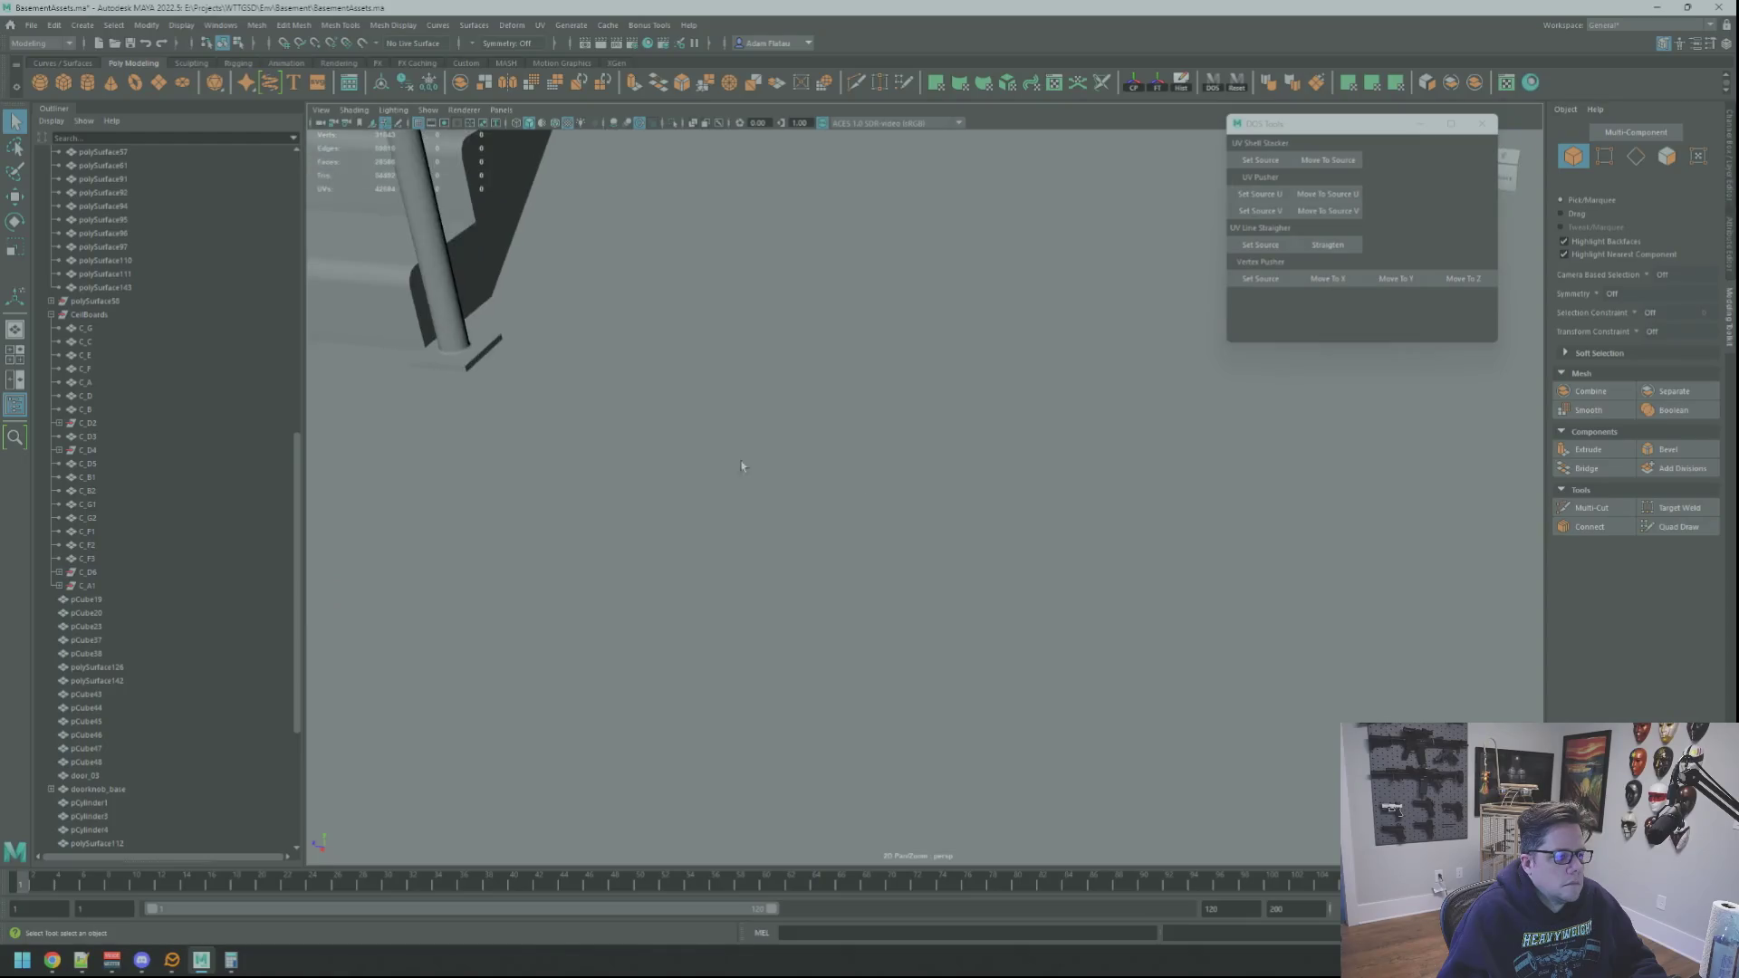
pyautogui.scroll(6, 933, 459)
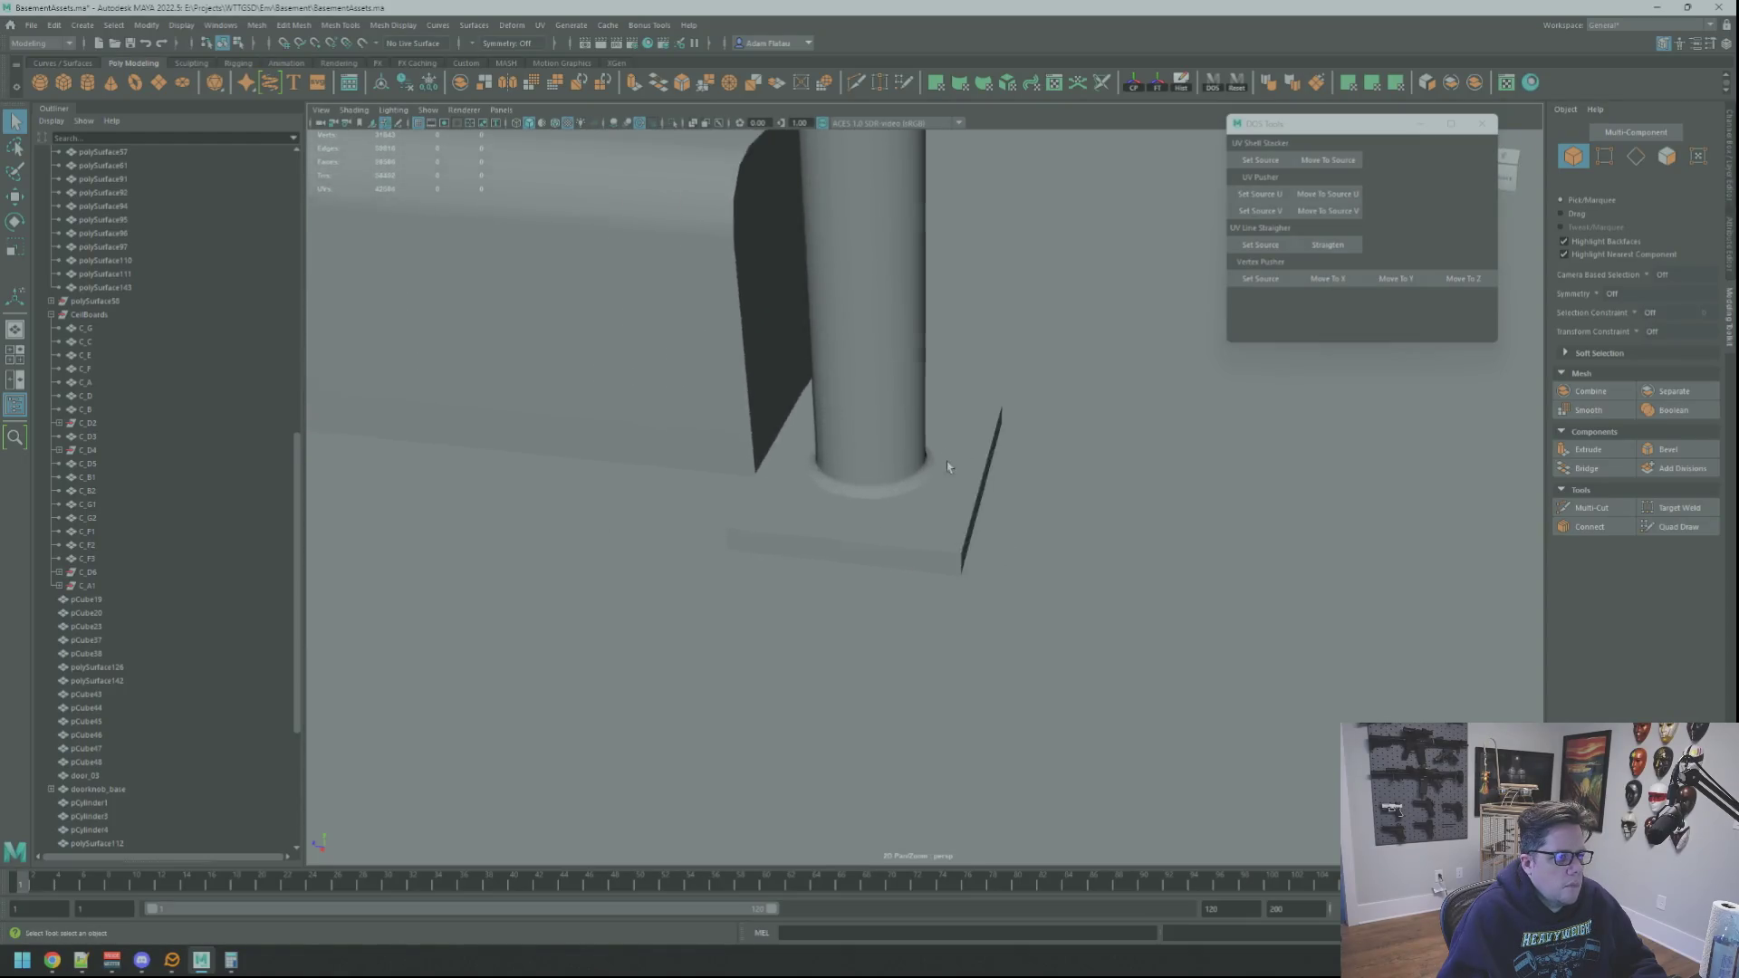
pyautogui.moveTo(925, 466)
pyautogui.keyDown('alt'); pyautogui.mouseDown()
pyautogui.moveTo(999, 503)
pyautogui.moveTo(970, 497)
pyautogui.mouseUp(); pyautogui.keyUp('alt')
pyautogui.moveTo(967, 498); pyautogui.dragTo(934, 487, button='right')
pyautogui.keyDown('alt'); pyautogui.moveTo(1008, 435); pyautogui.dragTo(951, 466); pyautogui.keyUp('alt')
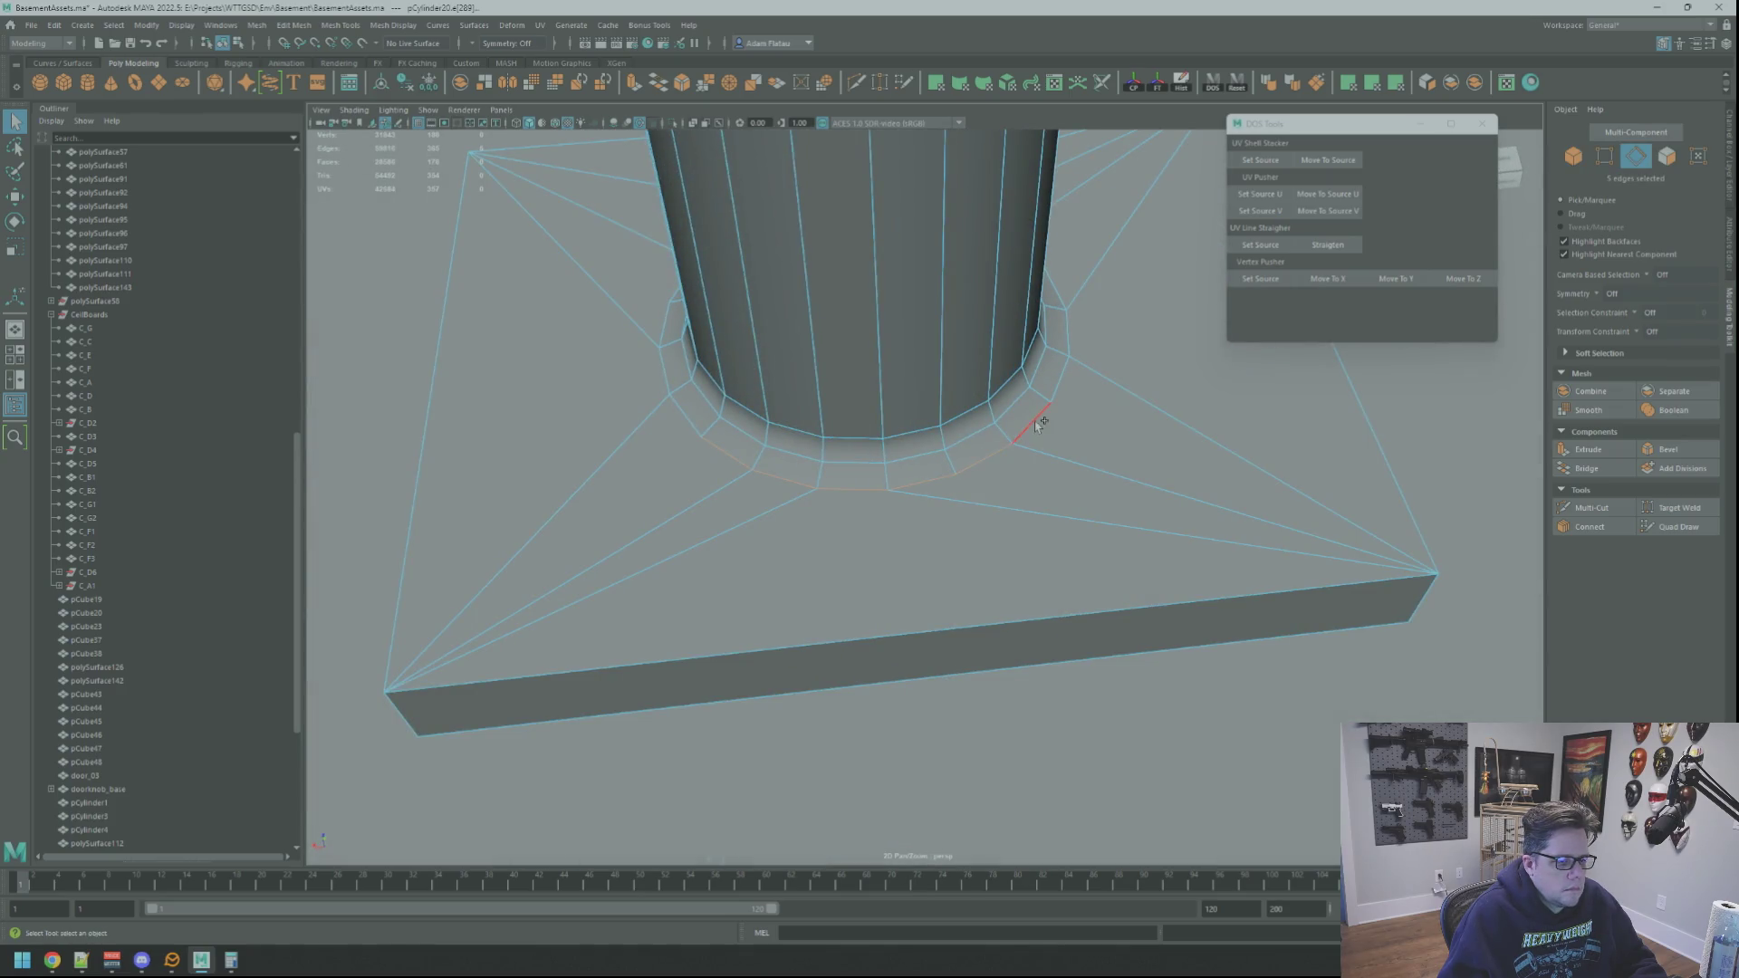
pyautogui.keyDown('shift'); pyautogui.click(1040, 423); pyautogui.keyUp('shift')
pyautogui.scroll(3, 1047, 412)
pyautogui.scroll(2, 1033, 508)
pyautogui.moveTo(1127, 512)
pyautogui.keyDown('alt'); pyautogui.mouseDown()
pyautogui.moveTo(1182, 499)
pyautogui.moveTo(894, 524)
pyautogui.mouseUp(); pyautogui.keyUp('alt')
pyautogui.moveTo(1001, 505)
pyautogui.keyDown('alt'); pyautogui.mouseDown()
pyautogui.moveTo(1056, 489)
pyautogui.moveTo(1010, 554)
pyautogui.moveTo(976, 550)
pyautogui.mouseUp(); pyautogui.keyUp('alt')
pyautogui.keyDown('shift'); pyautogui.click(1046, 562); pyautogui.keyUp('shift')
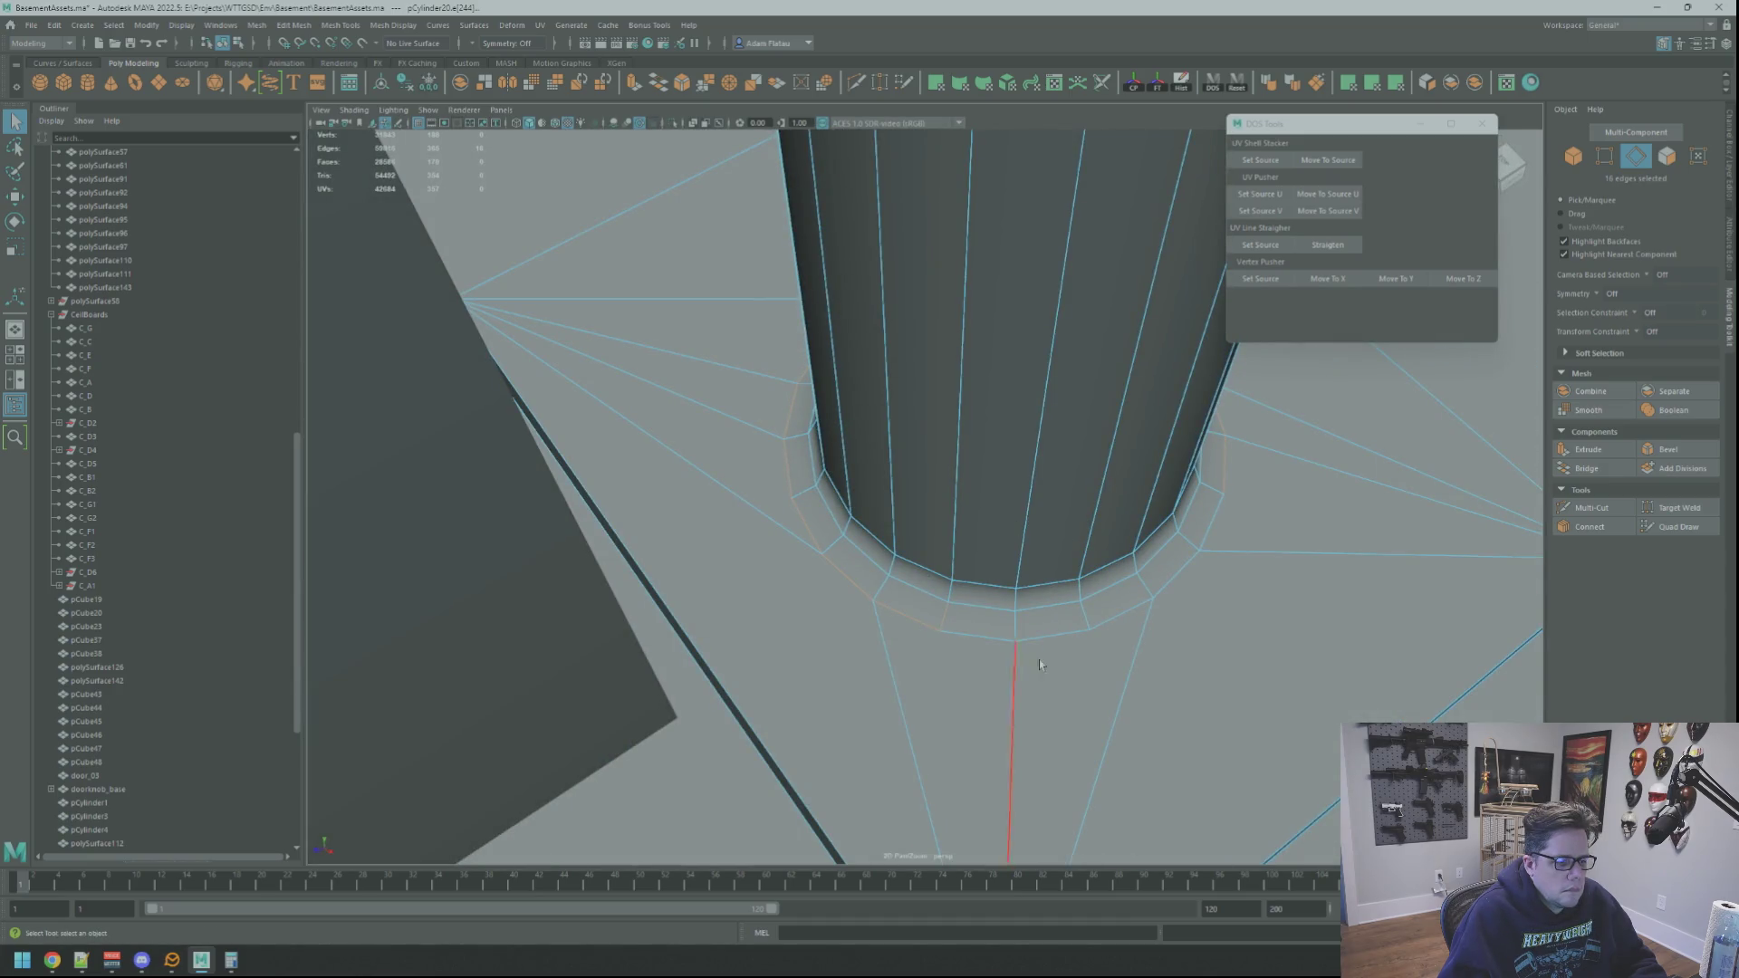
pyautogui.keyDown('shift'); pyautogui.click(980, 637); pyautogui.keyUp('shift')
pyautogui.moveTo(1042, 634)
pyautogui.keyDown('alt'); pyautogui.mouseDown()
pyautogui.moveTo(1115, 588)
pyautogui.moveTo(1082, 554)
pyautogui.mouseUp(); pyautogui.keyUp('alt')
pyautogui.keyDown('shift'); pyautogui.click(905, 591); pyautogui.keyUp('shift')
pyautogui.keyDown('shift'); pyautogui.click(1002, 584); pyautogui.keyUp('shift')
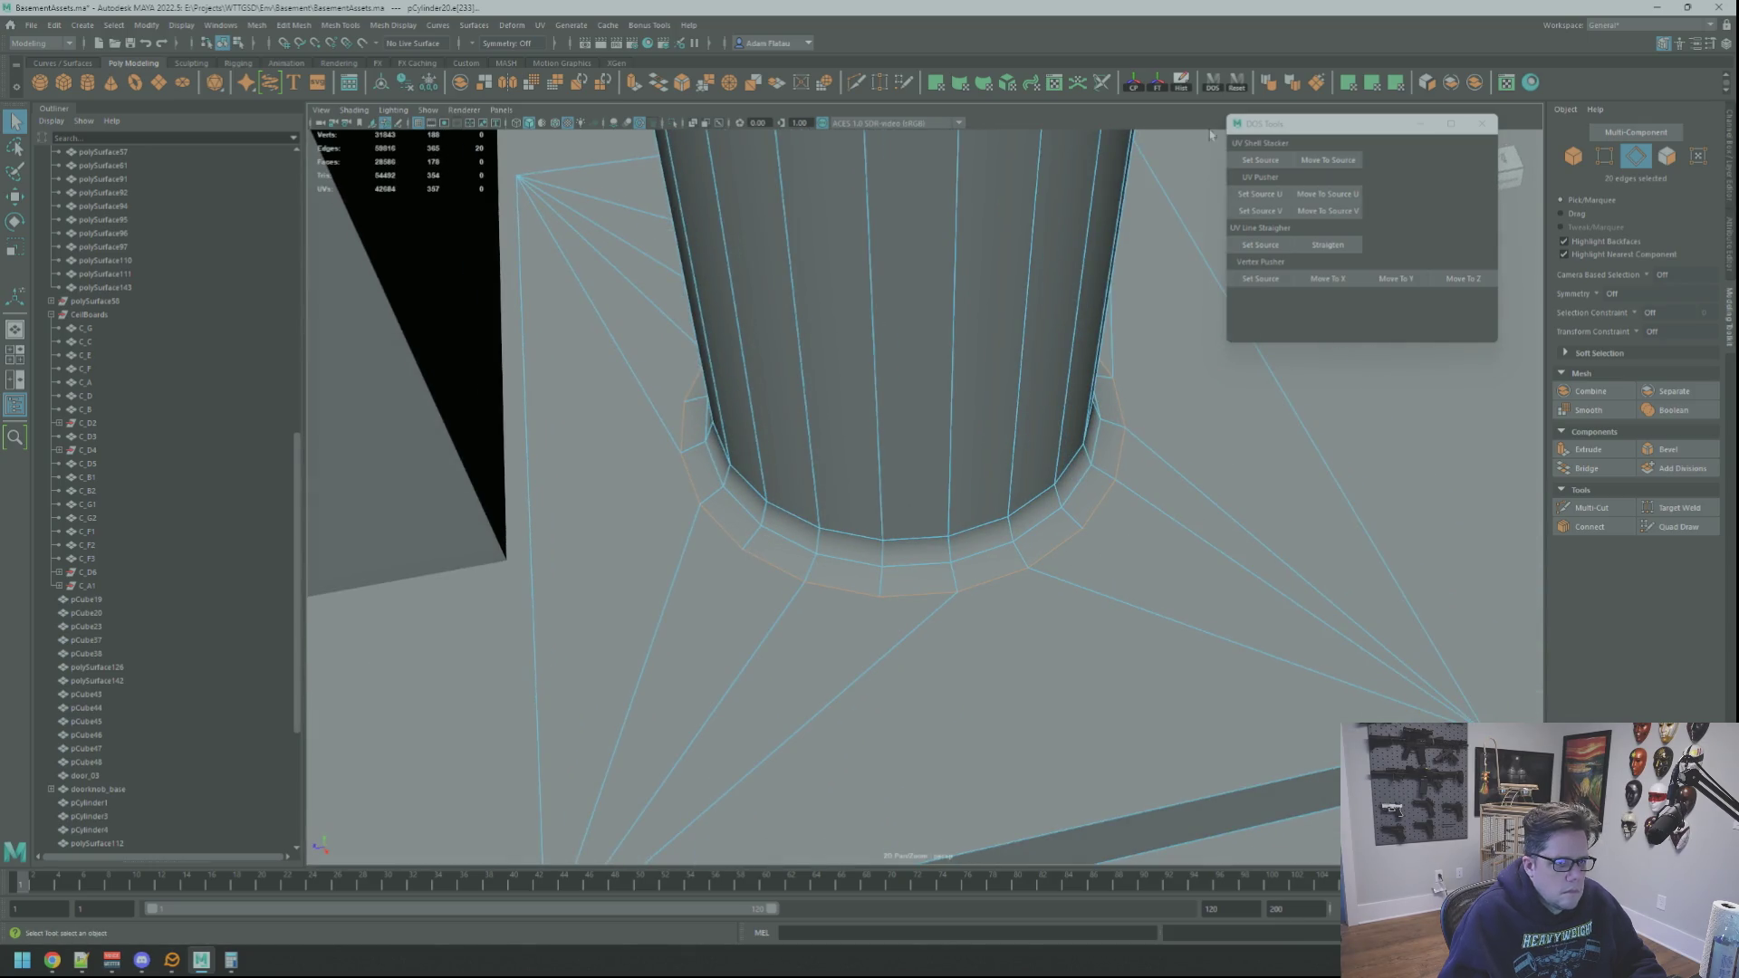
pyautogui.scroll(-10, 1083, 389)
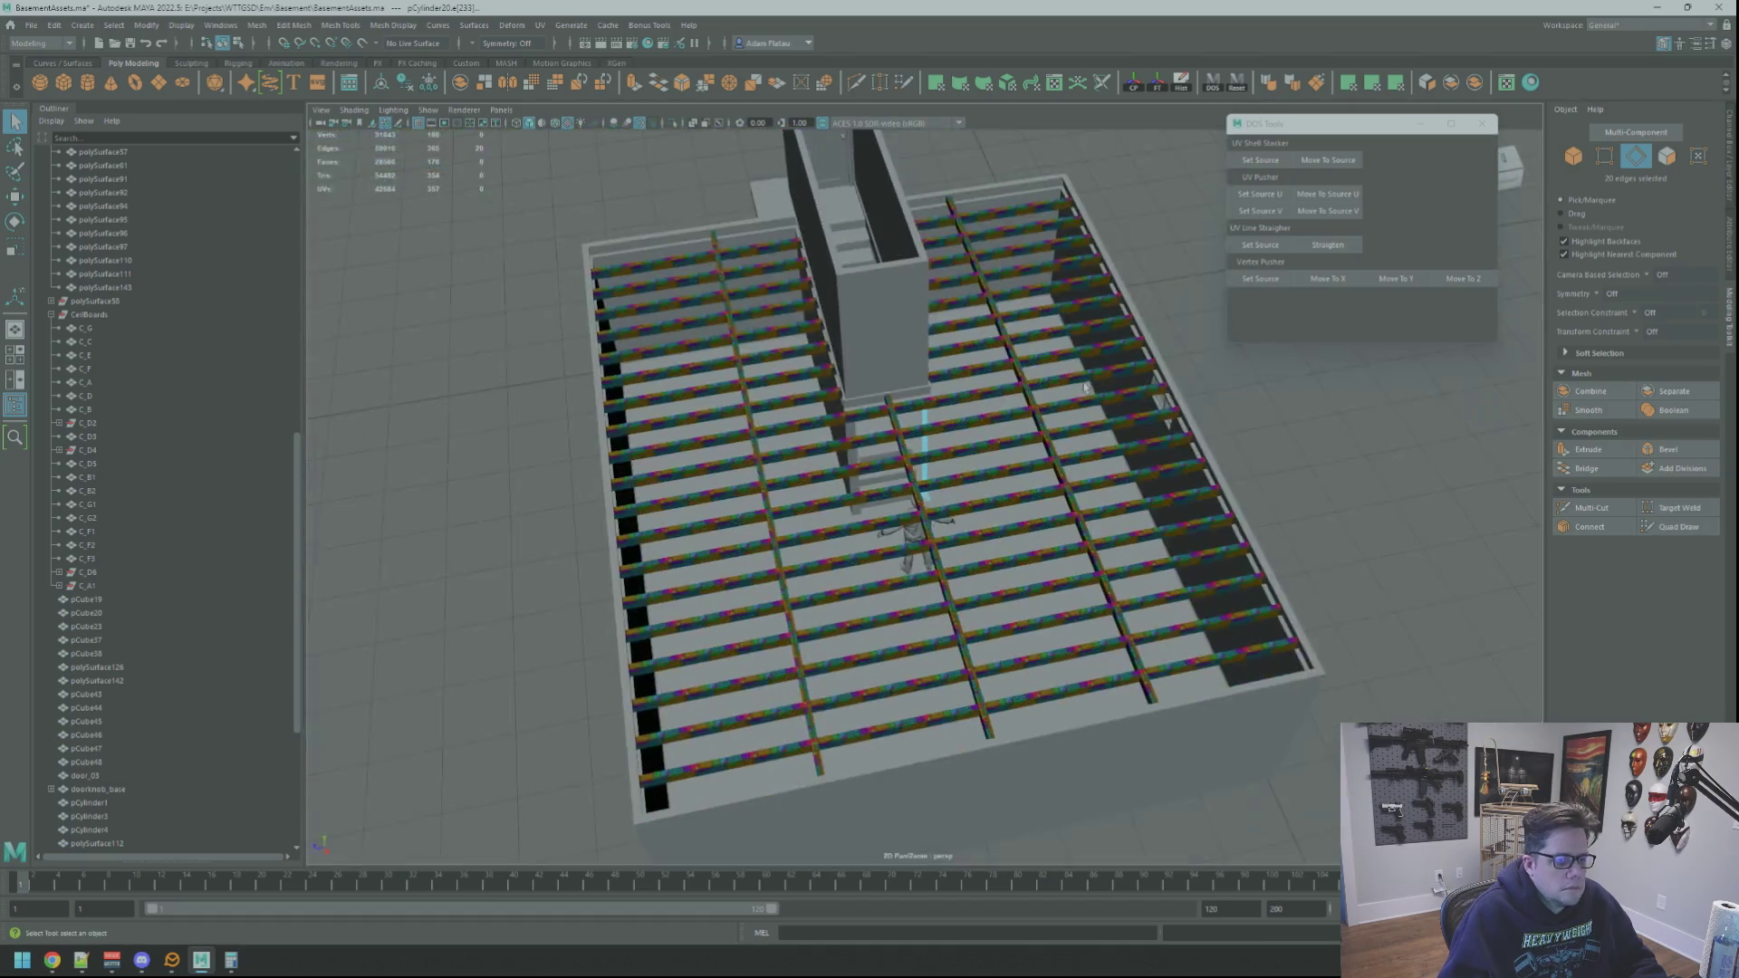
pyautogui.moveTo(1085, 388); pyautogui.dragTo(1123, 354, button='right')
pyautogui.scroll(10, 953, 480)
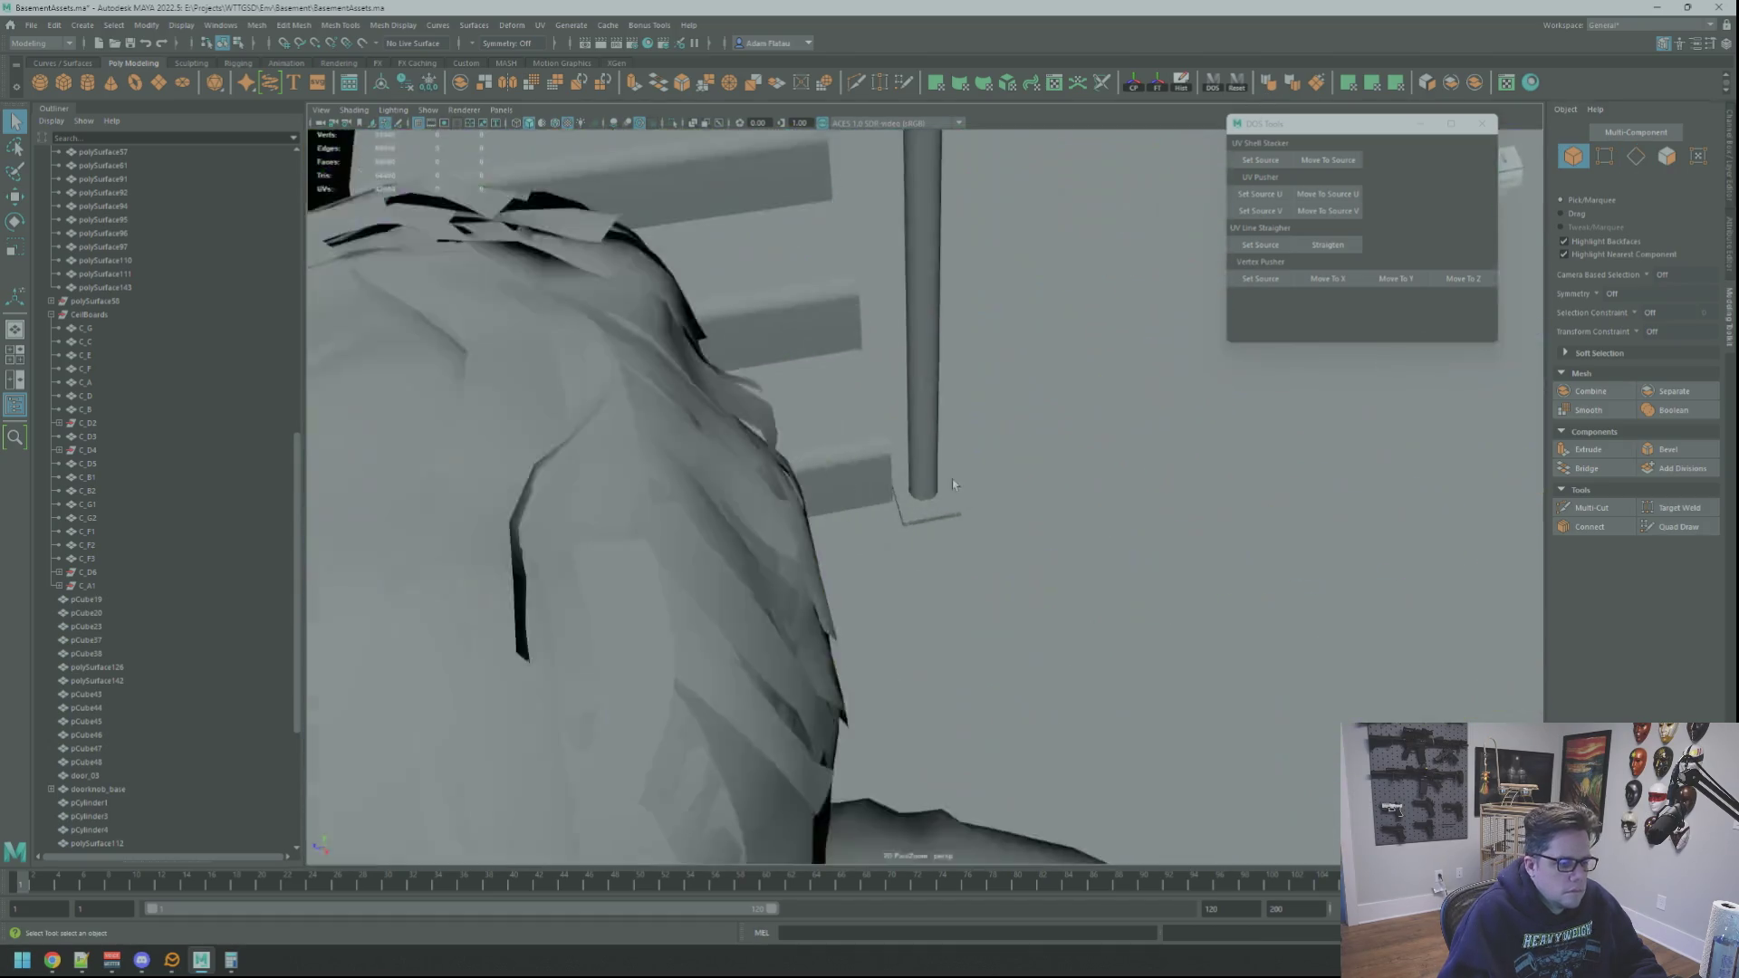
pyautogui.scroll(5, 945, 478)
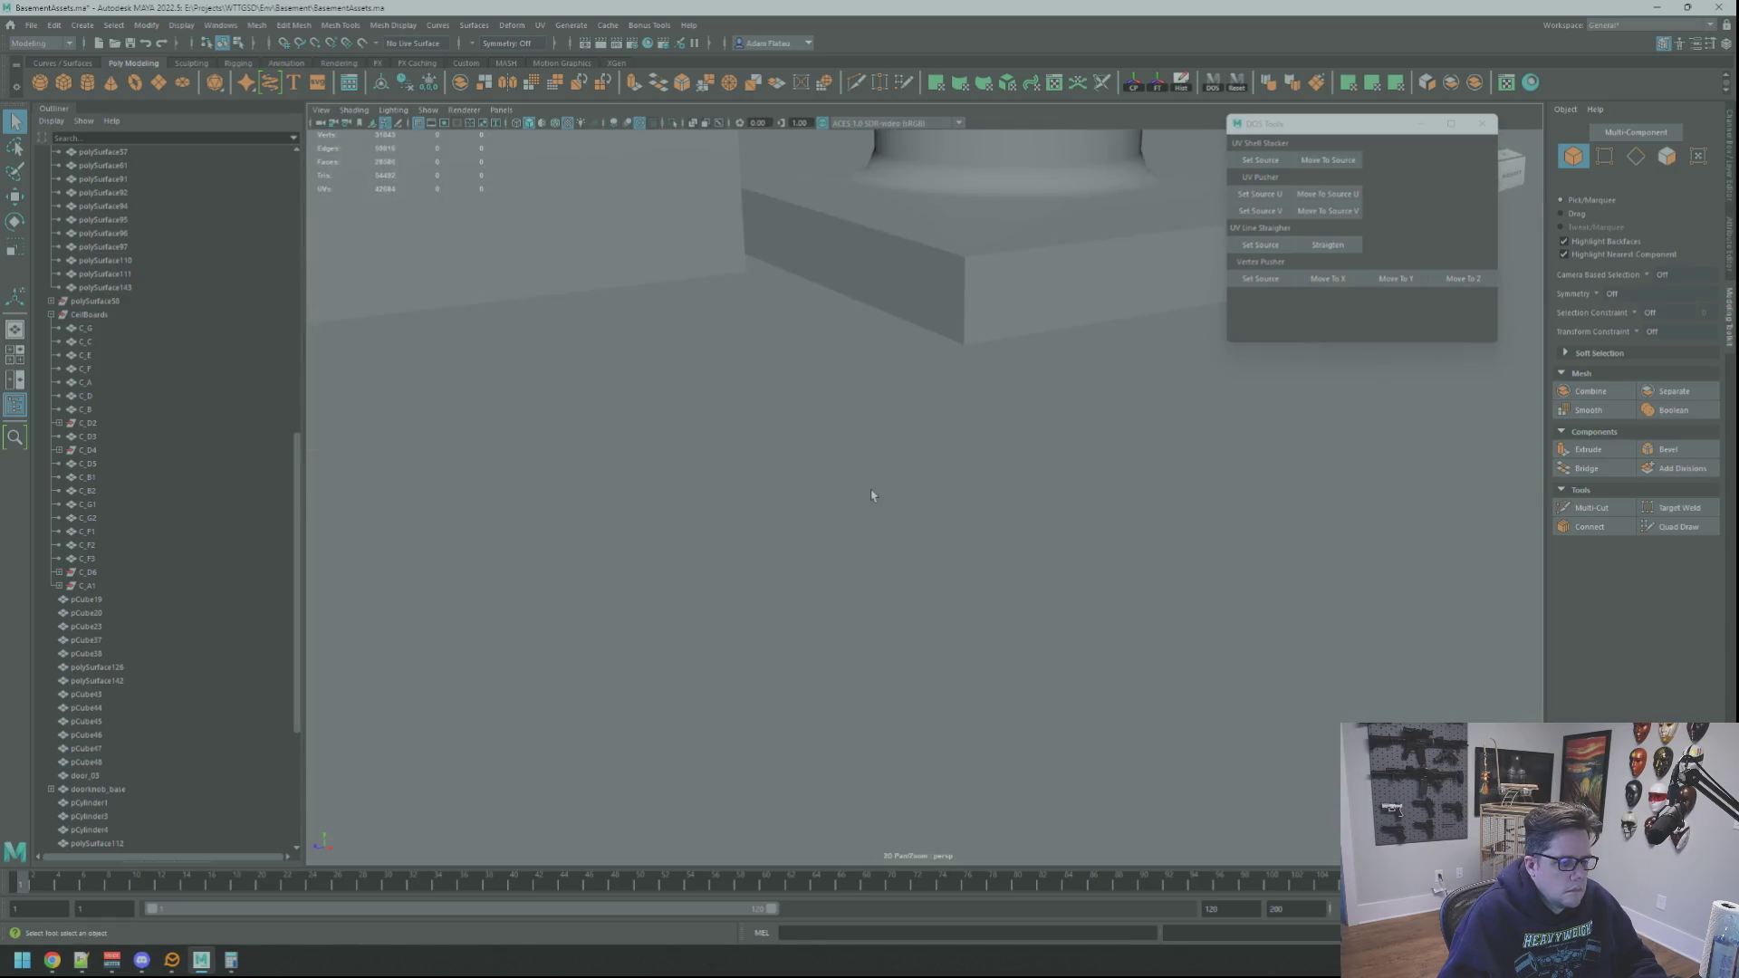
pyautogui.moveTo(871, 495)
pyautogui.keyDown('alt'); pyautogui.mouseDown()
pyautogui.moveTo(784, 532)
pyautogui.moveTo(815, 507)
pyautogui.mouseUp(); pyautogui.keyUp('alt')
pyautogui.moveTo(815, 508)
pyautogui.keyDown('alt'); pyautogui.mouseDown(button='right')
pyautogui.moveTo(913, 475)
pyautogui.moveTo(910, 446)
pyautogui.mouseUp(button='right'); pyautogui.keyUp('alt')
pyautogui.keyDown('shift'); pyautogui.click(838, 425); pyautogui.keyUp('shift')
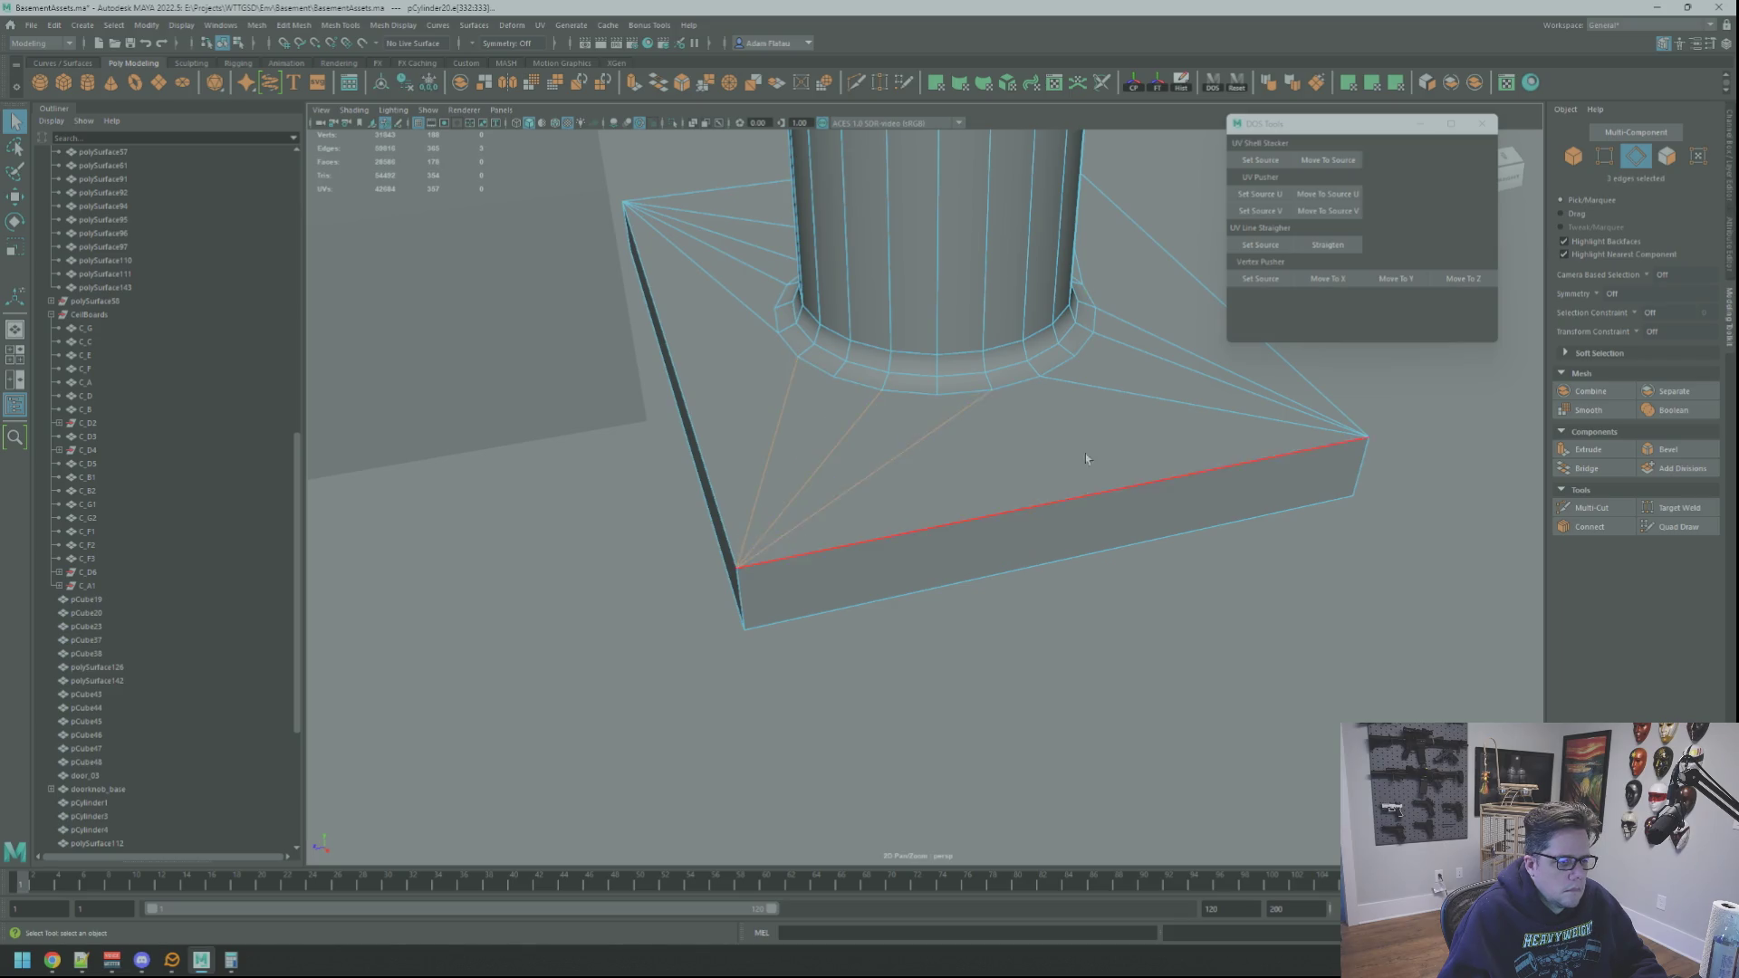
pyautogui.keyDown('alt'); pyautogui.moveTo(906, 516); pyautogui.dragTo(993, 466); pyautogui.keyUp('alt')
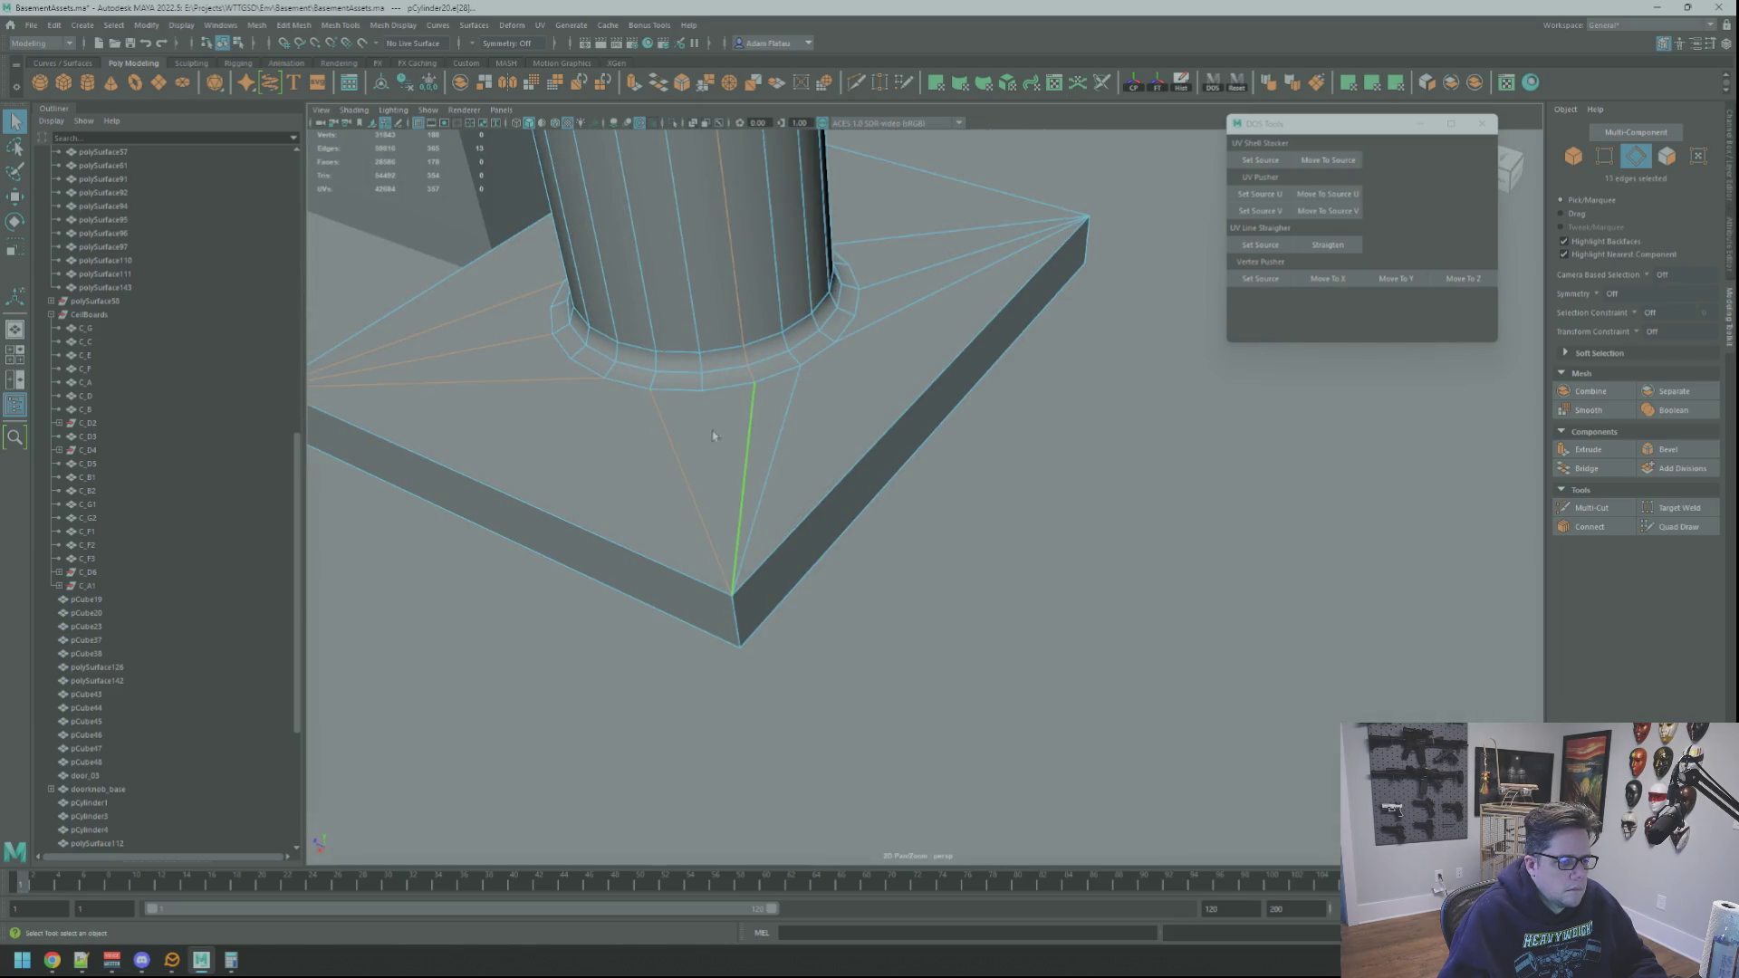
pyautogui.keyDown('alt'); pyautogui.moveTo(764, 415); pyautogui.dragTo(859, 441); pyautogui.keyUp('alt')
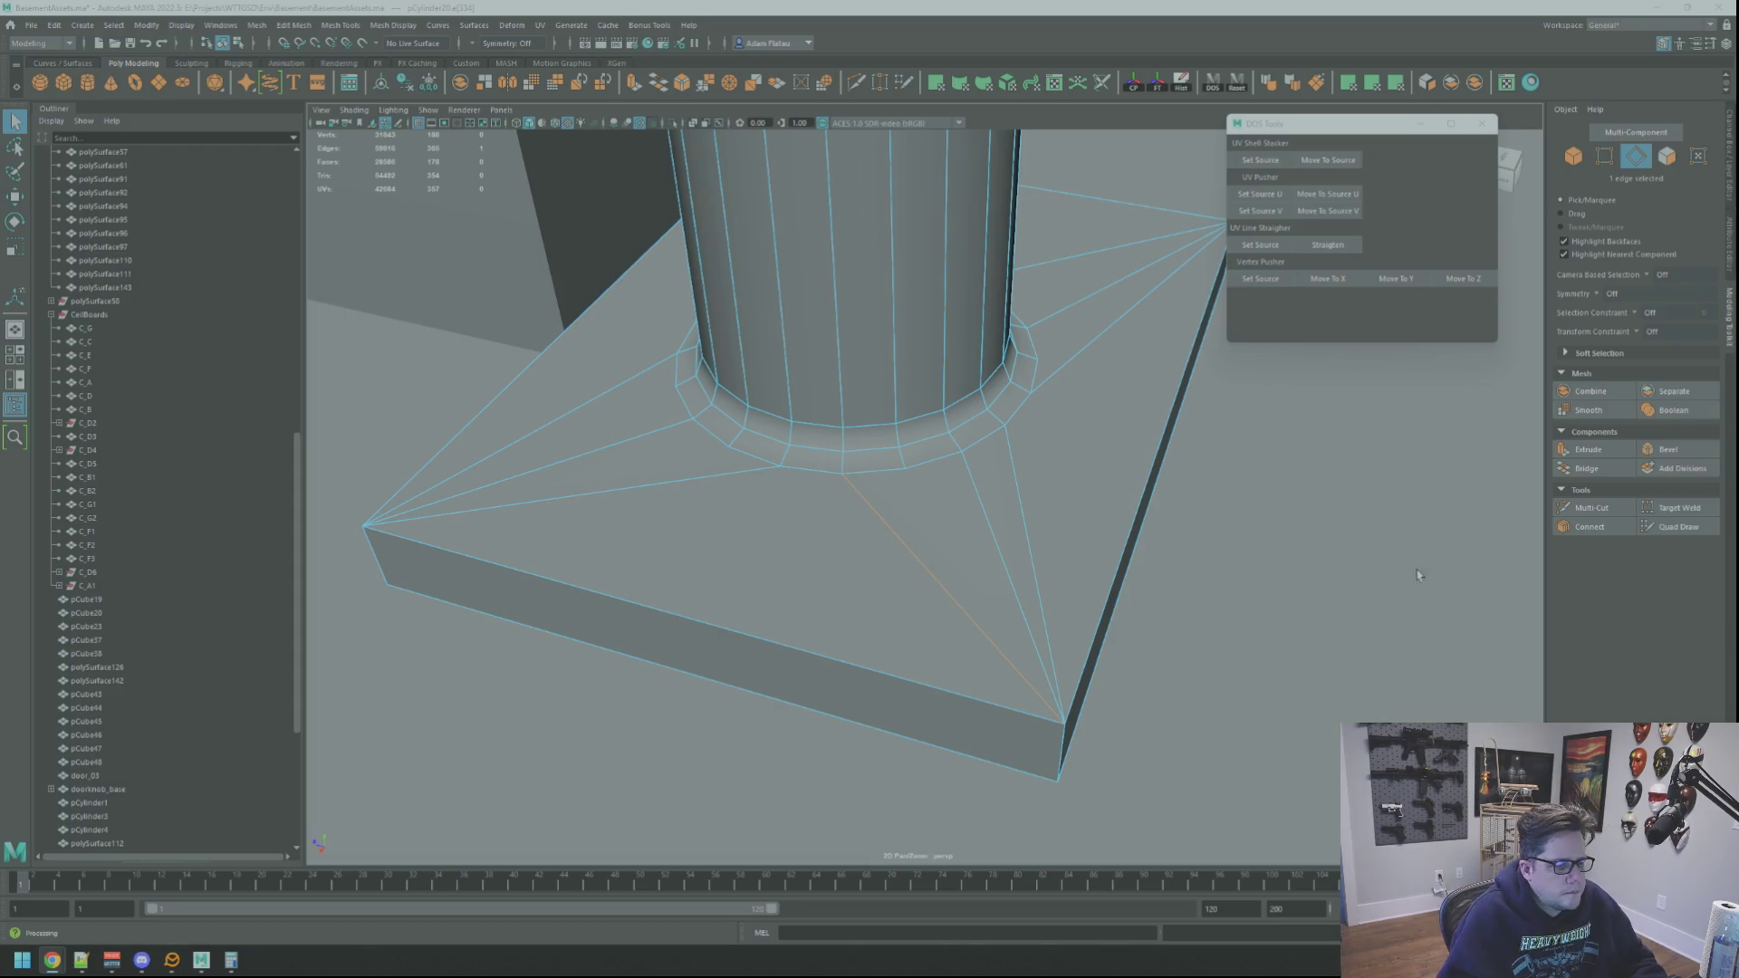
pyautogui.keyDown('shift'); pyautogui.click(796, 474); pyautogui.keyUp('shift')
pyautogui.keyDown('shift'); pyautogui.click(979, 497); pyautogui.keyUp('shift')
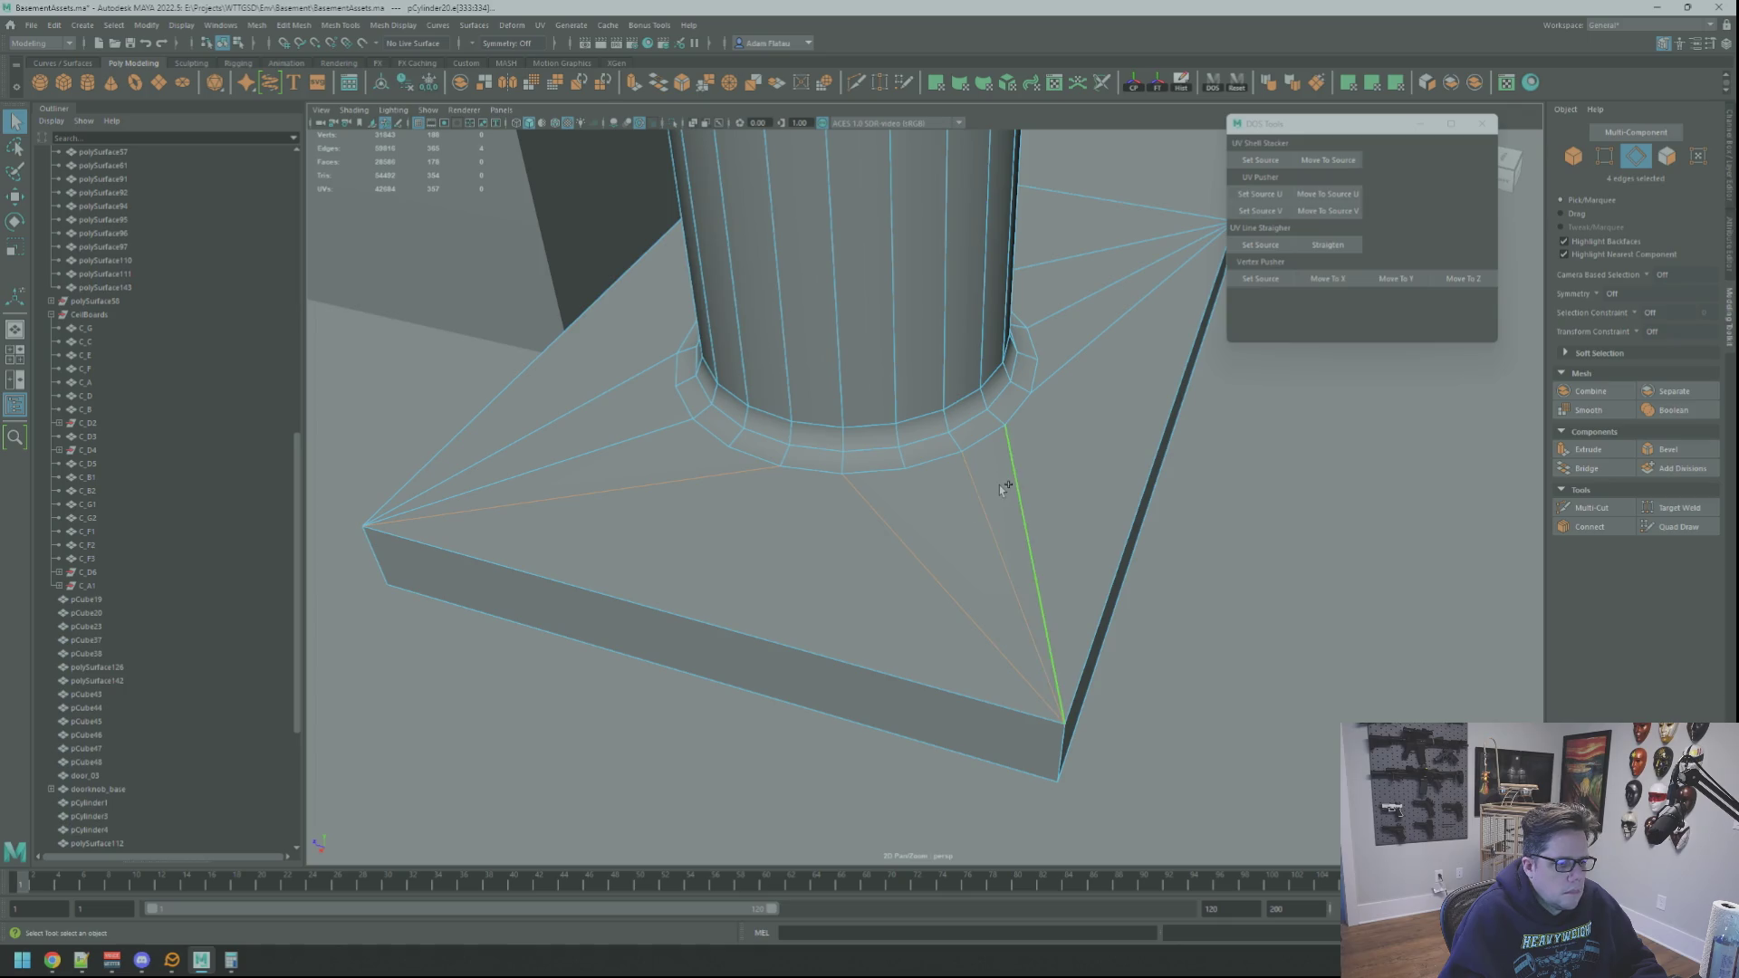
pyautogui.keyDown('shift'); pyautogui.click(998, 485); pyautogui.keyUp('shift')
pyautogui.moveTo(998, 485)
pyautogui.keyDown('alt'); pyautogui.mouseDown()
pyautogui.moveTo(820, 388)
pyautogui.moveTo(943, 420)
pyautogui.mouseUp(); pyautogui.keyUp('alt')
pyautogui.keyDown('shift'); pyautogui.click(866, 357); pyautogui.keyUp('shift')
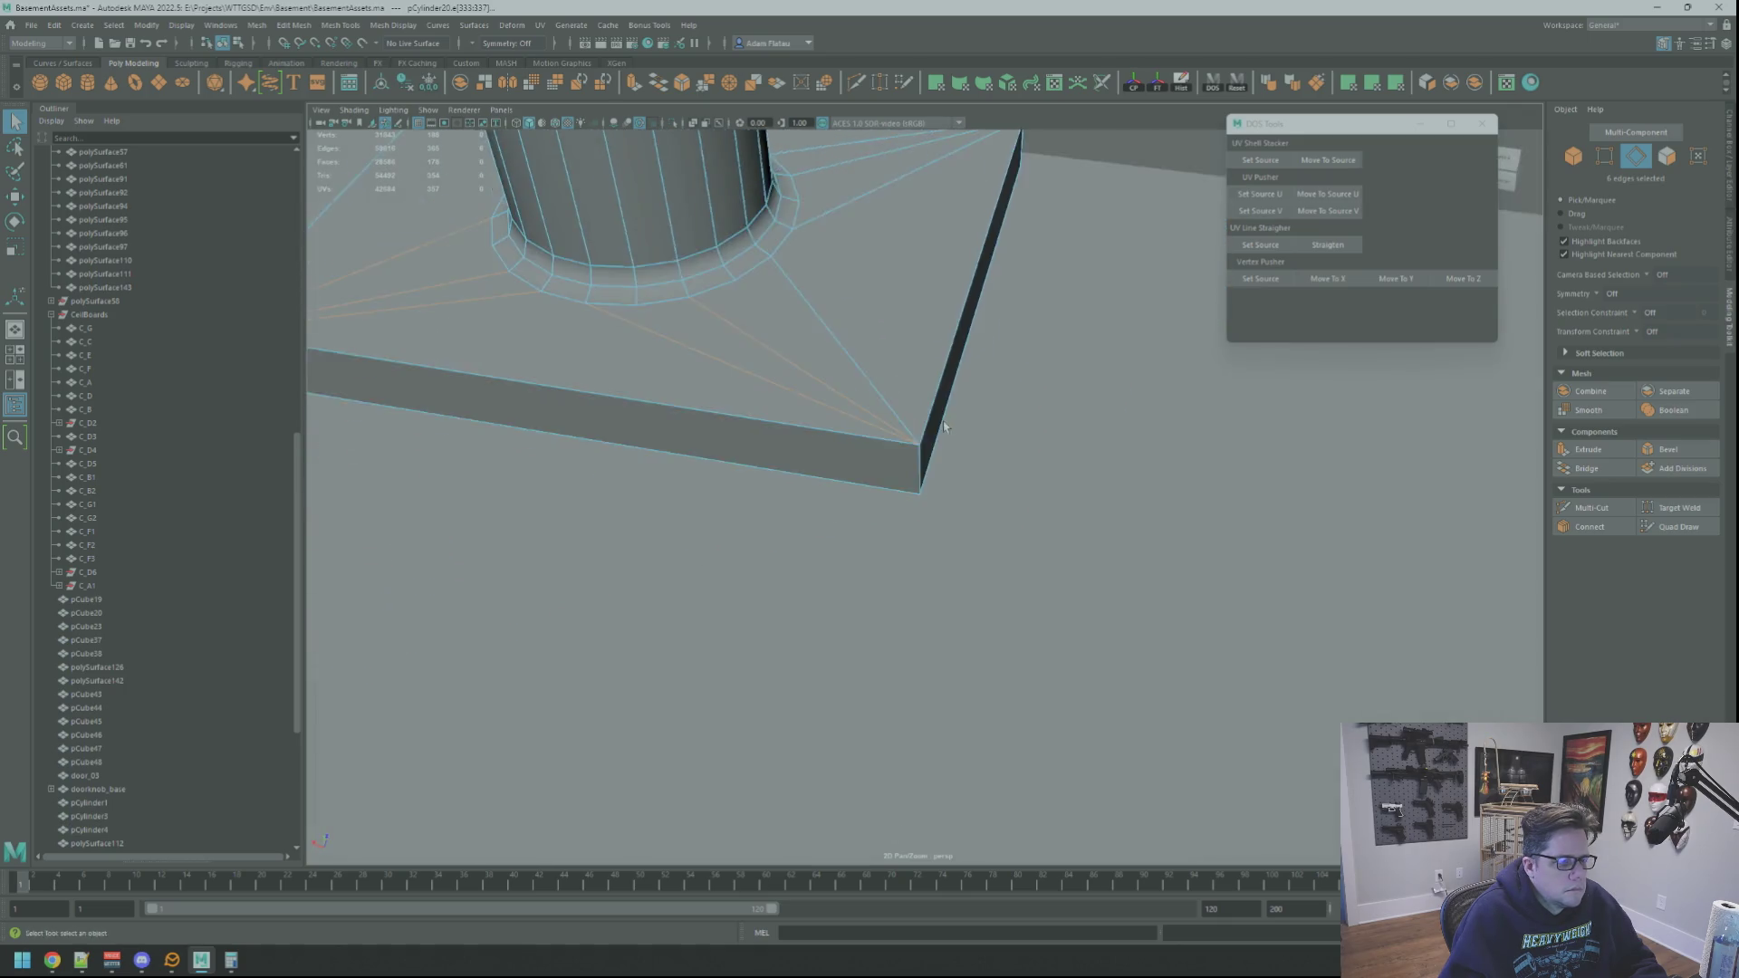
pyautogui.scroll(-3, 944, 421)
pyautogui.moveTo(942, 507)
pyautogui.keyDown('alt'); pyautogui.mouseDown()
pyautogui.moveTo(972, 539)
pyautogui.moveTo(892, 573)
pyautogui.mouseUp(); pyautogui.keyUp('alt')
pyautogui.keyDown('shift'); pyautogui.click(942, 565); pyautogui.keyUp('shift')
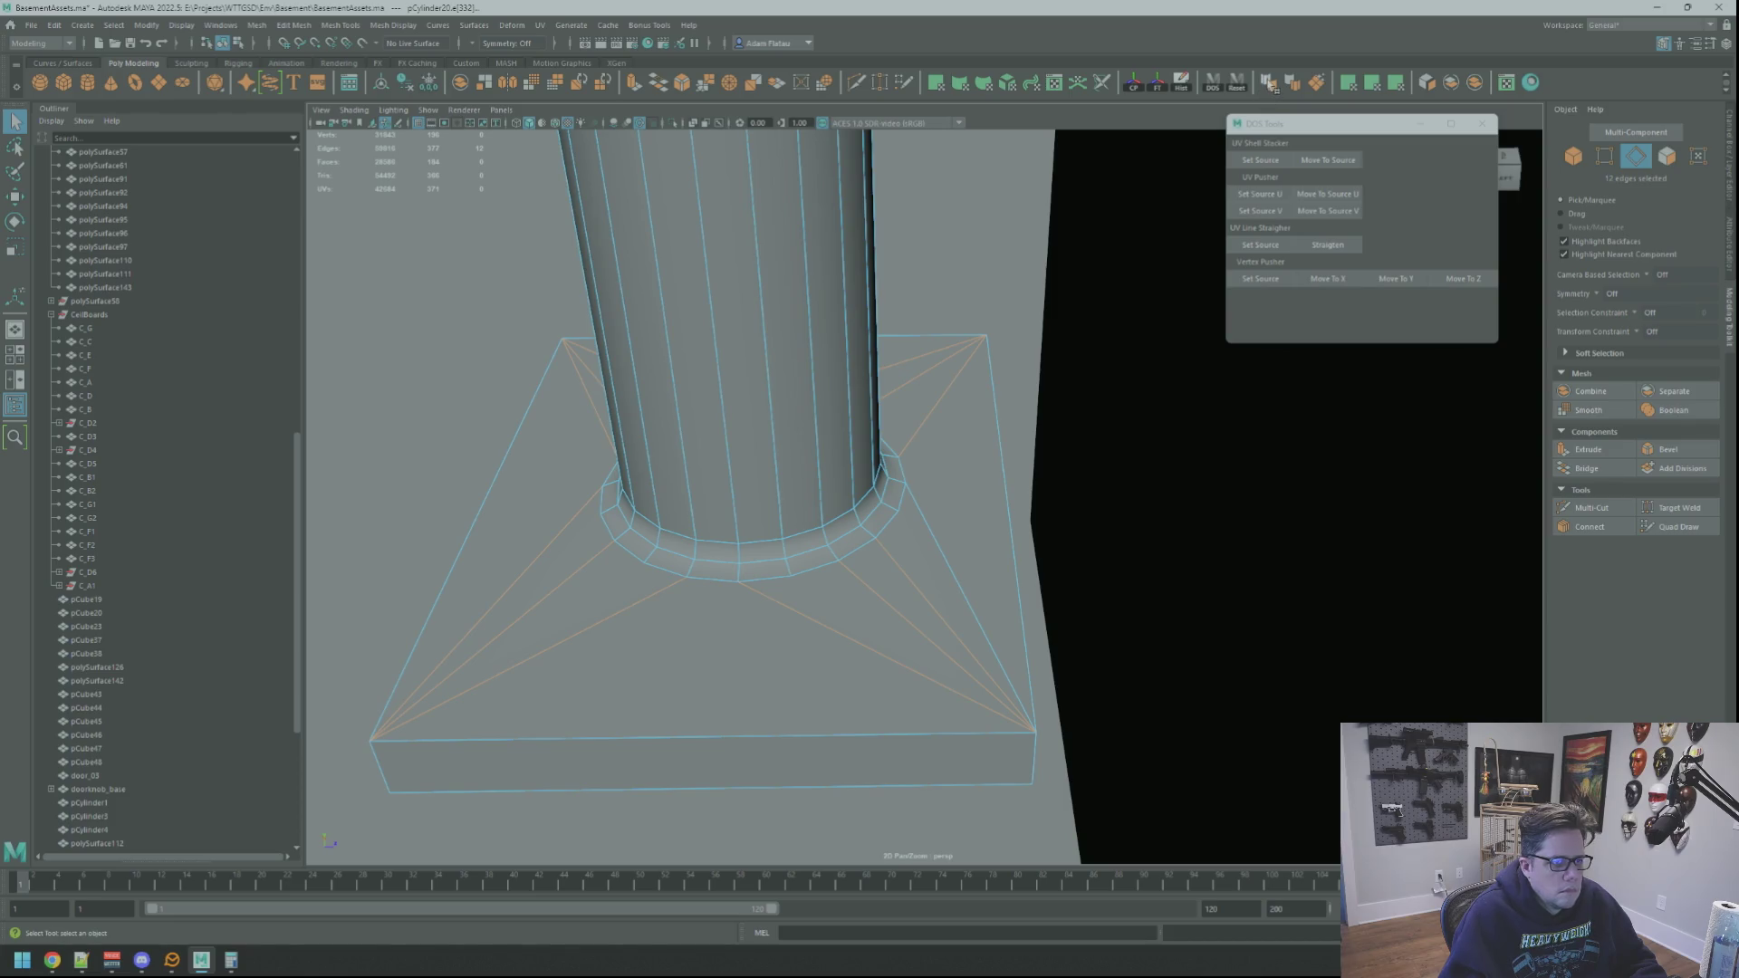
pyautogui.press('F8')
pyautogui.hotkey('ctrl', 'z')
pyautogui.moveTo(963, 401); pyautogui.dragTo(1032, 360, button='right')
pyautogui.click(214, 423)
pyautogui.press('f')
pyautogui.moveTo(633, 474)
pyautogui.keyDown('alt'); pyautogui.mouseDown()
pyautogui.moveTo(1048, 497)
pyautogui.moveTo(1041, 524)
pyautogui.moveTo(1029, 497)
pyautogui.moveTo(934, 447)
pyautogui.moveTo(976, 485)
pyautogui.moveTo(796, 489)
pyautogui.moveTo(1106, 590)
pyautogui.mouseUp(); pyautogui.keyUp('alt')
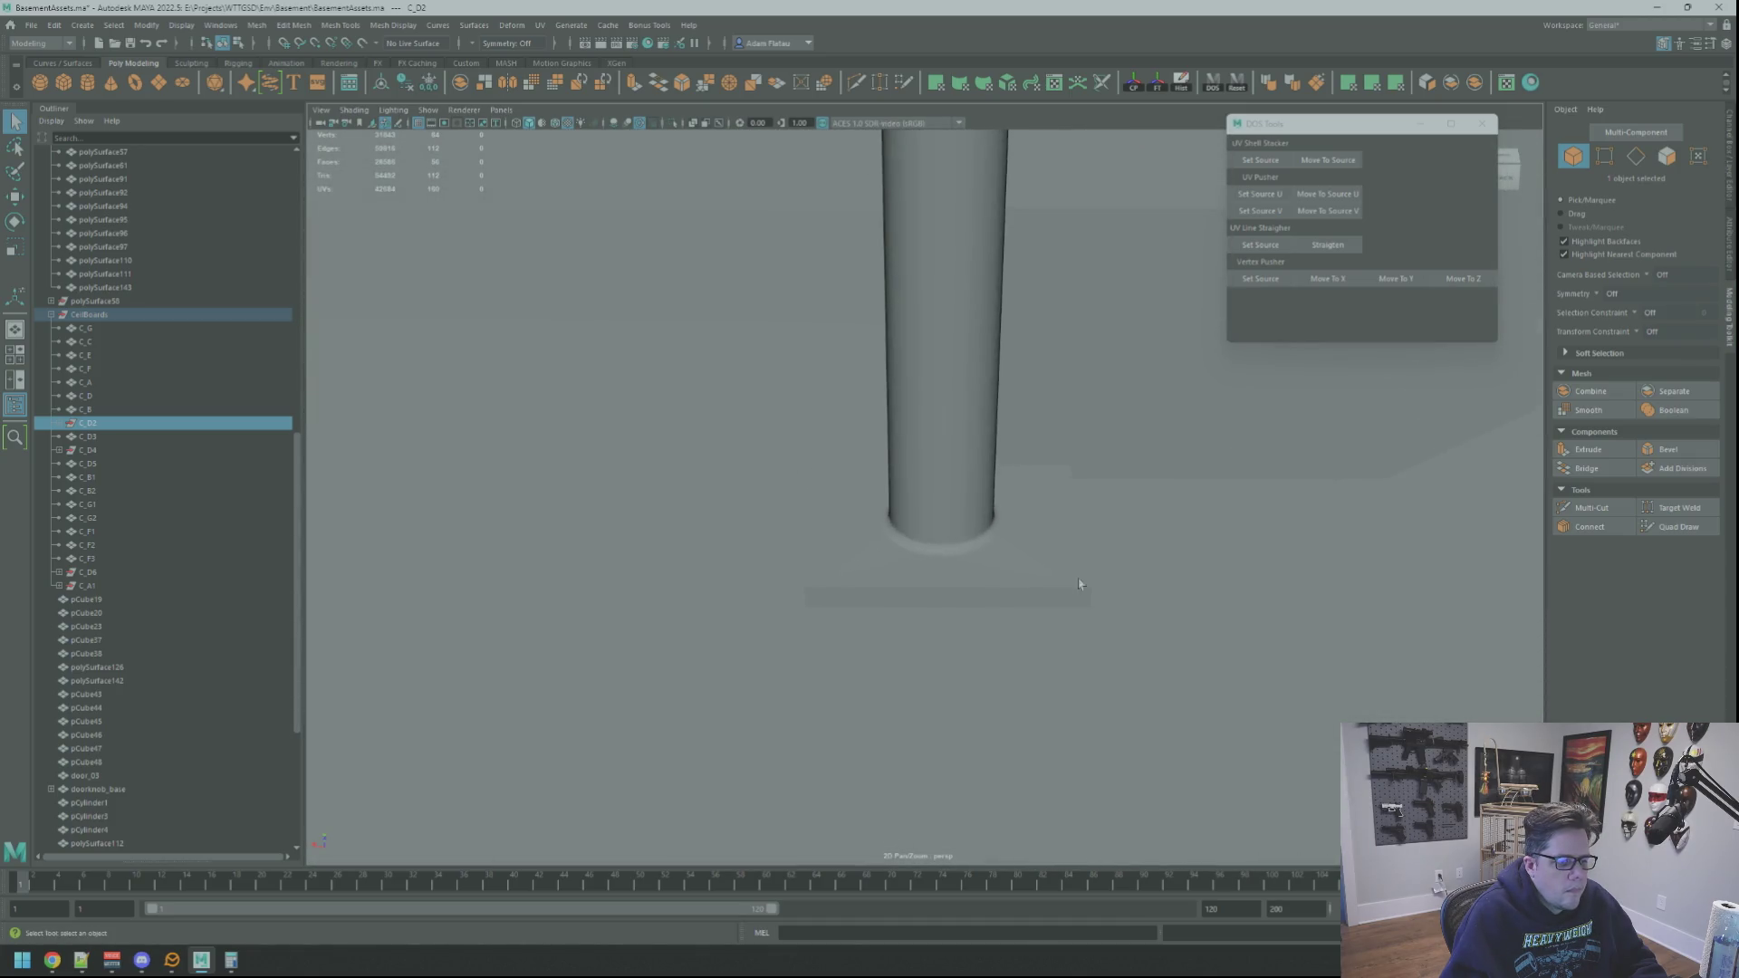
# Step: Frame a vertex on the column and orbit around its base plate to inspect it
pyautogui.click(942, 543)
pyautogui.moveTo(942, 544); pyautogui.dragTo(888, 548, button='right')
pyautogui.click(942, 544)
pyautogui.press('f')
pyautogui.scroll(-5, 920, 493)
pyautogui.moveTo(920, 493)
pyautogui.keyDown('alt'); pyautogui.mouseDown()
pyautogui.moveTo(868, 528)
pyautogui.moveTo(951, 530)
pyautogui.mouseUp(); pyautogui.keyUp('alt')
pyautogui.keyDown('alt'); pyautogui.moveTo(951, 530); pyautogui.dragTo(972, 530, button='right'); pyautogui.keyUp('alt')
pyautogui.moveTo(972, 530)
pyautogui.keyDown('alt'); pyautogui.mouseDown()
pyautogui.moveTo(970, 507)
pyautogui.moveTo(985, 522)
pyautogui.mouseUp(); pyautogui.keyUp('alt')
pyautogui.scroll(-10, 986, 522)
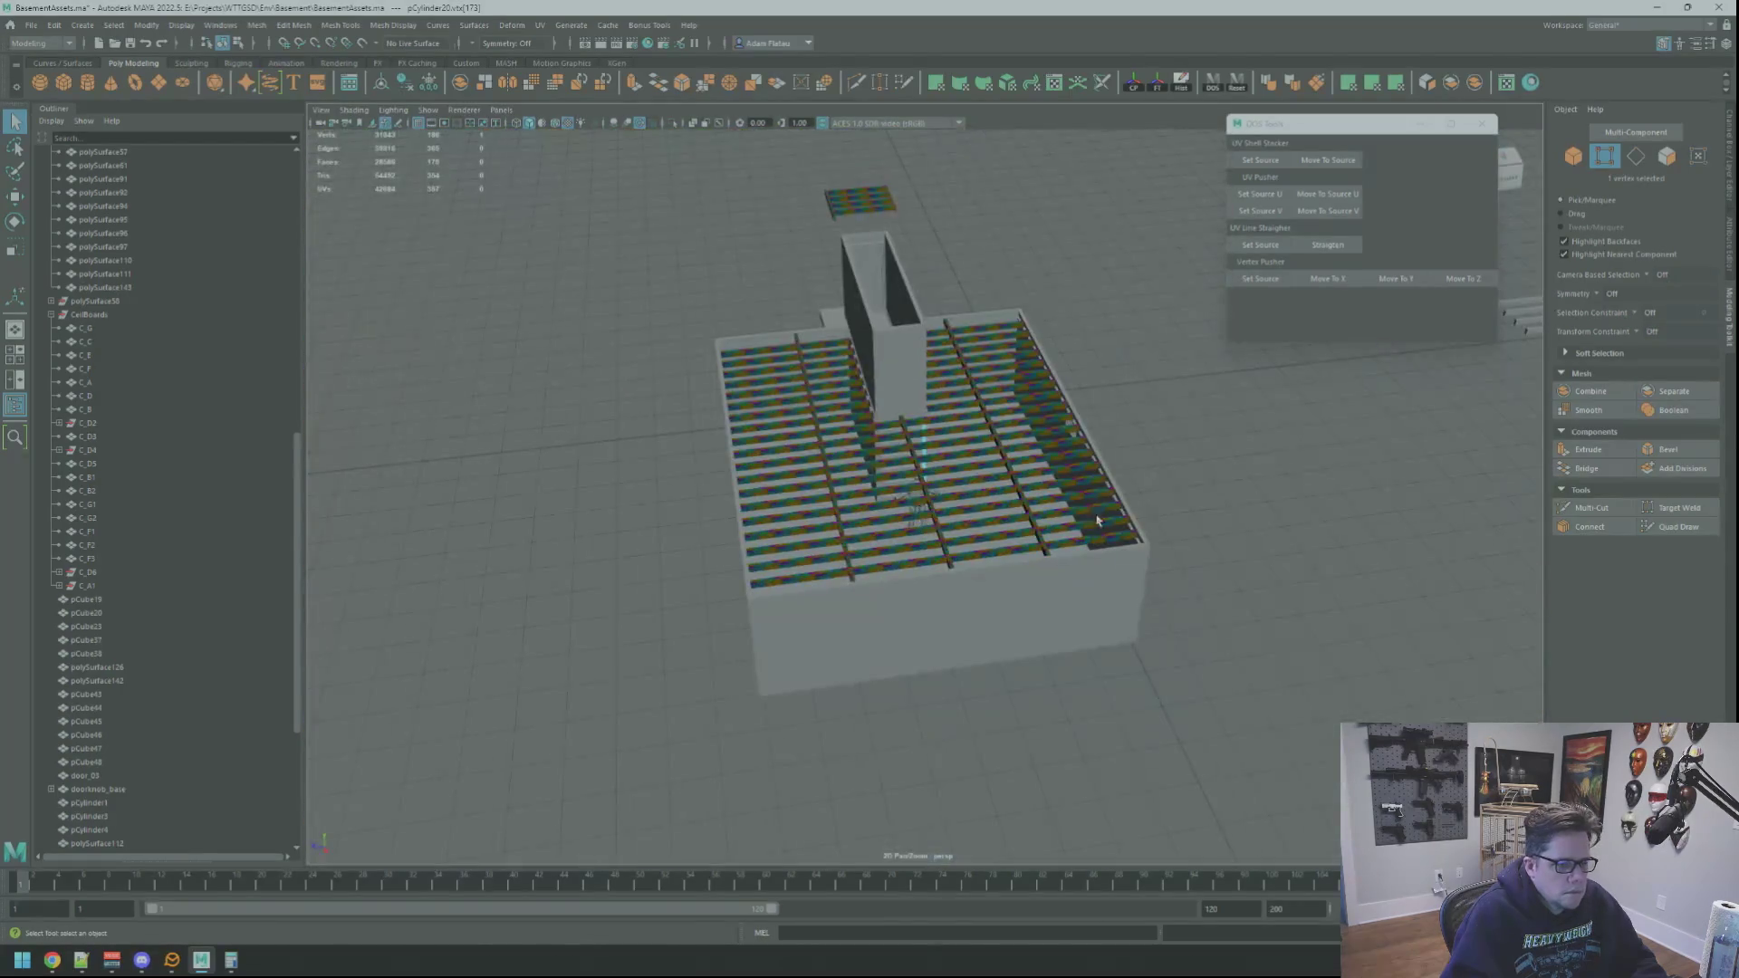
pyautogui.moveTo(1096, 520); pyautogui.dragTo(1177, 489, button='right')
pyautogui.scroll(10, 933, 525)
pyautogui.moveTo(959, 546)
pyautogui.keyDown('alt'); pyautogui.mouseDown()
pyautogui.moveTo(920, 516)
pyautogui.moveTo(726, 486)
pyautogui.moveTo(718, 462)
pyautogui.moveTo(1071, 575)
pyautogui.moveTo(902, 494)
pyautogui.moveTo(803, 549)
pyautogui.moveTo(1040, 571)
pyautogui.moveTo(989, 505)
pyautogui.moveTo(672, 512)
pyautogui.moveTo(900, 574)
pyautogui.mouseUp(); pyautogui.keyUp('alt')
# Step: Isolate the pCylinder20 column and base plate in the view, seen from below
pyautogui.click(900, 574)
pyautogui.moveTo(900, 574)
pyautogui.keyDown('alt'); pyautogui.mouseDown(button='right')
pyautogui.moveTo(981, 620)
pyautogui.moveTo(949, 613)
pyautogui.mouseUp(button='right'); pyautogui.keyUp('alt')
pyautogui.click(683, 637)
pyautogui.click(955, 571)
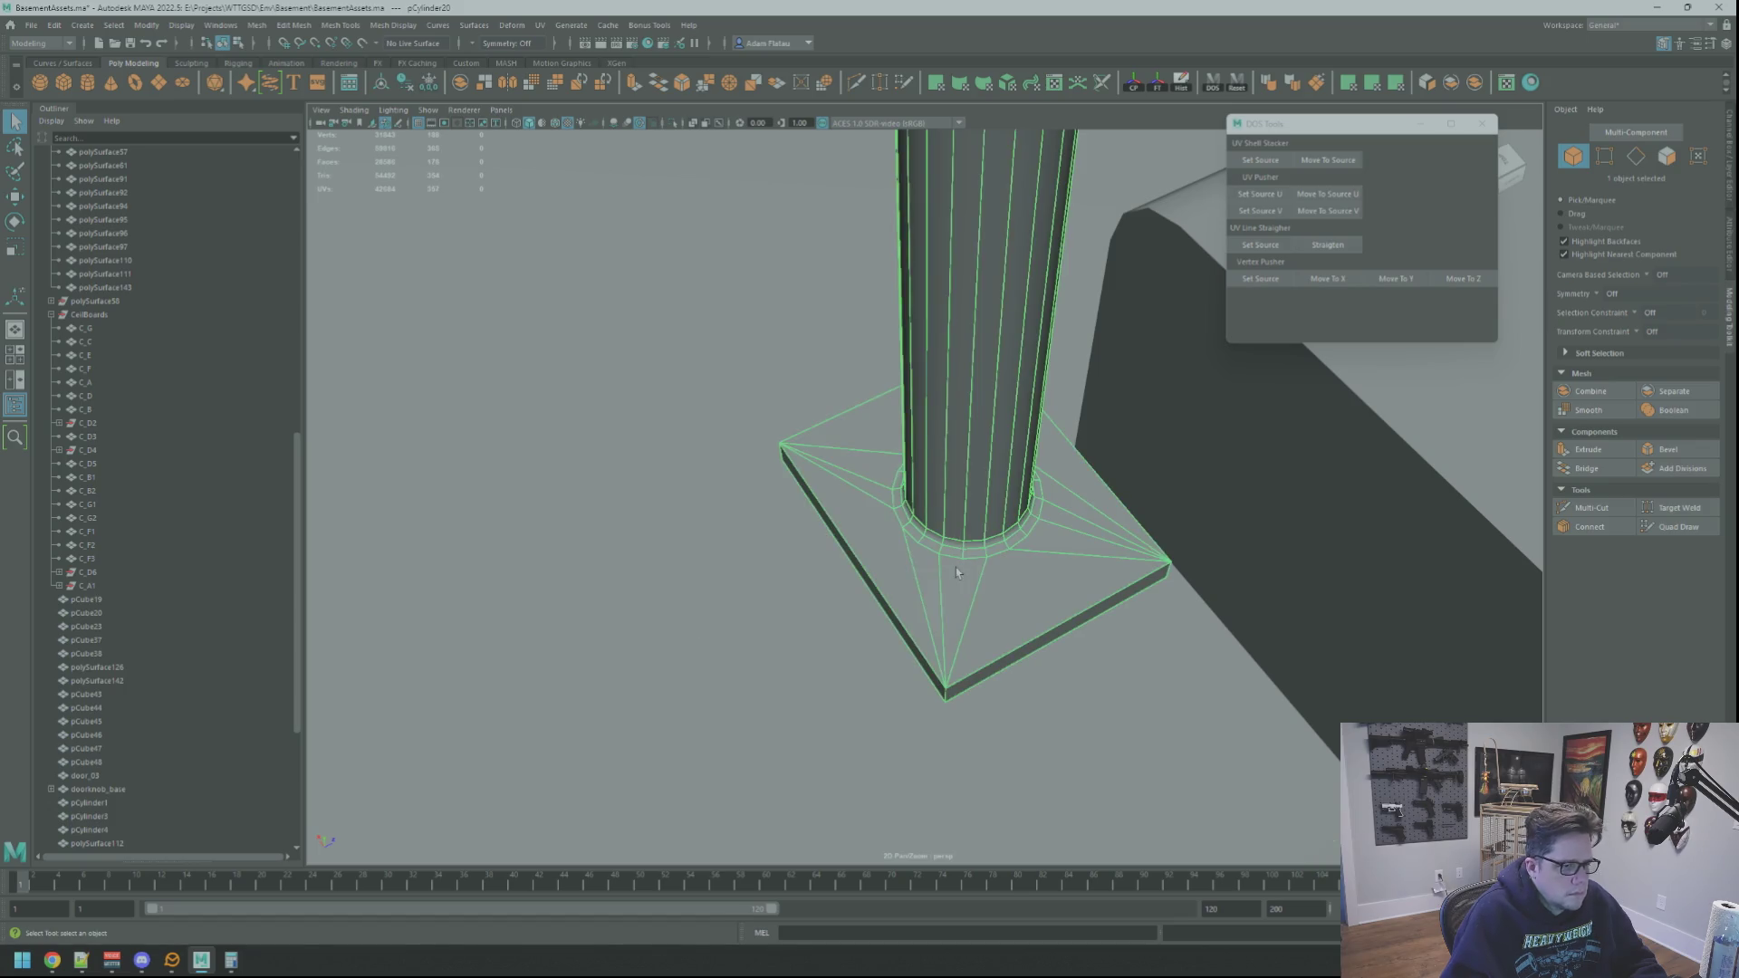
pyautogui.click(672, 123)
pyautogui.click(1157, 392)
pyautogui.moveTo(1156, 392)
pyautogui.keyDown('alt'); pyautogui.mouseDown()
pyautogui.moveTo(1060, 392)
pyautogui.moveTo(942, 456)
pyautogui.moveTo(1087, 426)
pyautogui.moveTo(1250, 434)
pyautogui.moveTo(1135, 415)
pyautogui.moveTo(1172, 450)
pyautogui.moveTo(1160, 470)
pyautogui.moveTo(1122, 330)
pyautogui.moveTo(1002, 384)
pyautogui.mouseUp(); pyautogui.keyUp('alt')
# Step: Delete the base plate's bottom face, then return to Object mode and a side view
pyautogui.moveTo(1002, 384); pyautogui.dragTo(983, 433, button='right')
pyautogui.click(978, 427)
pyautogui.click(978, 428)
pyautogui.press('Delete')
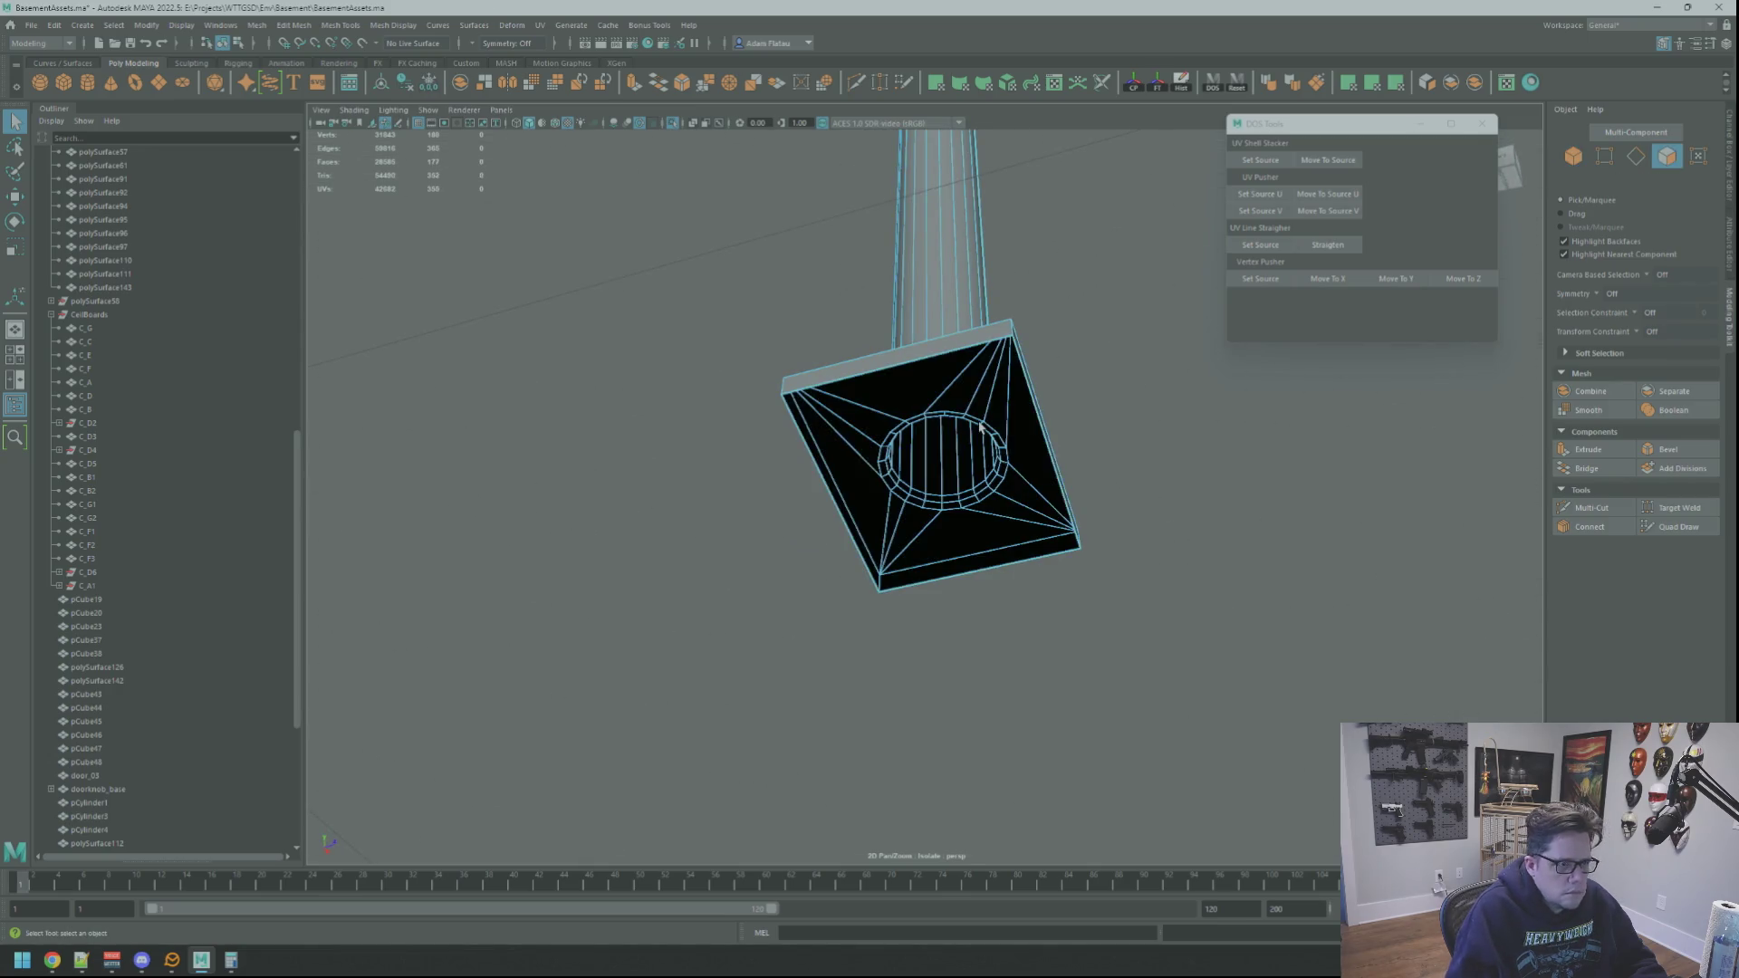
pyautogui.keyDown('alt'); pyautogui.moveTo(1133, 350); pyautogui.dragTo(1032, 361); pyautogui.keyUp('alt')
pyautogui.moveTo(1029, 385); pyautogui.dragTo(1024, 399, button='right')
pyautogui.keyDown('alt'); pyautogui.moveTo(1023, 399); pyautogui.dragTo(999, 436); pyautogui.keyUp('alt')
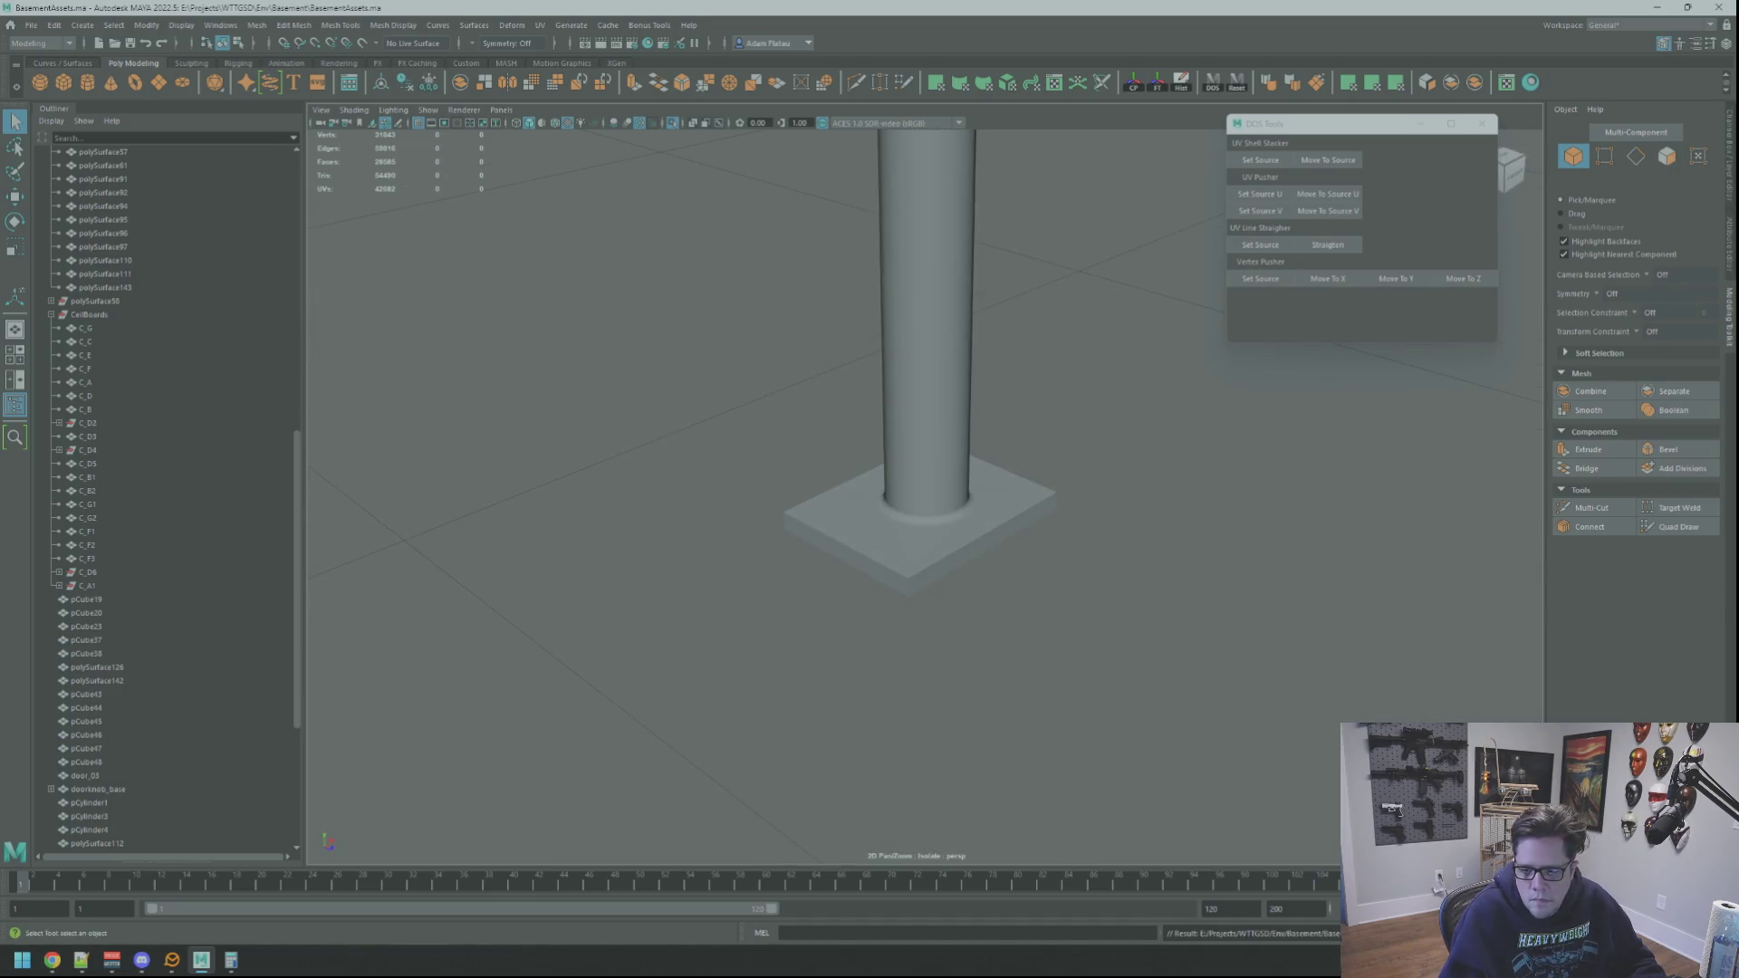
pyautogui.hotkey('alt', 'Tab')
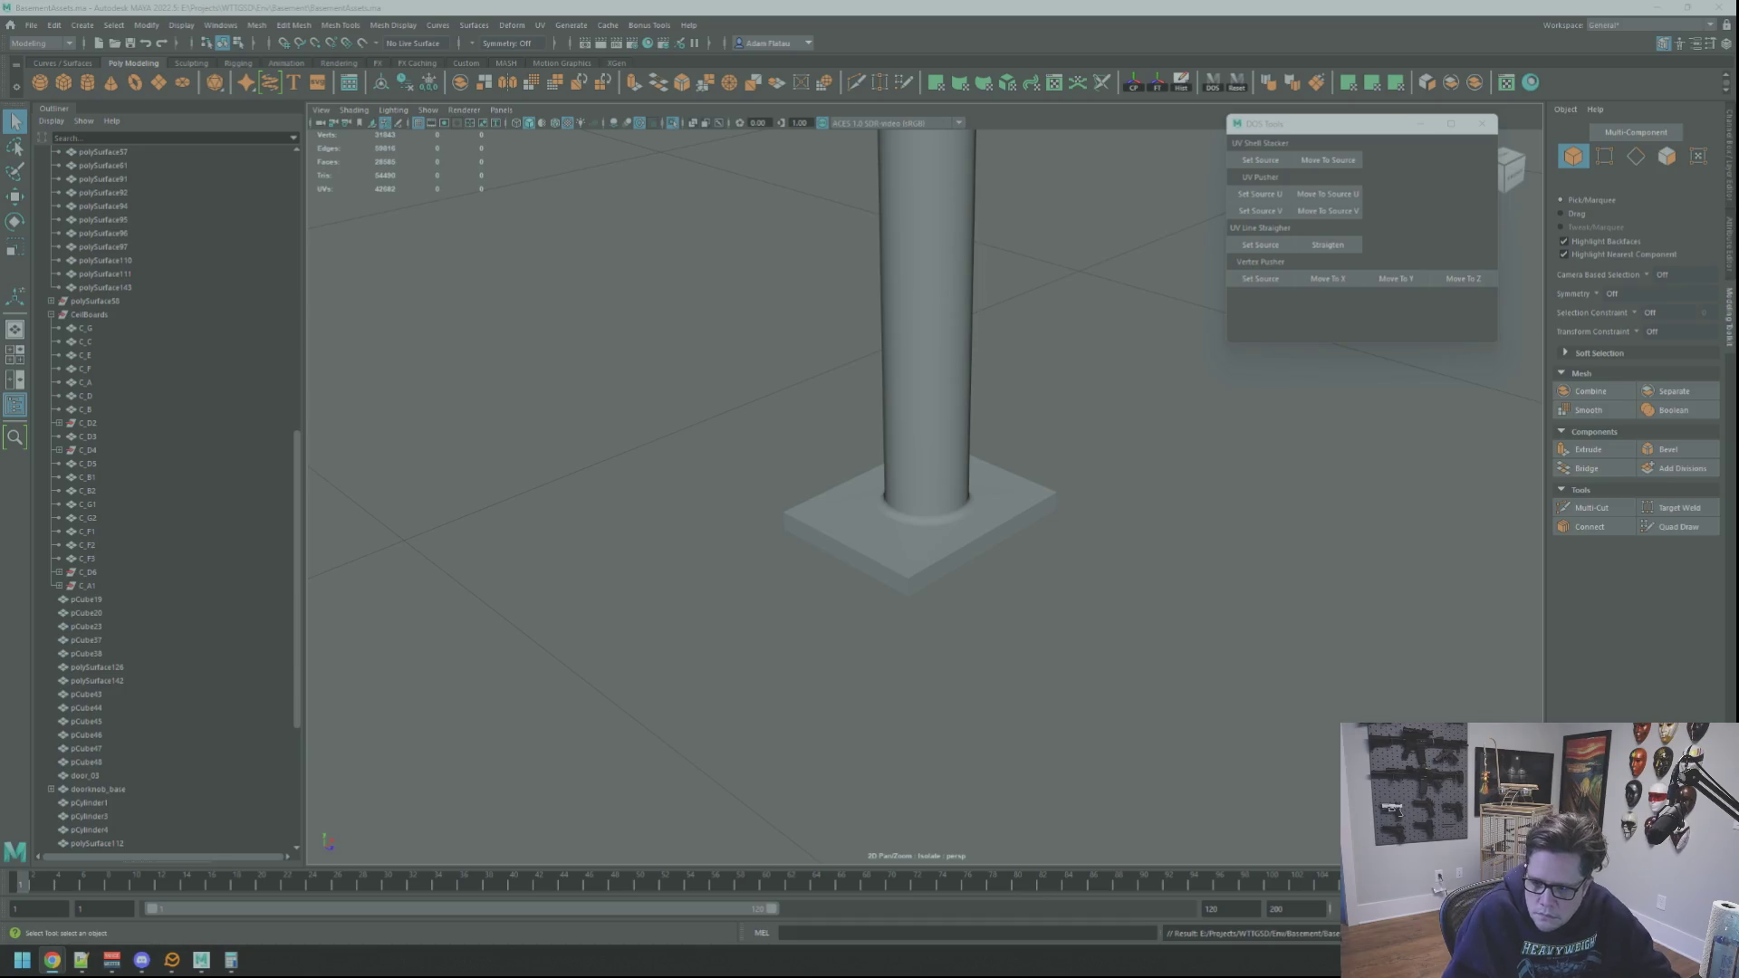
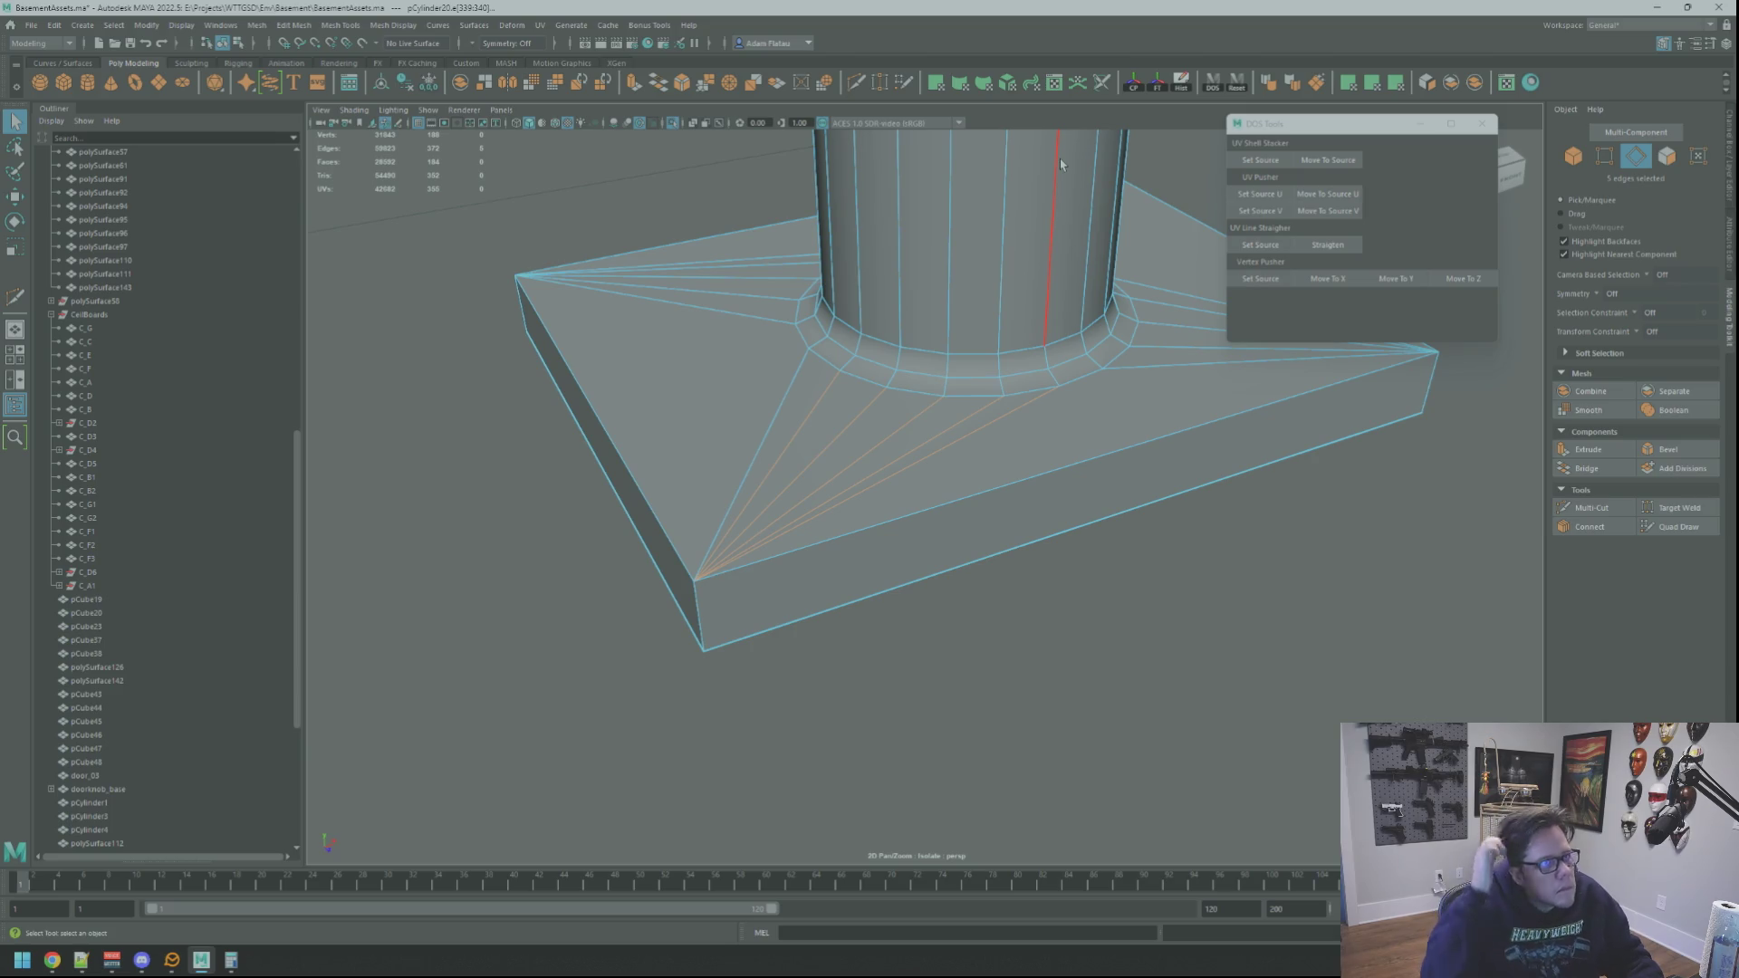
# Step: Select the diagonal fan edges across the plinth top's corners
pyautogui.moveTo(1064, 225)
pyautogui.keyDown('alt'); pyautogui.mouseDown()
pyautogui.moveTo(963, 322)
pyautogui.moveTo(996, 290)
pyautogui.moveTo(822, 523)
pyautogui.mouseUp(); pyautogui.keyUp('alt')
pyautogui.scroll(2, 1002, 285)
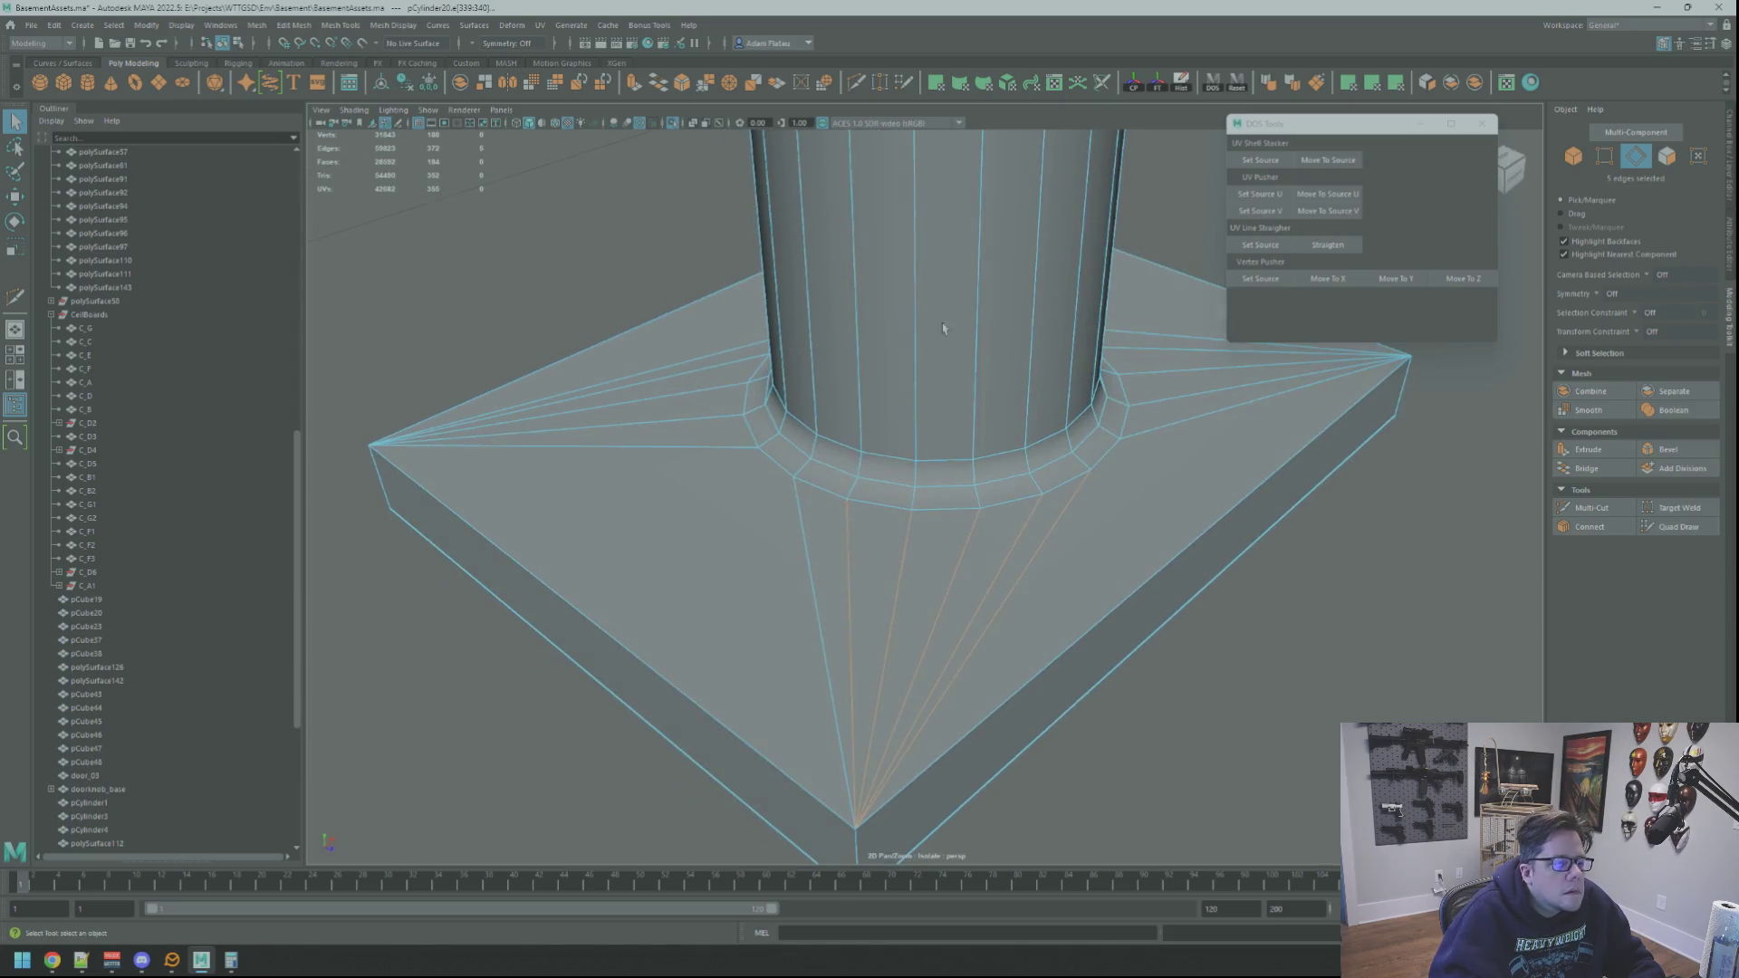
pyautogui.moveTo(906, 471)
pyautogui.keyDown('alt'); pyautogui.mouseDown()
pyautogui.moveTo(940, 392)
pyautogui.moveTo(961, 512)
pyautogui.mouseUp(); pyautogui.keyUp('alt')
pyautogui.keyDown('shift'); pyautogui.click(861, 536); pyautogui.keyUp('shift')
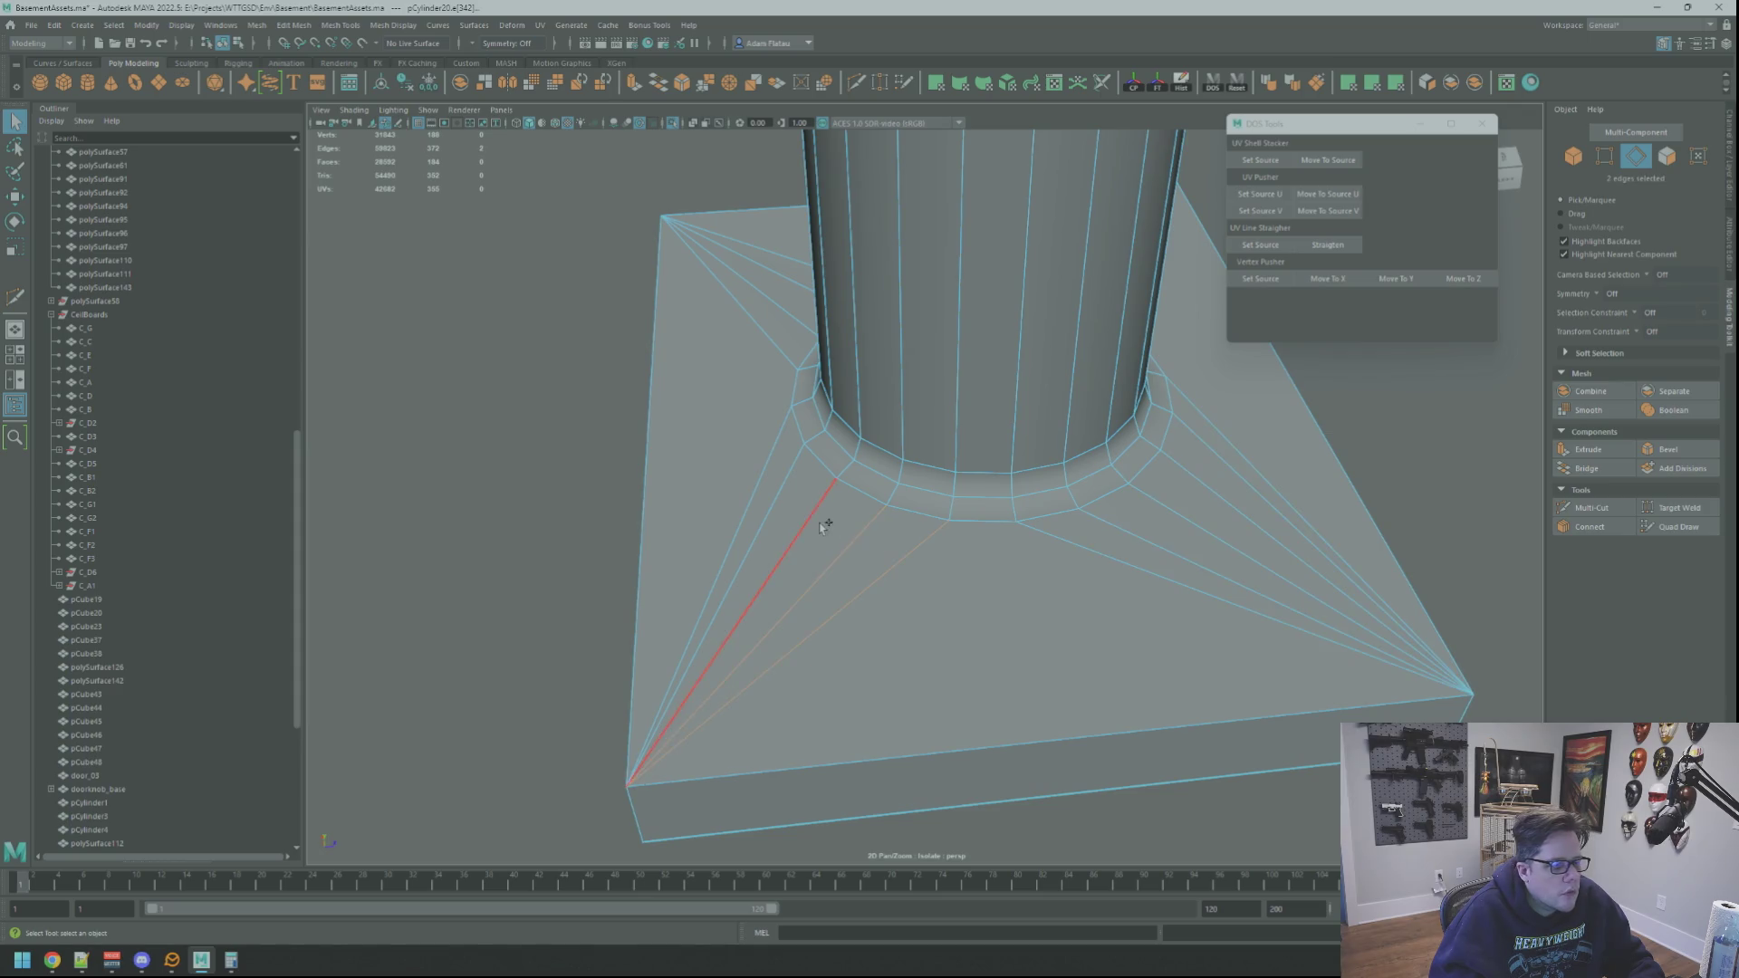
pyautogui.keyDown('shift'); pyautogui.click(795, 502); pyautogui.keyUp('shift')
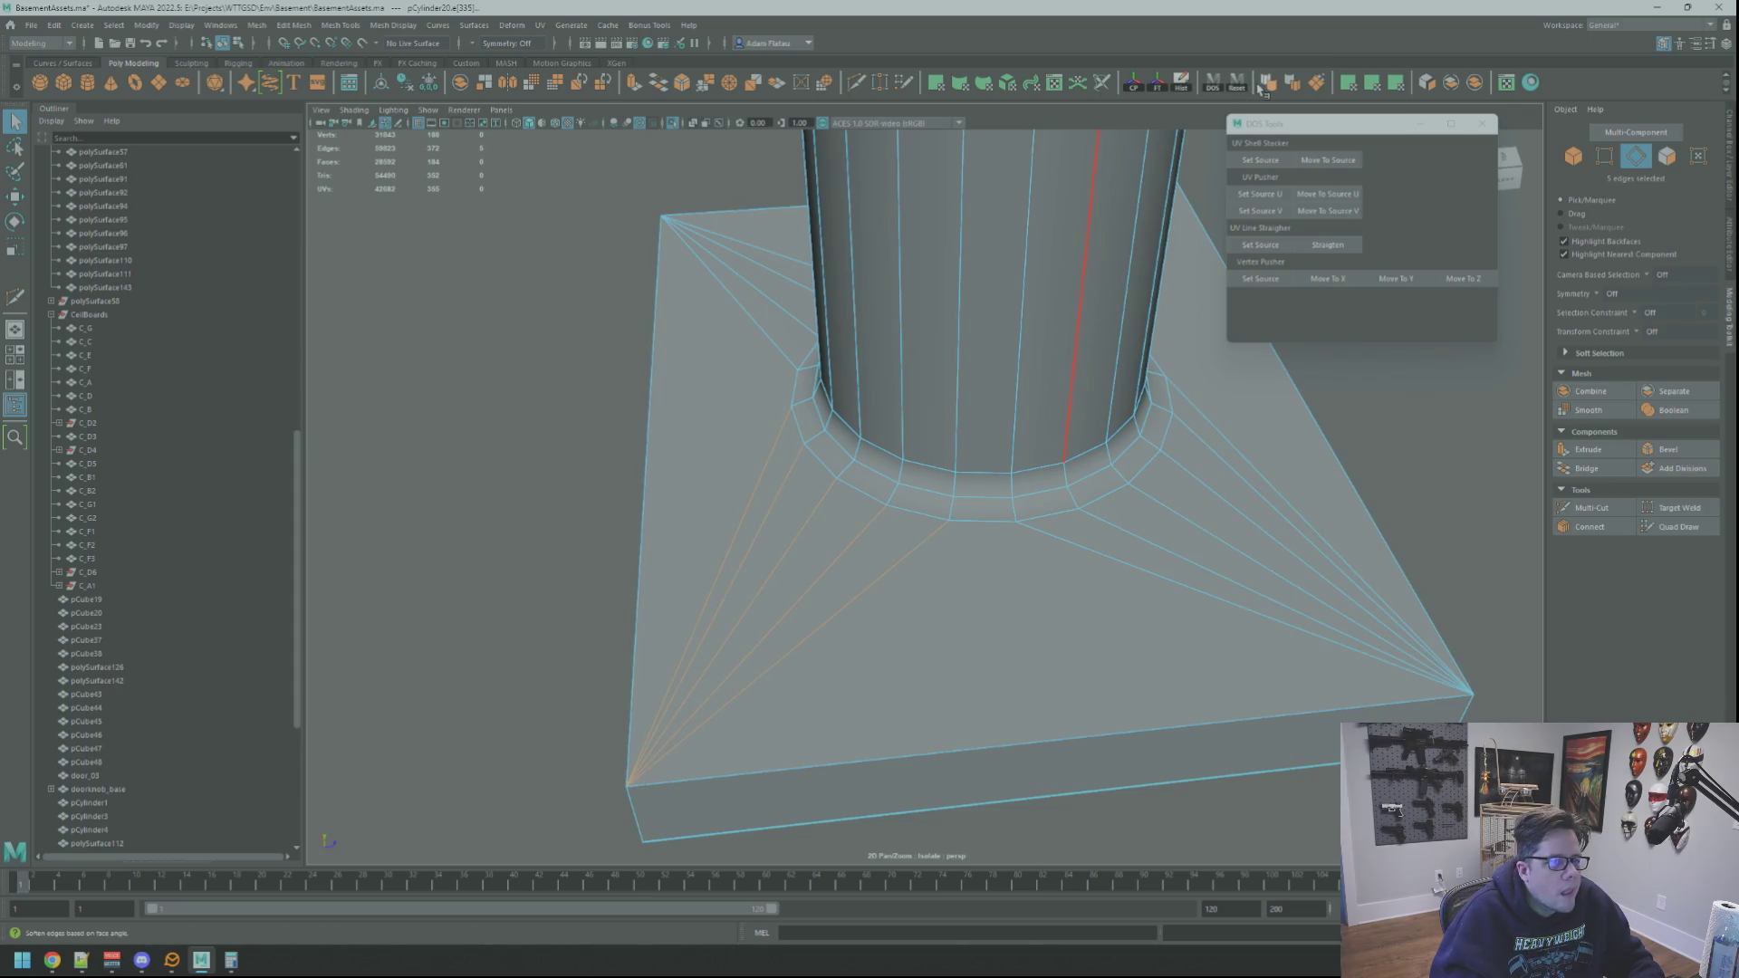
pyautogui.keyDown('alt'); pyautogui.moveTo(970, 291); pyautogui.dragTo(979, 337); pyautogui.keyUp('alt')
pyautogui.moveTo(926, 450); pyautogui.dragTo(838, 441)
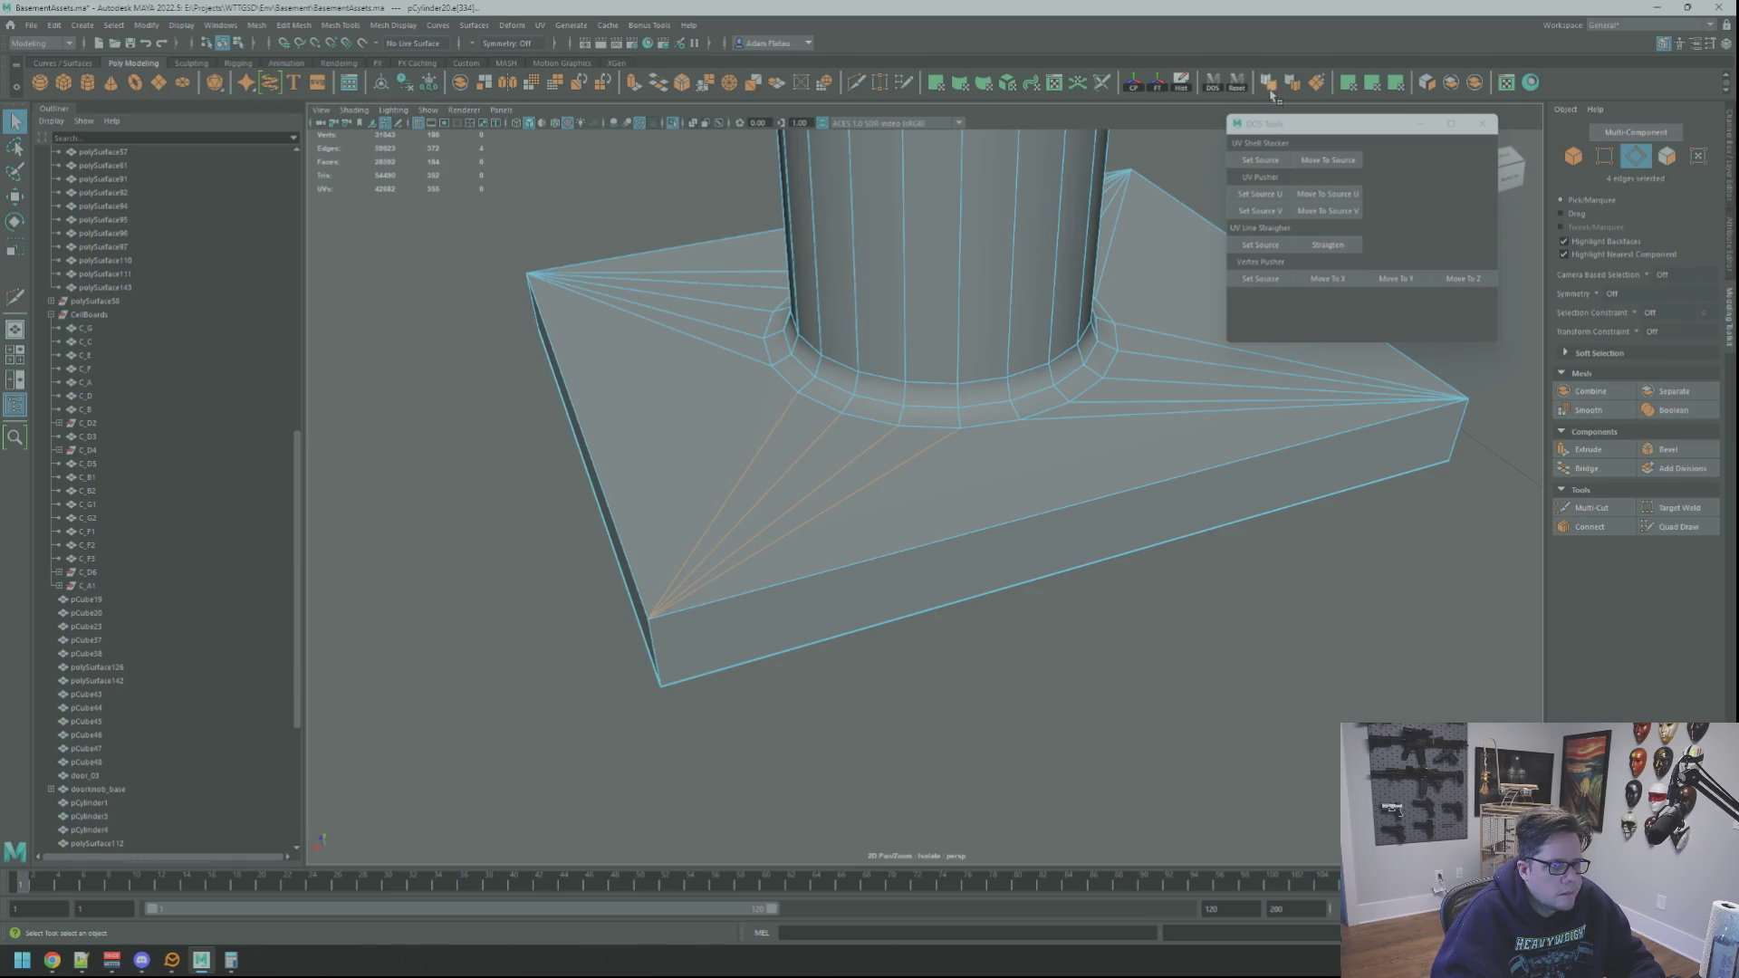
pyautogui.keyDown('alt'); pyautogui.moveTo(838, 312); pyautogui.dragTo(946, 323); pyautogui.keyUp('alt')
pyautogui.moveTo(890, 500); pyautogui.dragTo(690, 457)
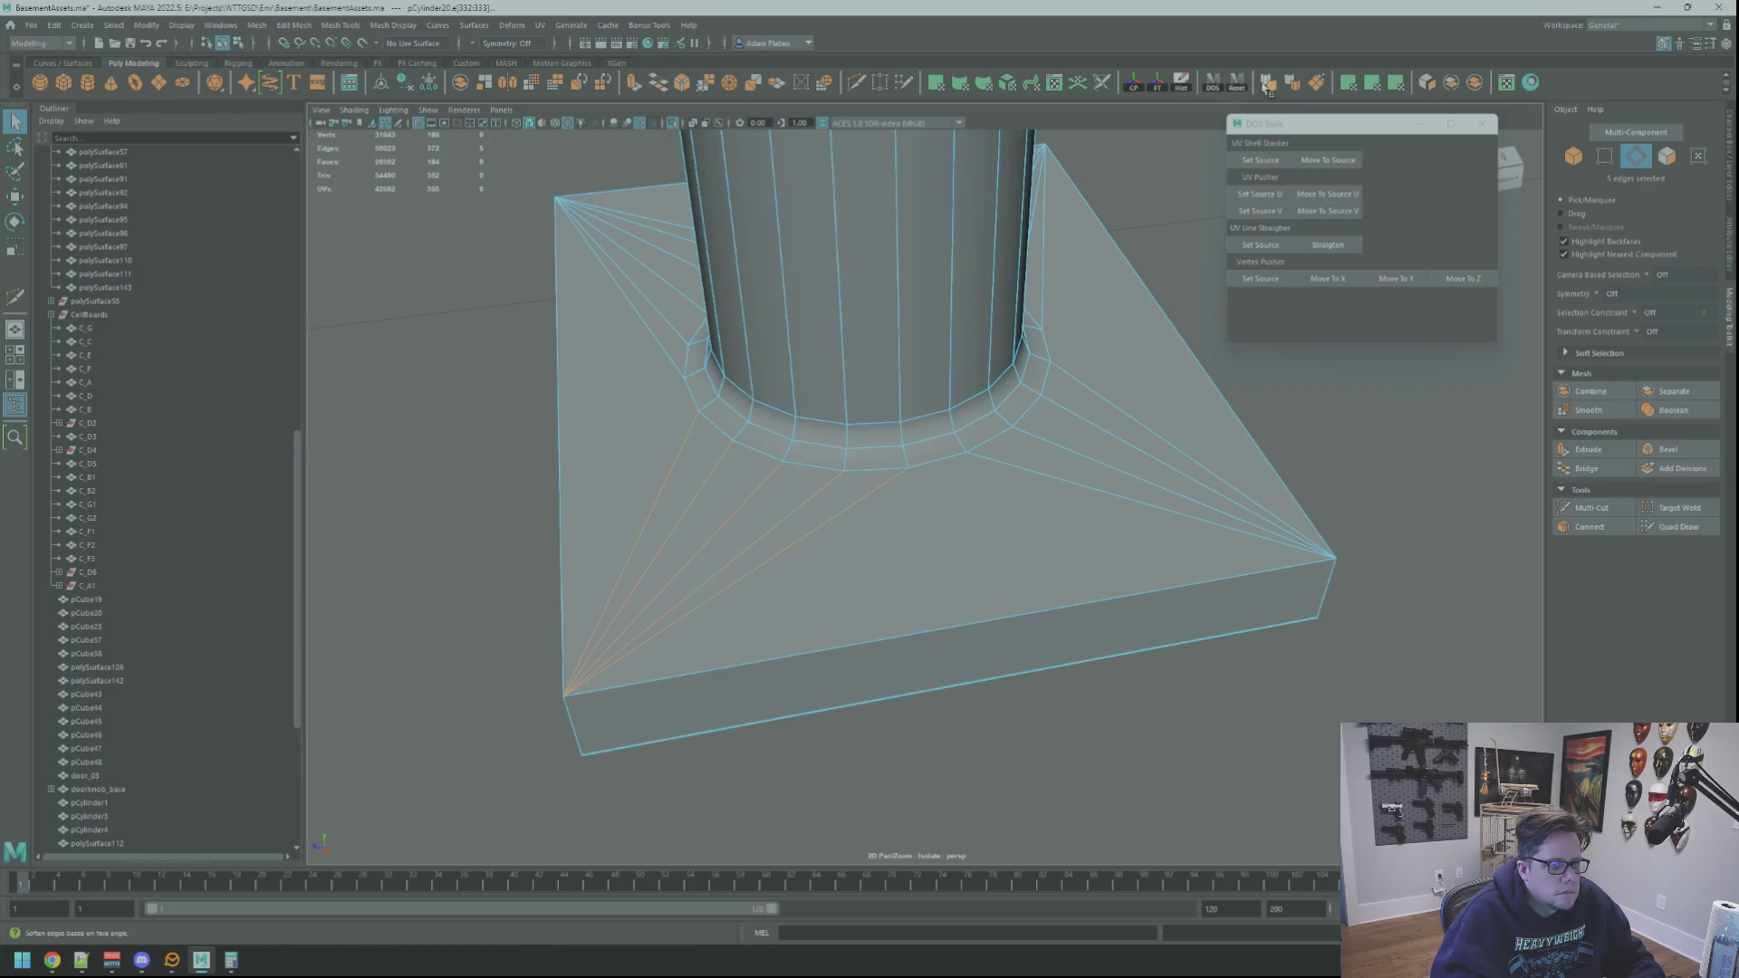
# Step: Return to Object Mode, clear the selection and turn off Isolate Select
pyautogui.press('F8')
pyautogui.click(1327, 477)
pyautogui.scroll(-5, 1102, 404)
pyautogui.moveTo(1102, 403)
pyautogui.keyDown('alt'); pyautogui.mouseDown()
pyautogui.moveTo(994, 452)
pyautogui.moveTo(935, 432)
pyautogui.moveTo(958, 458)
pyautogui.moveTo(763, 404)
pyautogui.moveTo(868, 405)
pyautogui.mouseUp(); pyautogui.keyUp('alt')
pyautogui.scroll(8, 1041, 426)
pyautogui.scroll(-10, 959, 441)
pyautogui.click(672, 124)
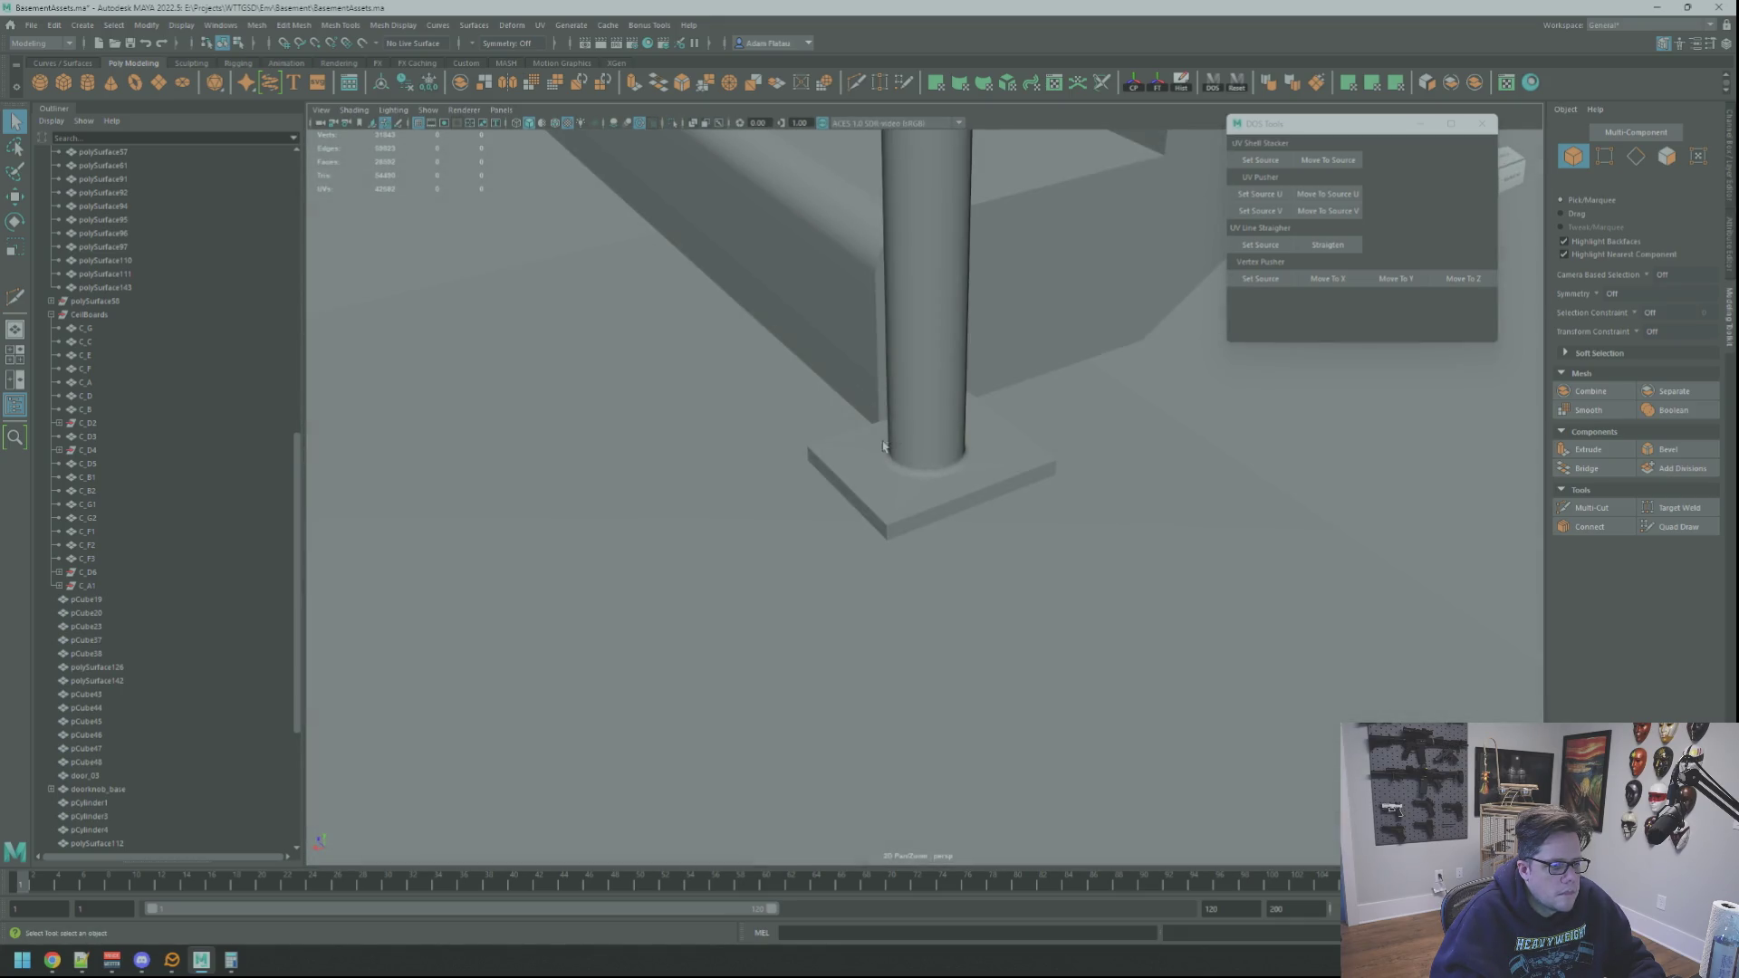
pyautogui.scroll(8, 1068, 473)
pyautogui.moveTo(1023, 464)
pyautogui.keyDown('alt'); pyautogui.mouseDown()
pyautogui.moveTo(969, 444)
pyautogui.moveTo(1029, 445)
pyautogui.moveTo(1015, 462)
pyautogui.moveTo(1040, 485)
pyautogui.moveTo(923, 439)
pyautogui.moveTo(1014, 443)
pyautogui.moveTo(956, 460)
pyautogui.moveTo(1030, 468)
pyautogui.moveTo(946, 462)
pyautogui.moveTo(995, 419)
pyautogui.moveTo(982, 455)
pyautogui.moveTo(1024, 457)
pyautogui.moveTo(827, 447)
pyautogui.moveTo(972, 490)
pyautogui.mouseUp(); pyautogui.keyUp('alt')
pyautogui.scroll(10, 963, 448)
pyautogui.click(933, 457)
pyautogui.click(240, 480)
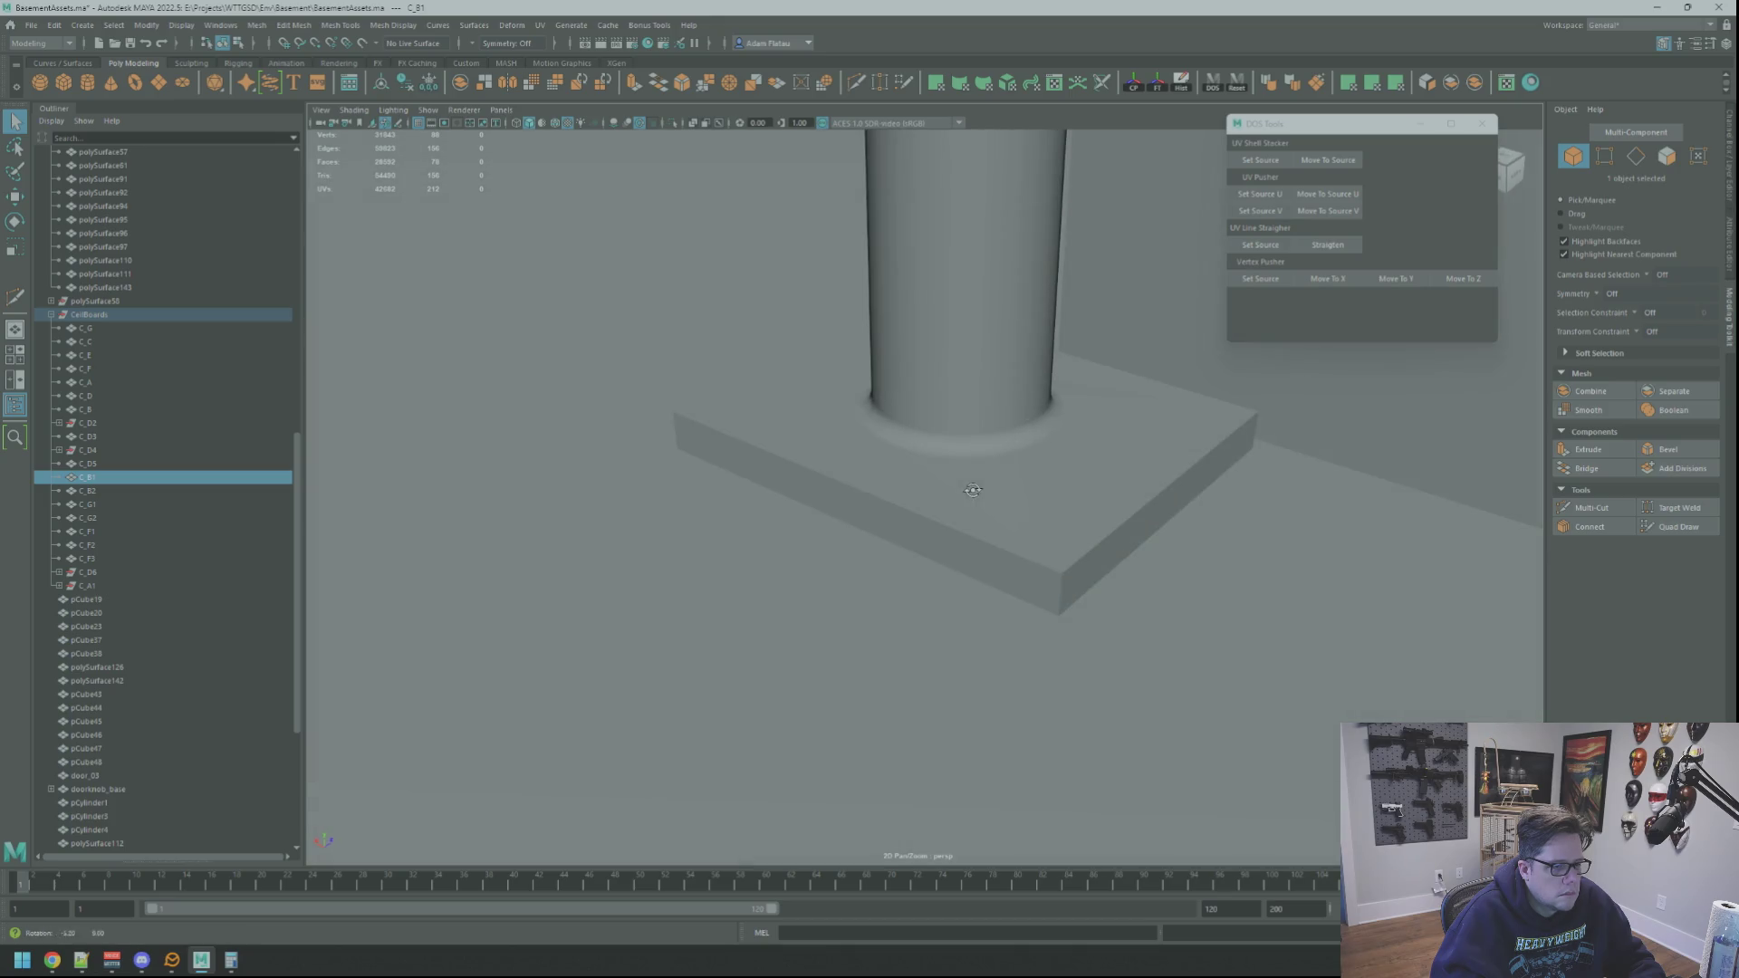
pyautogui.click(973, 490)
pyautogui.moveTo(973, 490); pyautogui.dragTo(971, 460, button='right')
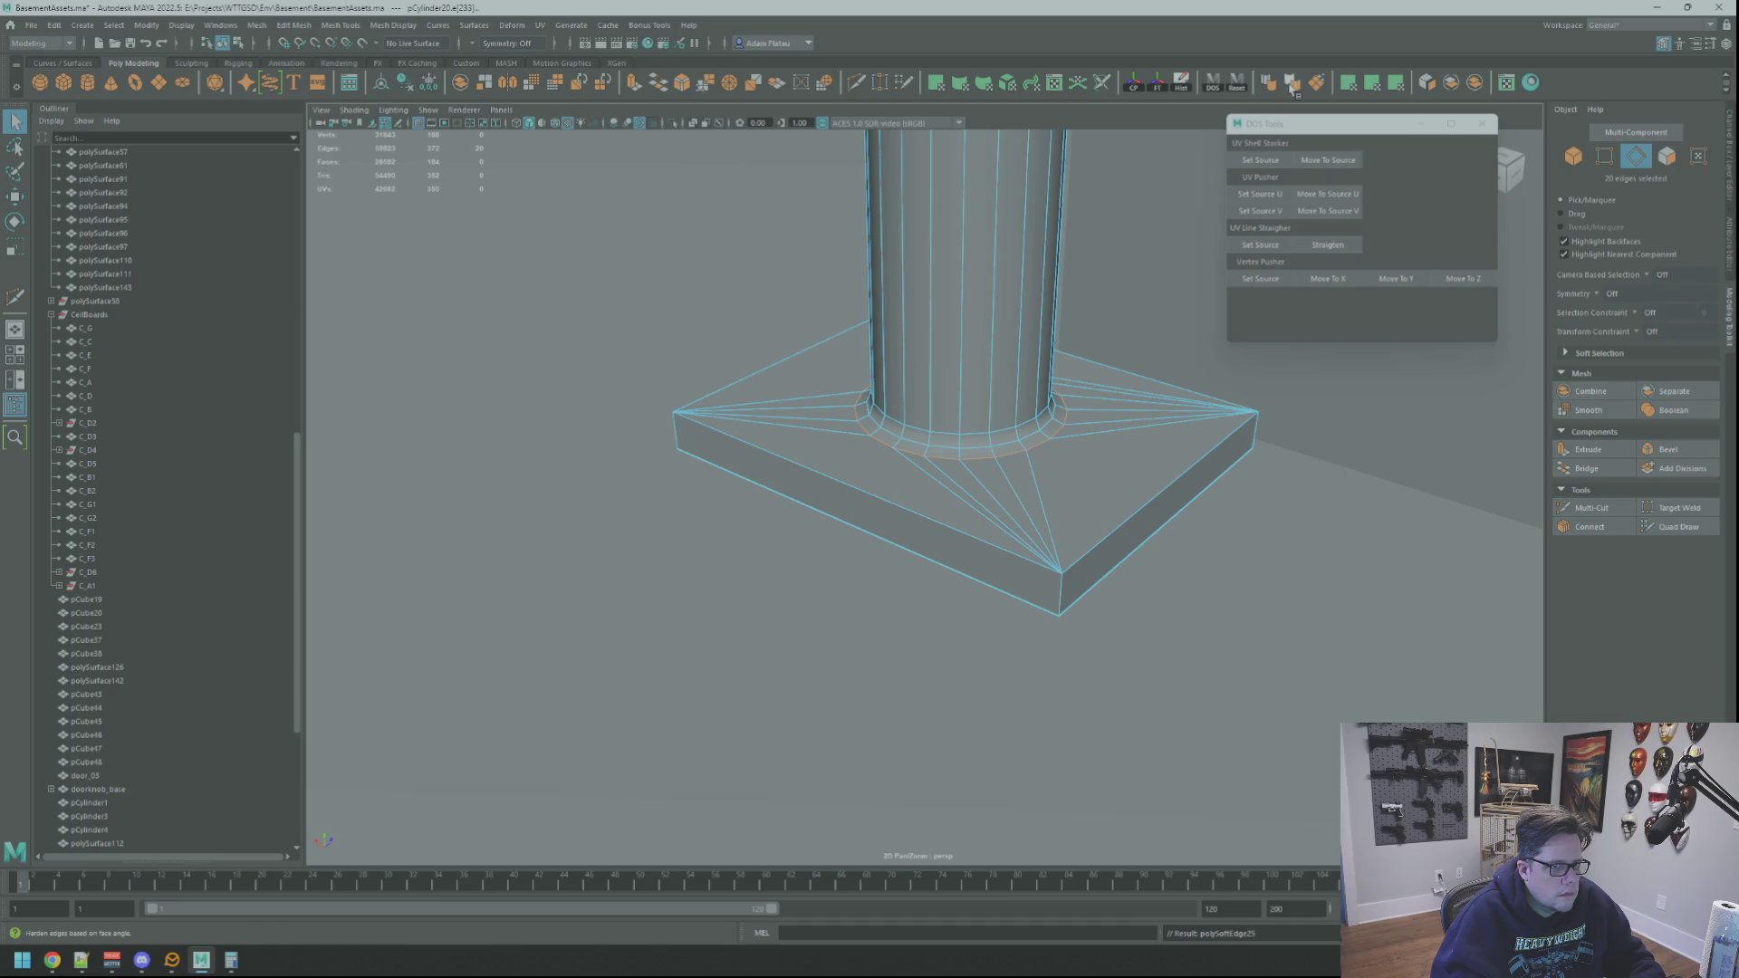
pyautogui.rightClick(227, 389)
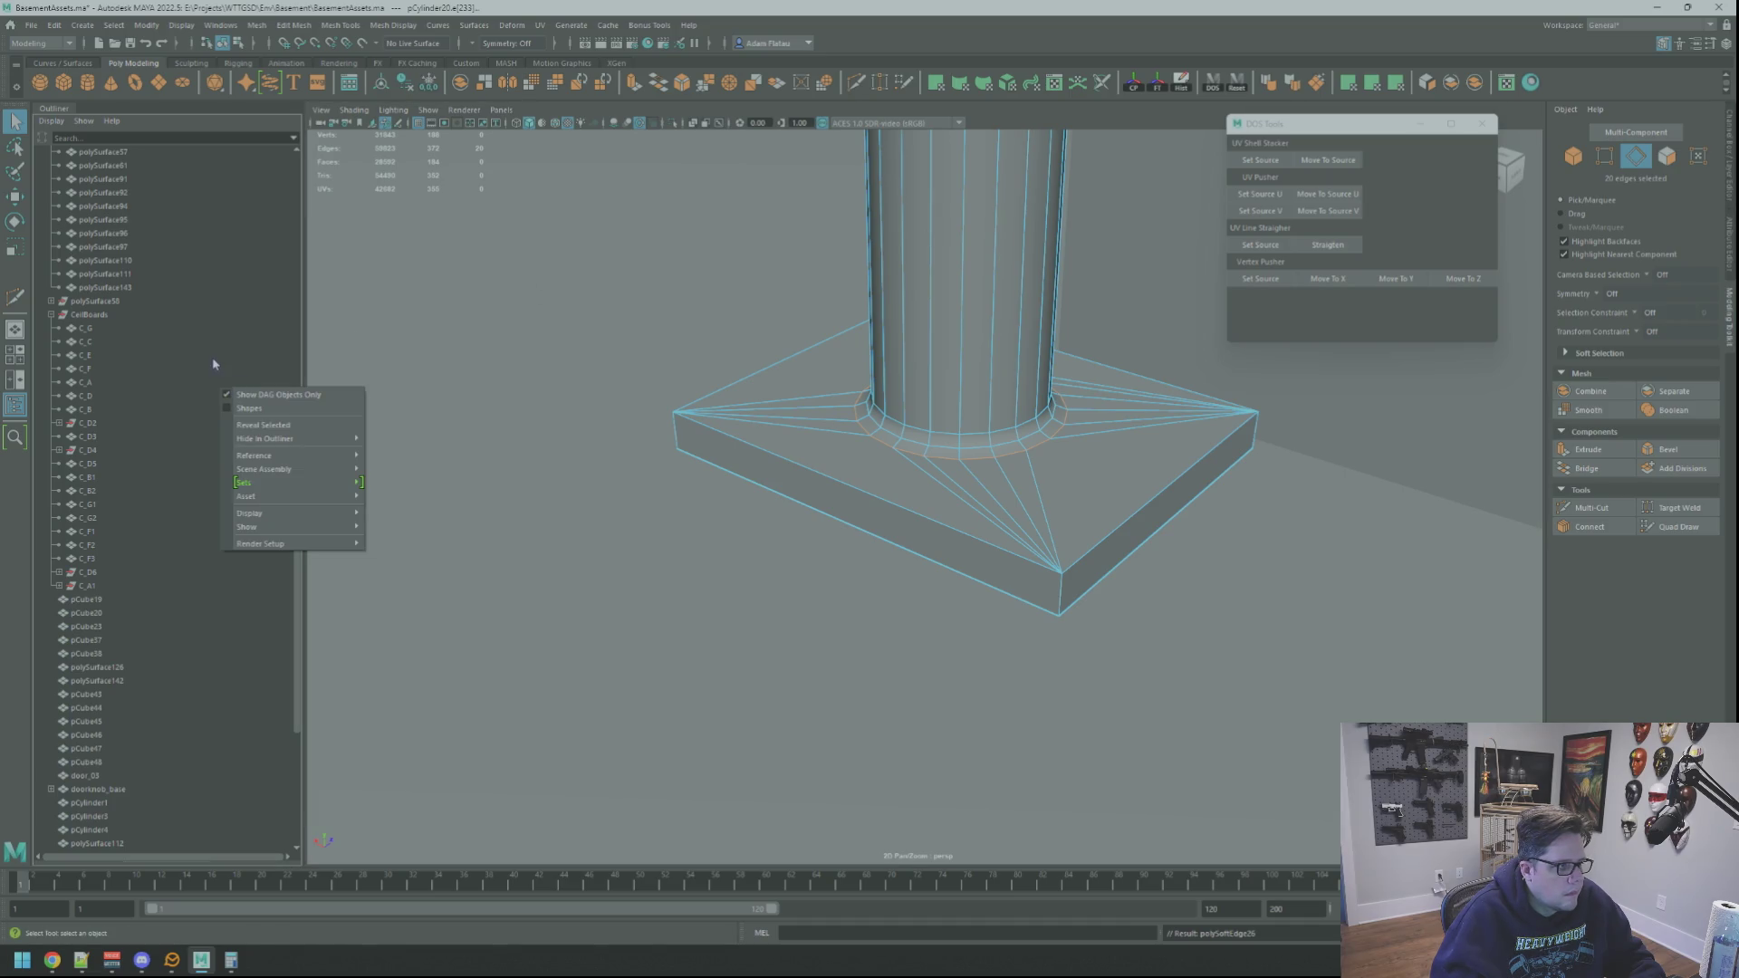
pyautogui.press('F8')
pyautogui.click(549, 406)
pyautogui.moveTo(549, 407)
pyautogui.keyDown('alt'); pyautogui.mouseDown()
pyautogui.moveTo(851, 453)
pyautogui.moveTo(838, 413)
pyautogui.moveTo(937, 452)
pyautogui.moveTo(852, 436)
pyautogui.moveTo(910, 428)
pyautogui.mouseUp(); pyautogui.keyUp('alt')
pyautogui.click(852, 435)
pyautogui.press('F10')
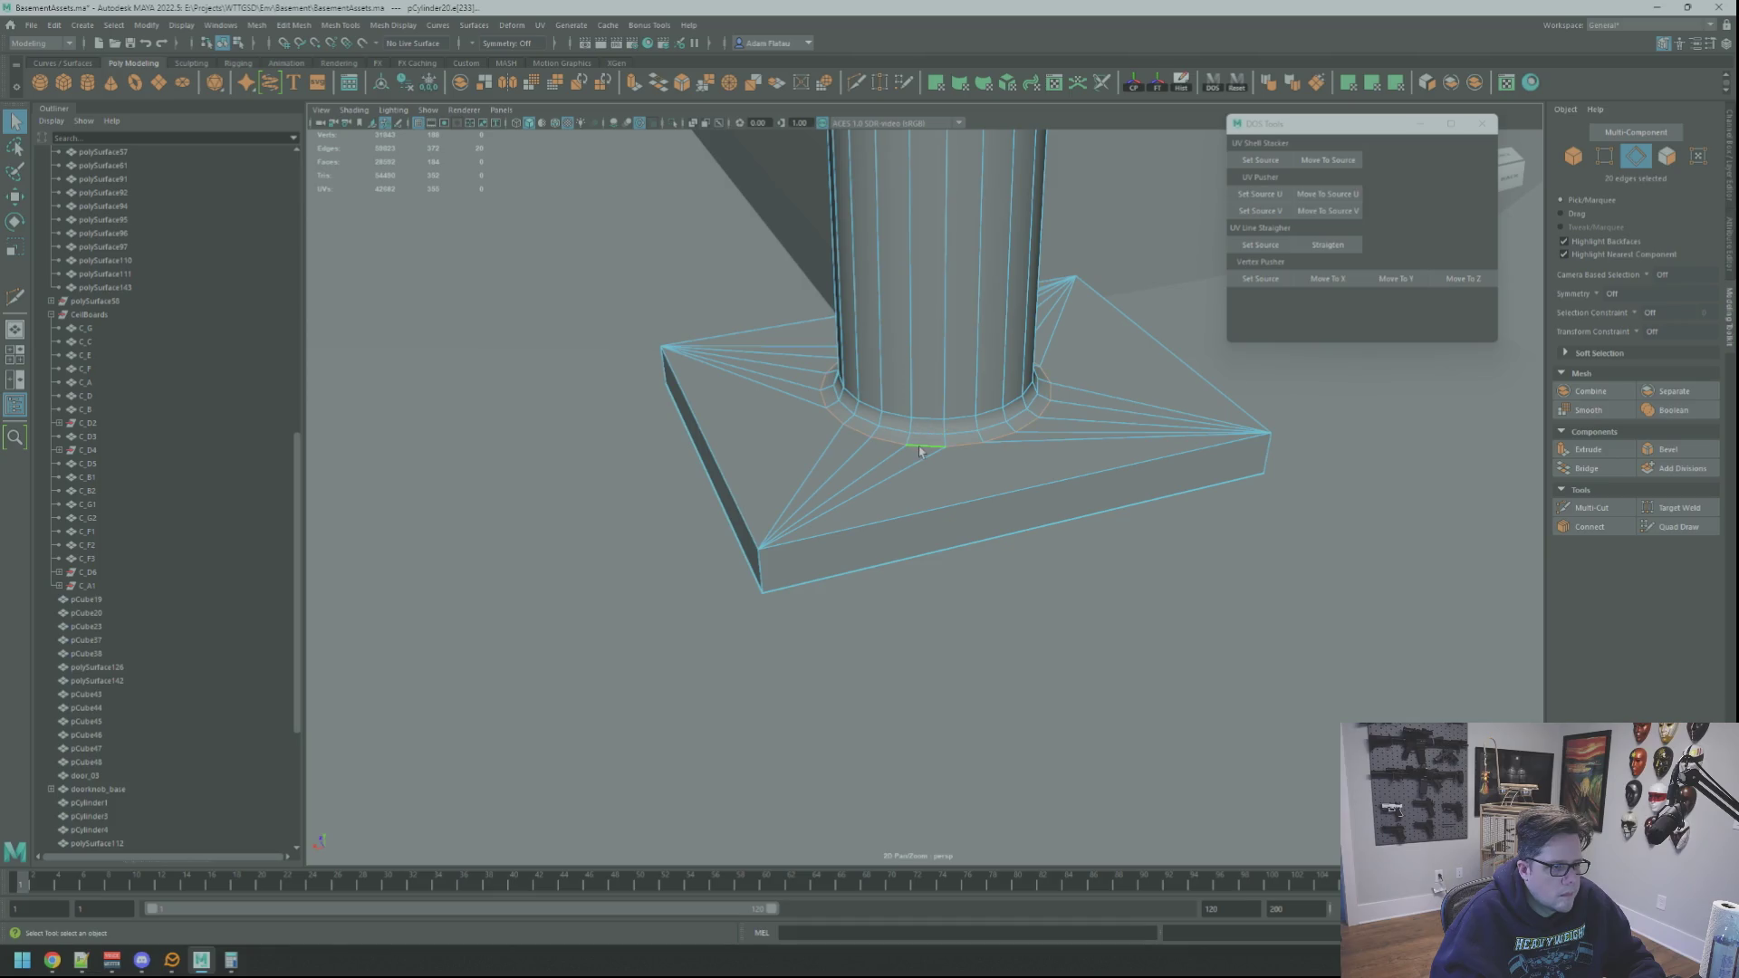
pyautogui.moveTo(986, 387); pyautogui.dragTo(986, 349, button='right')
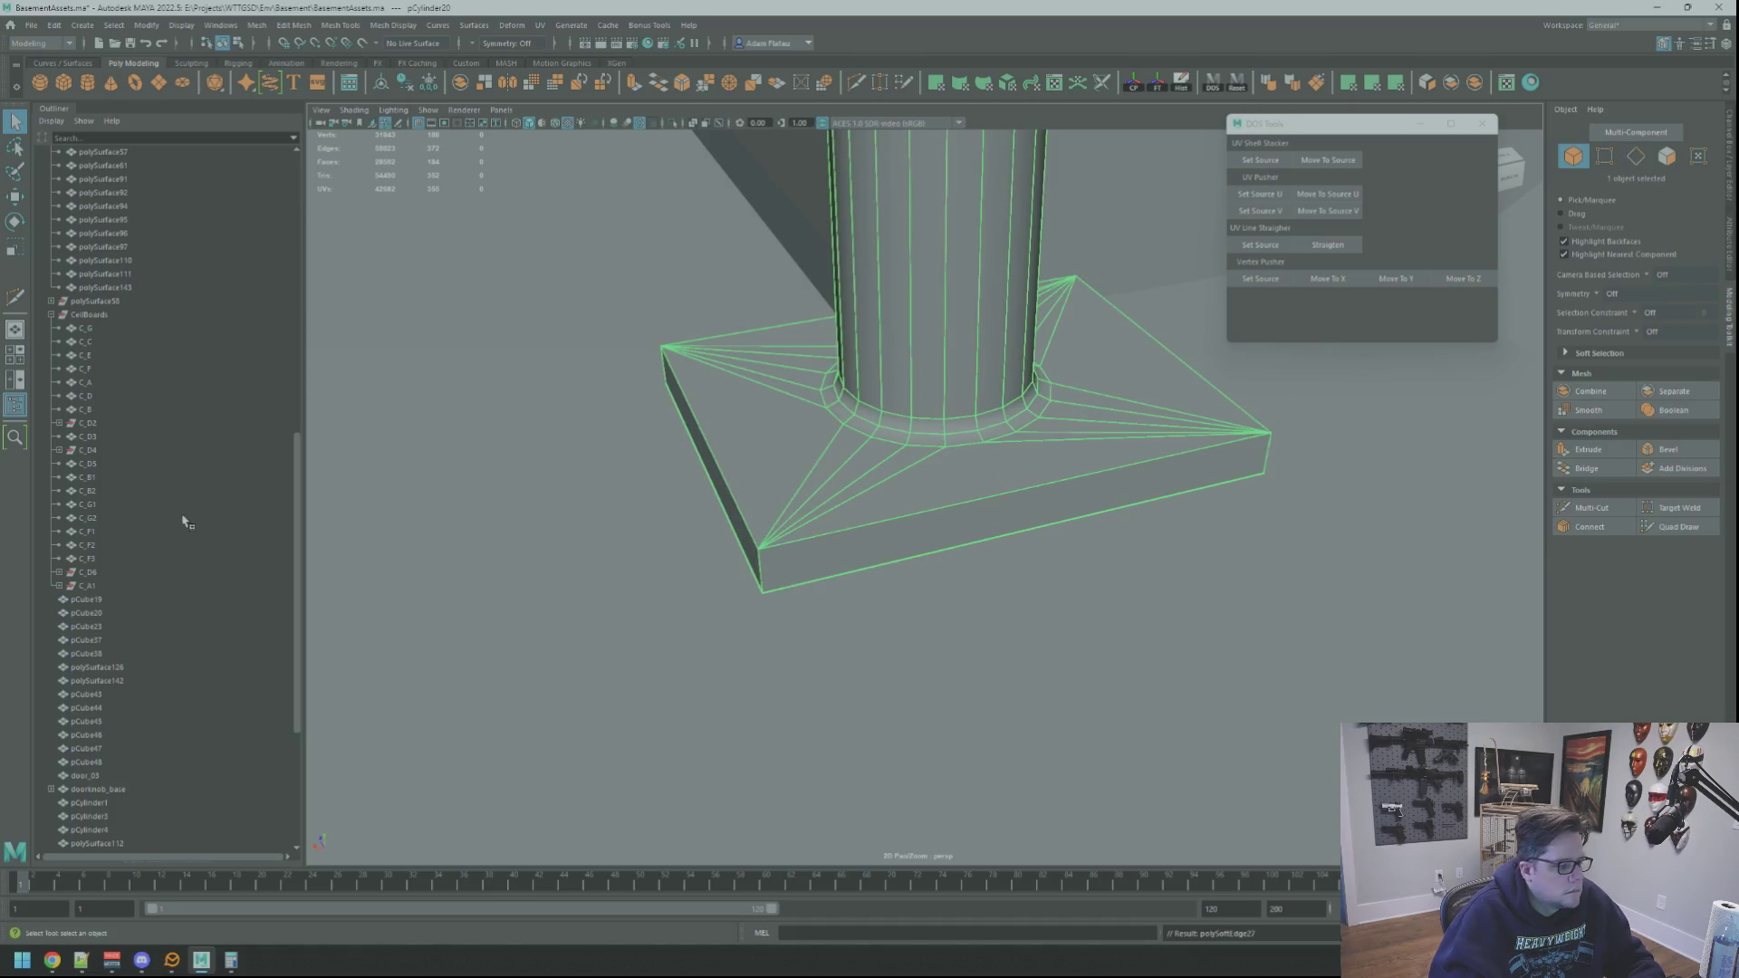
pyautogui.click(664, 468)
pyautogui.moveTo(910, 476)
pyautogui.keyDown('alt'); pyautogui.mouseDown()
pyautogui.moveTo(969, 496)
pyautogui.moveTo(788, 426)
pyautogui.moveTo(884, 448)
pyautogui.moveTo(942, 526)
pyautogui.moveTo(870, 500)
pyautogui.mouseUp(); pyautogui.keyUp('alt')
# Step: Reselect pCylinder20 in Face mode and start picking the plinth's fan triangles
pyautogui.click(955, 544)
pyautogui.scroll(5, 936, 525)
pyautogui.scroll(5, 896, 514)
pyautogui.scroll(-5, 897, 513)
pyautogui.moveTo(873, 497); pyautogui.dragTo(895, 535, button='right')
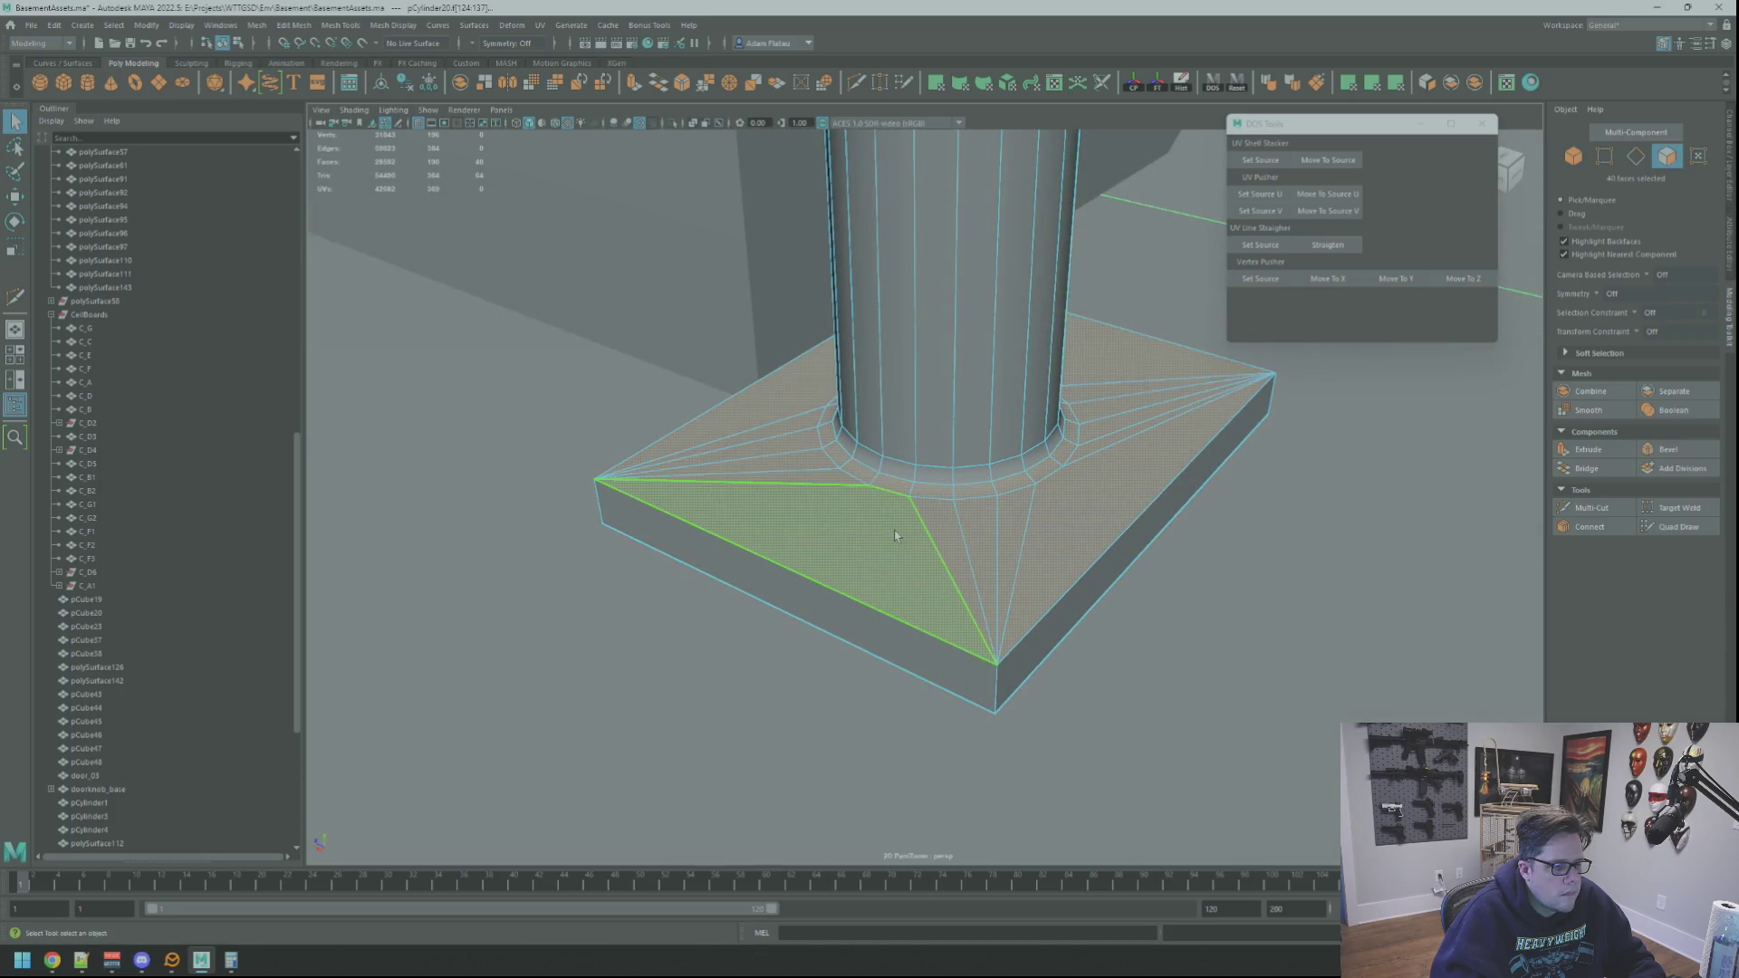
pyautogui.keyDown('ctrl'); pyautogui.moveTo(1009, 544); pyautogui.dragTo(1097, 464); pyautogui.keyUp('ctrl')
pyautogui.keyDown('shift'); pyautogui.click(1098, 465); pyautogui.keyUp('shift')
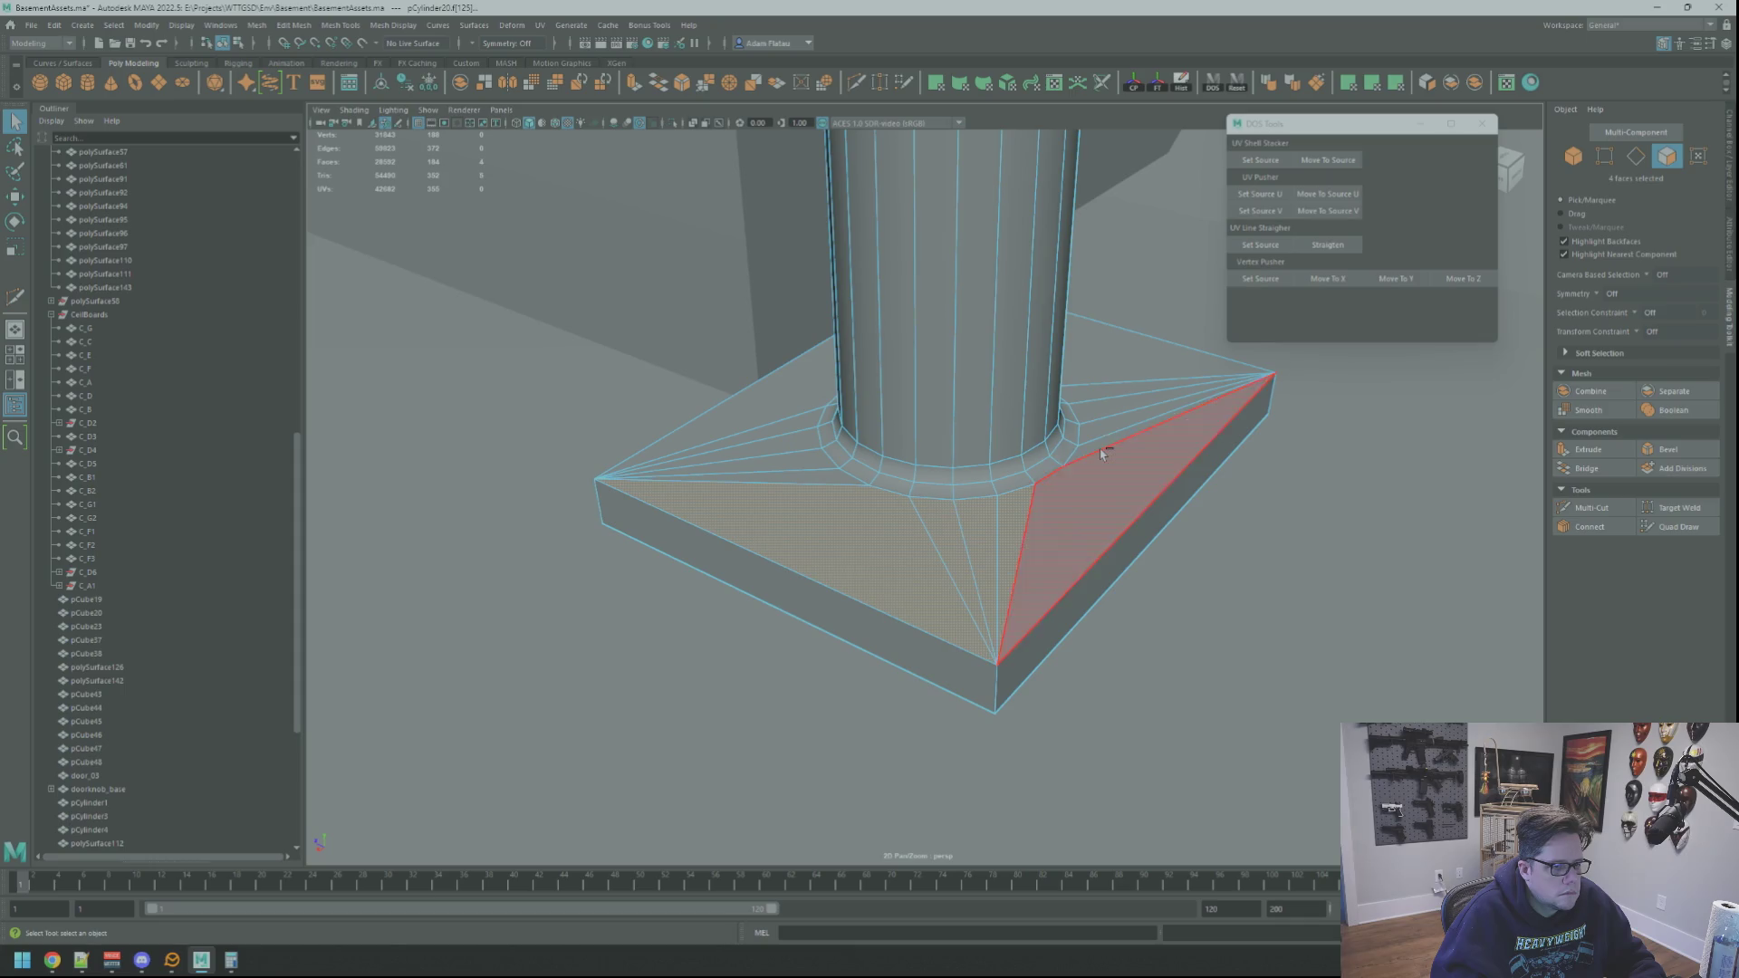
pyautogui.keyDown('shift'); pyautogui.click(1103, 396); pyautogui.keyUp('shift')
# Step: Add the remaining thin and front fan triangle faces to the selection
pyautogui.keyDown('alt'); pyautogui.moveTo(1103, 395); pyautogui.dragTo(925, 390); pyautogui.keyUp('alt')
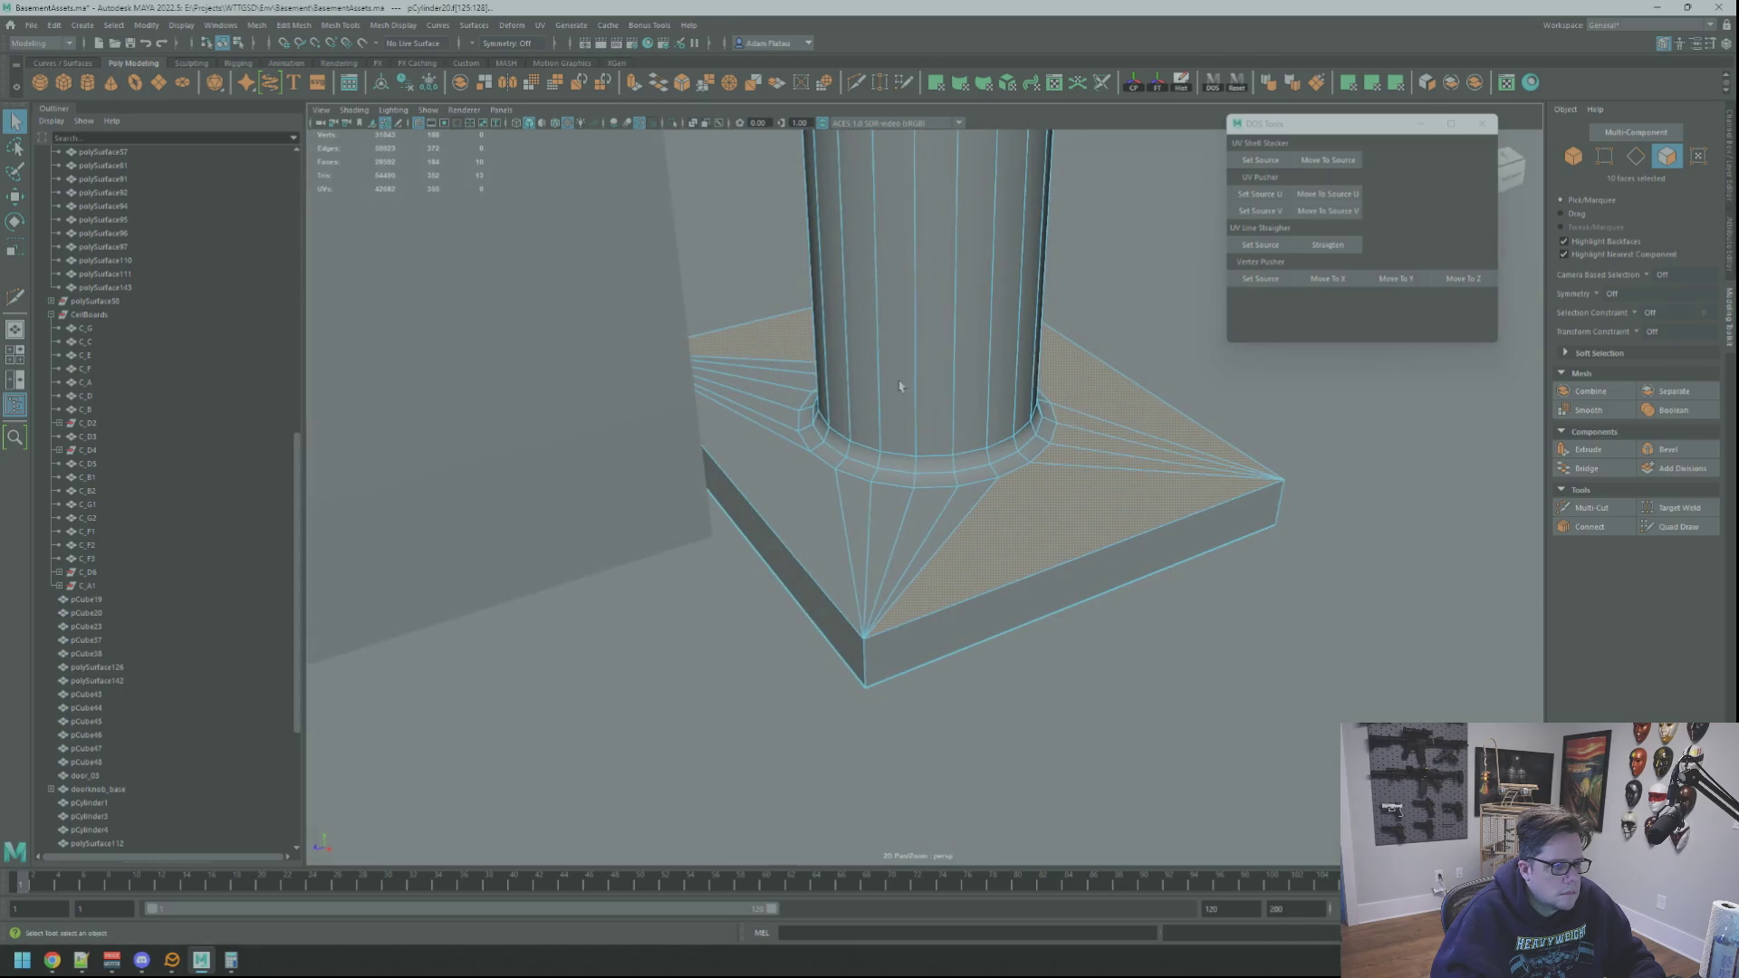
pyautogui.keyDown('shift'); pyautogui.click(784, 401); pyautogui.keyUp('shift')
pyautogui.keyDown('shift'); pyautogui.click(767, 412); pyautogui.keyUp('shift')
pyautogui.keyDown('shift'); pyautogui.click(815, 526); pyautogui.keyUp('shift')
pyautogui.keyDown('shift'); pyautogui.click(856, 544); pyautogui.keyUp('shift')
pyautogui.keyDown('shift'); pyautogui.click(897, 525); pyautogui.keyUp('shift')
pyautogui.keyDown('shift'); pyautogui.click(933, 521); pyautogui.keyUp('shift')
pyautogui.keyDown('shift'); pyautogui.click(956, 518); pyautogui.keyUp('shift')
# Step: Delete the fan faces and select the edge loop at the column's base
pyautogui.press('Delete')
pyautogui.moveTo(1017, 465)
pyautogui.keyDown('alt'); pyautogui.mouseDown()
pyautogui.moveTo(953, 468)
pyautogui.moveTo(1079, 465)
pyautogui.mouseUp(); pyautogui.keyUp('alt')
pyautogui.doubleClick(953, 466)
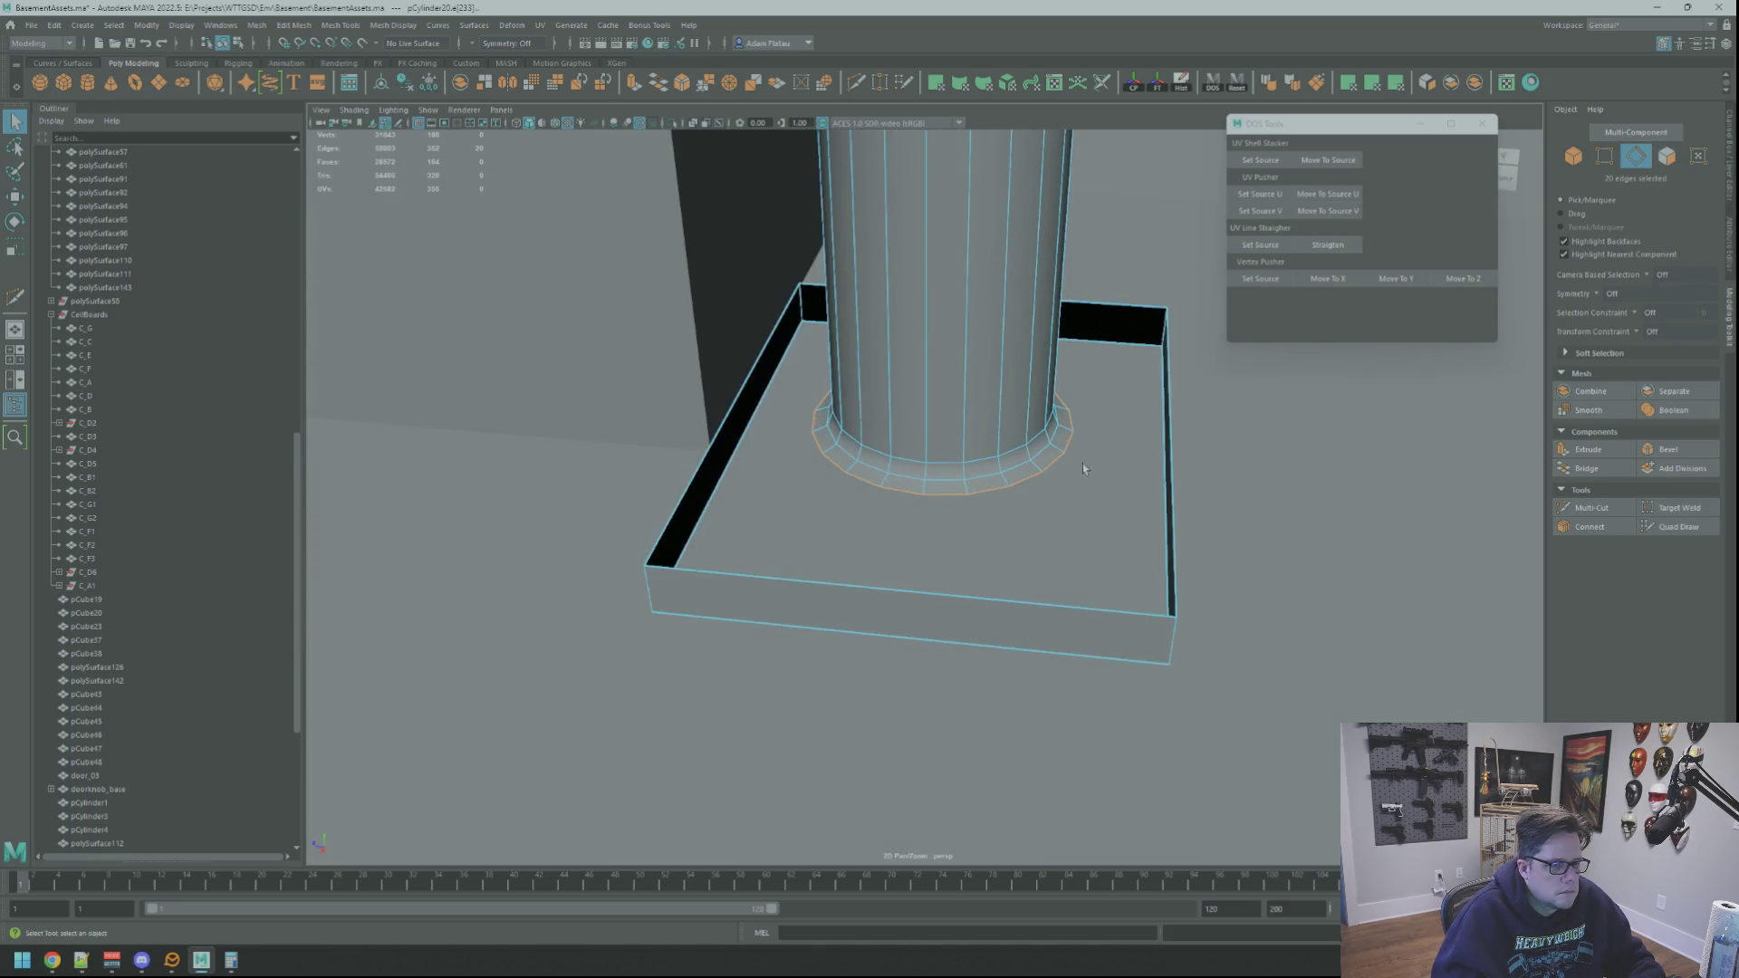
# Step: Extrude the base edge loop and scale the new ring outward across the plinth
pyautogui.hotkey('ctrl', 'e')
pyautogui.press('r')
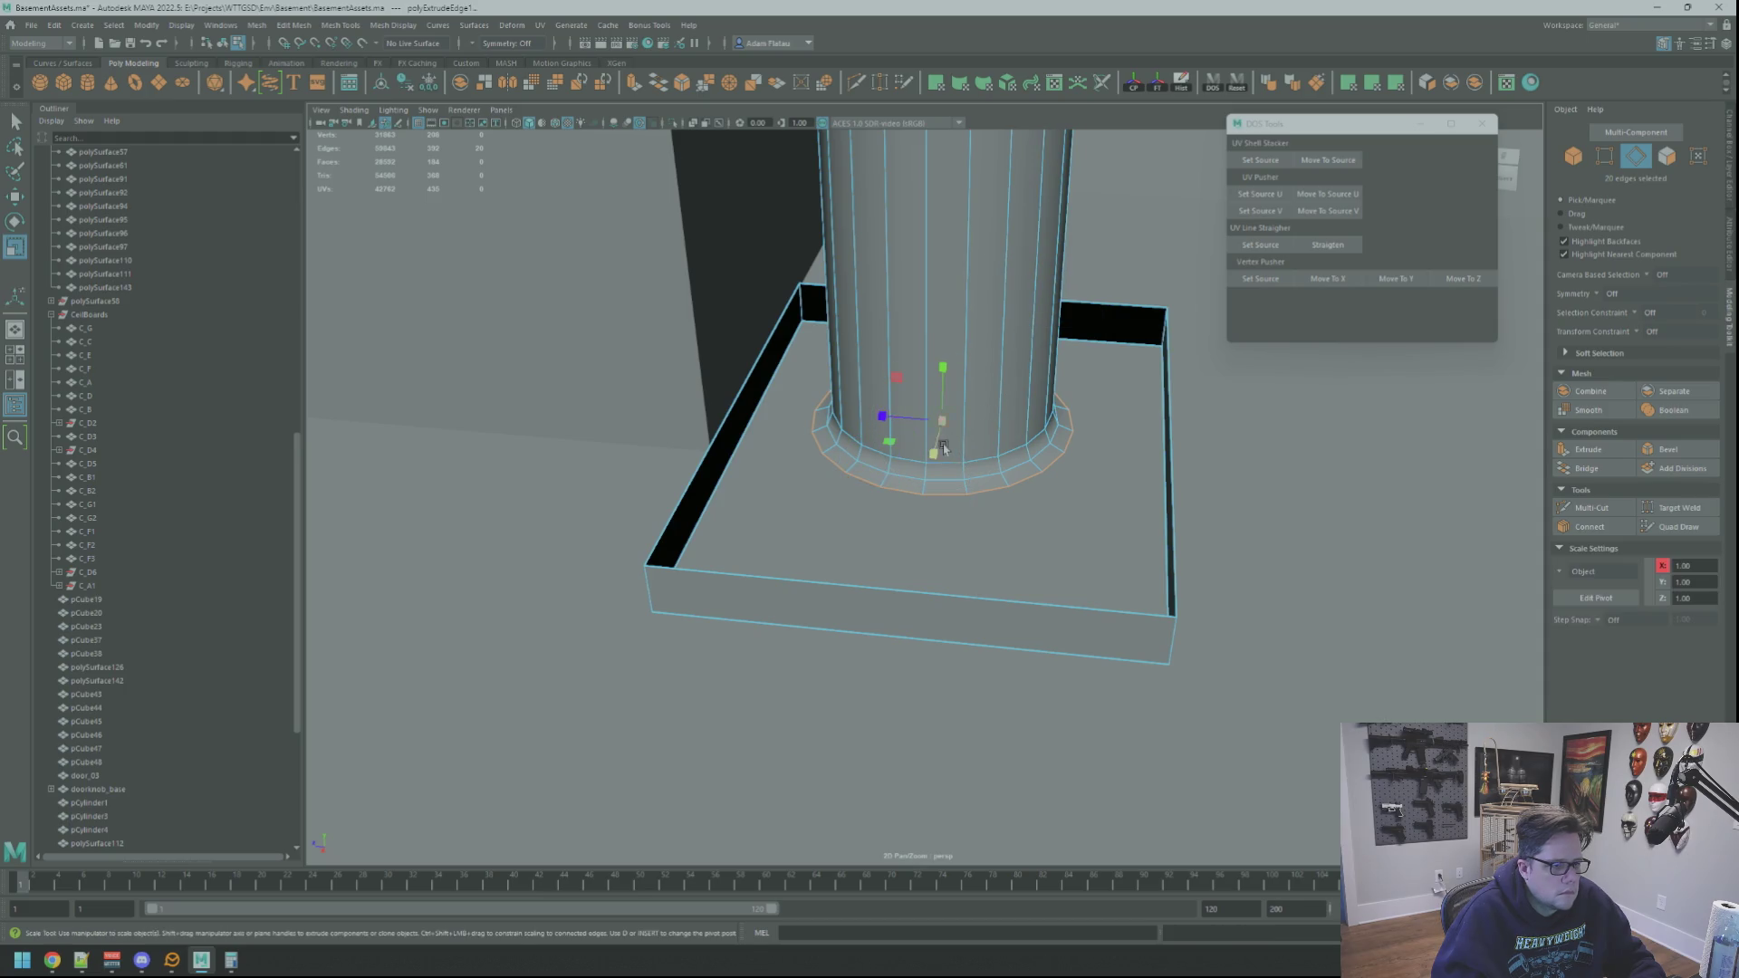
pyautogui.moveTo(895, 439); pyautogui.dragTo(886, 451)
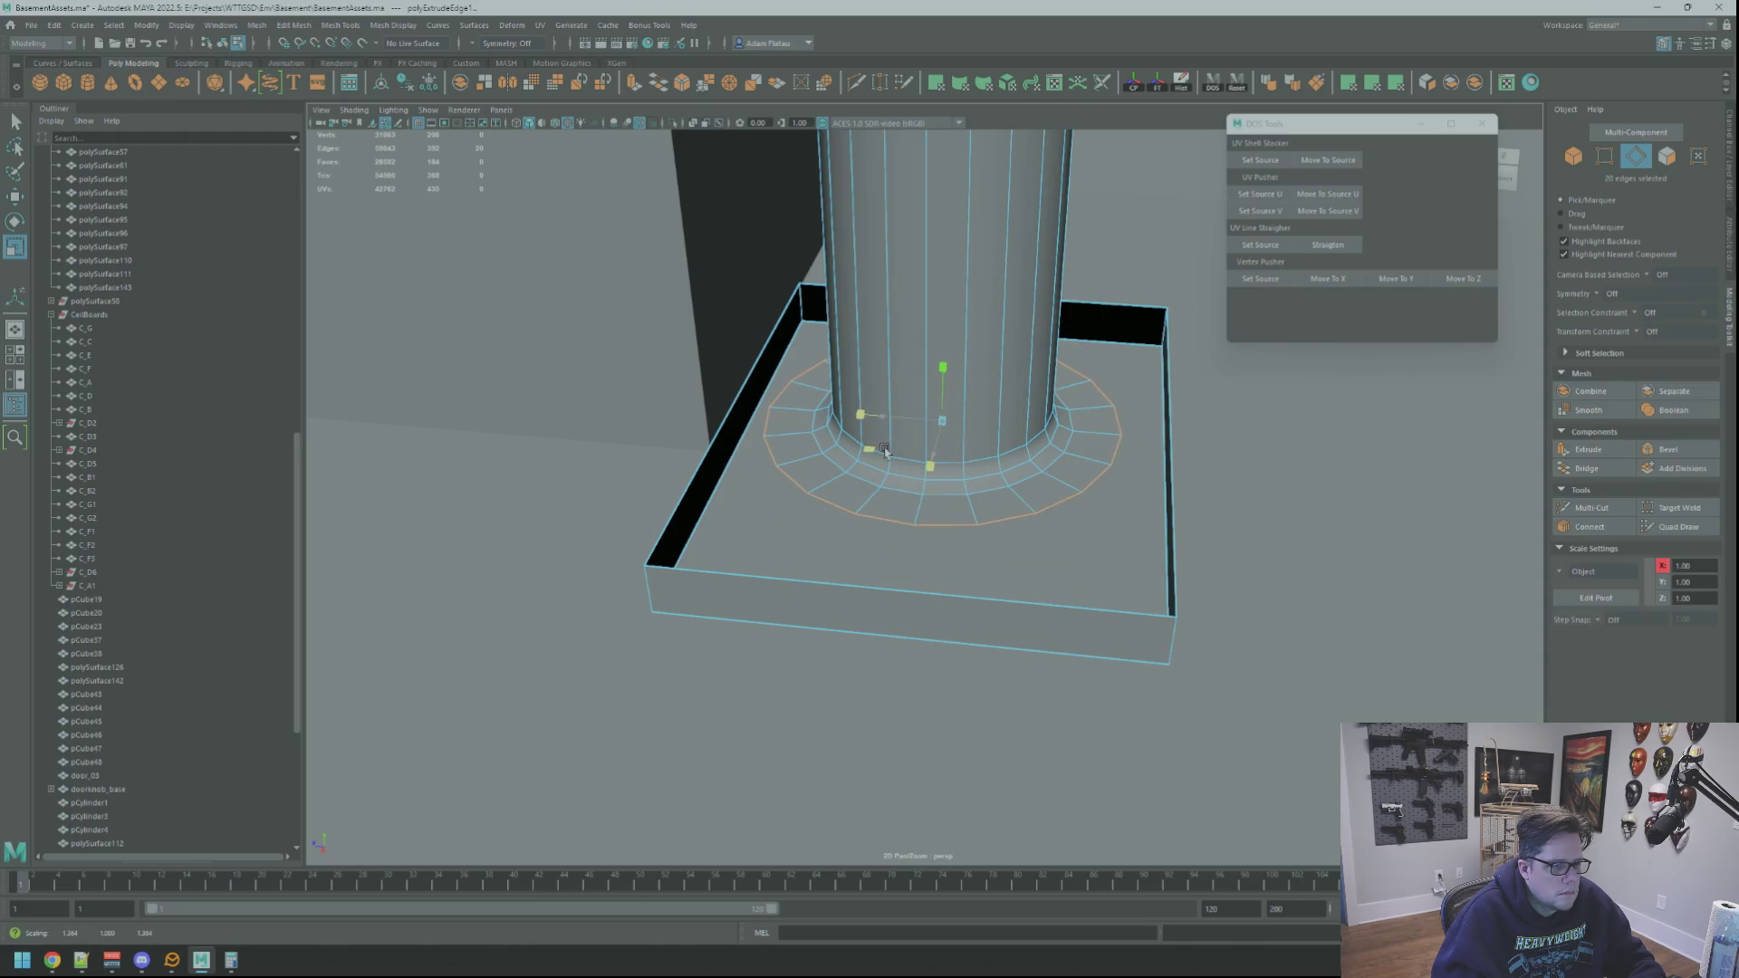
pyautogui.press('q')
# Step: Reselect the pCylinder20 pillar and switch it to vertex editing
pyautogui.moveTo(987, 449); pyautogui.dragTo(1028, 432, button='right')
pyautogui.moveTo(1116, 615); pyautogui.dragTo(1065, 590, button='right')
pyautogui.keyDown('alt'); pyautogui.moveTo(1050, 489); pyautogui.dragTo(1031, 509); pyautogui.keyUp('alt')
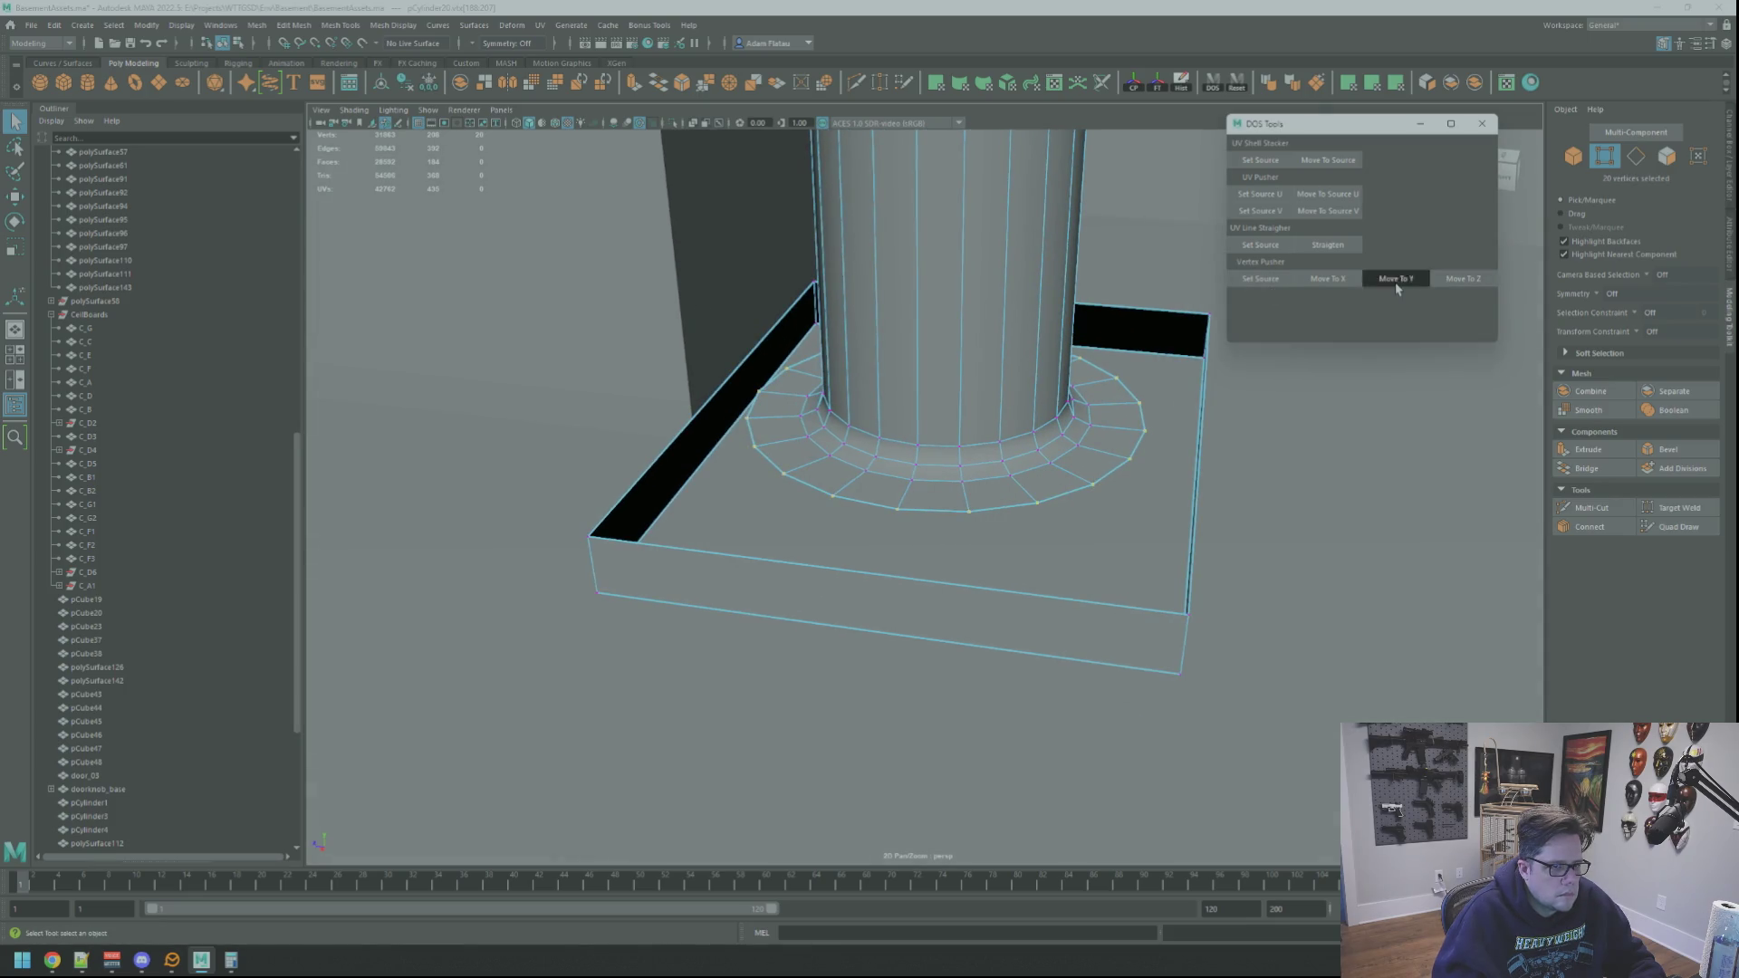
pyautogui.moveTo(1099, 427); pyautogui.dragTo(1169, 422, button='right')
pyautogui.click(601, 449)
pyautogui.scroll(-2, 909, 471)
pyautogui.moveTo(909, 471)
pyautogui.keyDown('alt'); pyautogui.mouseDown()
pyautogui.moveTo(903, 543)
pyautogui.moveTo(872, 507)
pyautogui.moveTo(924, 523)
pyautogui.moveTo(889, 520)
pyautogui.mouseUp(); pyautogui.keyUp('alt')
pyautogui.click(903, 541)
pyautogui.scroll(-3, 894, 524)
pyautogui.keyDown('alt'); pyautogui.moveTo(889, 520); pyautogui.dragTo(942, 527, button='right'); pyautogui.keyUp('alt')
pyautogui.moveTo(991, 532)
pyautogui.keyDown('alt'); pyautogui.mouseDown()
pyautogui.moveTo(1094, 498)
pyautogui.moveTo(1009, 486)
pyautogui.mouseUp(); pyautogui.keyUp('alt')
pyautogui.moveTo(1009, 486); pyautogui.dragTo(987, 470, button='right')
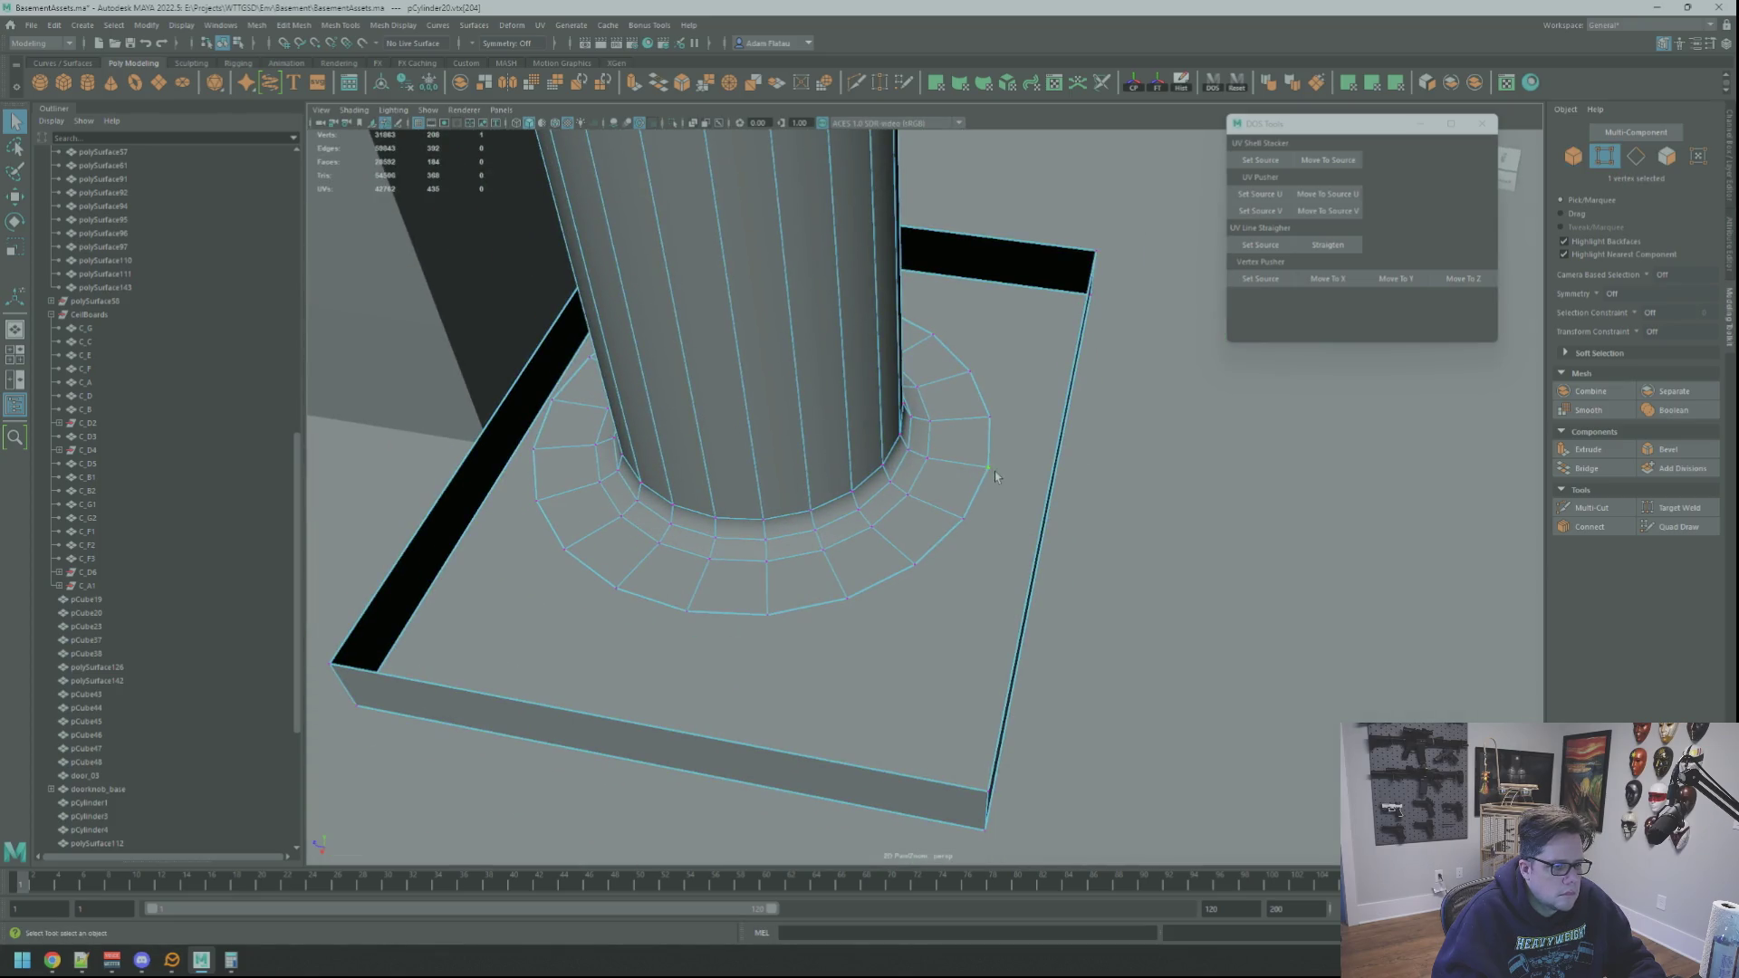
# Step: Move a ring vertex onto the board edge and frame it
pyautogui.press('w')
pyautogui.moveTo(995, 476); pyautogui.dragTo(996, 466)
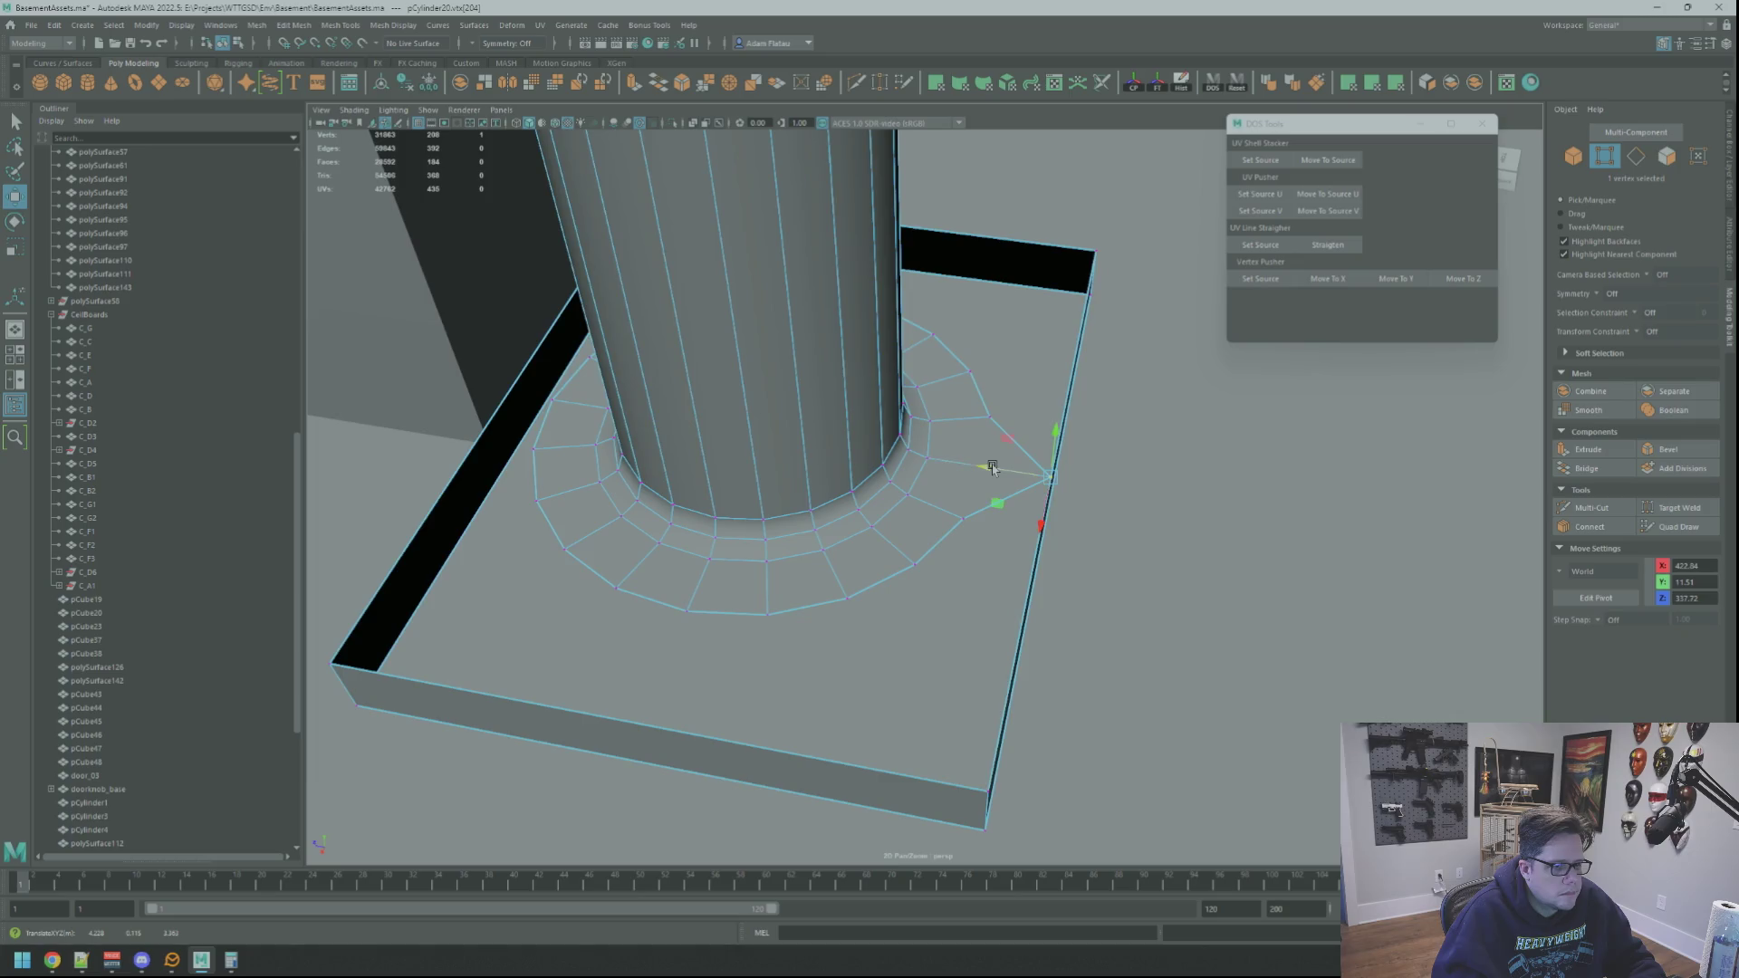
pyautogui.press('f')
pyautogui.keyDown('alt'); pyautogui.moveTo(1098, 487); pyautogui.dragTo(970, 474, button='right'); pyautogui.keyUp('alt')
pyautogui.moveTo(970, 474)
pyautogui.keyDown('alt'); pyautogui.mouseDown()
pyautogui.moveTo(940, 474)
pyautogui.moveTo(954, 476)
pyautogui.mouseUp(); pyautogui.keyUp('alt')
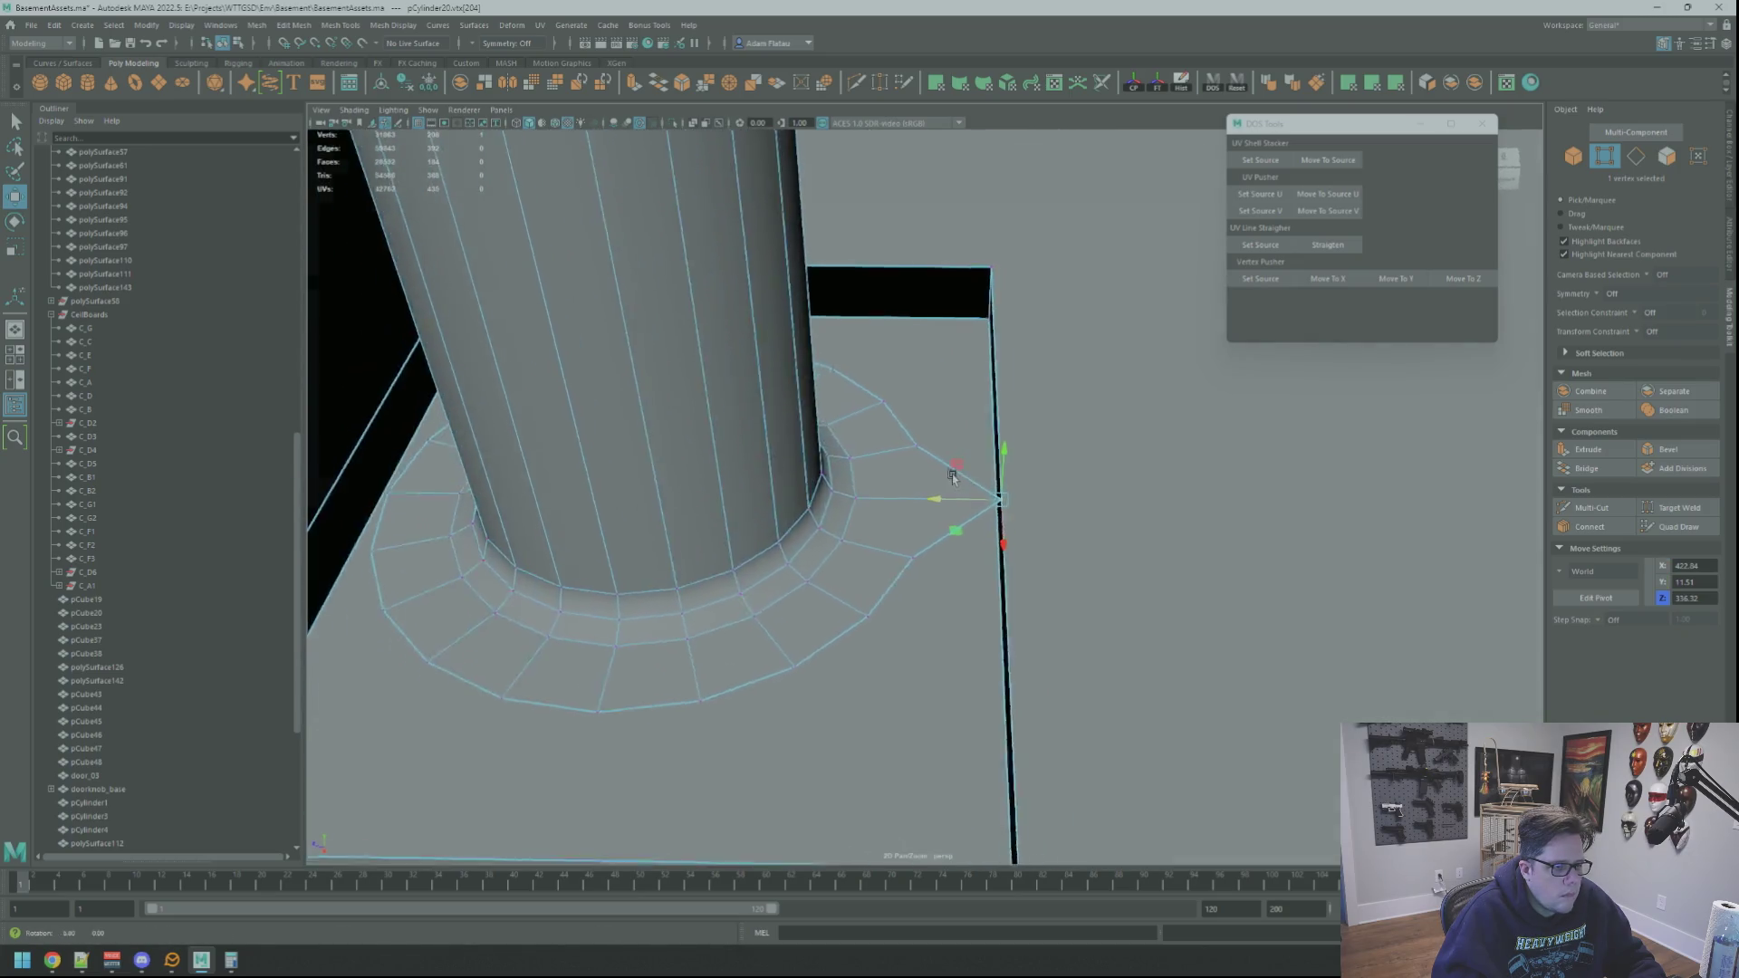
pyautogui.keyDown('alt'); pyautogui.moveTo(954, 477); pyautogui.dragTo(862, 474, button='right'); pyautogui.keyUp('alt')
pyautogui.moveTo(862, 474)
pyautogui.keyDown('alt'); pyautogui.mouseDown()
pyautogui.moveTo(761, 489)
pyautogui.moveTo(770, 464)
pyautogui.mouseUp(); pyautogui.keyUp('alt')
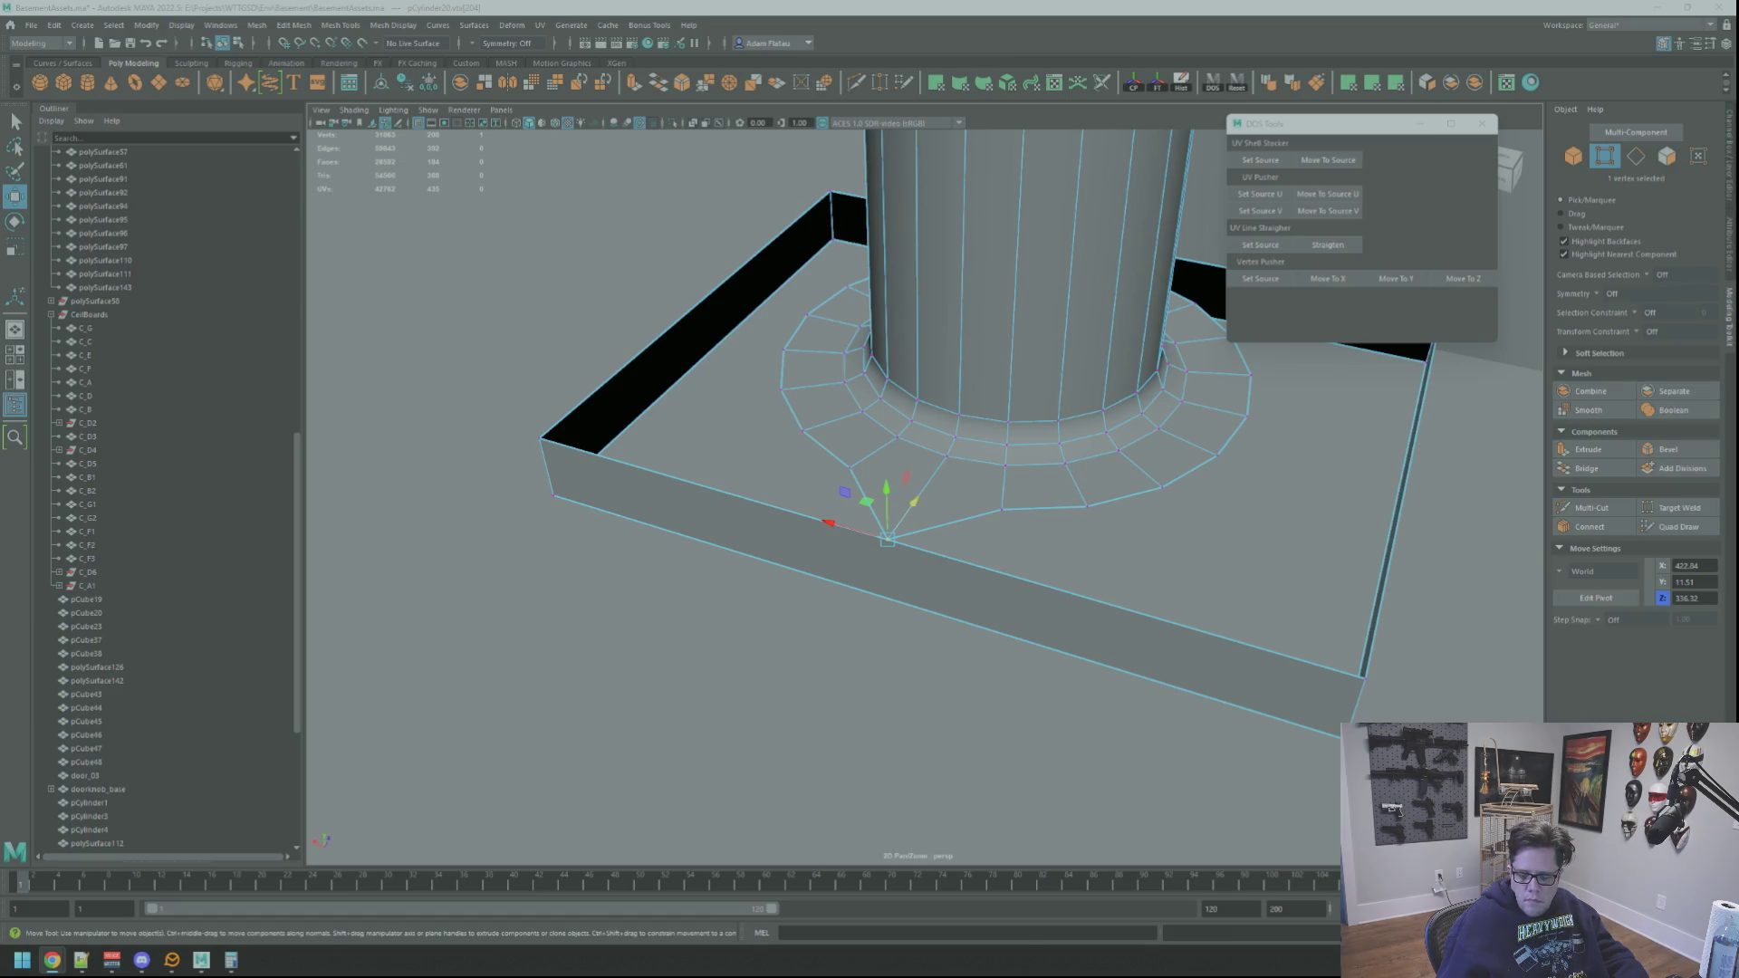
# Step: Snap the selected vertex's Z onto the source position with Move To Z
pyautogui.press('q')
pyautogui.moveTo(906, 507)
pyautogui.keyDown('alt'); pyautogui.mouseDown()
pyautogui.moveTo(1002, 489)
pyautogui.moveTo(978, 452)
pyautogui.moveTo(997, 380)
pyautogui.moveTo(977, 582)
pyautogui.mouseUp(); pyautogui.keyUp('alt')
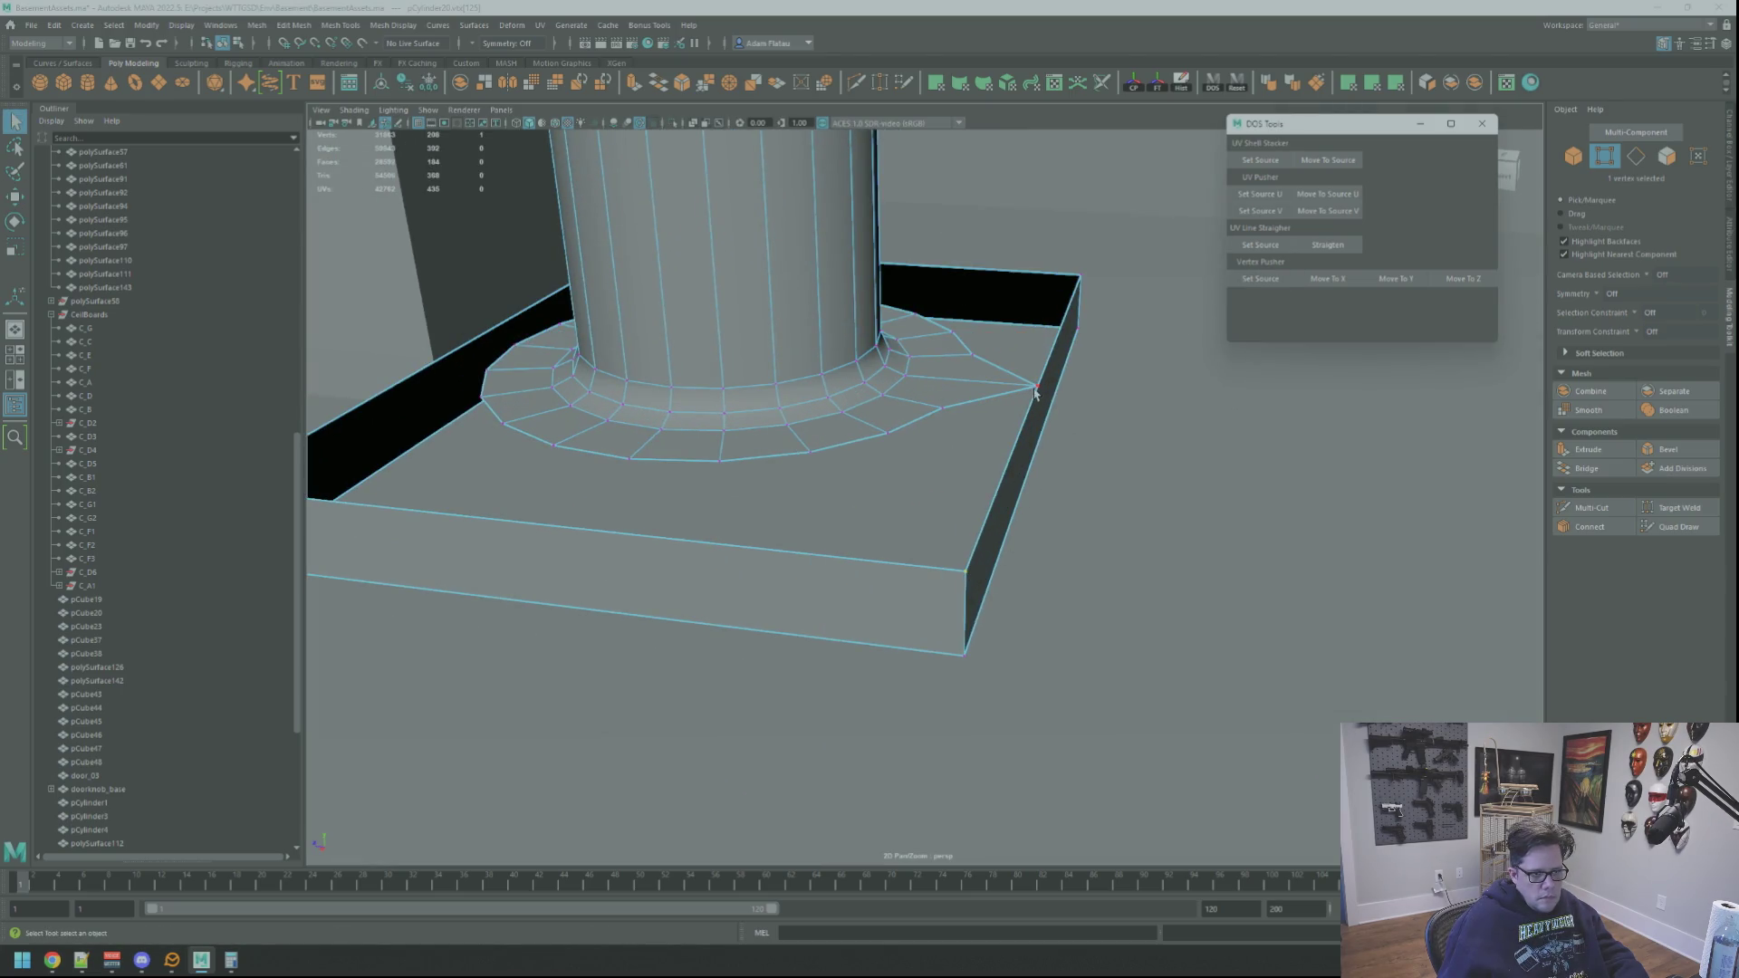
pyautogui.press('w')
pyautogui.press('f')
pyautogui.scroll(-5, 1129, 447)
pyautogui.keyDown('alt'); pyautogui.moveTo(1041, 454); pyautogui.dragTo(1060, 444); pyautogui.keyUp('alt')
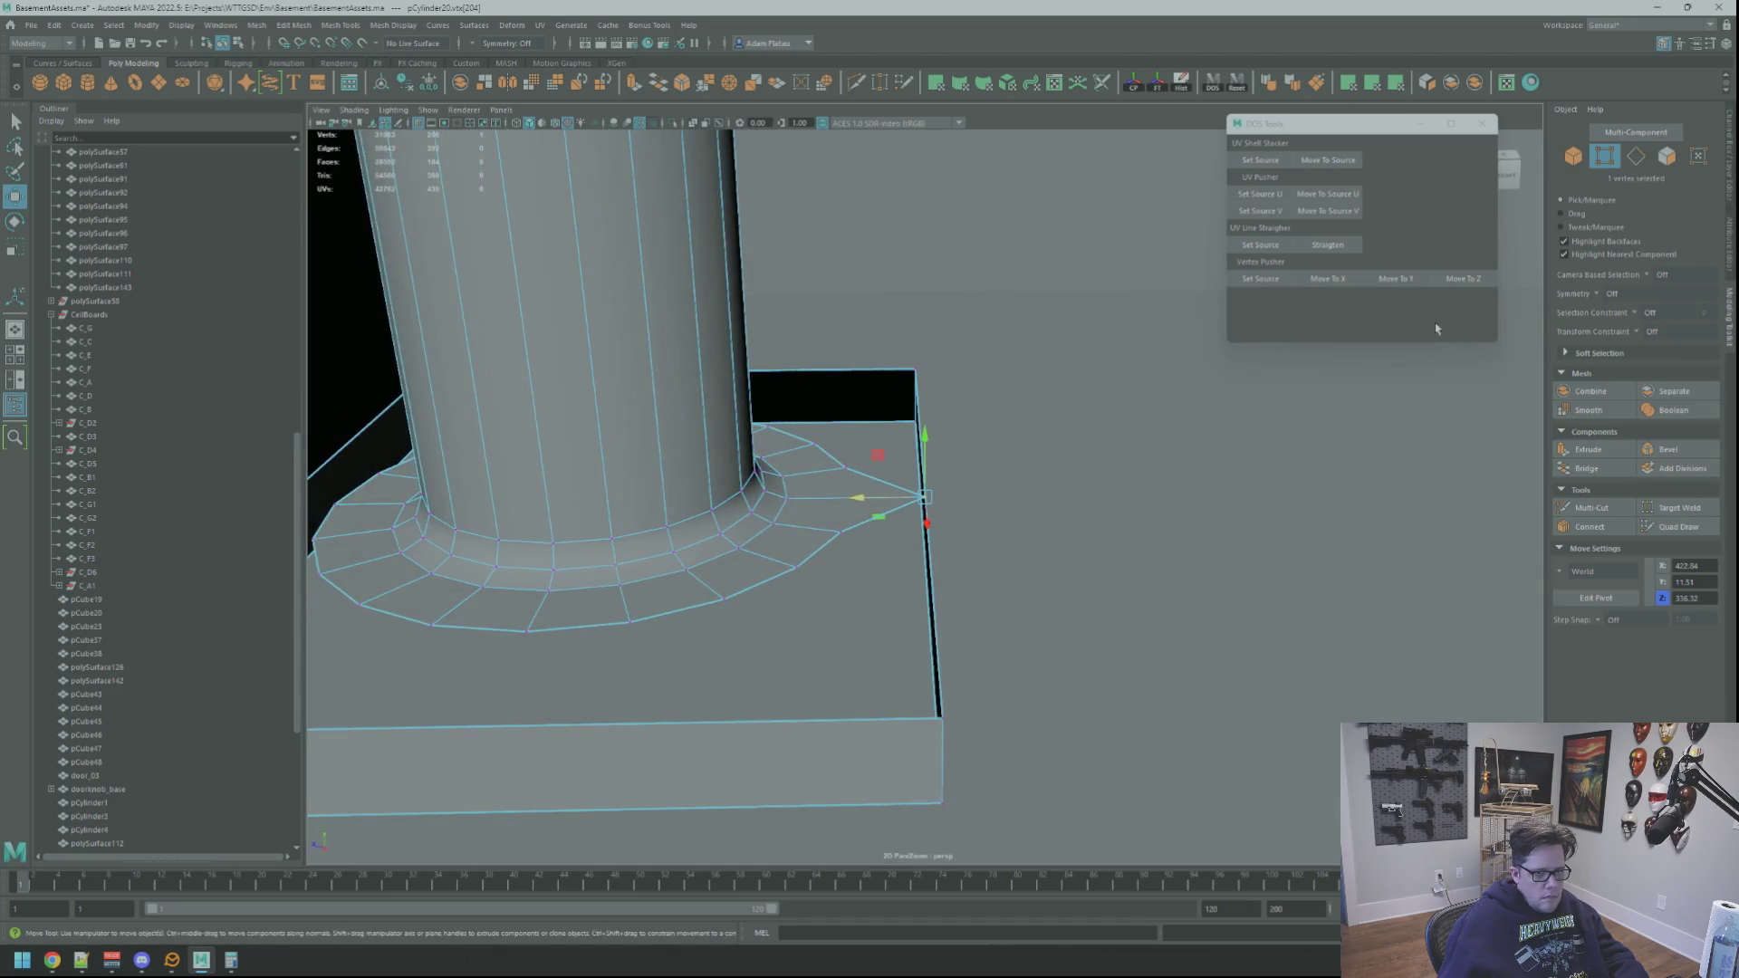
pyautogui.scroll(2, 835, 453)
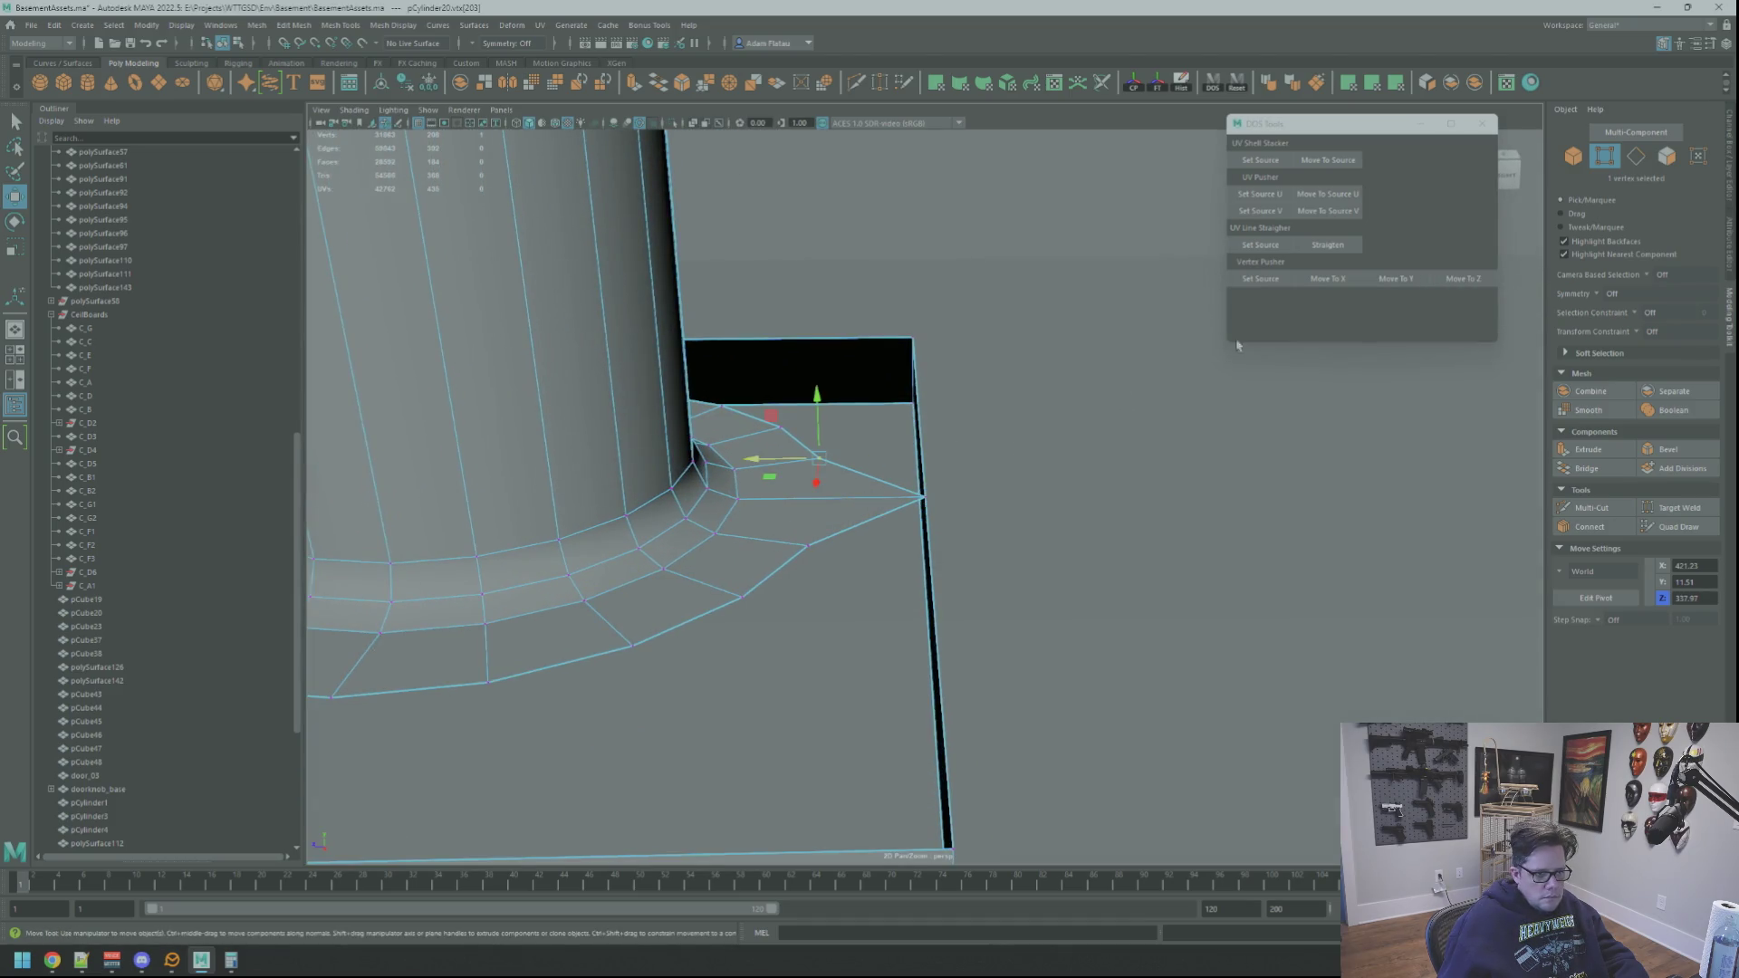
pyautogui.click(1446, 282)
pyautogui.moveTo(1178, 372)
pyautogui.keyDown('alt'); pyautogui.mouseDown()
pyautogui.moveTo(1000, 389)
pyautogui.moveTo(947, 347)
pyautogui.mouseUp(); pyautogui.keyUp('alt')
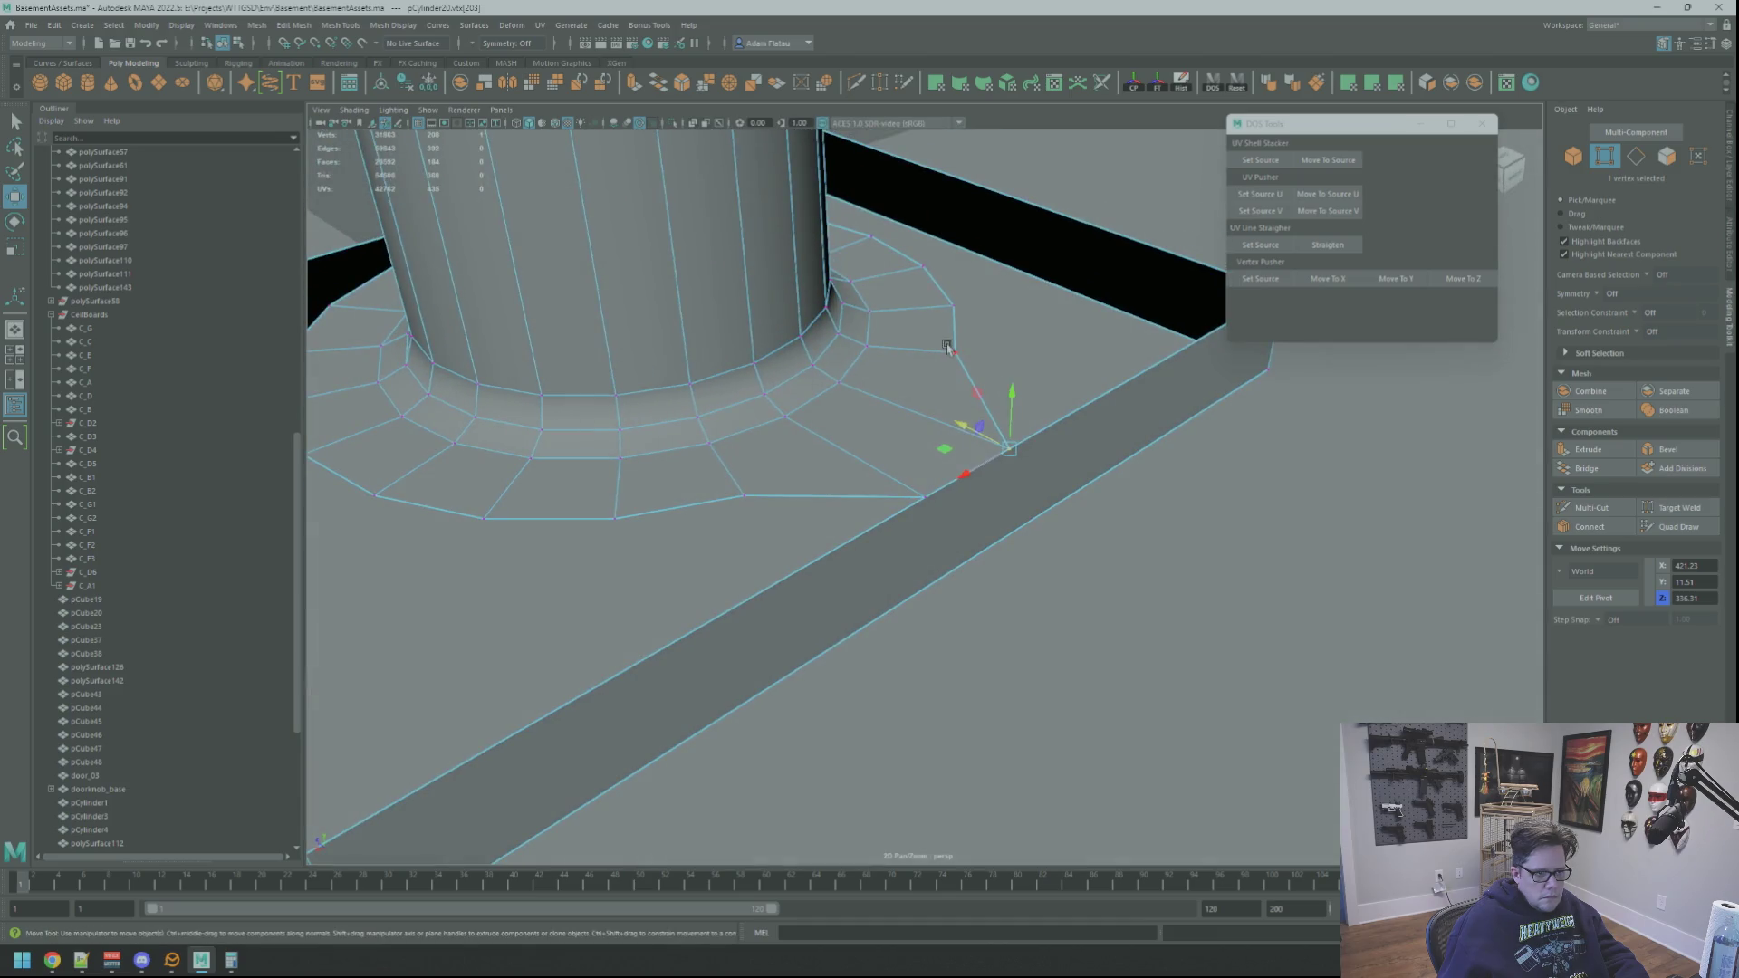
pyautogui.click(1442, 280)
pyautogui.moveTo(1268, 371)
pyautogui.keyDown('alt'); pyautogui.mouseDown()
pyautogui.moveTo(1120, 406)
pyautogui.moveTo(924, 404)
pyautogui.moveTo(1003, 323)
pyautogui.mouseUp(); pyautogui.keyUp('alt')
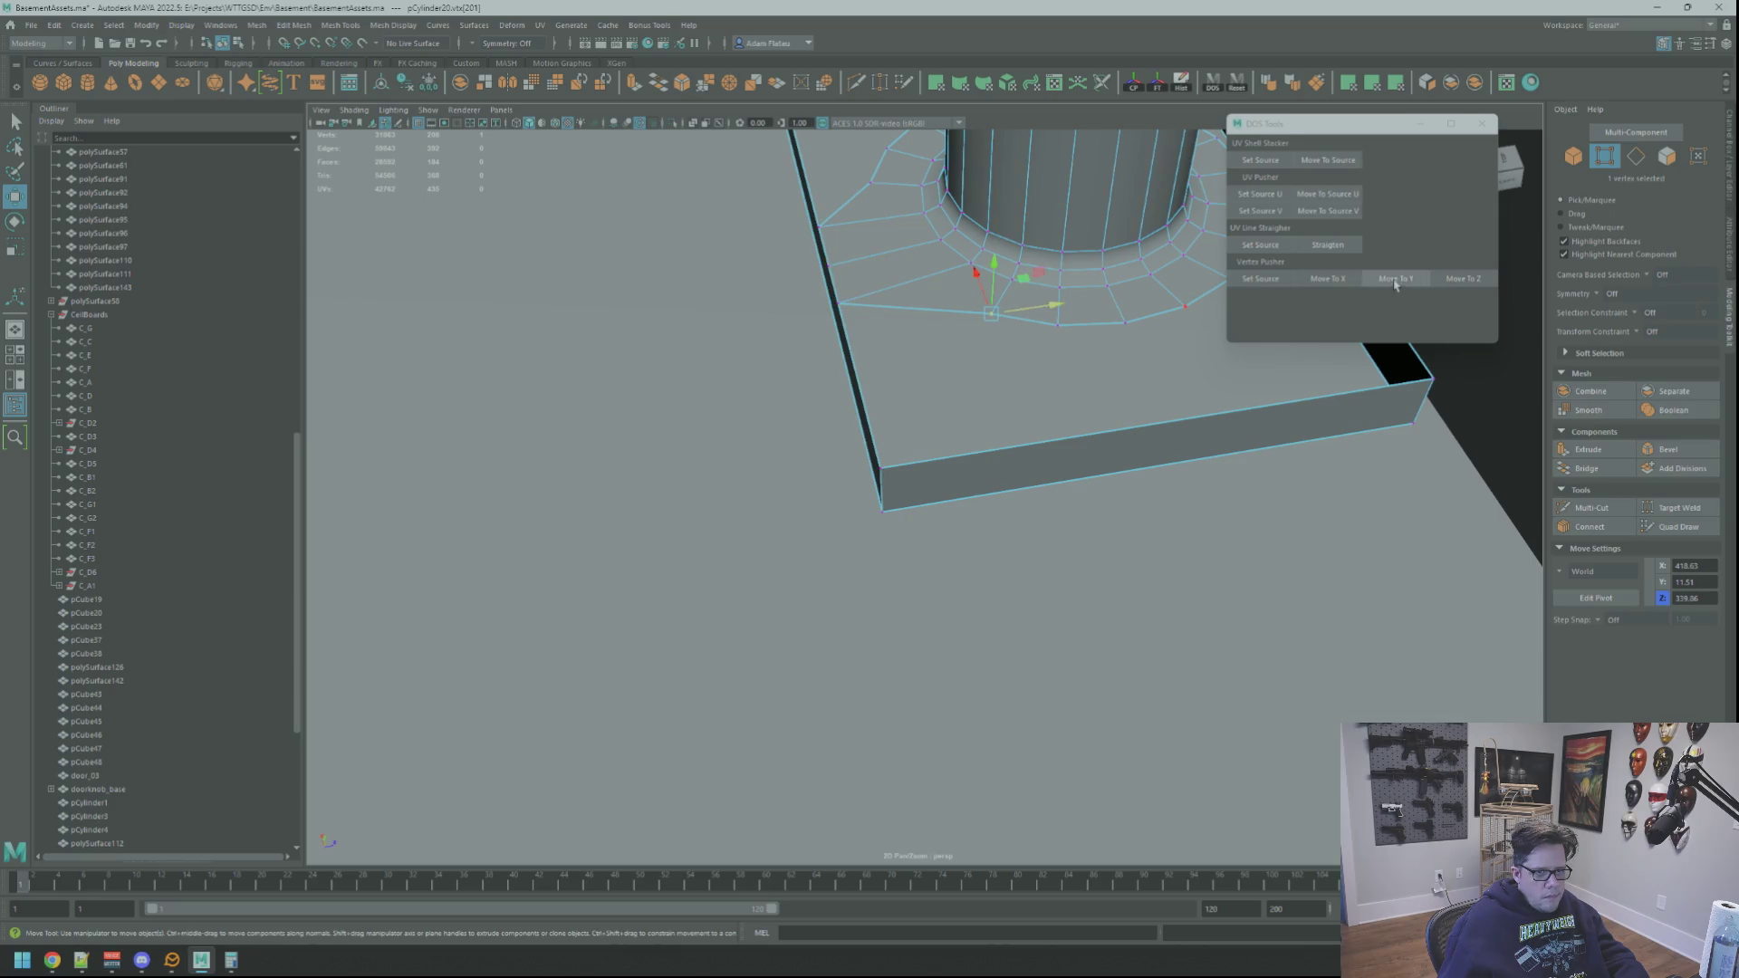
pyautogui.click(1456, 285)
pyautogui.moveTo(1114, 344)
pyautogui.keyDown('alt'); pyautogui.mouseDown()
pyautogui.moveTo(1005, 365)
pyautogui.moveTo(1048, 404)
pyautogui.moveTo(1009, 435)
pyautogui.moveTo(1048, 446)
pyautogui.moveTo(966, 438)
pyautogui.mouseUp(); pyautogui.keyUp('alt')
# Step: Move a vertex to the box corner and snap its X onto the box edge
pyautogui.moveTo(1015, 370); pyautogui.dragTo(739, 621)
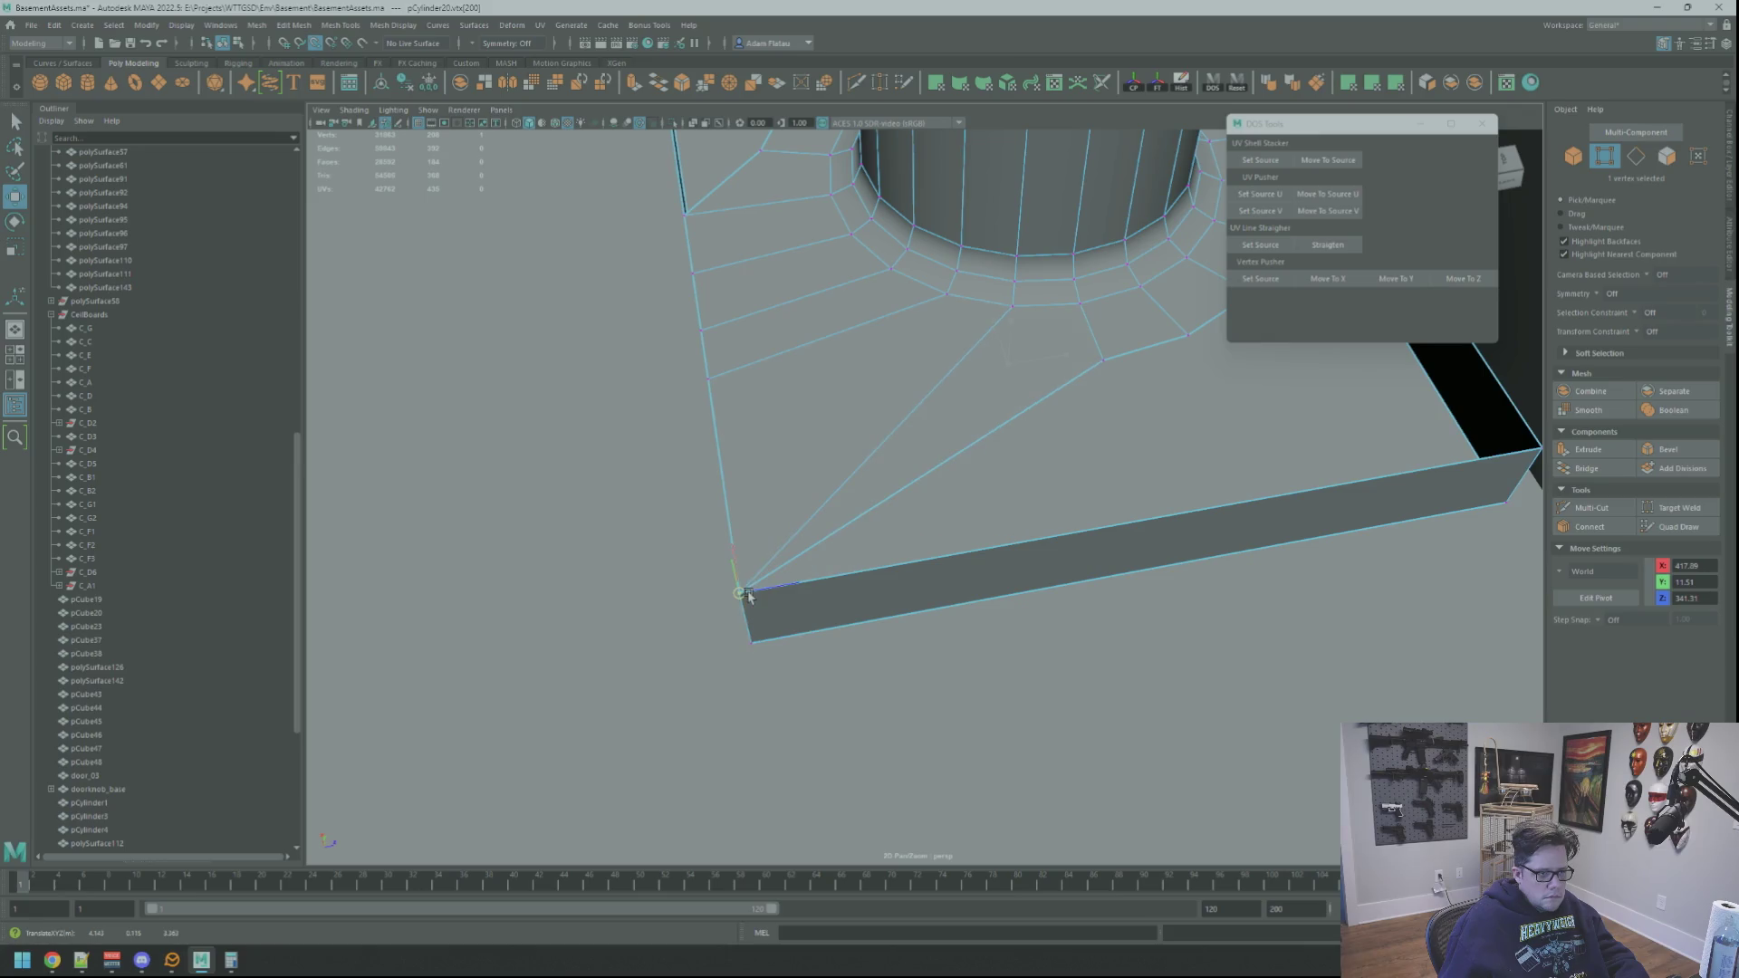
pyautogui.hotkey('ctrl', 'z')
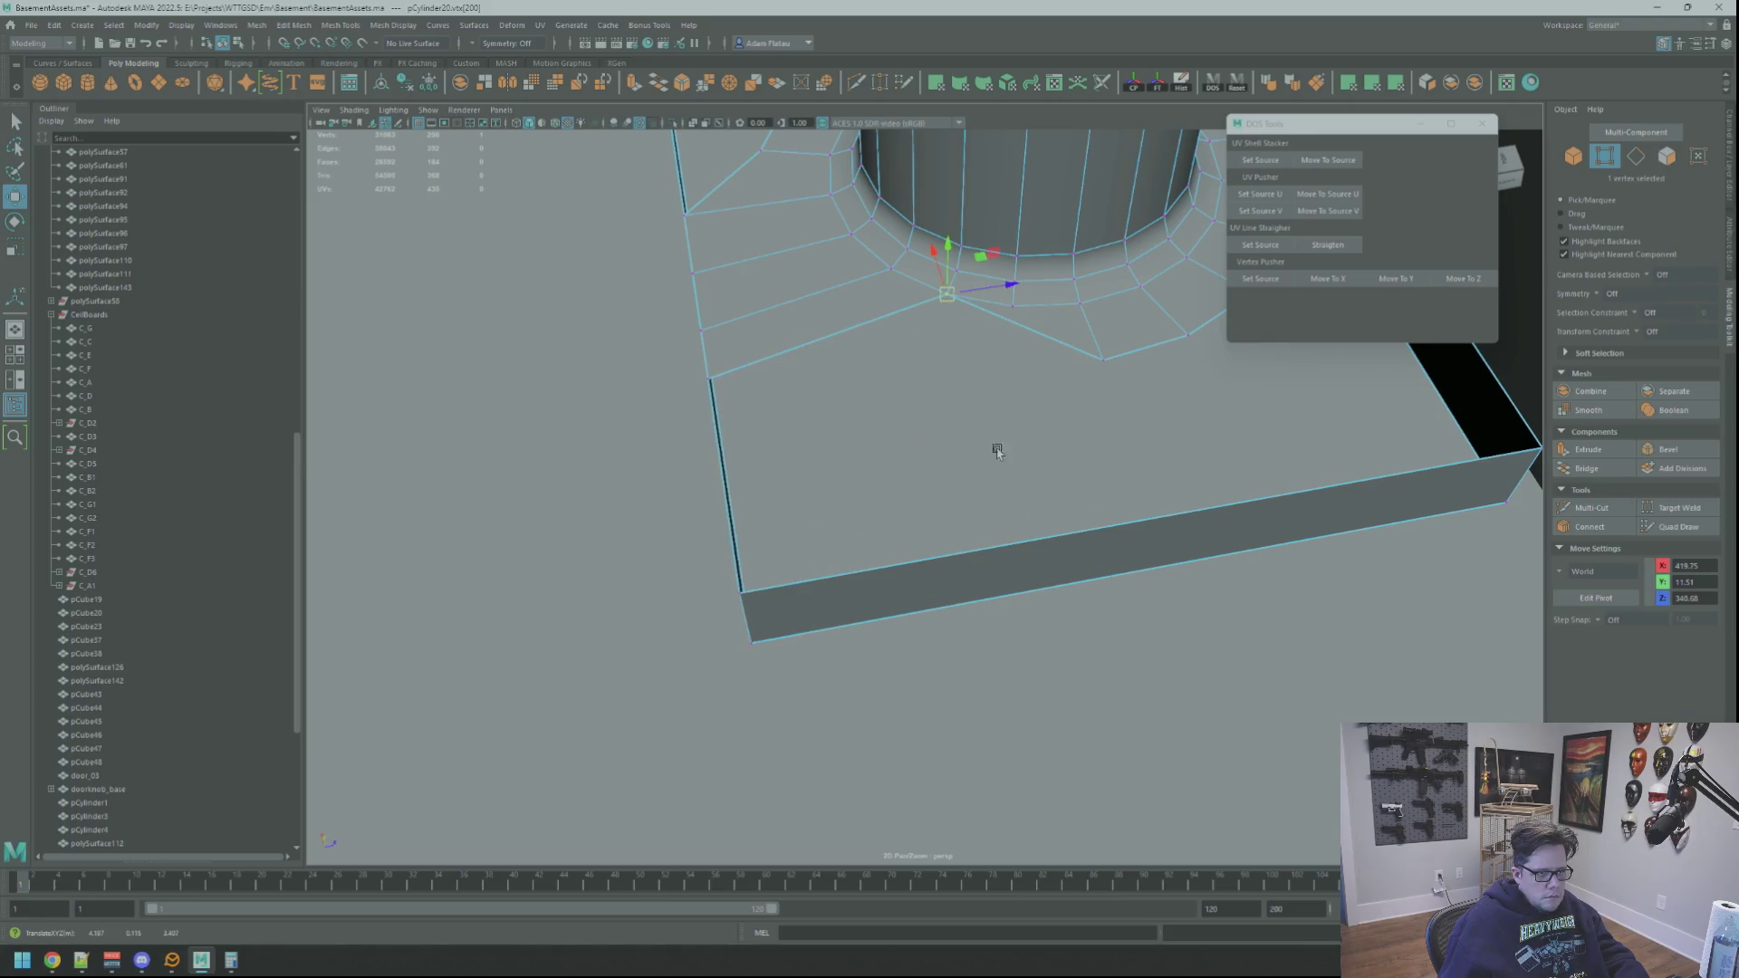
pyautogui.moveTo(997, 355)
pyautogui.keyDown('alt'); pyautogui.mouseDown()
pyautogui.moveTo(1060, 380)
pyautogui.moveTo(985, 408)
pyautogui.mouseUp(); pyautogui.keyUp('alt')
pyautogui.moveTo(981, 489)
pyautogui.mouseDown()
pyautogui.moveTo(737, 466)
pyautogui.moveTo(976, 402)
pyautogui.moveTo(960, 430)
pyautogui.moveTo(896, 447)
pyautogui.moveTo(963, 458)
pyautogui.moveTo(1288, 311)
pyautogui.mouseUp()
pyautogui.keyDown('alt'); pyautogui.moveTo(1198, 347); pyautogui.dragTo(915, 544); pyautogui.keyUp('alt')
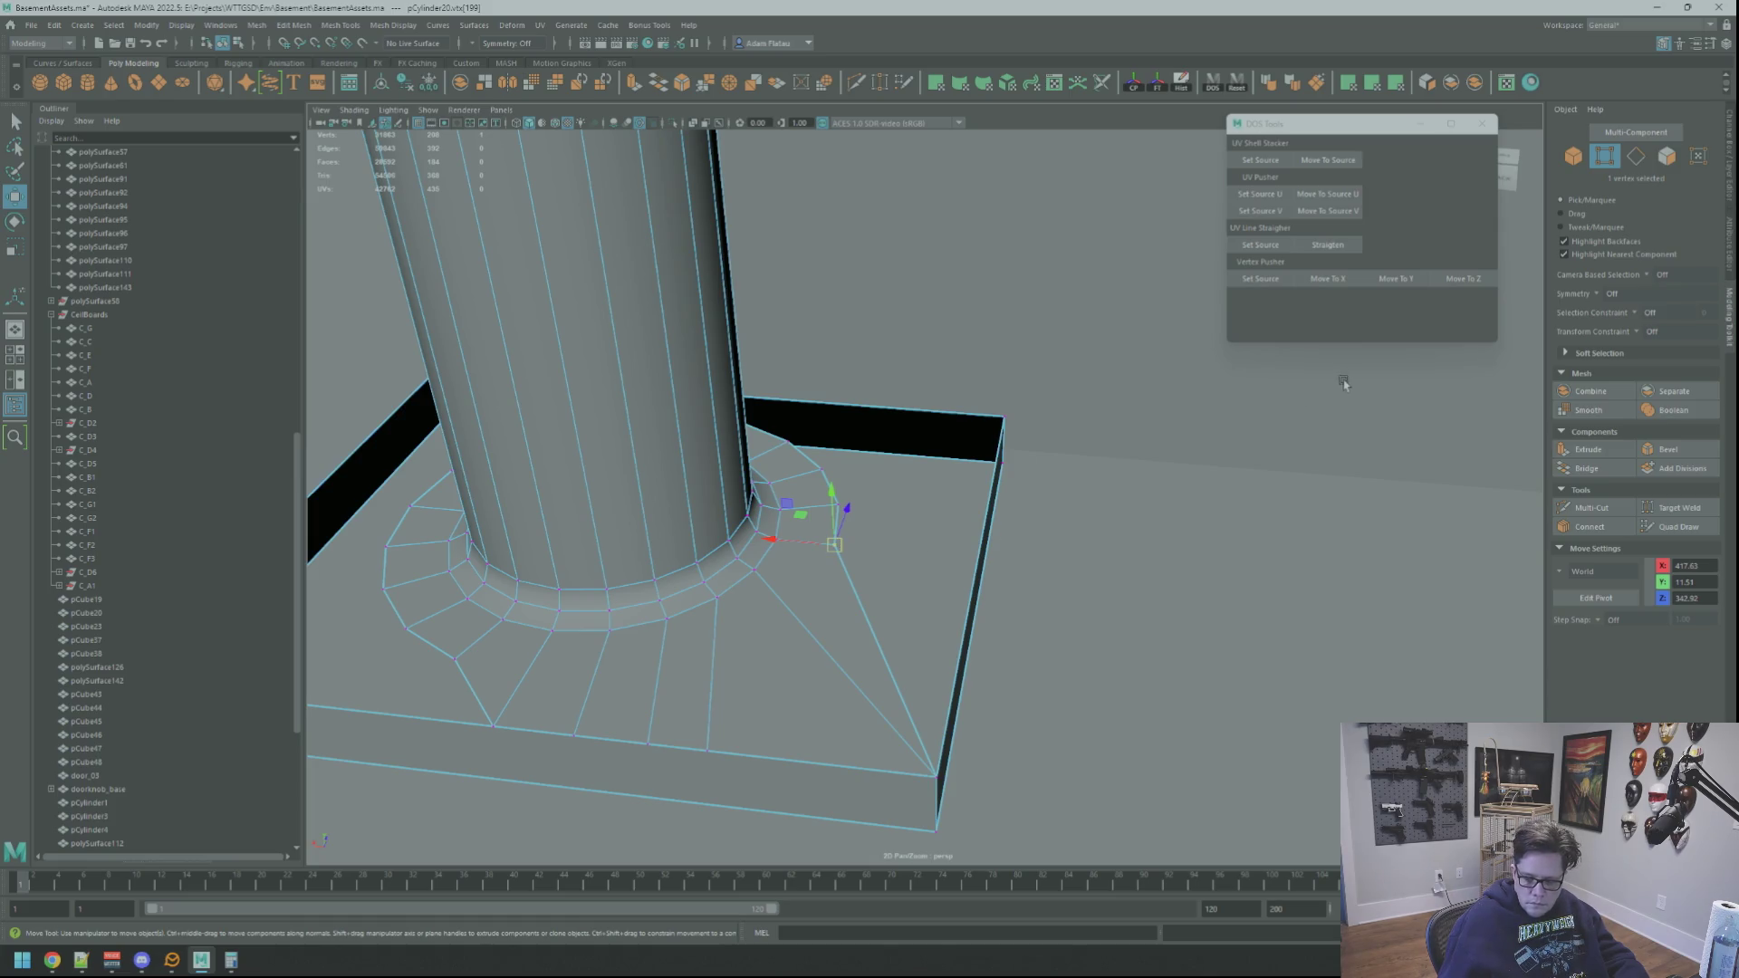
pyautogui.moveTo(964, 467)
pyautogui.keyDown('alt'); pyautogui.mouseDown(button='right')
pyautogui.moveTo(1006, 455)
pyautogui.moveTo(971, 485)
pyautogui.mouseUp(button='right'); pyautogui.keyUp('alt')
pyautogui.click(1313, 288)
# Step: Switch the pillar to edge editing and orbit up away from the plinth
pyautogui.rightClick(275, 560)
pyautogui.moveTo(634, 507)
pyautogui.keyDown('alt'); pyautogui.mouseDown()
pyautogui.moveTo(763, 466)
pyautogui.moveTo(820, 557)
pyautogui.moveTo(834, 416)
pyautogui.moveTo(967, 520)
pyautogui.moveTo(967, 505)
pyautogui.mouseUp(); pyautogui.keyUp('alt')
pyautogui.moveTo(1015, 577); pyautogui.dragTo(1051, 564, button='right')
pyautogui.moveTo(993, 531)
pyautogui.keyDown('alt'); pyautogui.mouseDown()
pyautogui.moveTo(830, 438)
pyautogui.moveTo(846, 419)
pyautogui.moveTo(824, 523)
pyautogui.moveTo(920, 648)
pyautogui.moveTo(877, 660)
pyautogui.moveTo(879, 633)
pyautogui.moveTo(784, 590)
pyautogui.moveTo(854, 590)
pyautogui.mouseUp(); pyautogui.keyUp('alt')
pyautogui.moveTo(846, 589); pyautogui.dragTo(859, 562, button='right')
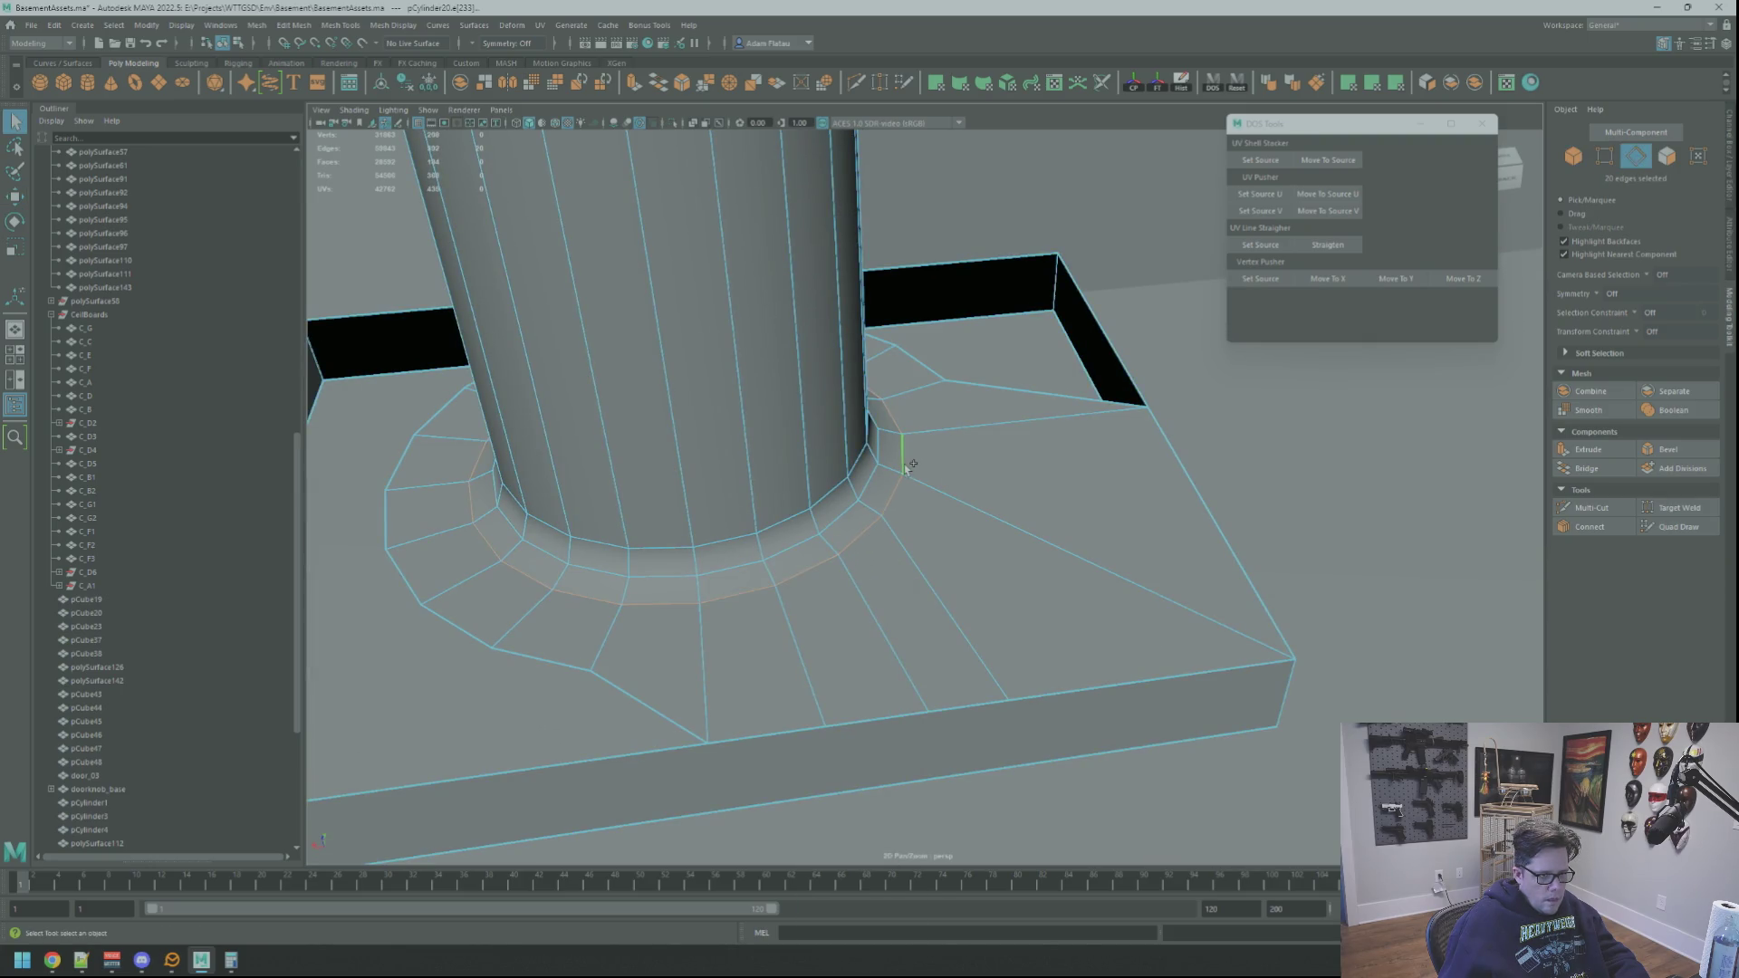
pyautogui.scroll(-5, 1114, 388)
pyautogui.moveTo(1114, 388)
pyautogui.keyDown('alt'); pyautogui.mouseDown()
pyautogui.moveTo(1100, 556)
pyautogui.moveTo(1104, 490)
pyautogui.mouseUp(); pyautogui.keyUp('alt')
# Step: Return to the plate close-up and select a vertex on the column base mesh
pyautogui.moveTo(1334, 616); pyautogui.dragTo(1305, 584, button='right')
pyautogui.keyDown('alt'); pyautogui.moveTo(1027, 461); pyautogui.dragTo(1225, 506, button='right'); pyautogui.keyUp('alt')
pyautogui.press('[')
pyautogui.press('[')
pyautogui.press('[')
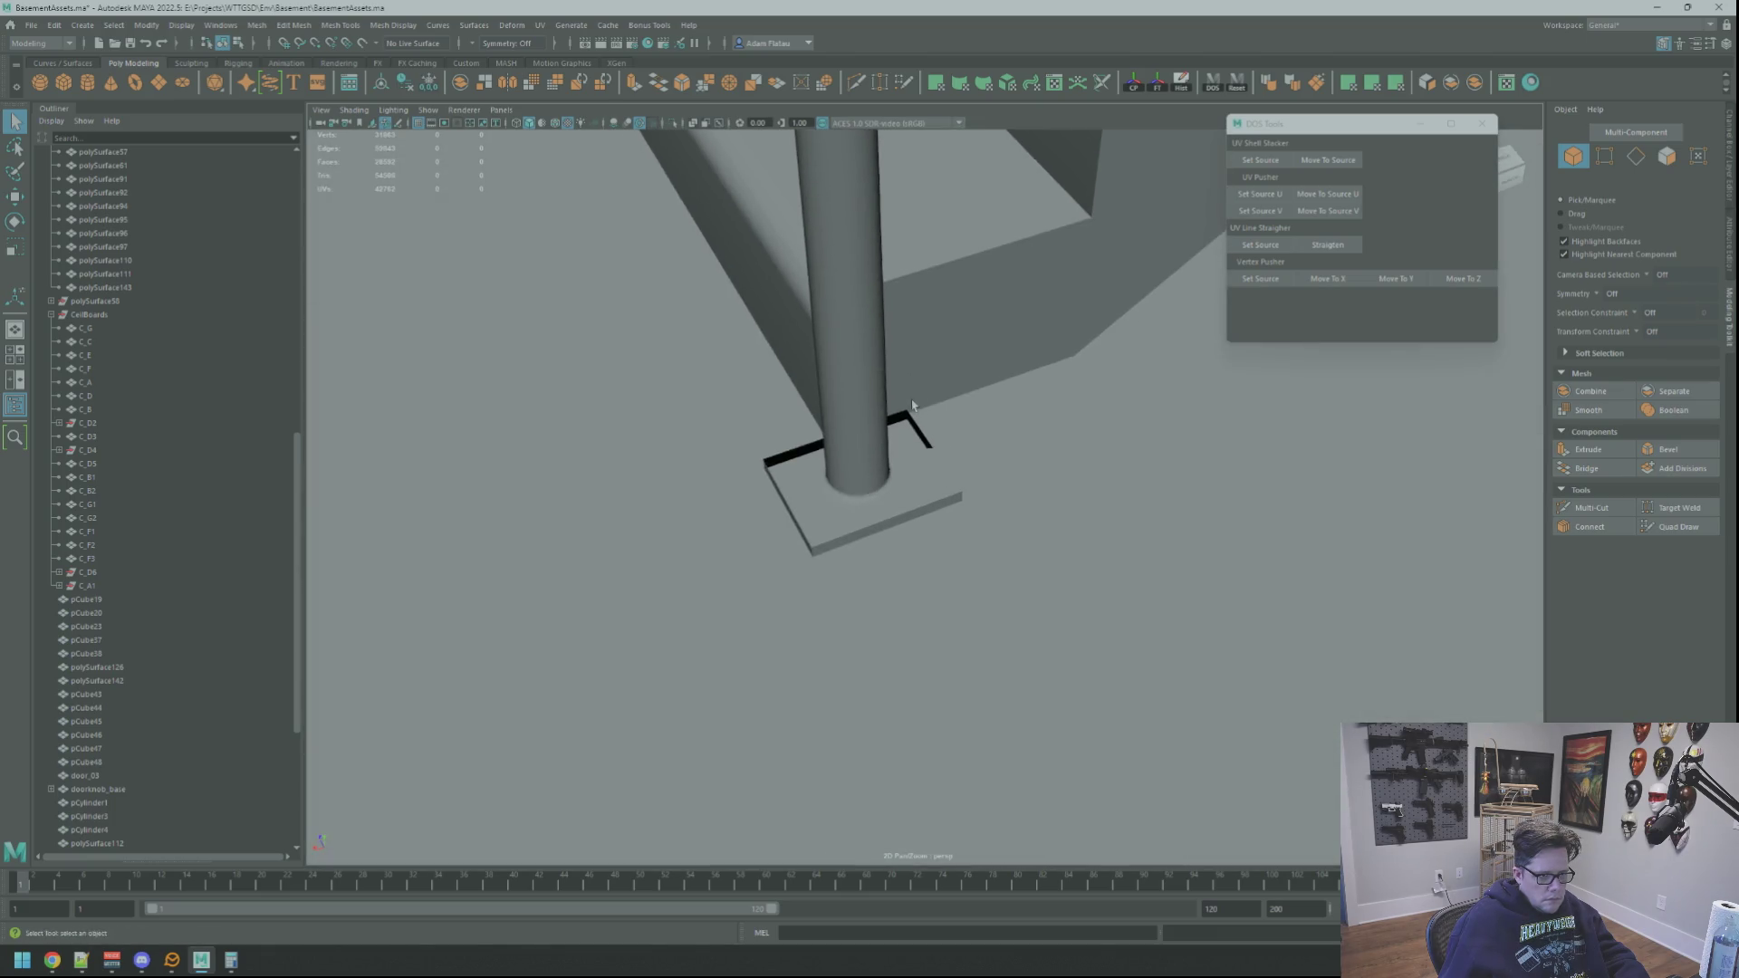
pyautogui.press('[')
pyautogui.moveTo(912, 405)
pyautogui.keyDown('alt'); pyautogui.mouseDown()
pyautogui.moveTo(904, 485)
pyautogui.moveTo(1056, 474)
pyautogui.moveTo(866, 478)
pyautogui.mouseUp(); pyautogui.keyUp('alt')
pyautogui.click(806, 362)
pyautogui.moveTo(806, 362); pyautogui.dragTo(851, 362, button='right')
pyautogui.click(860, 362)
pyautogui.press('f')
# Step: Slide the chosen vertex out to the plate edge
pyautogui.scroll(-5, 860, 362)
pyautogui.moveTo(861, 363)
pyautogui.keyDown('alt'); pyautogui.mouseDown()
pyautogui.moveTo(951, 435)
pyautogui.moveTo(922, 450)
pyautogui.moveTo(960, 442)
pyautogui.mouseUp(); pyautogui.keyUp('alt')
pyautogui.scroll(4, 991, 452)
pyautogui.scroll(-1, 947, 443)
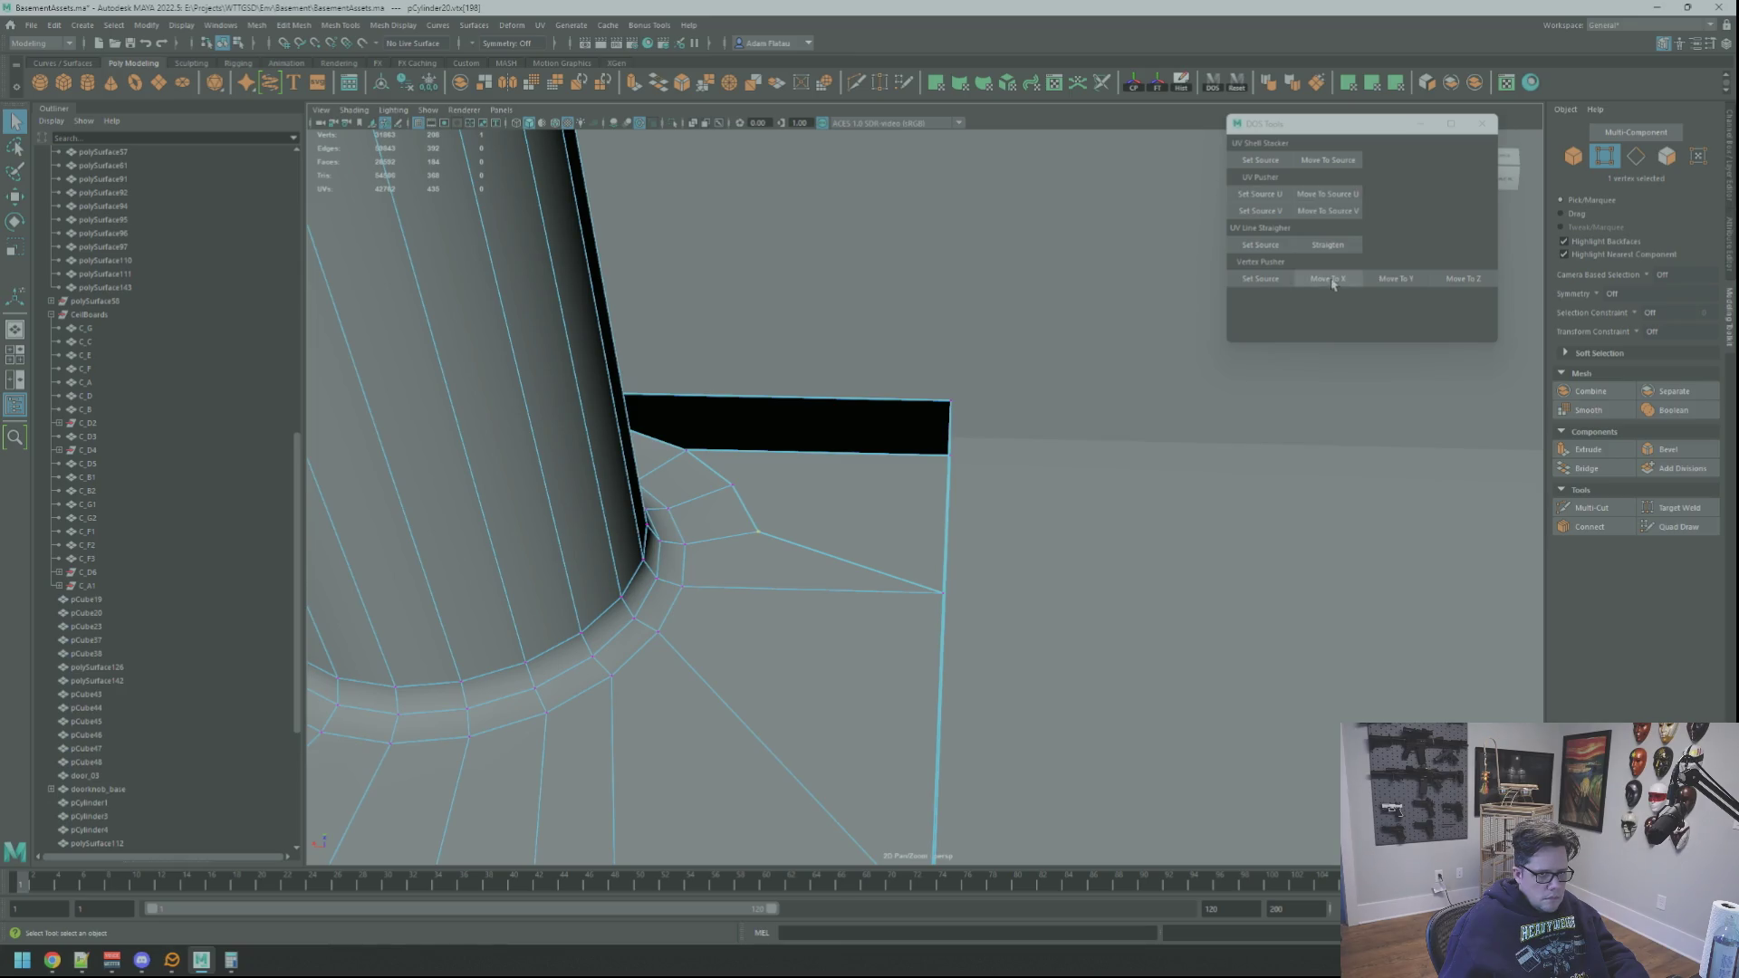
pyautogui.keyDown('alt'); pyautogui.moveTo(1213, 335); pyautogui.dragTo(1011, 395); pyautogui.keyUp('alt')
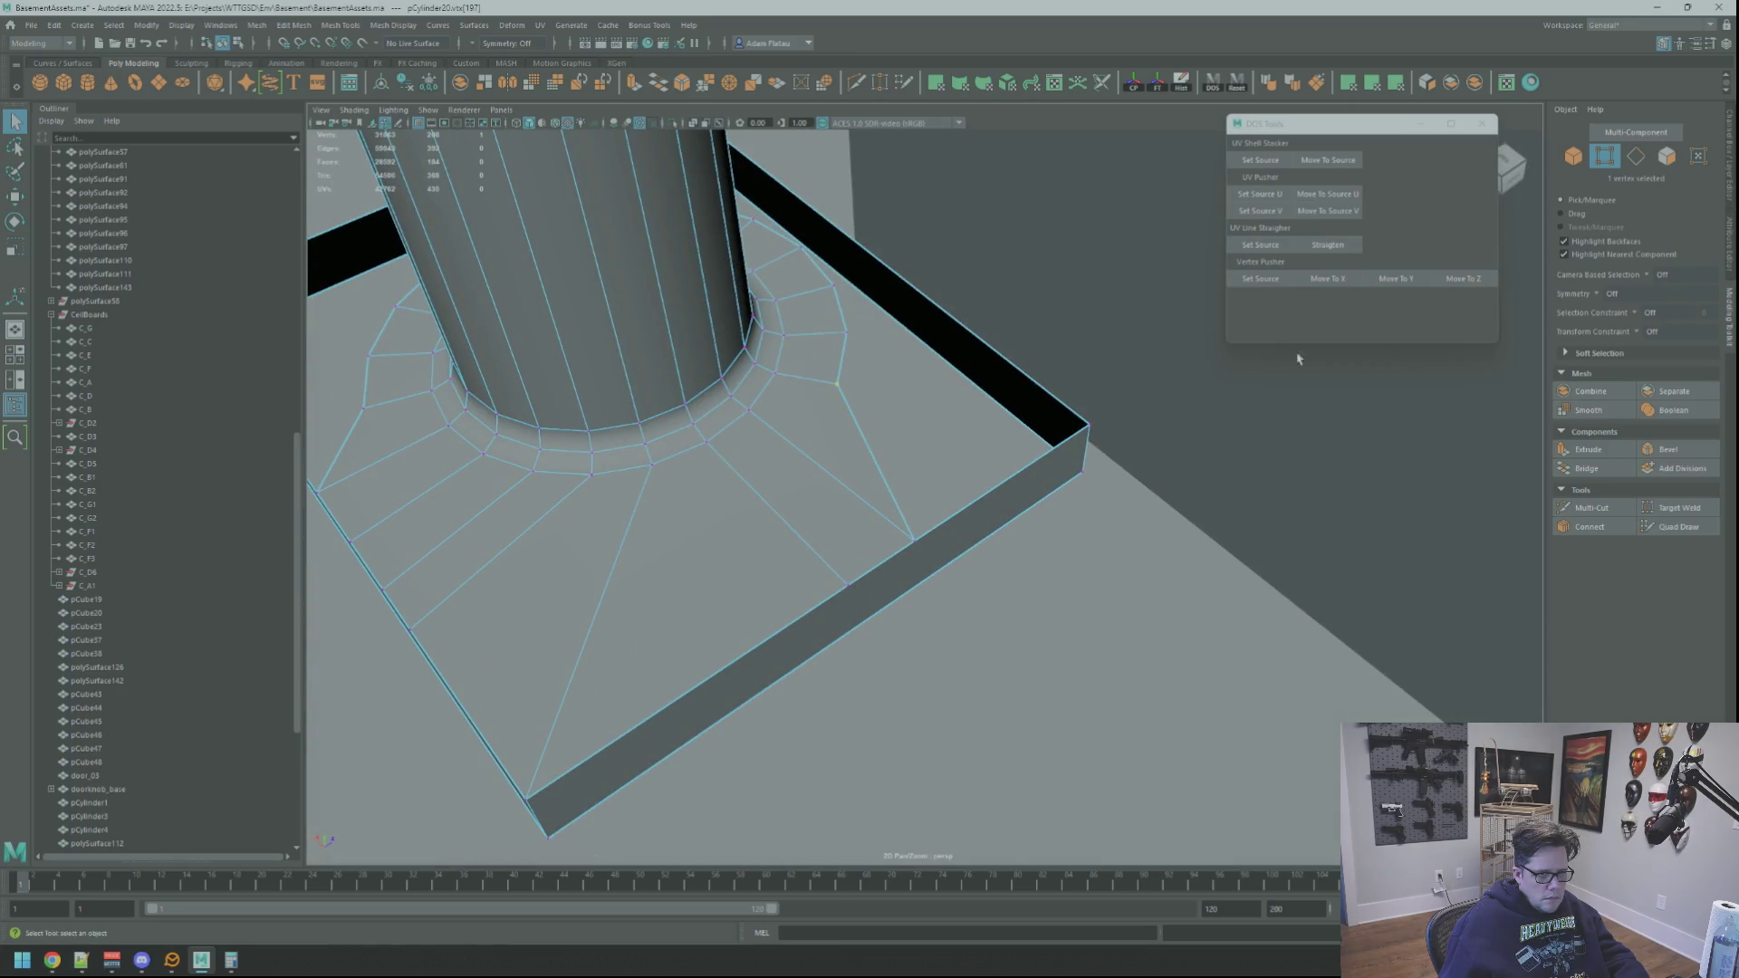
pyautogui.moveTo(1204, 344)
pyautogui.keyDown('alt'); pyautogui.mouseDown()
pyautogui.moveTo(981, 384)
pyautogui.moveTo(1070, 556)
pyautogui.moveTo(1005, 460)
pyautogui.mouseUp(); pyautogui.keyUp('alt')
pyautogui.press('w')
pyautogui.scroll(-5, 1044, 470)
pyautogui.scroll(10, 1044, 471)
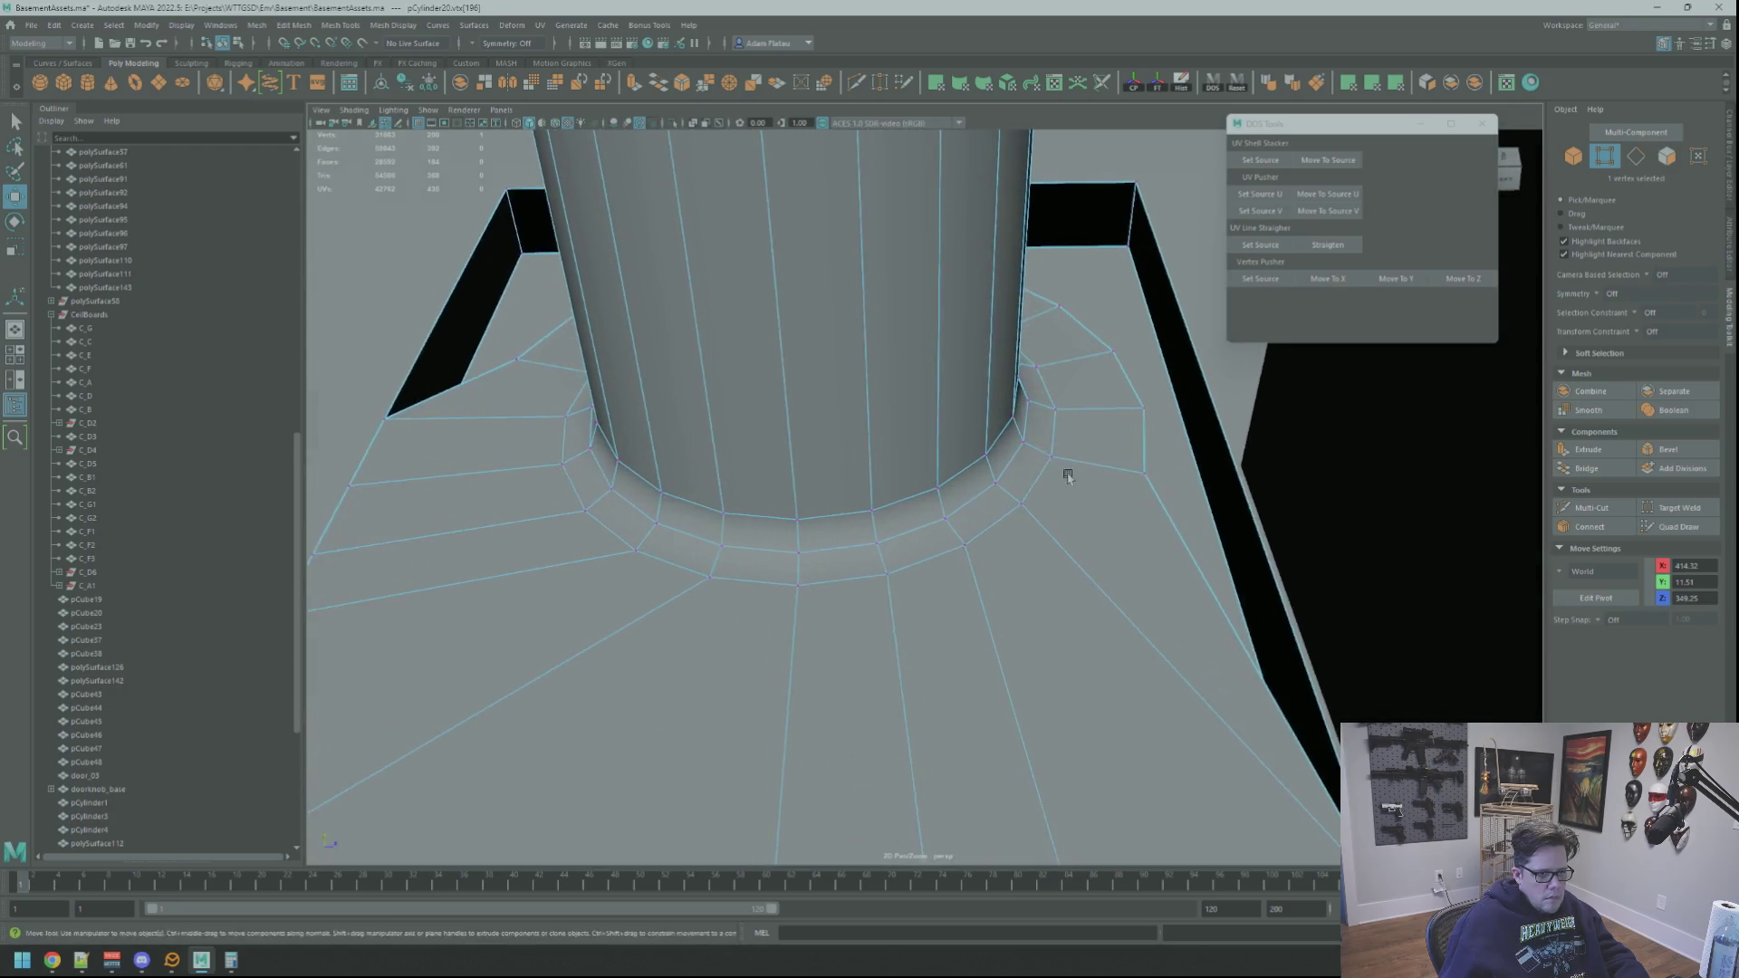
pyautogui.scroll(-3, 1043, 471)
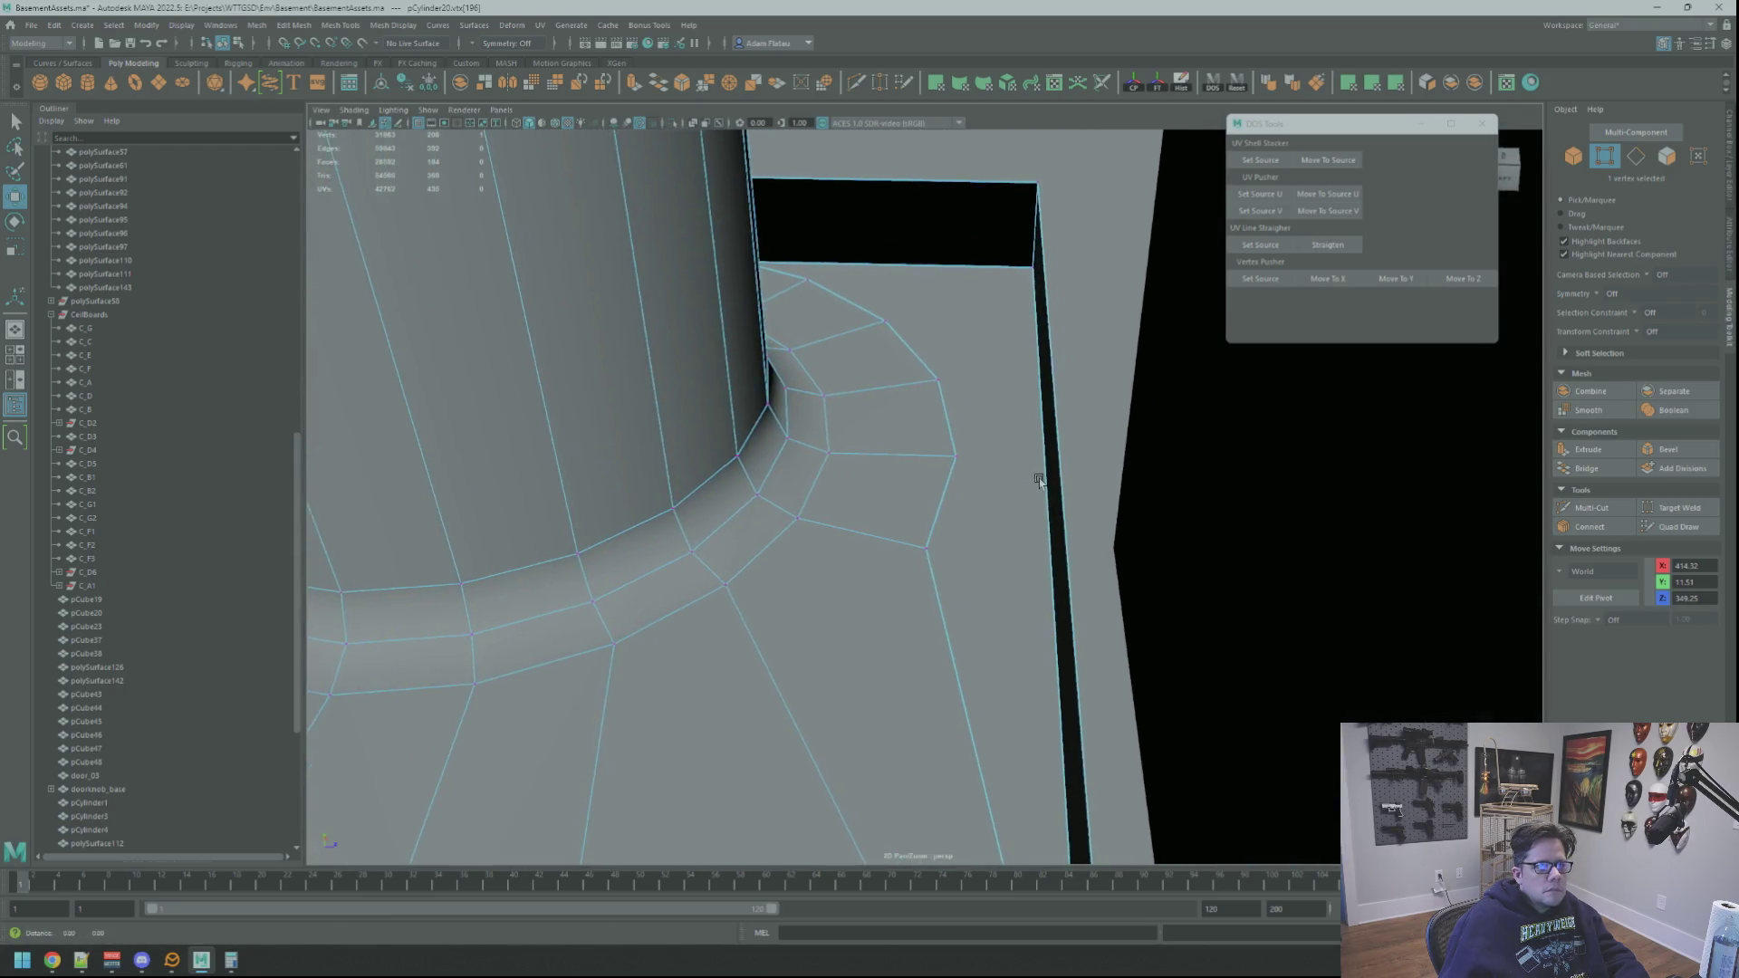
pyautogui.scroll(4, 1041, 475)
pyautogui.scroll(-4, 1032, 495)
pyautogui.scroll(3, 1033, 497)
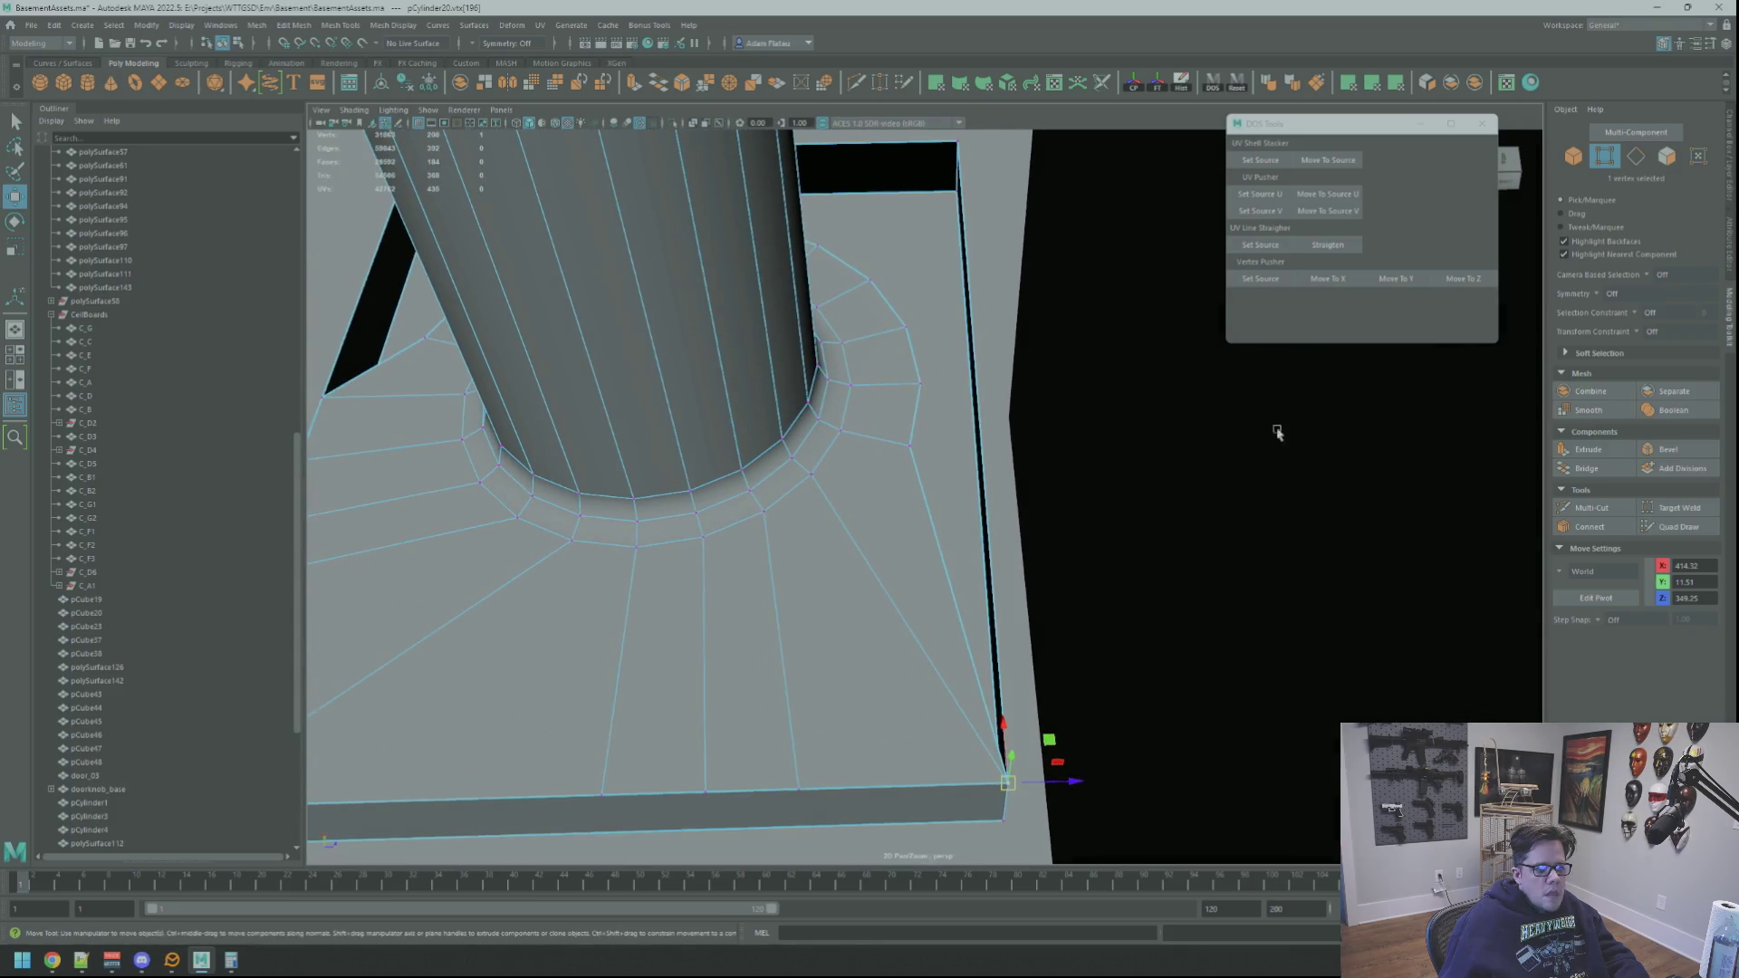
pyautogui.scroll(1, 919, 432)
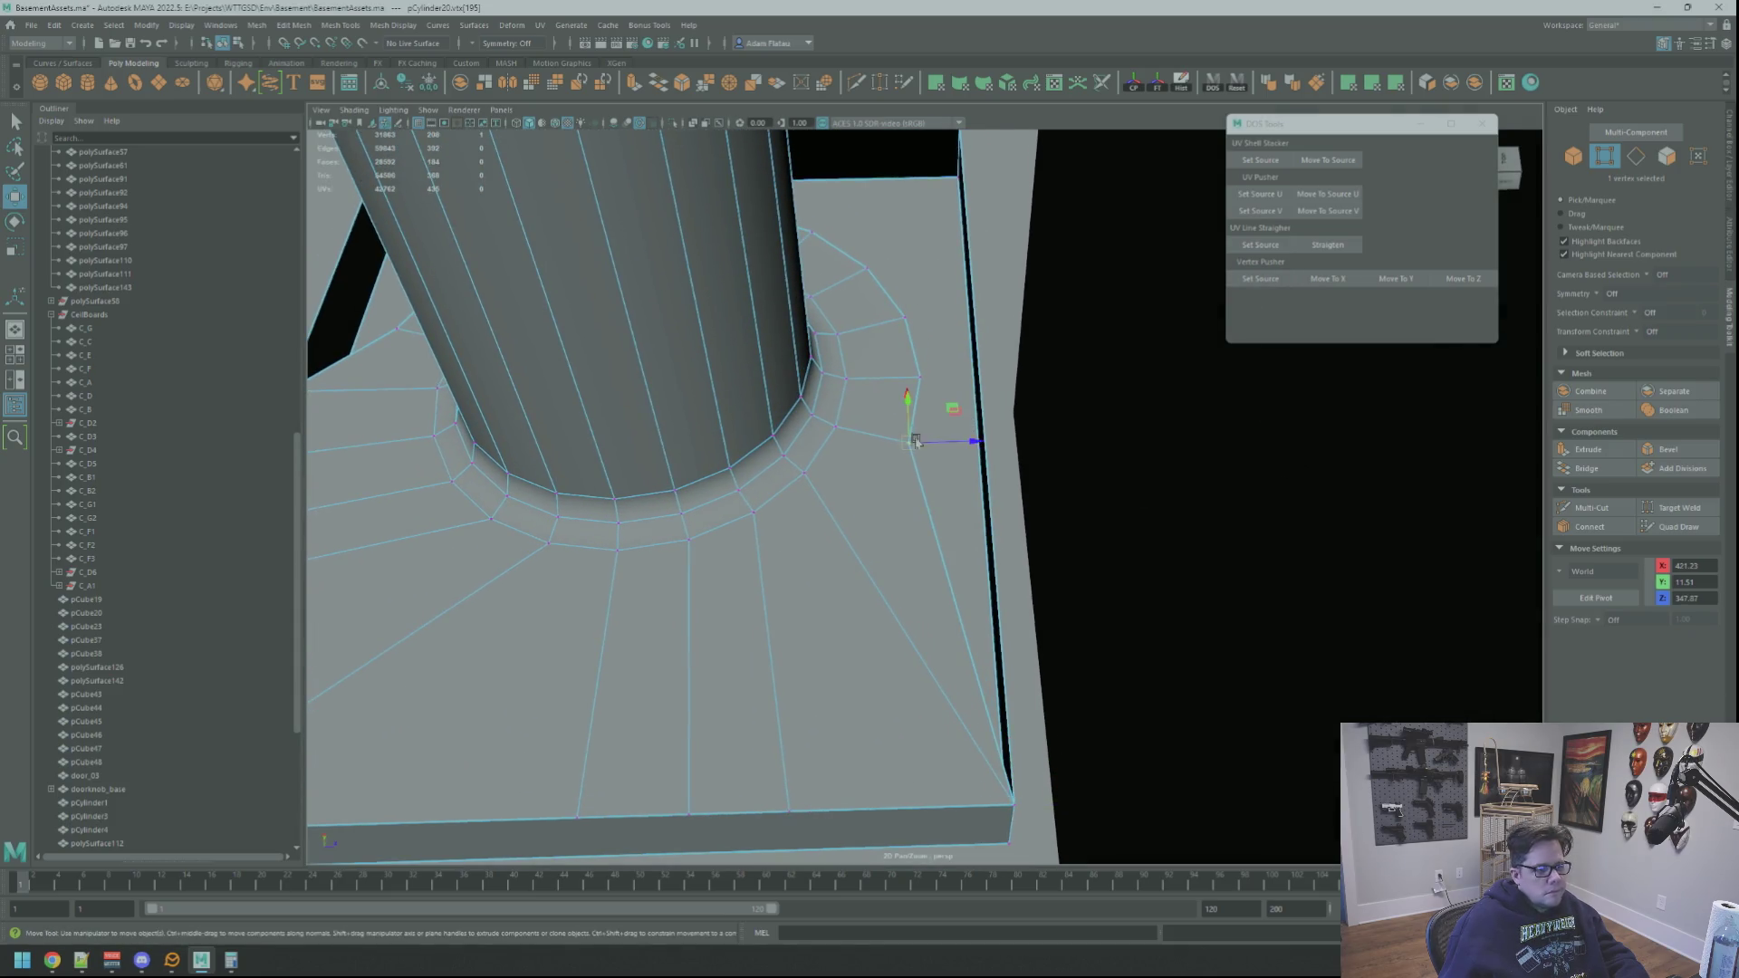
pyautogui.scroll(3, 908, 440)
pyautogui.scroll(-3, 979, 458)
pyautogui.moveTo(960, 459); pyautogui.dragTo(1038, 381, button='middle')
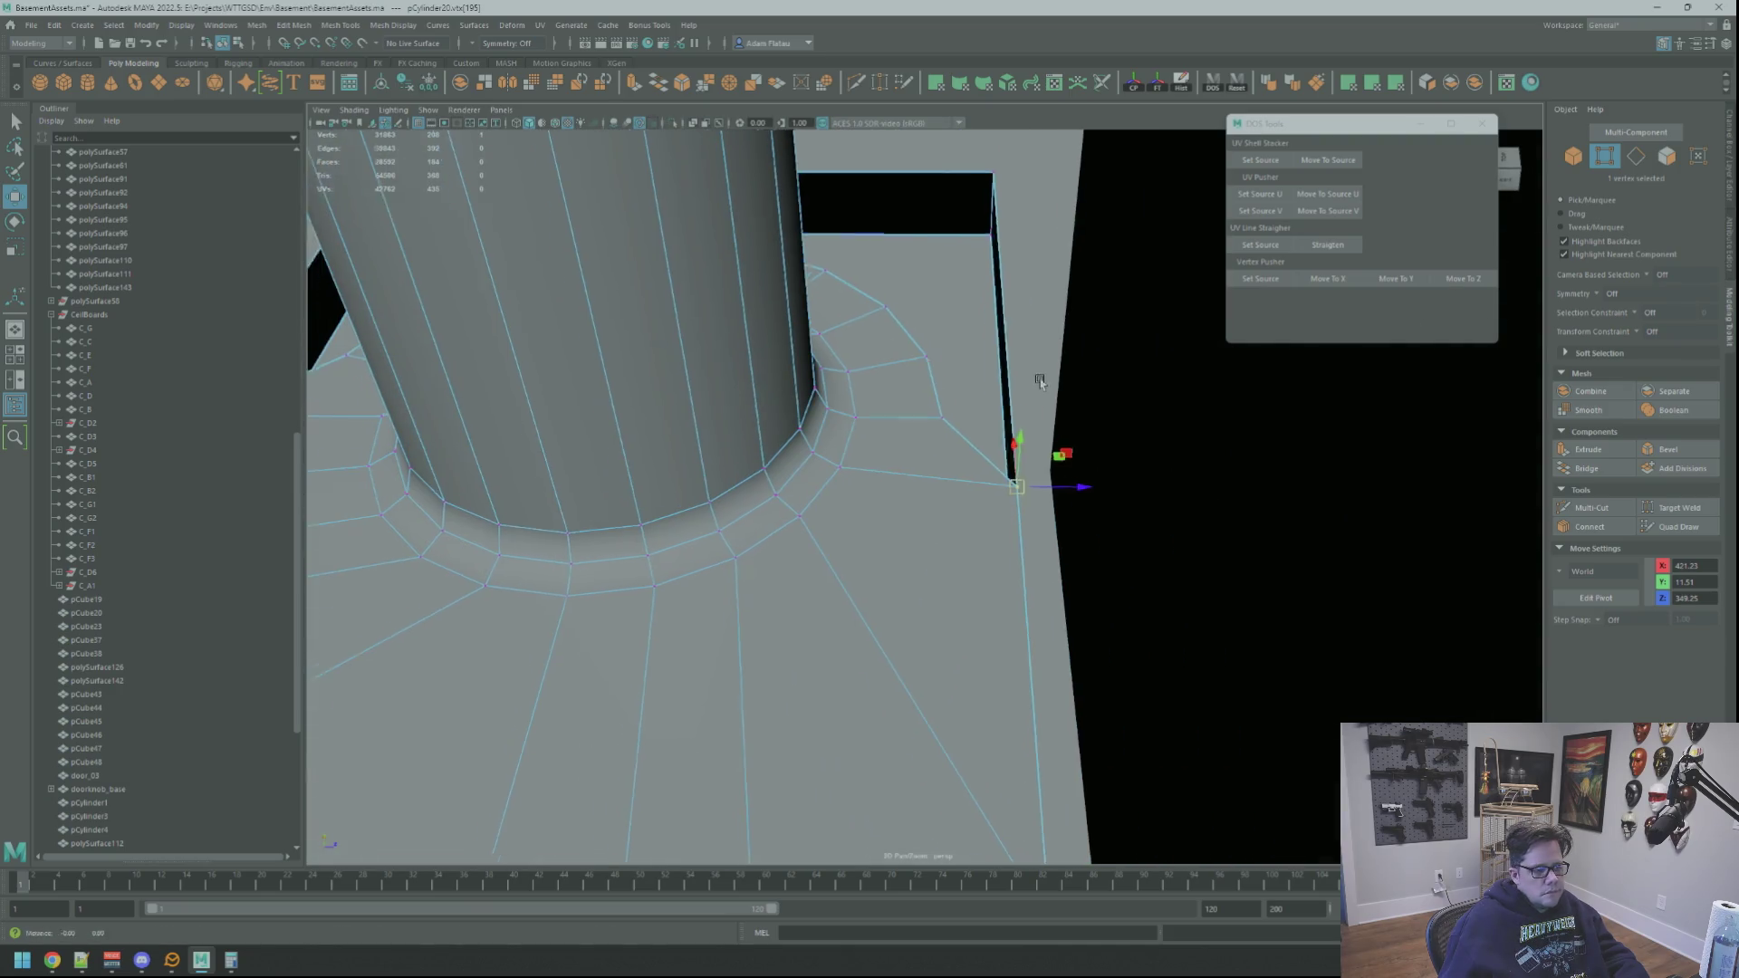
# Step: Move a border vertex onto the plate's edge line and align it with Move To Z
pyautogui.press('F8')
pyautogui.click(908, 485)
pyautogui.moveTo(912, 490); pyautogui.dragTo(881, 491, button='right')
pyautogui.click(923, 492)
pyautogui.keyDown('alt'); pyautogui.moveTo(1011, 380); pyautogui.dragTo(1011, 427, button='middle'); pyautogui.keyUp('alt')
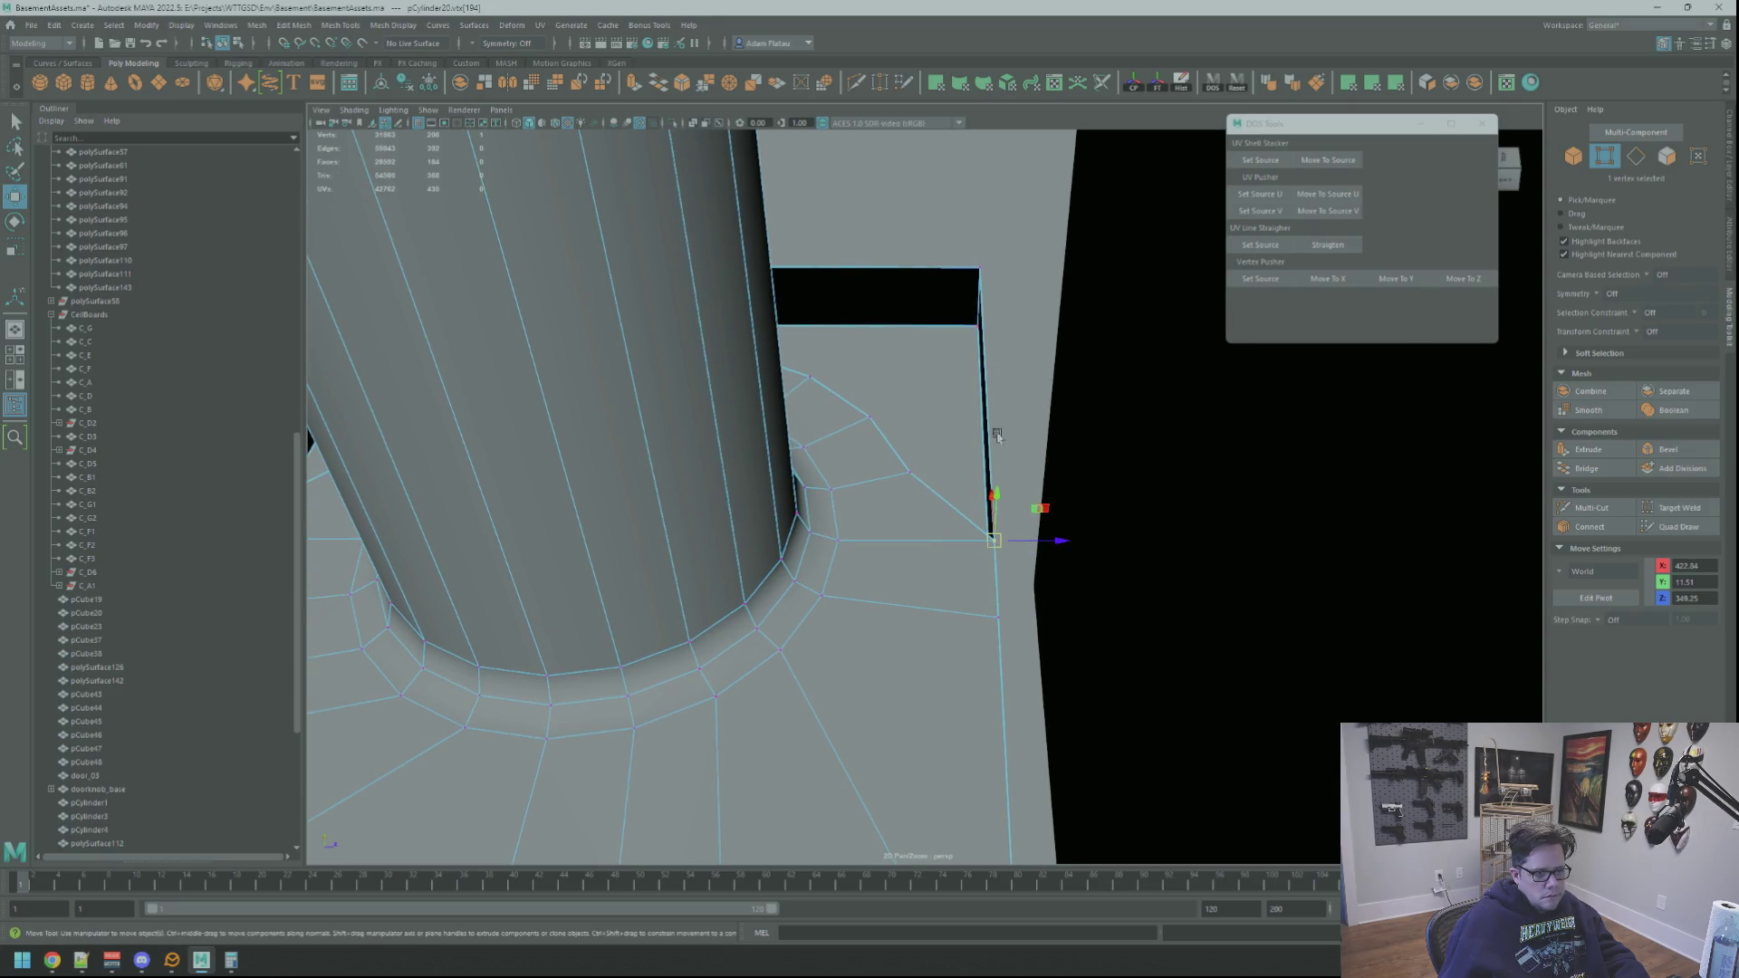
pyautogui.click(1458, 279)
pyautogui.moveTo(996, 390)
pyautogui.keyDown('alt'); pyautogui.mouseDown()
pyautogui.moveTo(970, 388)
pyautogui.moveTo(1045, 396)
pyautogui.moveTo(851, 518)
pyautogui.moveTo(930, 503)
pyautogui.moveTo(846, 504)
pyautogui.moveTo(924, 466)
pyautogui.moveTo(1048, 497)
pyautogui.moveTo(1064, 558)
pyautogui.mouseUp(); pyautogui.keyUp('alt')
# Step: Select a vertex near the ring and snap it in line with Move To X
pyautogui.keyDown('alt'); pyautogui.moveTo(1064, 558); pyautogui.dragTo(996, 487, button='middle'); pyautogui.keyUp('alt')
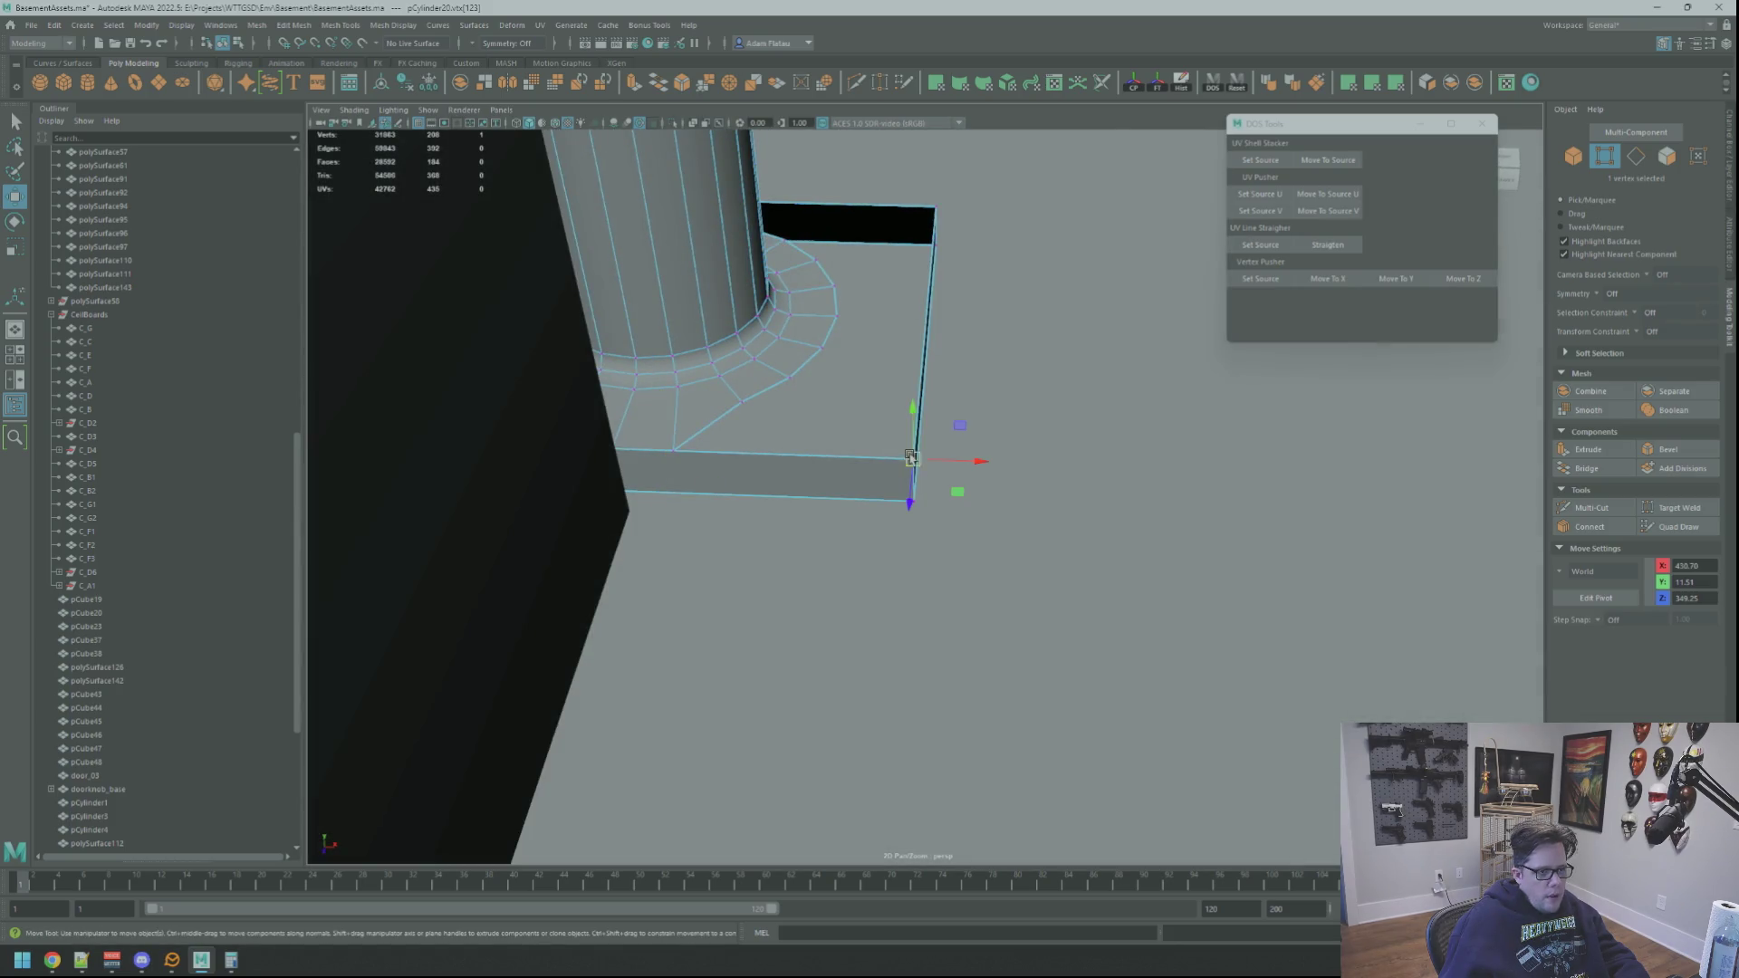
pyautogui.scroll(5, 982, 334)
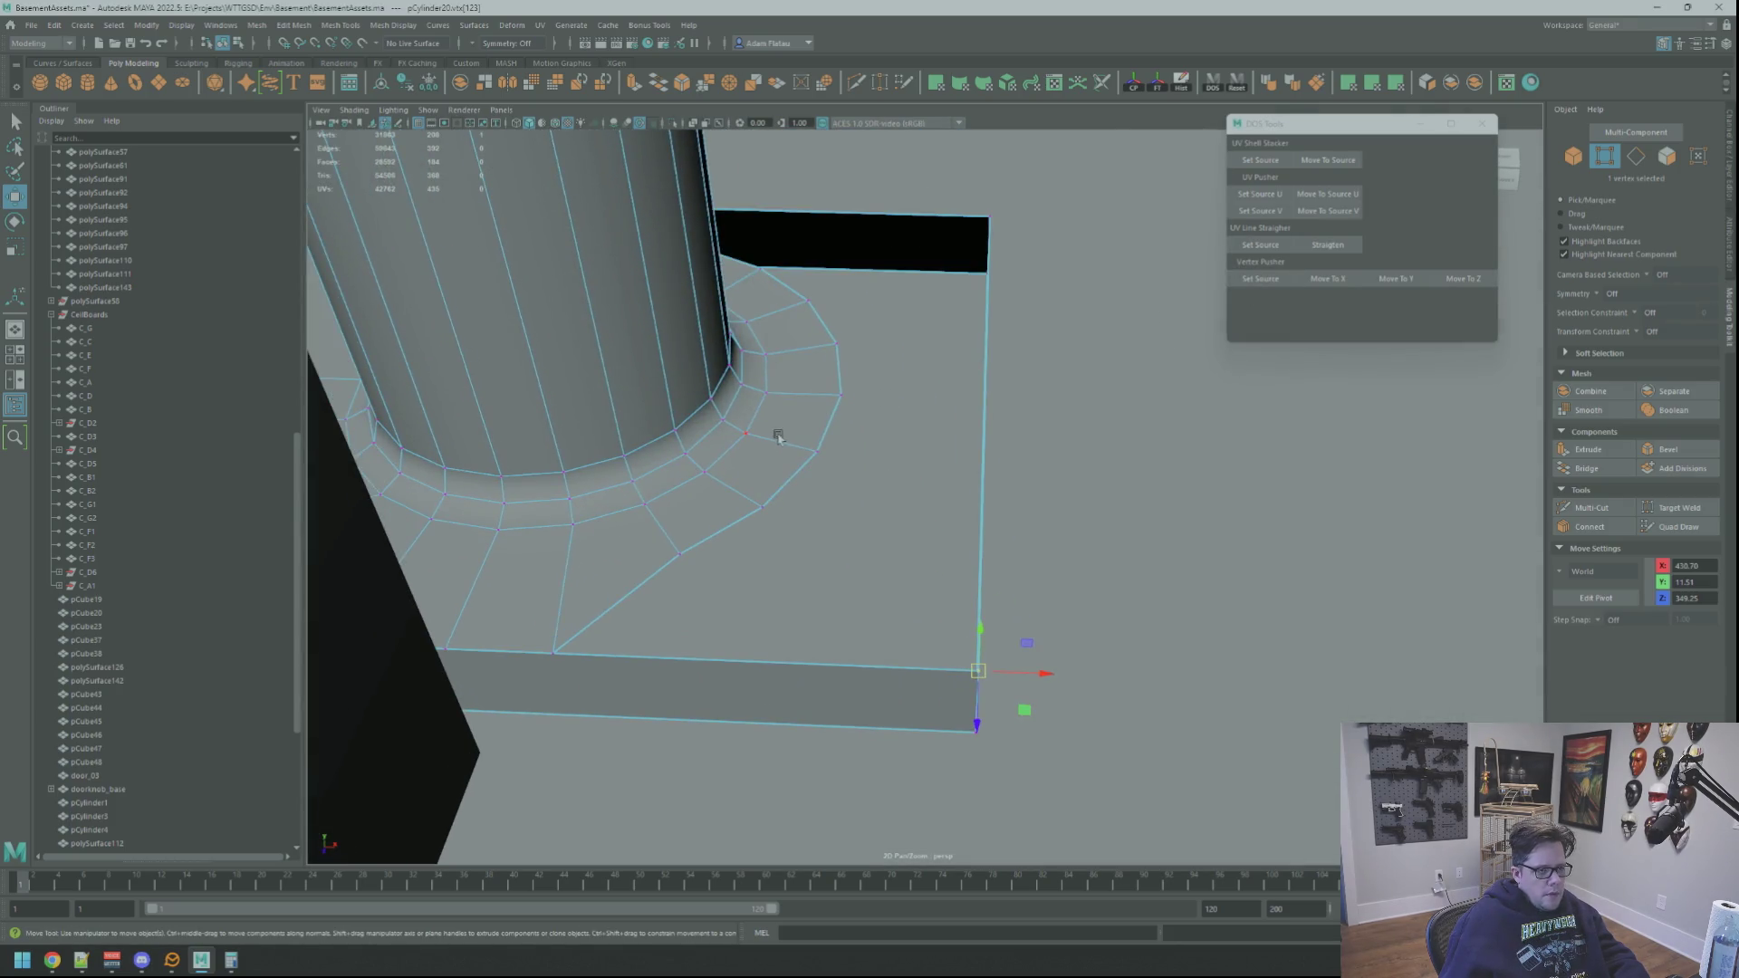
pyautogui.moveTo(839, 463)
pyautogui.keyDown('alt'); pyautogui.mouseDown()
pyautogui.moveTo(764, 435)
pyautogui.moveTo(901, 442)
pyautogui.moveTo(858, 446)
pyautogui.mouseUp(); pyautogui.keyUp('alt')
pyautogui.moveTo(1398, 317)
pyautogui.keyDown('alt'); pyautogui.mouseDown()
pyautogui.moveTo(990, 388)
pyautogui.moveTo(1060, 411)
pyautogui.moveTo(923, 384)
pyautogui.mouseUp(); pyautogui.keyUp('alt')
pyautogui.click(996, 391)
pyautogui.scroll(3, 1036, 397)
pyautogui.click(1332, 281)
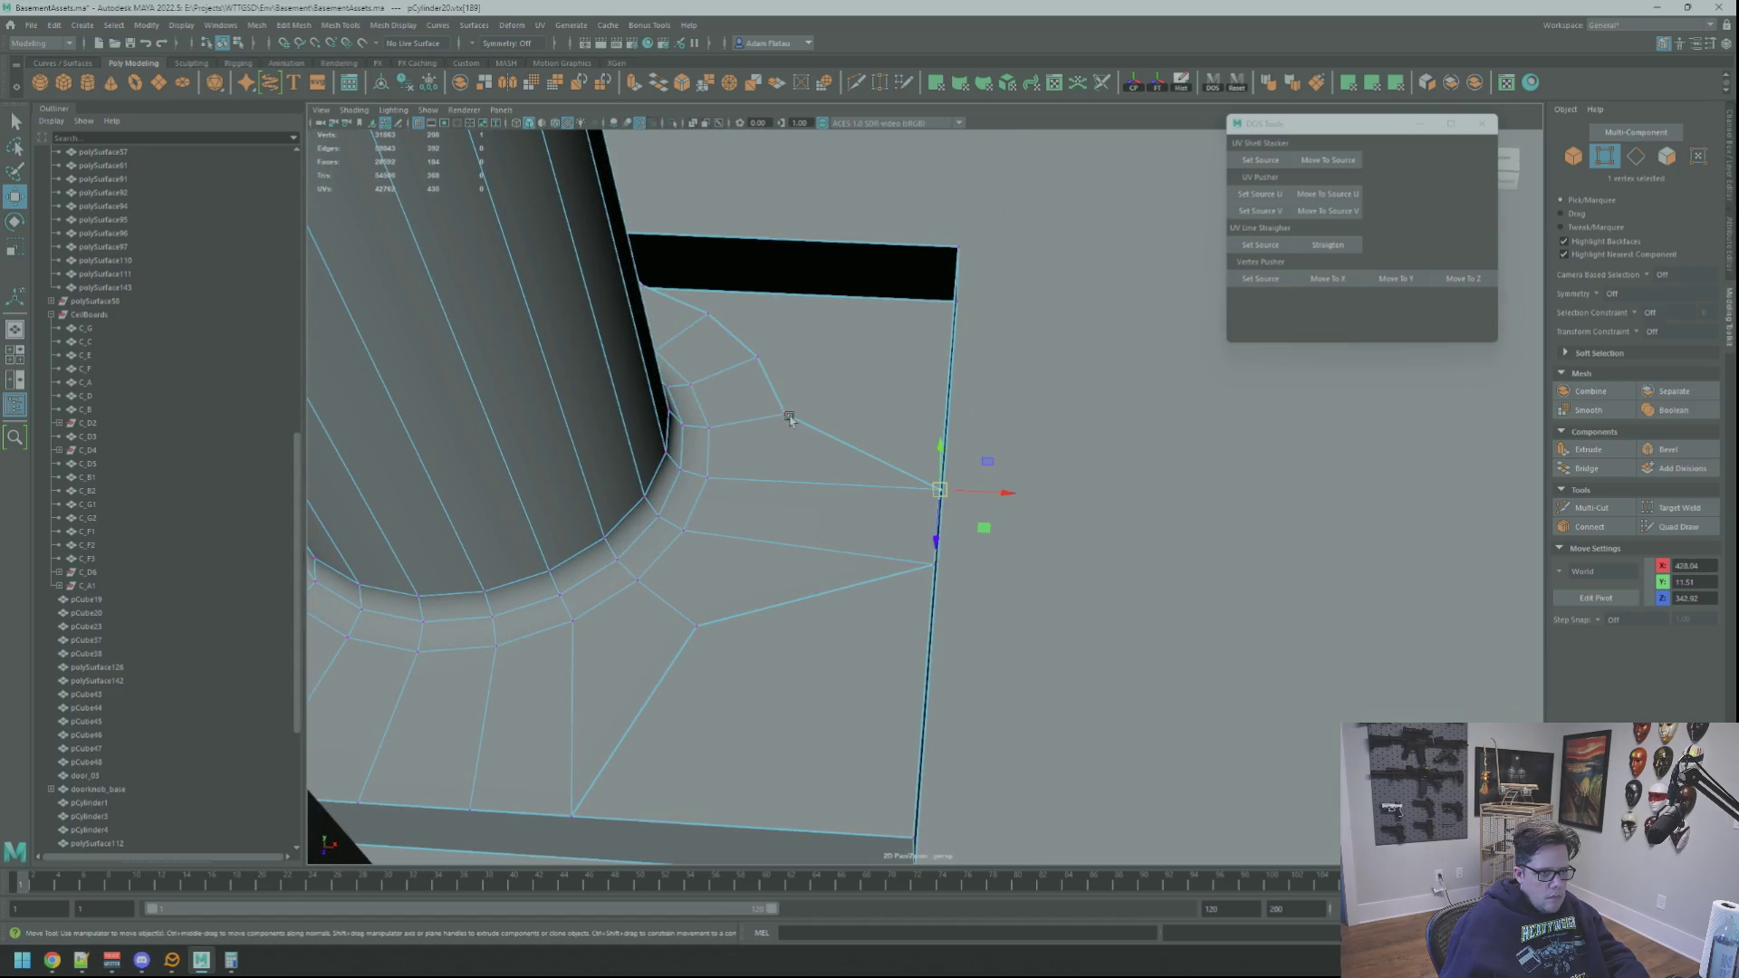
# Step: Align further plate vertices along X, undoing the last misplaced move
pyautogui.click(1327, 278)
pyautogui.keyDown('alt'); pyautogui.moveTo(1050, 342); pyautogui.dragTo(860, 376); pyautogui.keyUp('alt')
pyautogui.click(1308, 281)
pyautogui.moveTo(1099, 365)
pyautogui.keyDown('alt'); pyautogui.mouseDown()
pyautogui.moveTo(1013, 377)
pyautogui.moveTo(914, 279)
pyautogui.mouseUp(); pyautogui.keyUp('alt')
pyautogui.hotkey('ctrl', 'z')
pyautogui.moveTo(937, 492)
pyautogui.keyDown('alt'); pyautogui.mouseDown()
pyautogui.moveTo(843, 438)
pyautogui.moveTo(923, 431)
pyautogui.moveTo(1068, 467)
pyautogui.moveTo(834, 503)
pyautogui.moveTo(1042, 458)
pyautogui.moveTo(1029, 410)
pyautogui.moveTo(1056, 446)
pyautogui.moveTo(1072, 339)
pyautogui.mouseUp(); pyautogui.keyUp('alt')
# Step: Line up one more border vertex with Move To Z, then clear the selection
pyautogui.click(983, 375)
pyautogui.click(1482, 283)
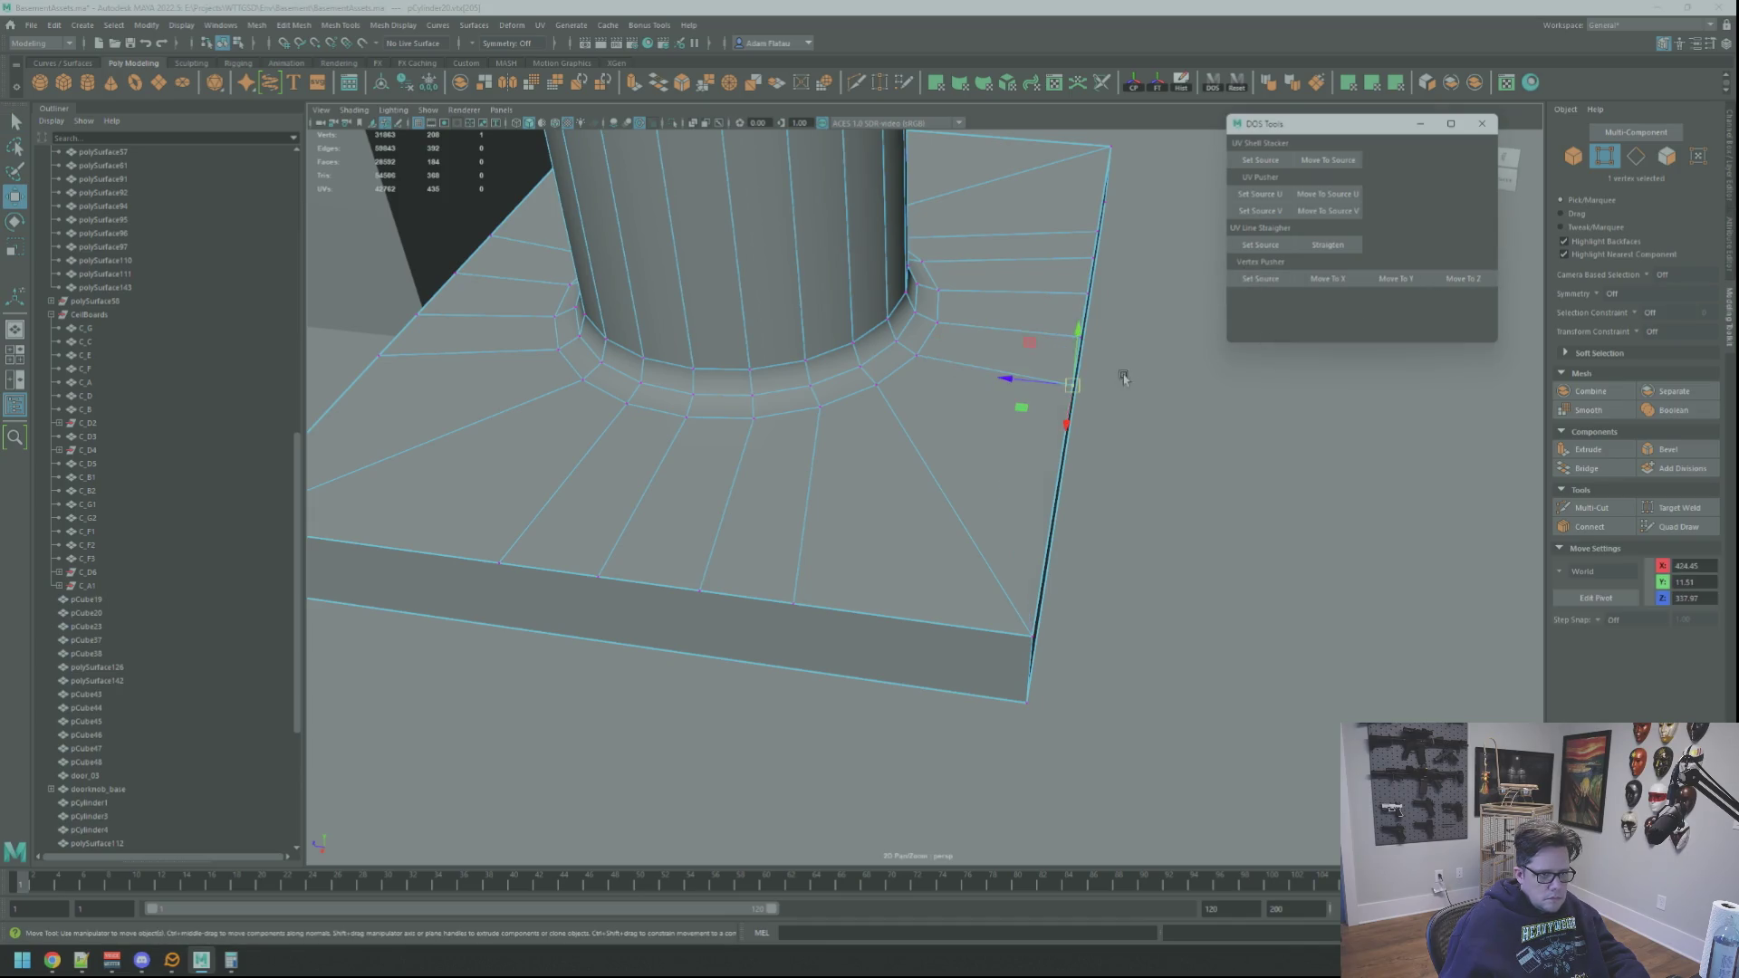
pyautogui.press('F8')
pyautogui.press('f')
pyautogui.click(1281, 426)
pyautogui.scroll(10, 951, 485)
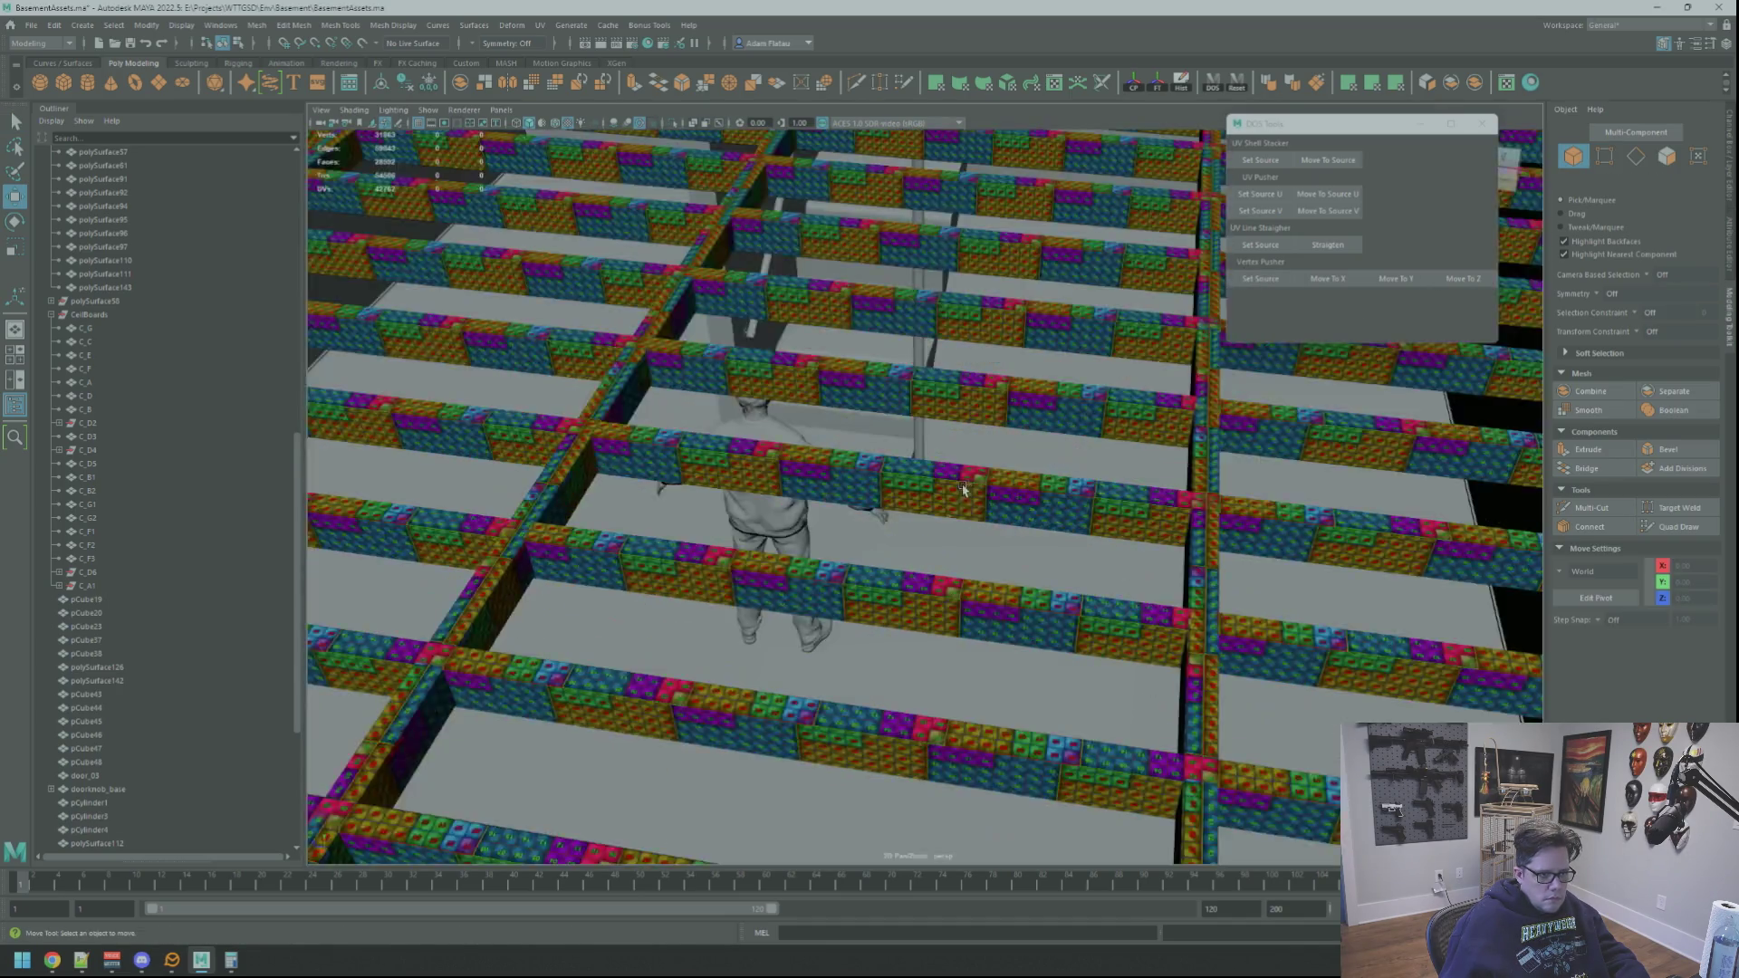
# Step: Select pCylinder20 (column and plate) and isolate it in the viewport
pyautogui.moveTo(959, 486)
pyautogui.keyDown('alt'); pyautogui.mouseDown()
pyautogui.moveTo(940, 482)
pyautogui.moveTo(1030, 472)
pyautogui.moveTo(827, 486)
pyautogui.moveTo(917, 489)
pyautogui.mouseUp(); pyautogui.keyUp('alt')
pyautogui.click(917, 489)
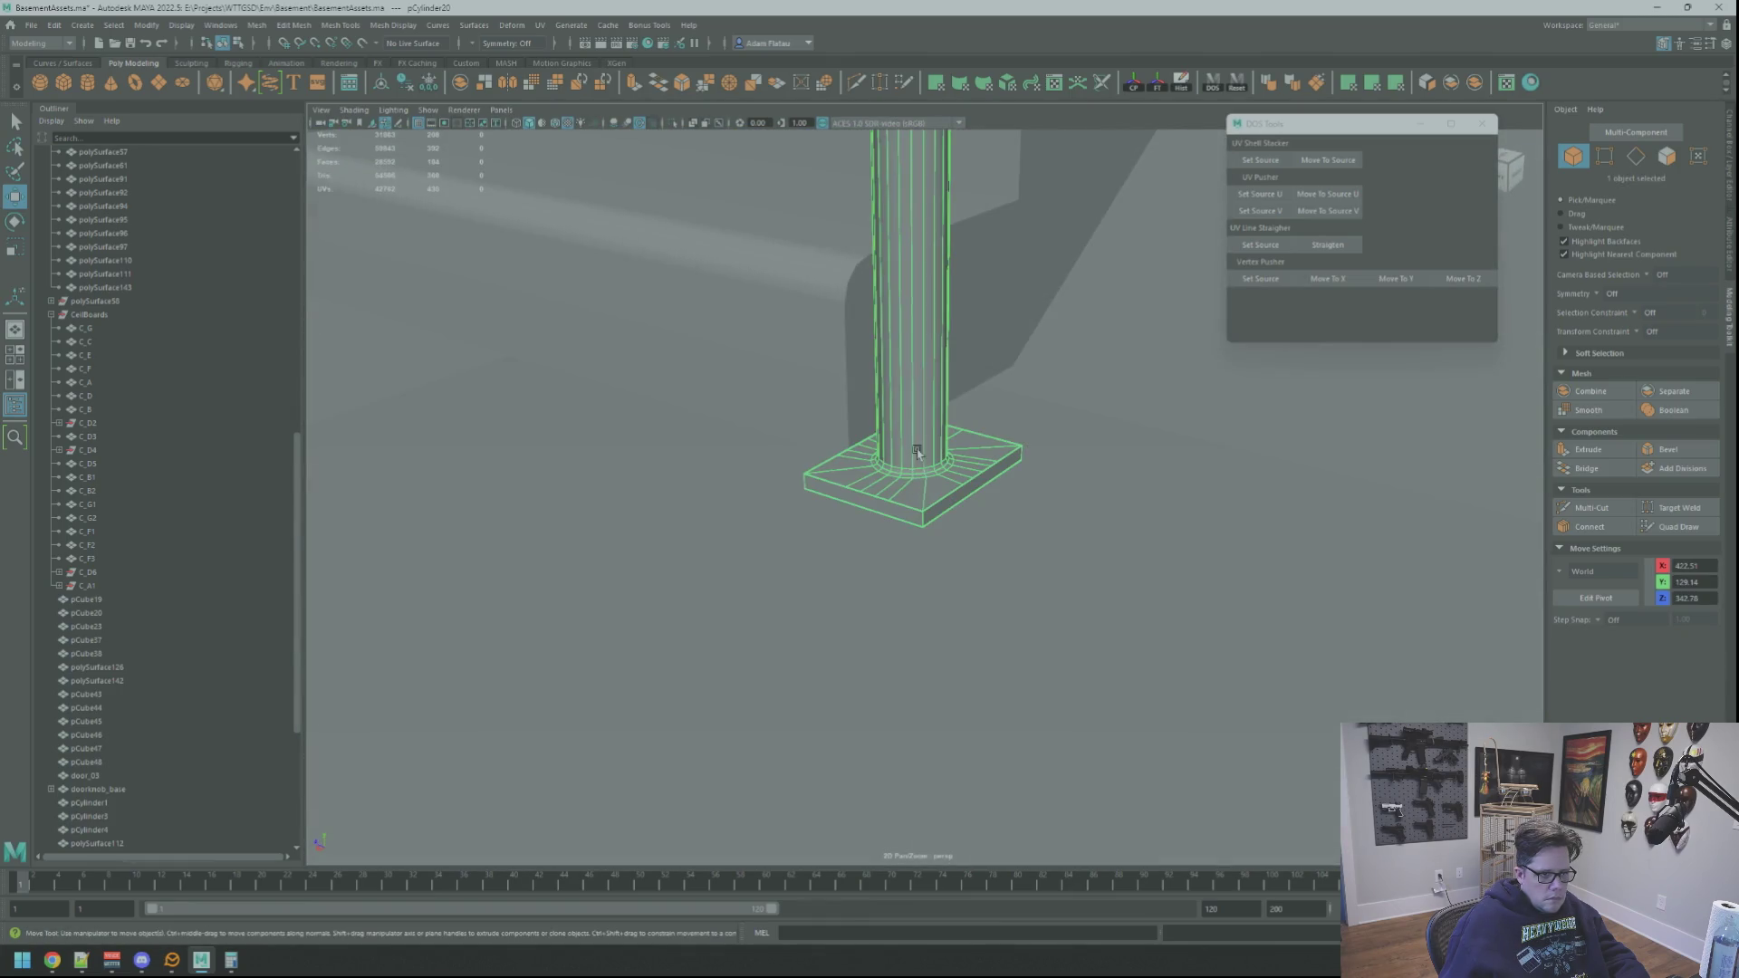
pyautogui.click(672, 124)
# Step: Merge the doubled vertices at the slab corner into a single vertex
pyautogui.press('F9')
pyautogui.click(930, 493)
pyautogui.press('f')
pyautogui.moveTo(930, 475)
pyautogui.keyDown('alt'); pyautogui.mouseDown()
pyautogui.moveTo(911, 484)
pyautogui.moveTo(846, 389)
pyautogui.moveTo(852, 416)
pyautogui.moveTo(976, 455)
pyautogui.mouseUp(); pyautogui.keyUp('alt')
pyautogui.press('m')
pyautogui.moveTo(881, 509)
pyautogui.keyDown('alt'); pyautogui.mouseDown()
pyautogui.moveTo(815, 446)
pyautogui.moveTo(612, 434)
pyautogui.mouseUp(); pyautogui.keyUp('alt')
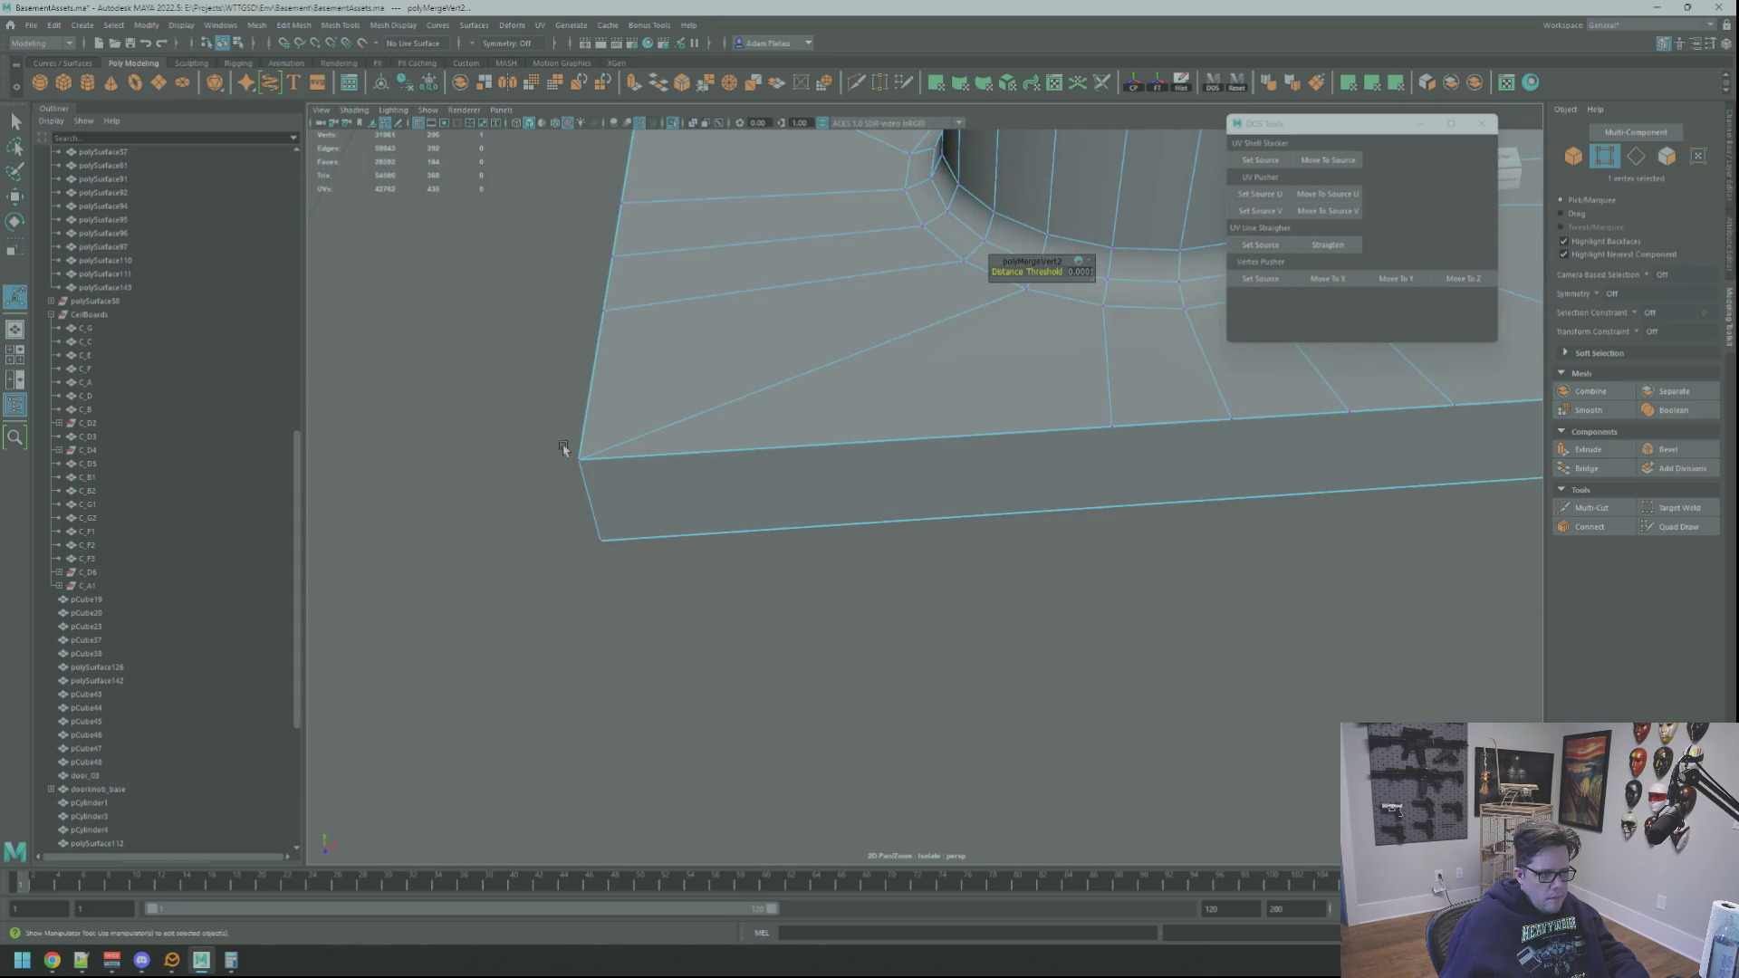
pyautogui.press('a')
pyautogui.keyDown('alt'); pyautogui.moveTo(715, 392); pyautogui.dragTo(845, 452); pyautogui.keyUp('alt')
pyautogui.moveTo(947, 497)
pyautogui.keyDown('alt'); pyautogui.mouseDown()
pyautogui.moveTo(847, 459)
pyautogui.moveTo(858, 426)
pyautogui.moveTo(885, 451)
pyautogui.moveTo(1026, 422)
pyautogui.mouseUp(); pyautogui.keyUp('alt')
# Step: Return to Object mode, reselect the pillar base, and start Multi-Cut
pyautogui.moveTo(1098, 417); pyautogui.dragTo(1123, 399, button='right')
pyautogui.keyDown('alt'); pyautogui.moveTo(1102, 419); pyautogui.dragTo(988, 442); pyautogui.keyUp('alt')
pyautogui.click(988, 441)
pyautogui.moveTo(988, 441)
pyautogui.keyDown('alt'); pyautogui.mouseDown(button='right')
pyautogui.moveTo(953, 469)
pyautogui.moveTo(873, 471)
pyautogui.mouseUp(button='right'); pyautogui.keyUp('alt')
pyautogui.keyDown('alt'); pyautogui.moveTo(873, 471); pyautogui.dragTo(1067, 471); pyautogui.keyUp('alt')
pyautogui.click(1570, 509)
# Step: Cut three vertical edges into the slab's side face with Multi-Cut
pyautogui.click(794, 589)
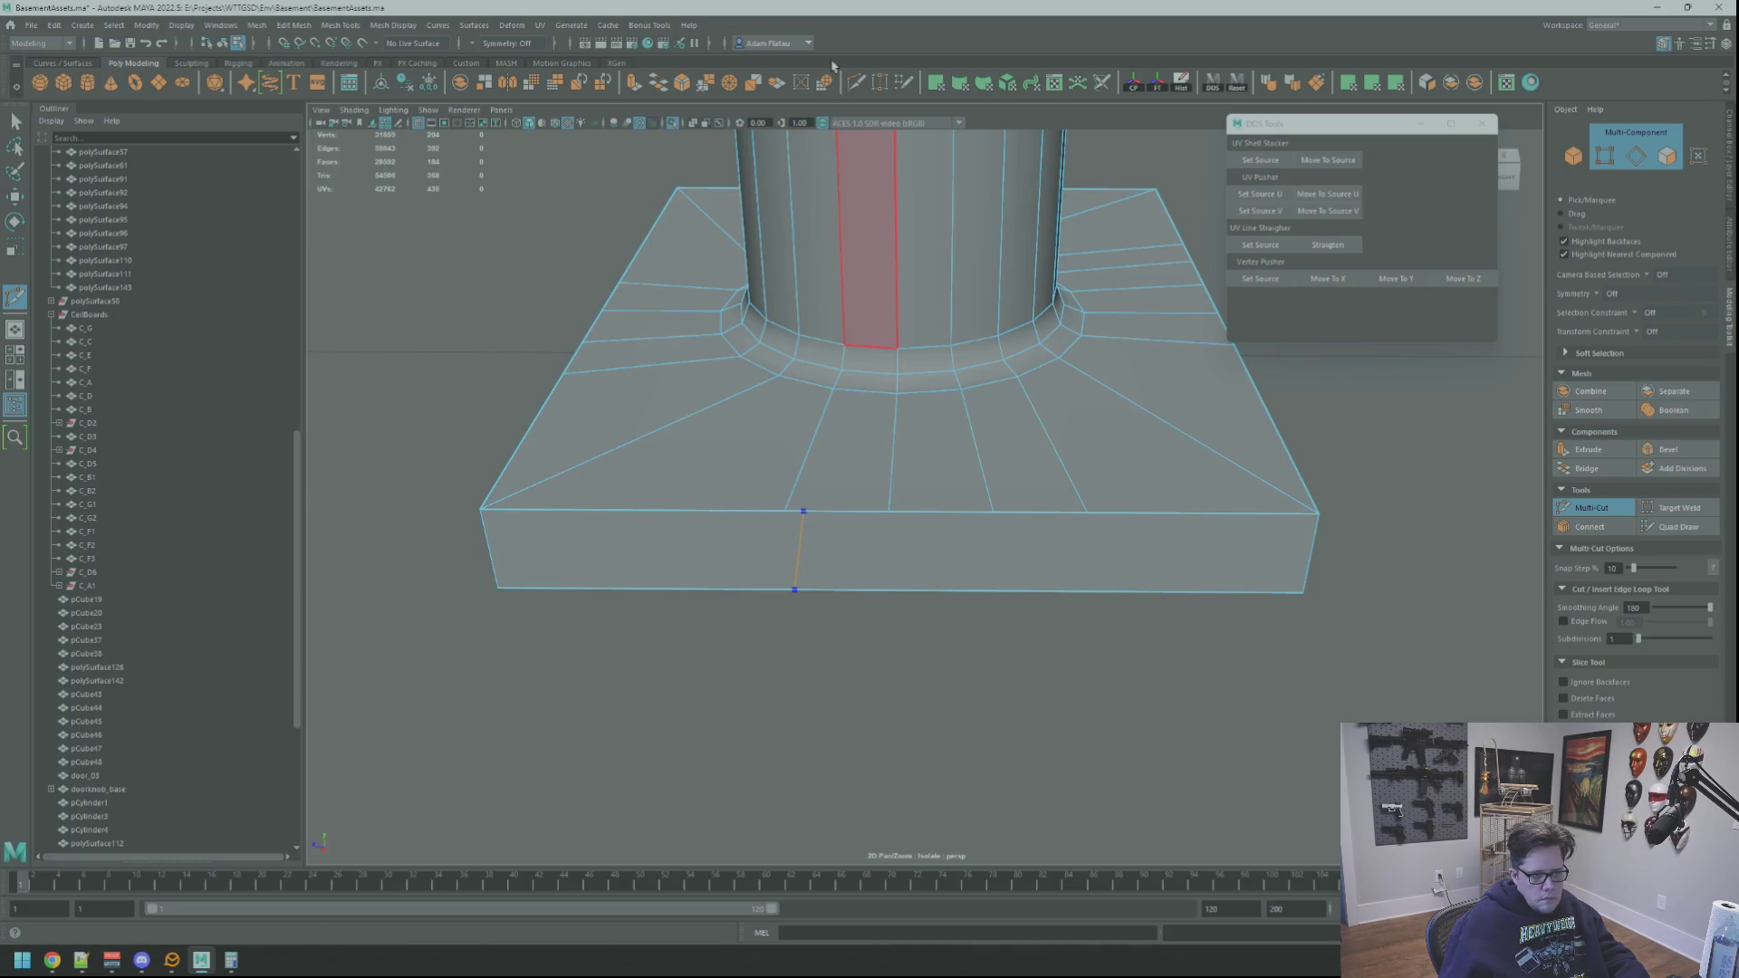
pyautogui.press('Return')
pyautogui.click(937, 590)
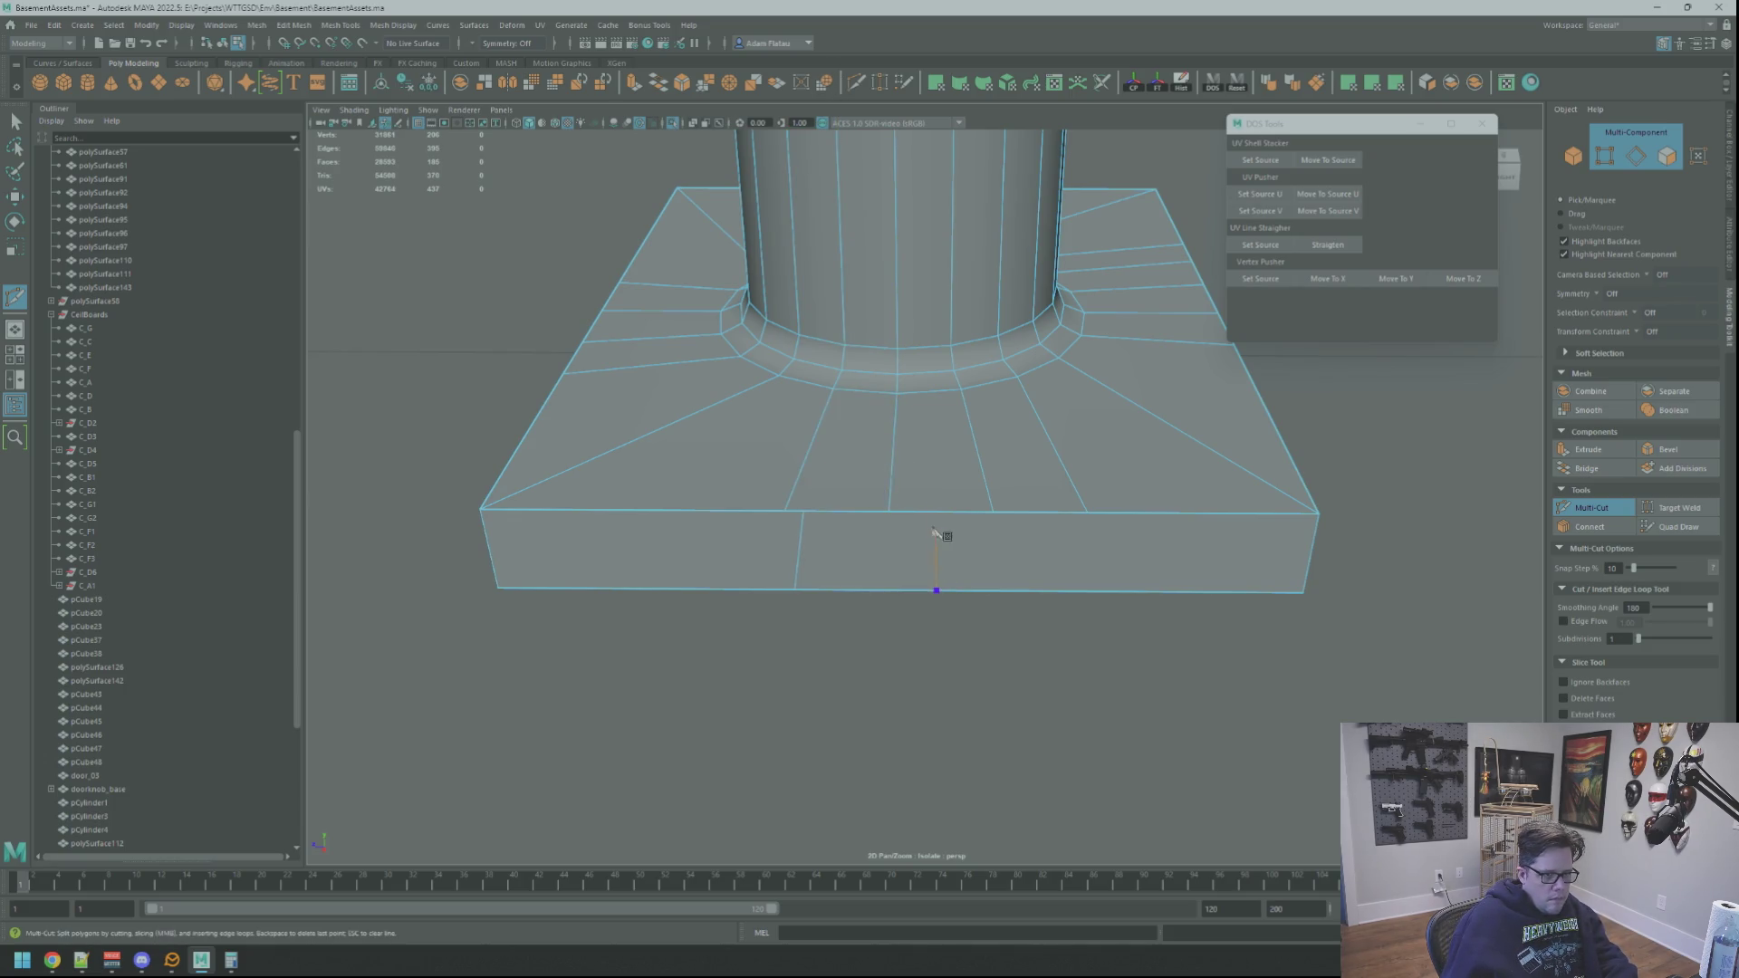
pyautogui.click(1056, 590)
pyautogui.press('Return')
# Step: Align the first cut's bottom vertex to its top partner with DOS Tools Move To Z
pyautogui.moveTo(920, 512)
pyautogui.mouseDown(button='right')
pyautogui.moveTo(906, 530)
pyautogui.moveTo(779, 503)
pyautogui.mouseUp(button='right')
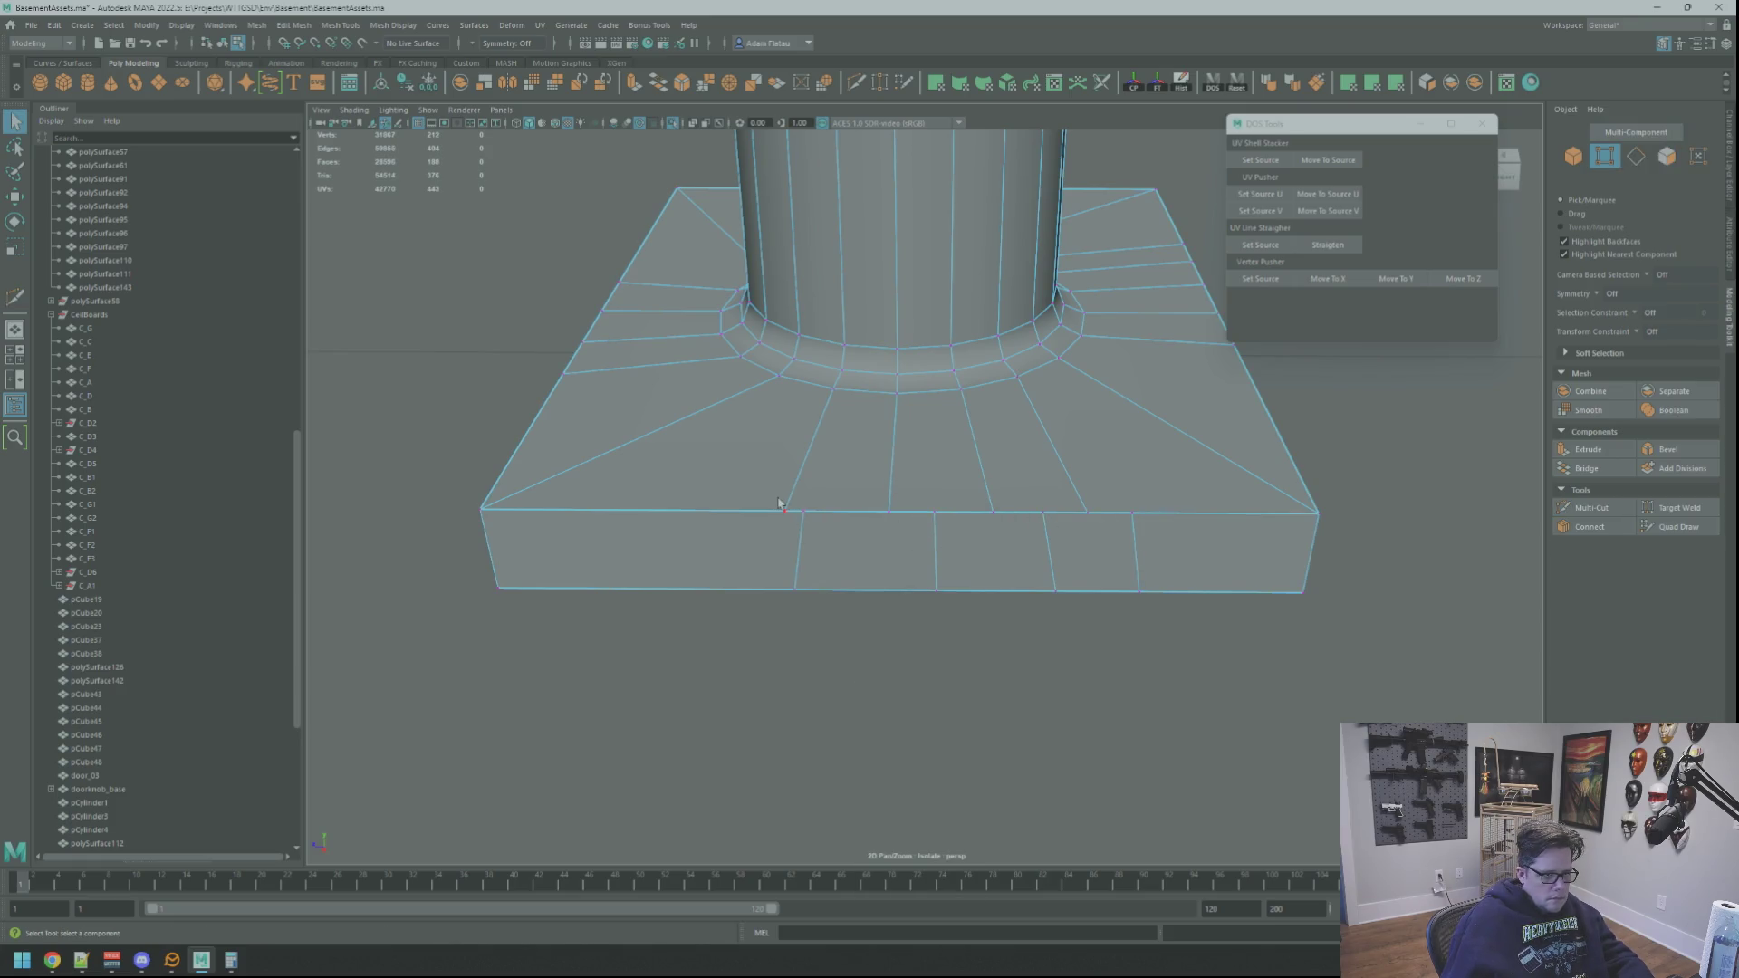
pyautogui.click(1246, 281)
pyautogui.click(805, 581)
pyautogui.click(1474, 282)
pyautogui.click(882, 518)
pyautogui.click(1259, 278)
# Step: Straighten the remaining slanted cuts by aligning bottom vertices to their top sources
pyautogui.click(992, 513)
pyautogui.click(1248, 279)
pyautogui.click(1020, 533)
pyautogui.click(1461, 278)
pyautogui.keyDown('alt'); pyautogui.moveTo(1137, 477); pyautogui.dragTo(1073, 494, button='middle'); pyautogui.keyUp('alt')
pyautogui.click(1025, 534)
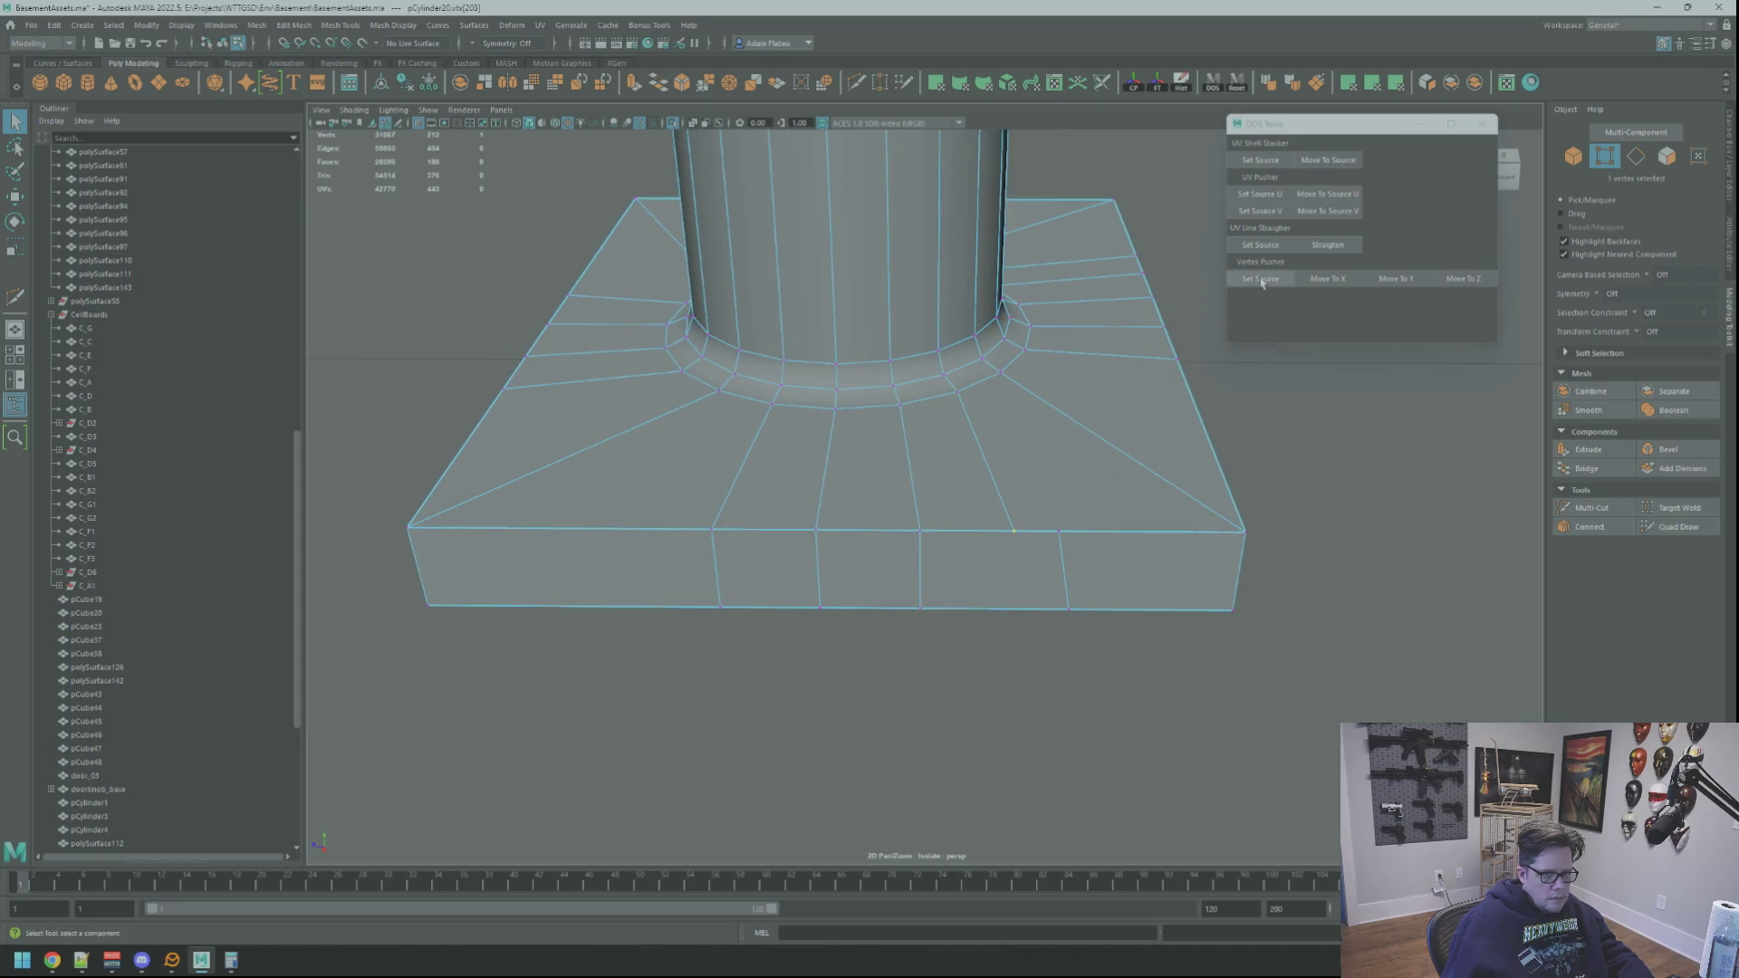
pyautogui.click(1059, 539)
pyautogui.click(1452, 295)
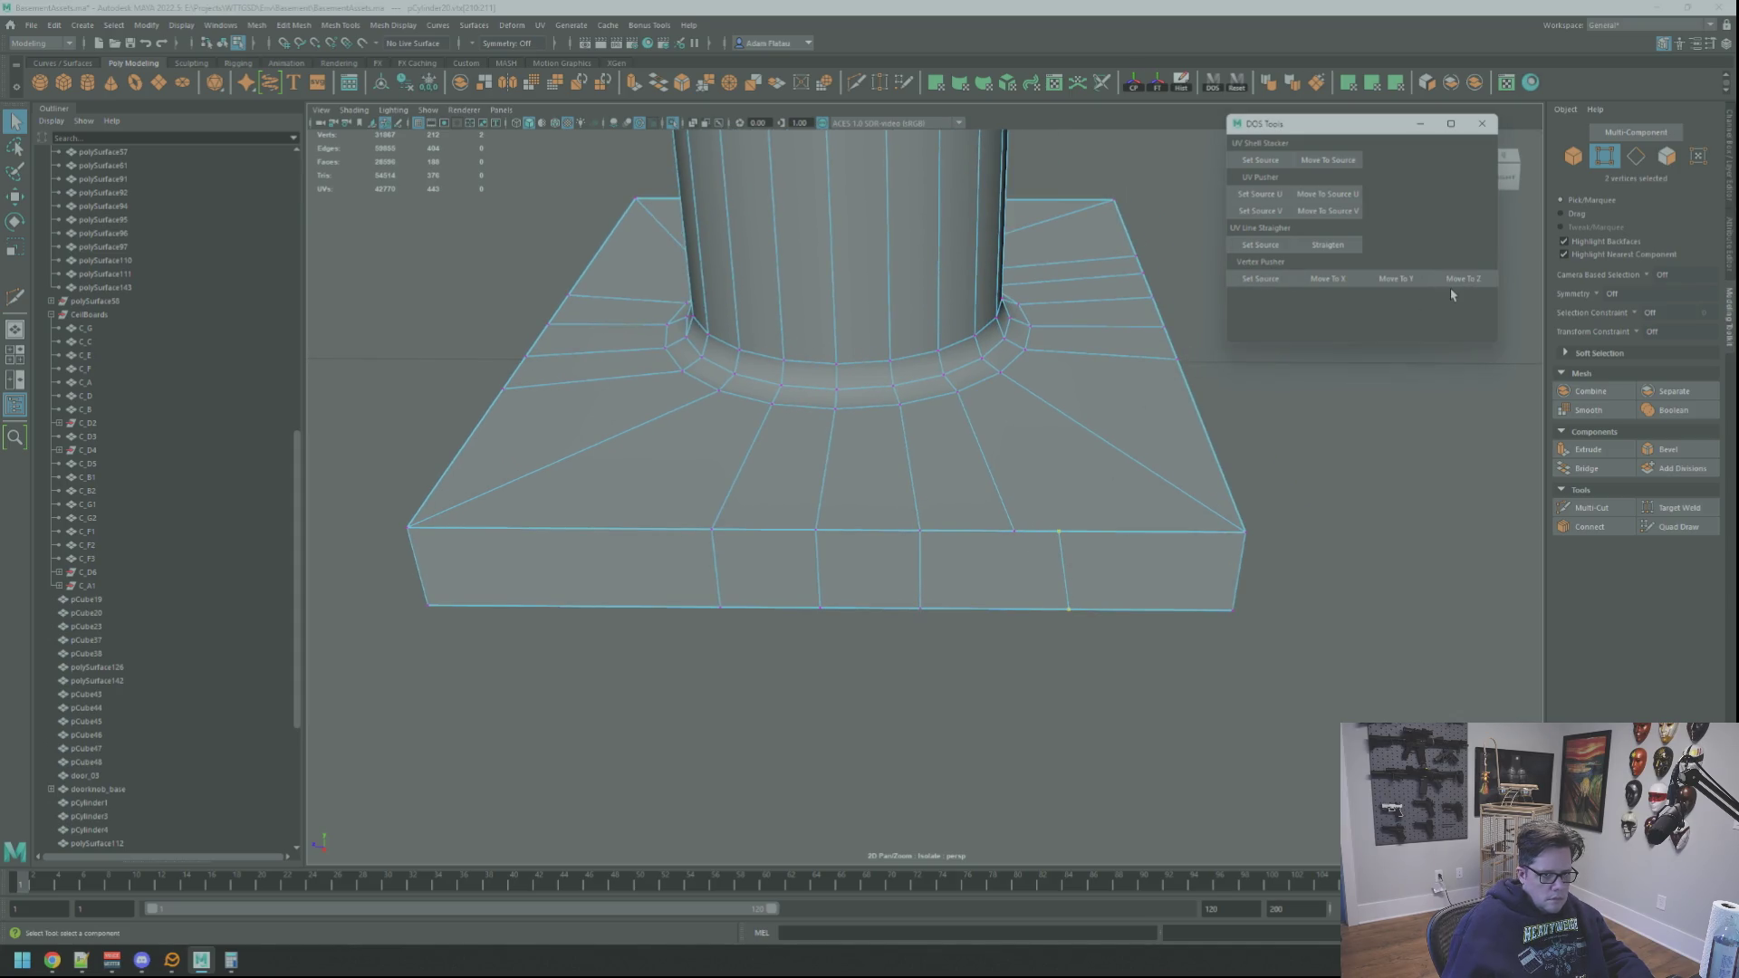
pyautogui.moveTo(1016, 533); pyautogui.dragTo(1009, 634, button='right')
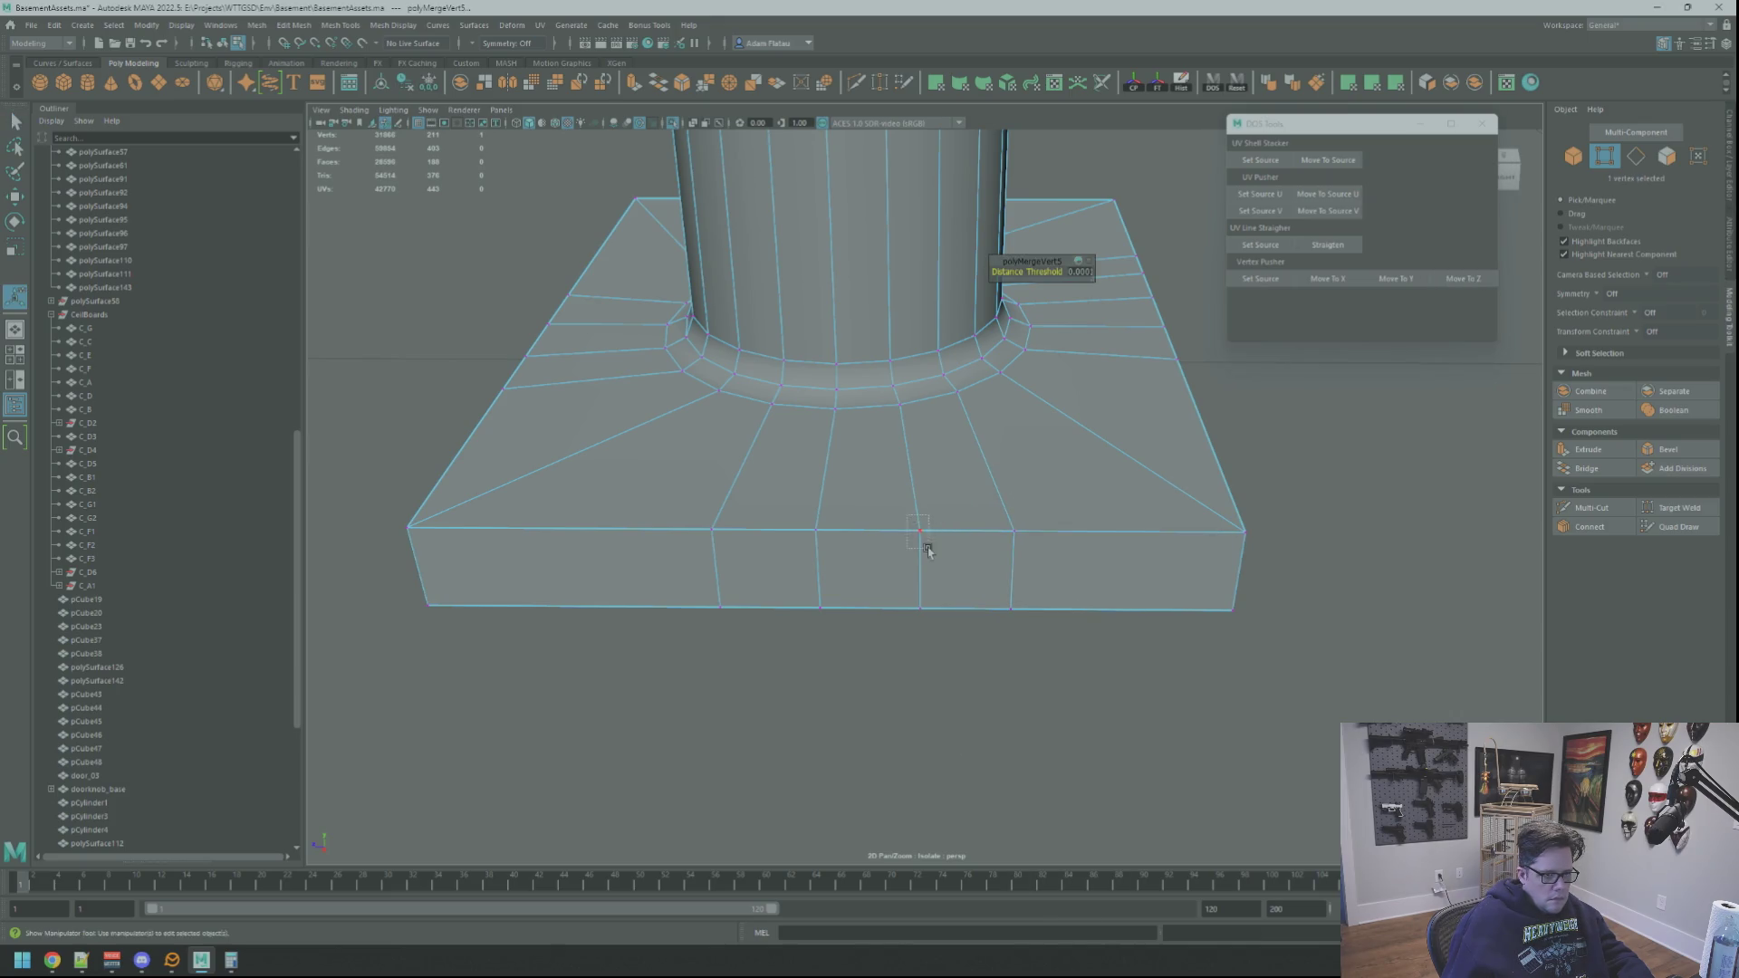
# Step: Merge the two pairs of overlapping vertices at the cuts
pyautogui.moveTo(812, 525); pyautogui.dragTo(820, 544)
pyautogui.keyDown('shift'); pyautogui.moveTo(820, 543); pyautogui.dragTo(815, 588, button='right'); pyautogui.keyUp('shift')
pyautogui.moveTo(711, 517); pyautogui.dragTo(724, 543)
pyautogui.keyDown('shift'); pyautogui.moveTo(724, 544); pyautogui.dragTo(725, 588, button='right'); pyautogui.keyUp('shift')
# Step: Return to Object mode and reselect the column and plate object
pyautogui.keyDown('alt'); pyautogui.moveTo(722, 535); pyautogui.dragTo(1241, 524); pyautogui.keyUp('alt')
pyautogui.rightClick(1241, 523)
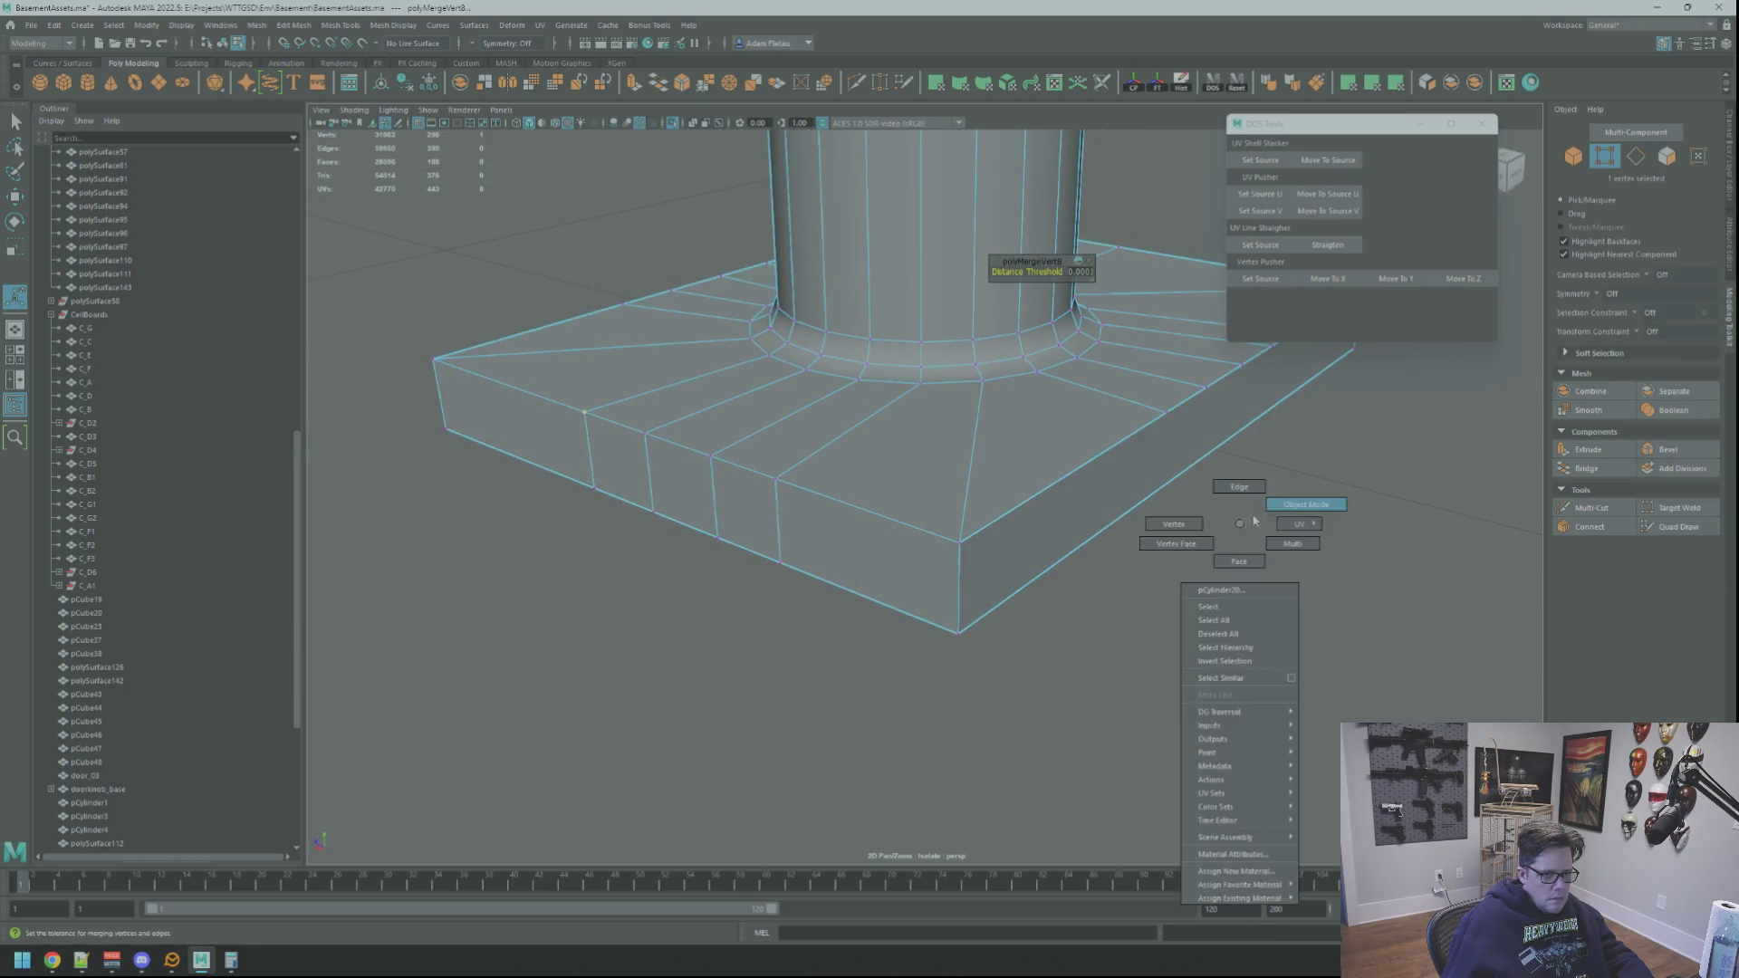
pyautogui.moveTo(1245, 525); pyautogui.dragTo(1306, 504, button='right')
pyautogui.moveTo(1160, 501)
pyautogui.keyDown('alt'); pyautogui.mouseDown()
pyautogui.moveTo(1056, 524)
pyautogui.moveTo(1063, 493)
pyautogui.moveTo(931, 485)
pyautogui.mouseUp(); pyautogui.keyUp('alt')
pyautogui.click(931, 486)
pyautogui.keyDown('alt'); pyautogui.moveTo(931, 486); pyautogui.dragTo(1036, 516, button='right'); pyautogui.keyUp('alt')
pyautogui.moveTo(1037, 517)
pyautogui.keyDown('alt'); pyautogui.mouseDown()
pyautogui.moveTo(916, 516)
pyautogui.moveTo(901, 497)
pyautogui.moveTo(918, 519)
pyautogui.mouseUp(); pyautogui.keyUp('alt')
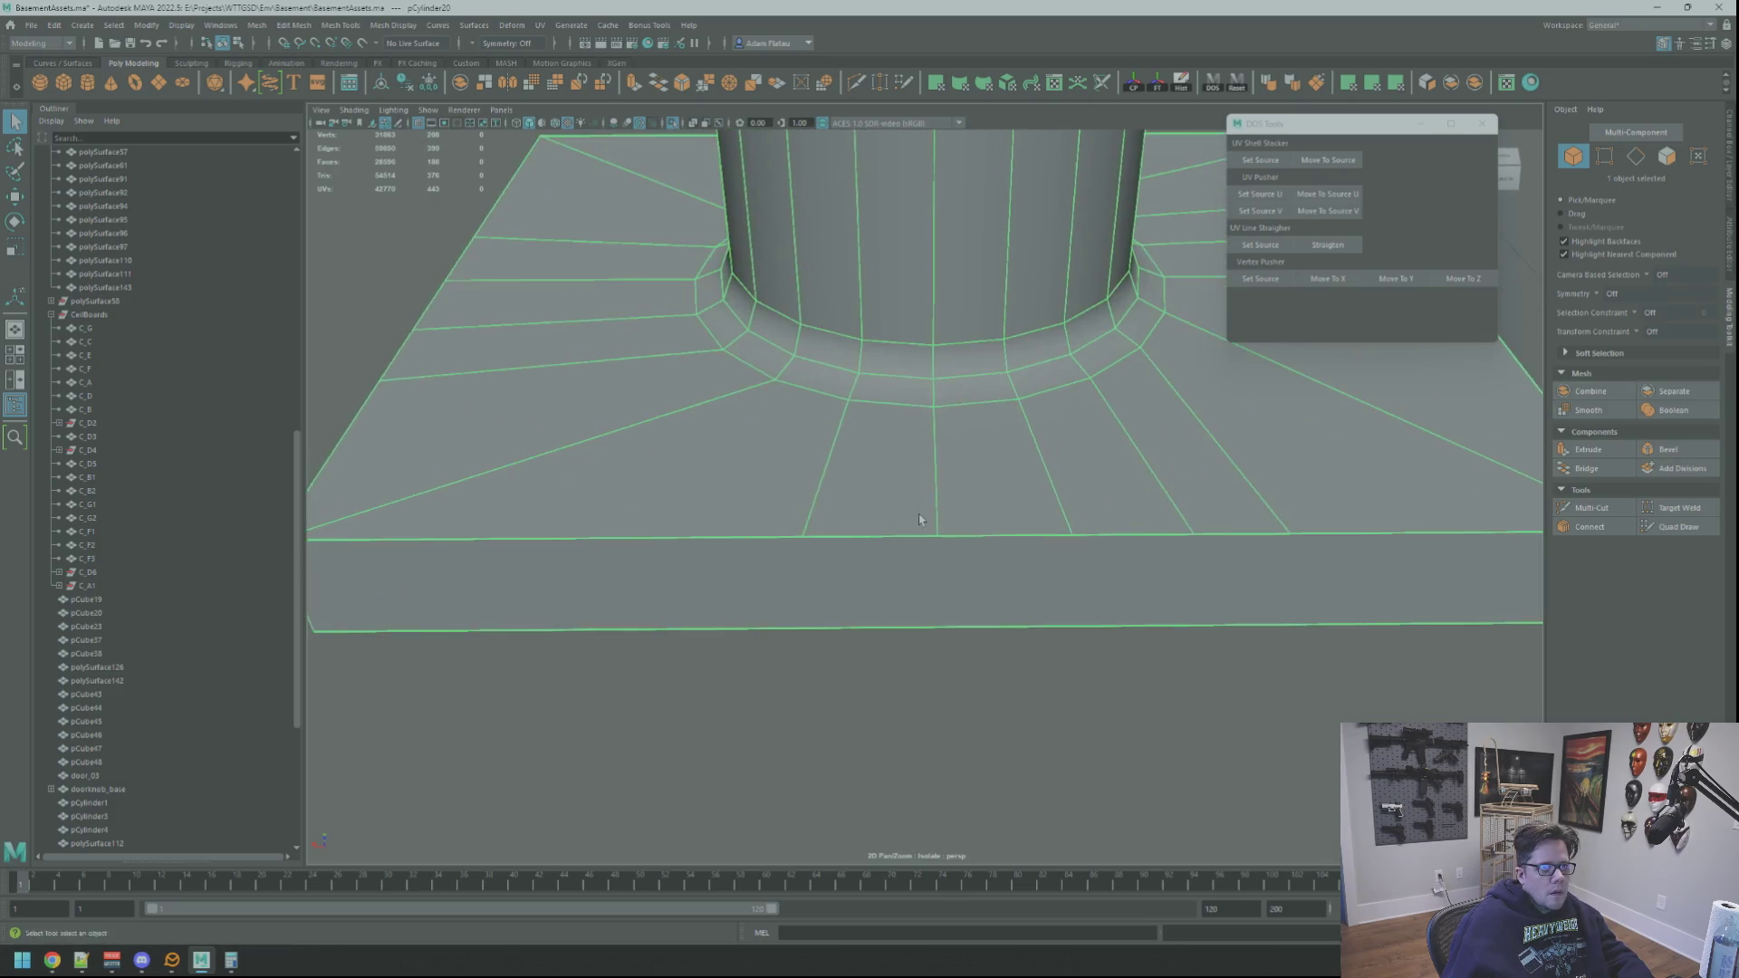
# Step: Inspect the plinth by zooming and orbiting, then activate Multi-Cut again
pyautogui.scroll(-6, 921, 516)
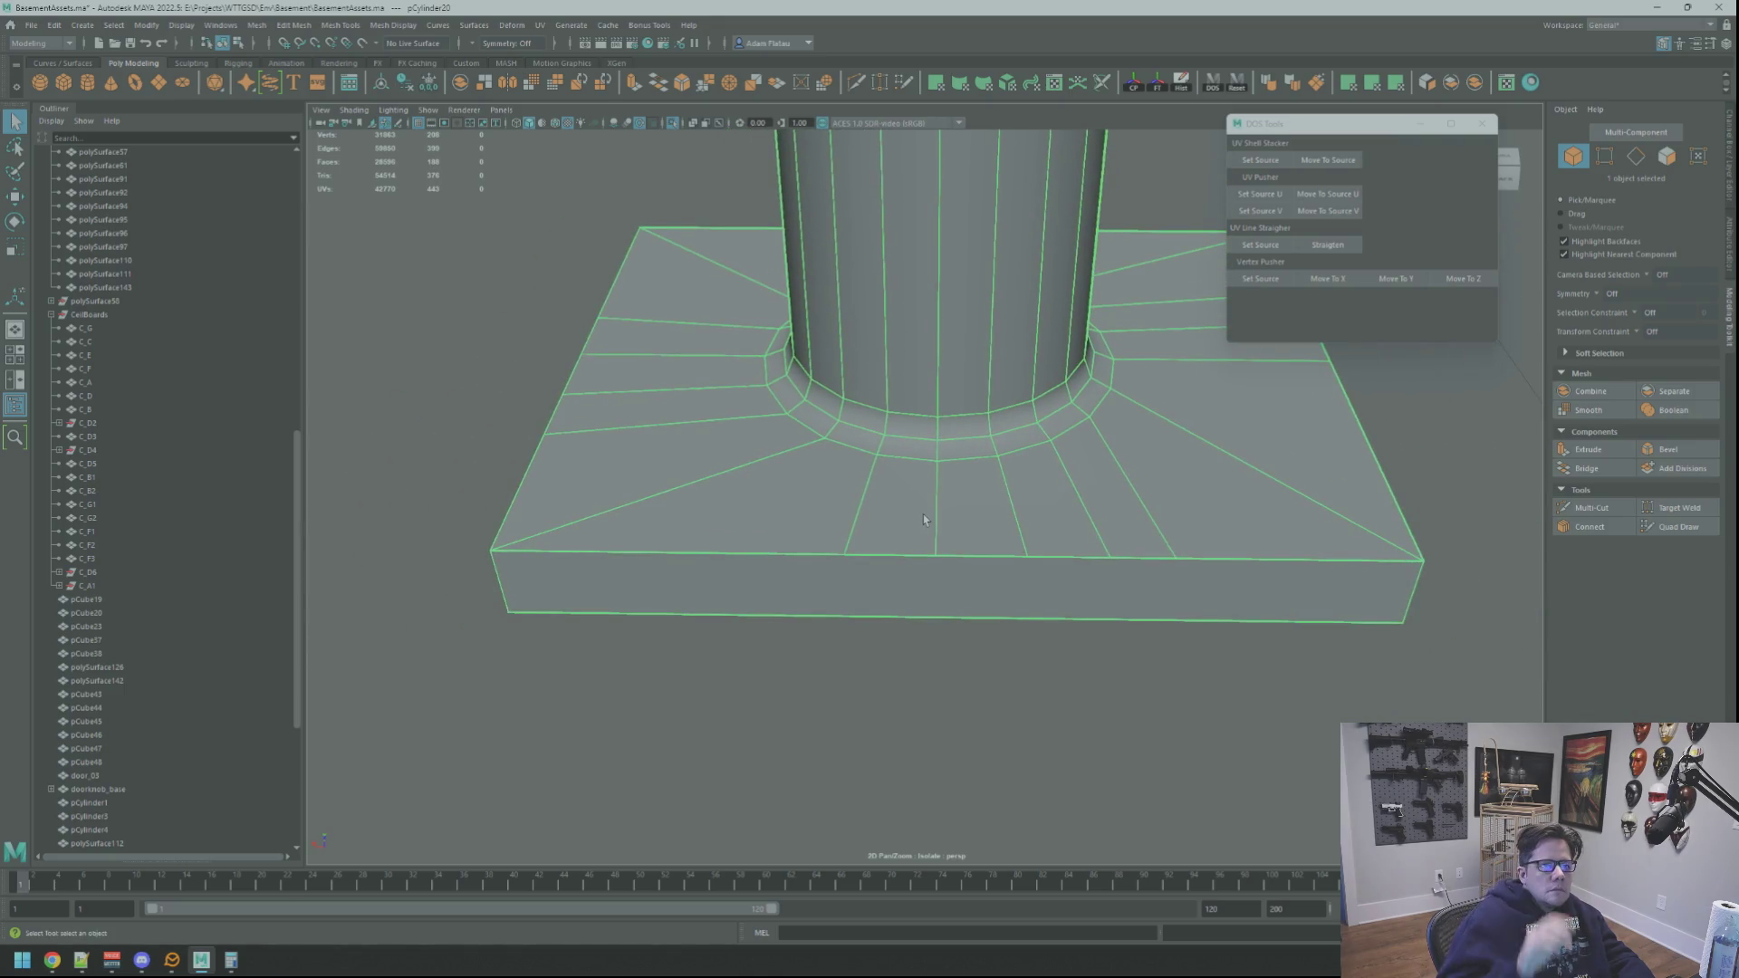
pyautogui.scroll(2, 961, 431)
pyautogui.scroll(-3, 961, 431)
pyautogui.scroll(3, 932, 432)
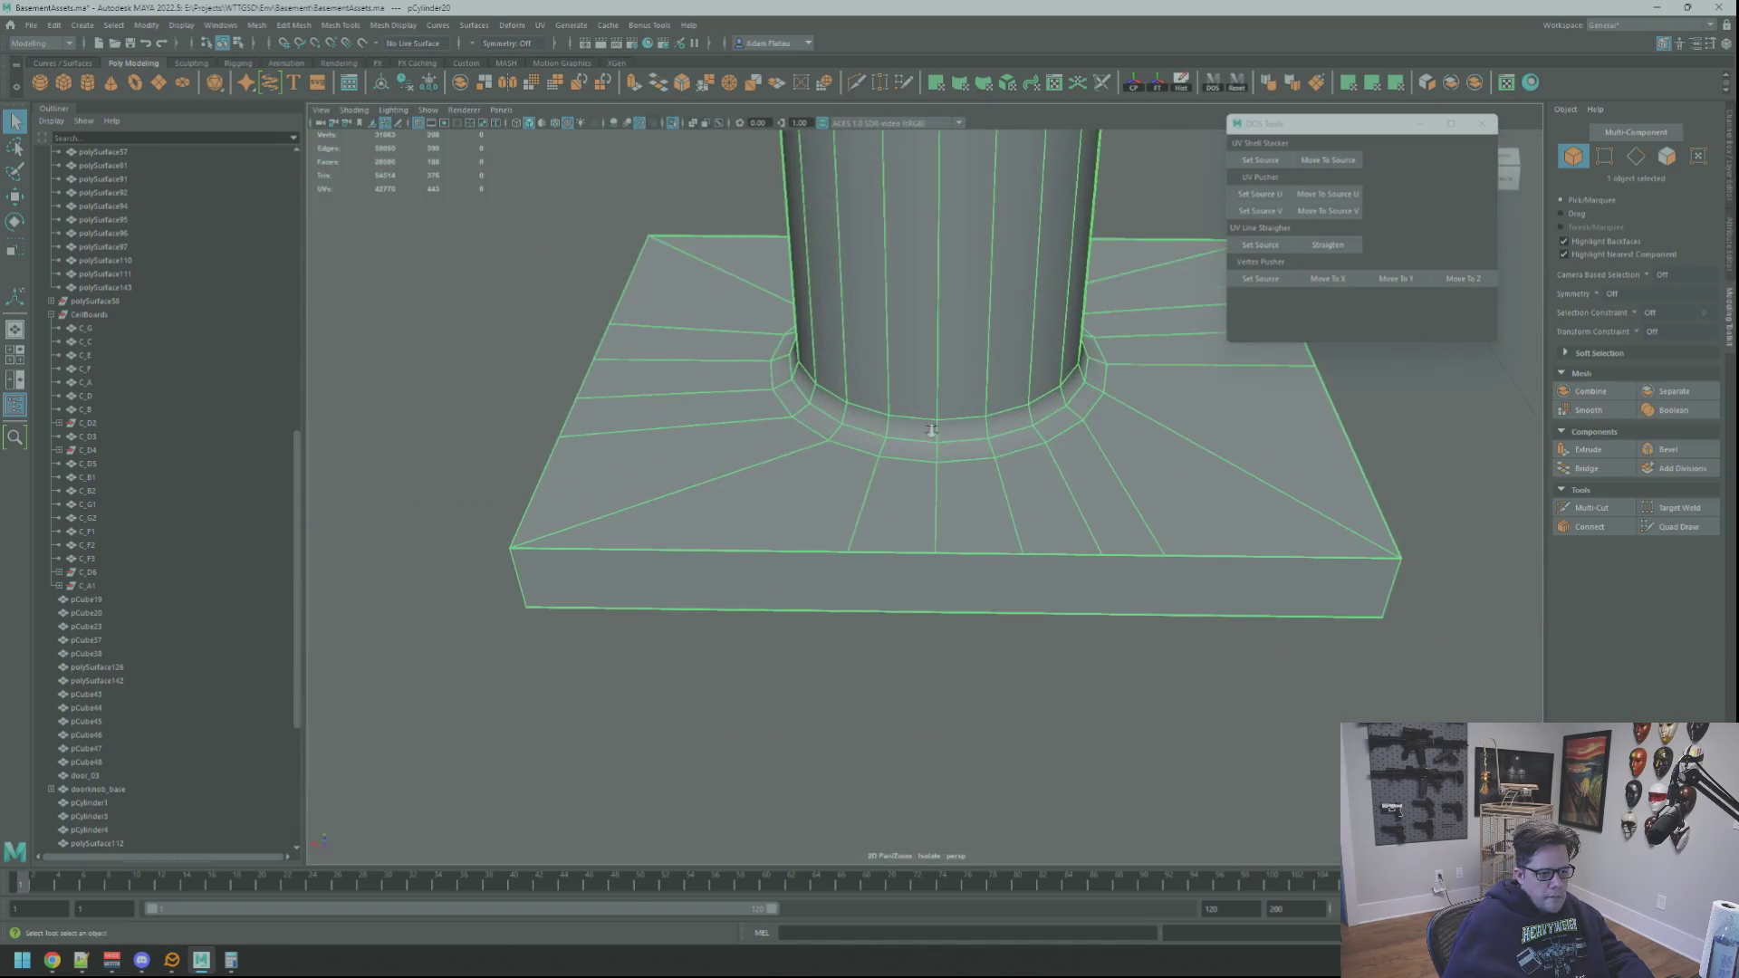
pyautogui.scroll(-2, 928, 432)
pyautogui.scroll(2, 929, 432)
pyautogui.keyDown('alt'); pyautogui.moveTo(944, 435); pyautogui.dragTo(957, 448); pyautogui.keyUp('alt')
pyautogui.scroll(-3, 956, 447)
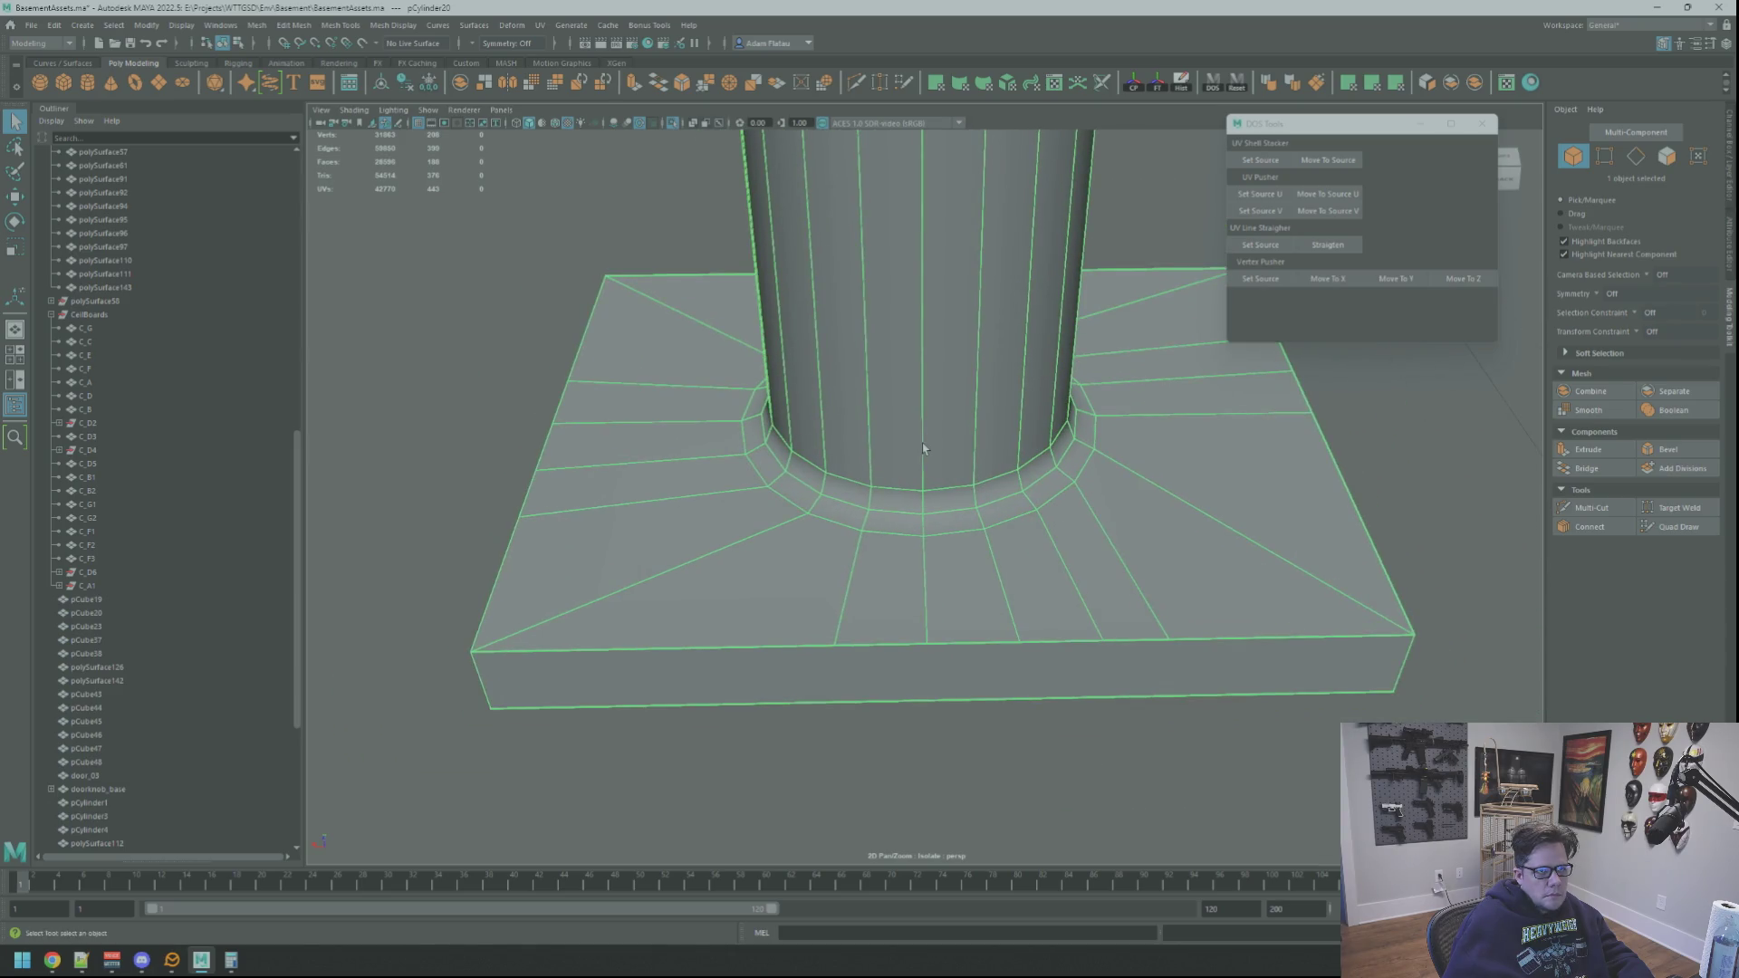
pyautogui.scroll(2, 891, 453)
pyautogui.scroll(-2, 891, 444)
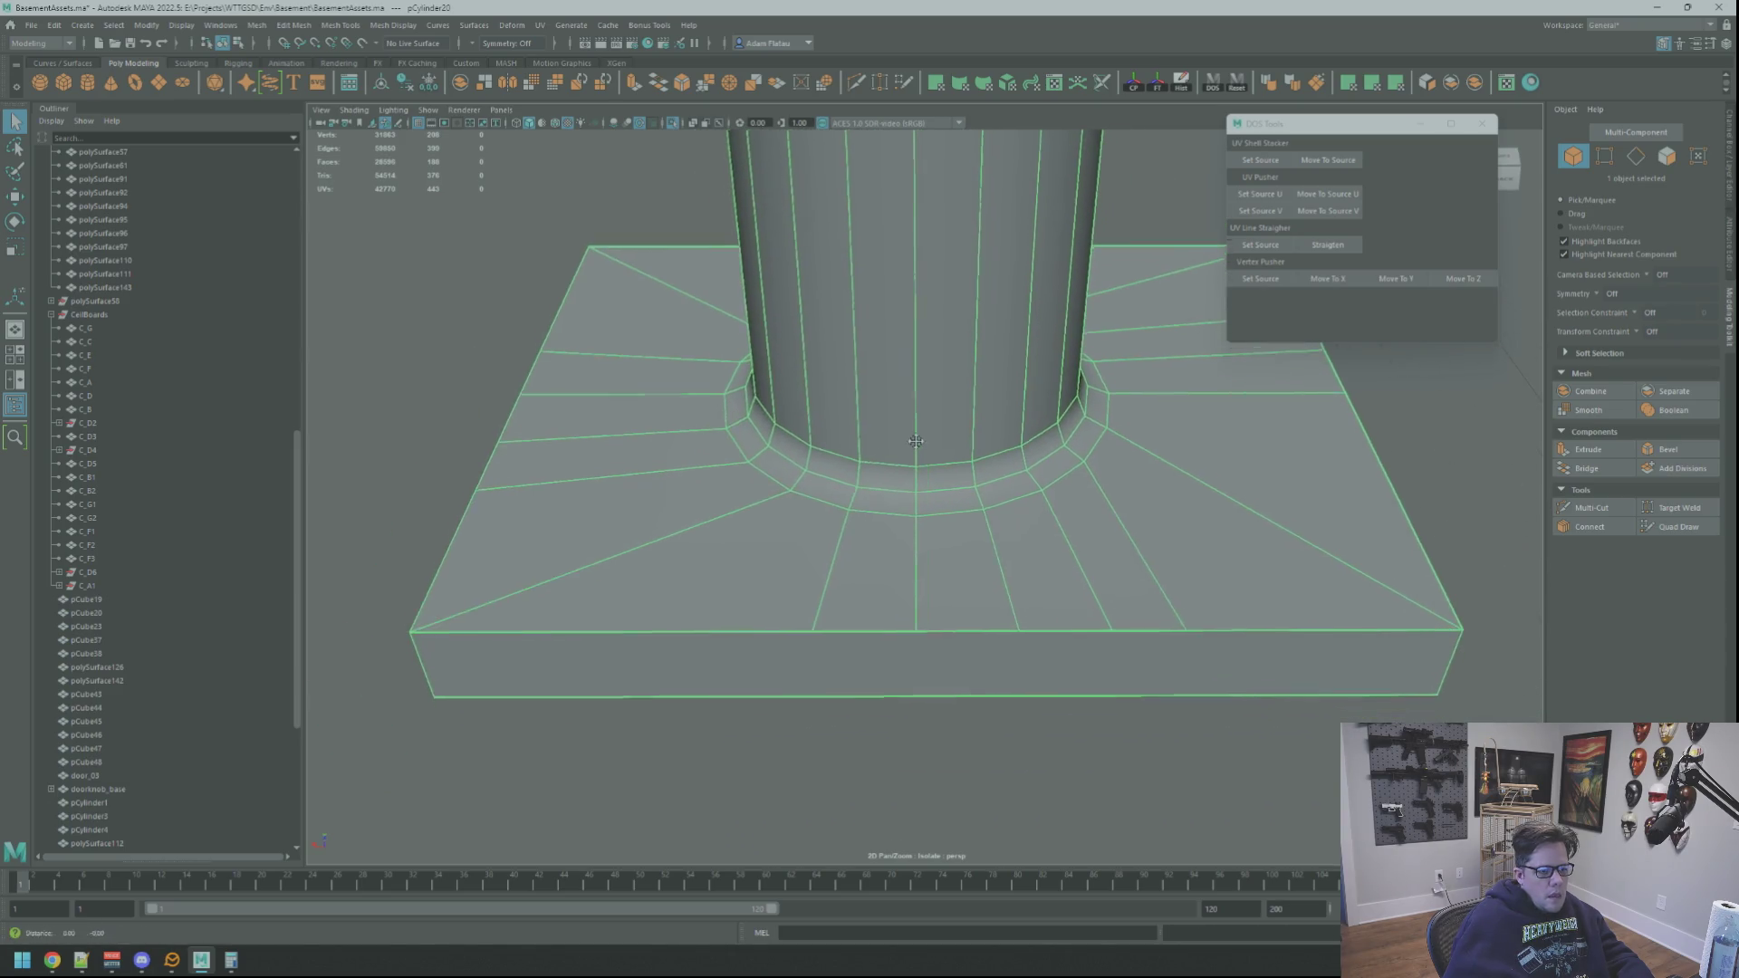
pyautogui.scroll(4, 952, 445)
pyautogui.scroll(-2, 952, 445)
pyautogui.scroll(2, 952, 445)
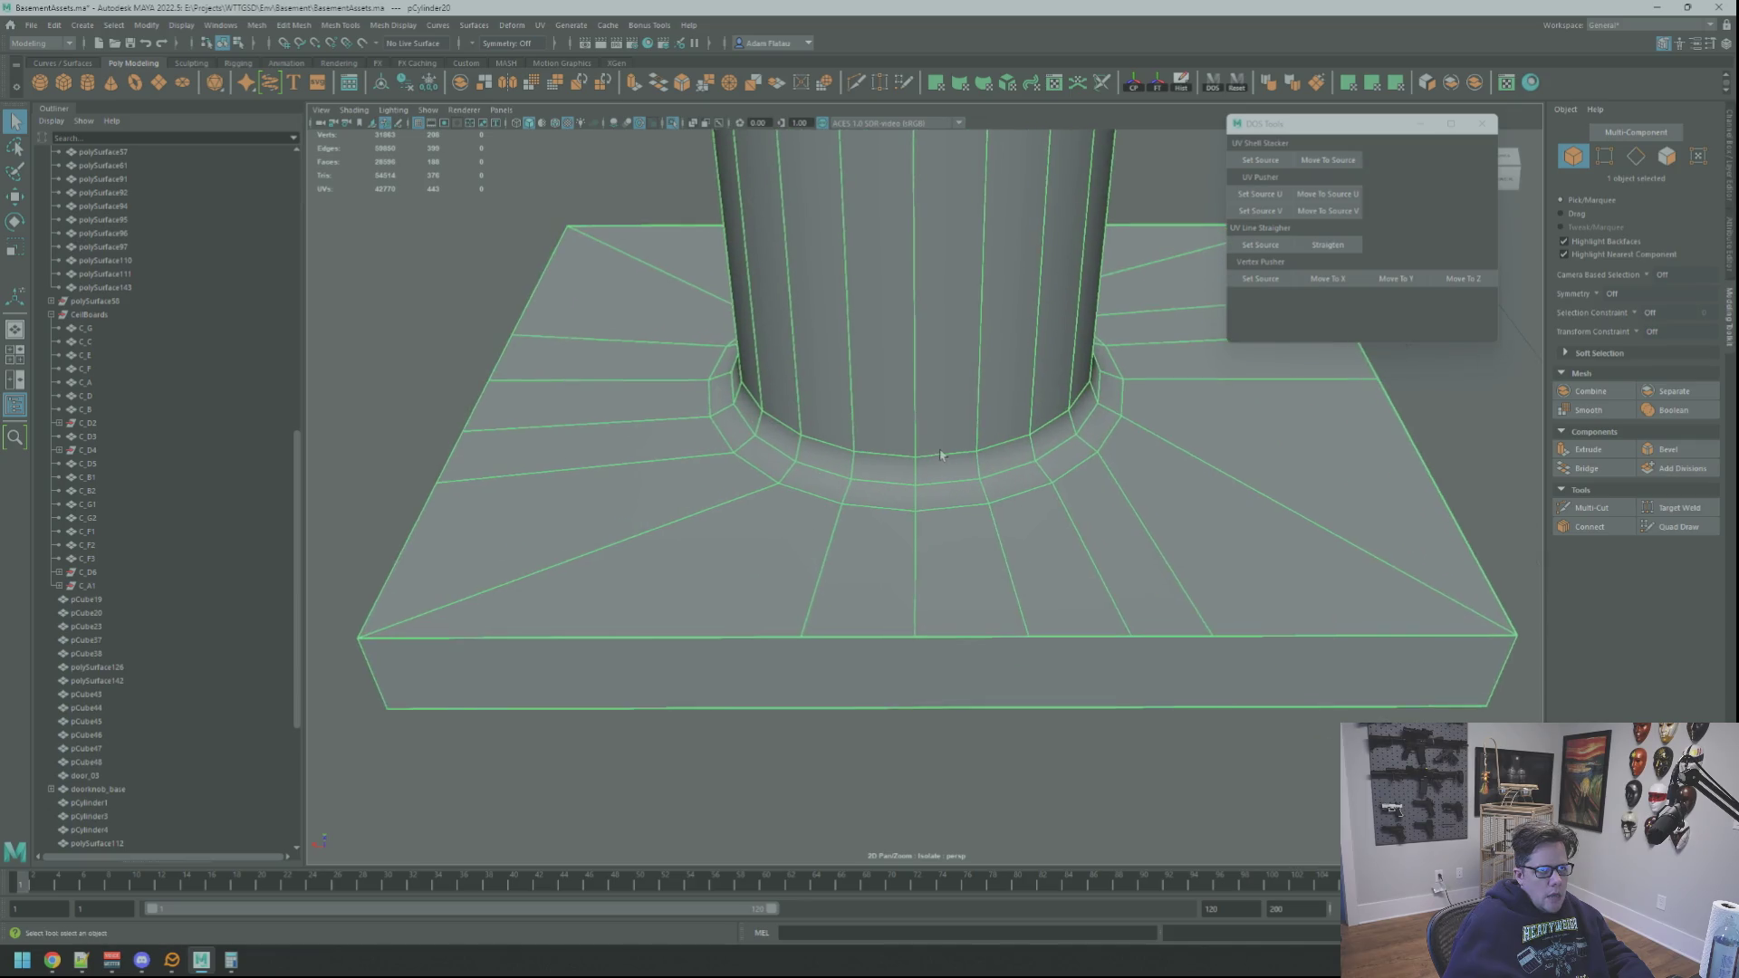
pyautogui.click(1592, 508)
# Step: Add a vertical cut on the slab's front face, then switch to vertex selection
pyautogui.press('BackSpace')
pyautogui.keyDown('ctrl'); pyautogui.click(835, 660); pyautogui.keyUp('ctrl')
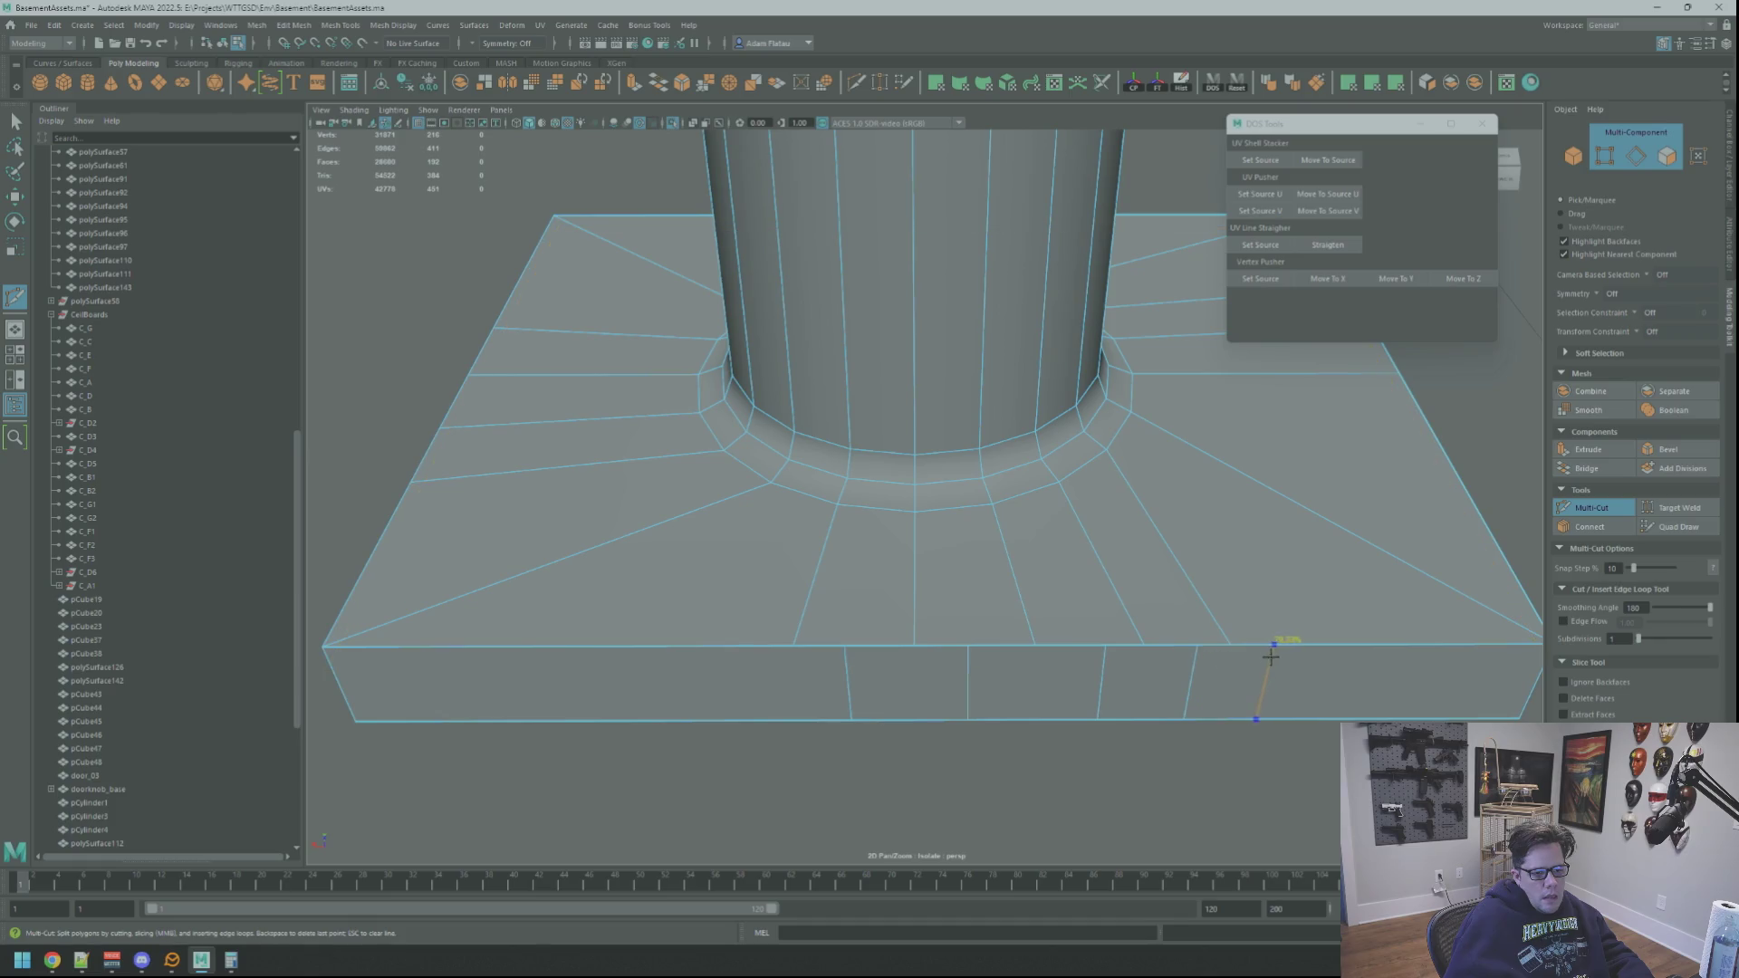
pyautogui.press('q')
pyautogui.moveTo(933, 584)
pyautogui.mouseDown(button='right')
pyautogui.moveTo(852, 618)
pyautogui.moveTo(816, 607)
pyautogui.mouseUp(button='right')
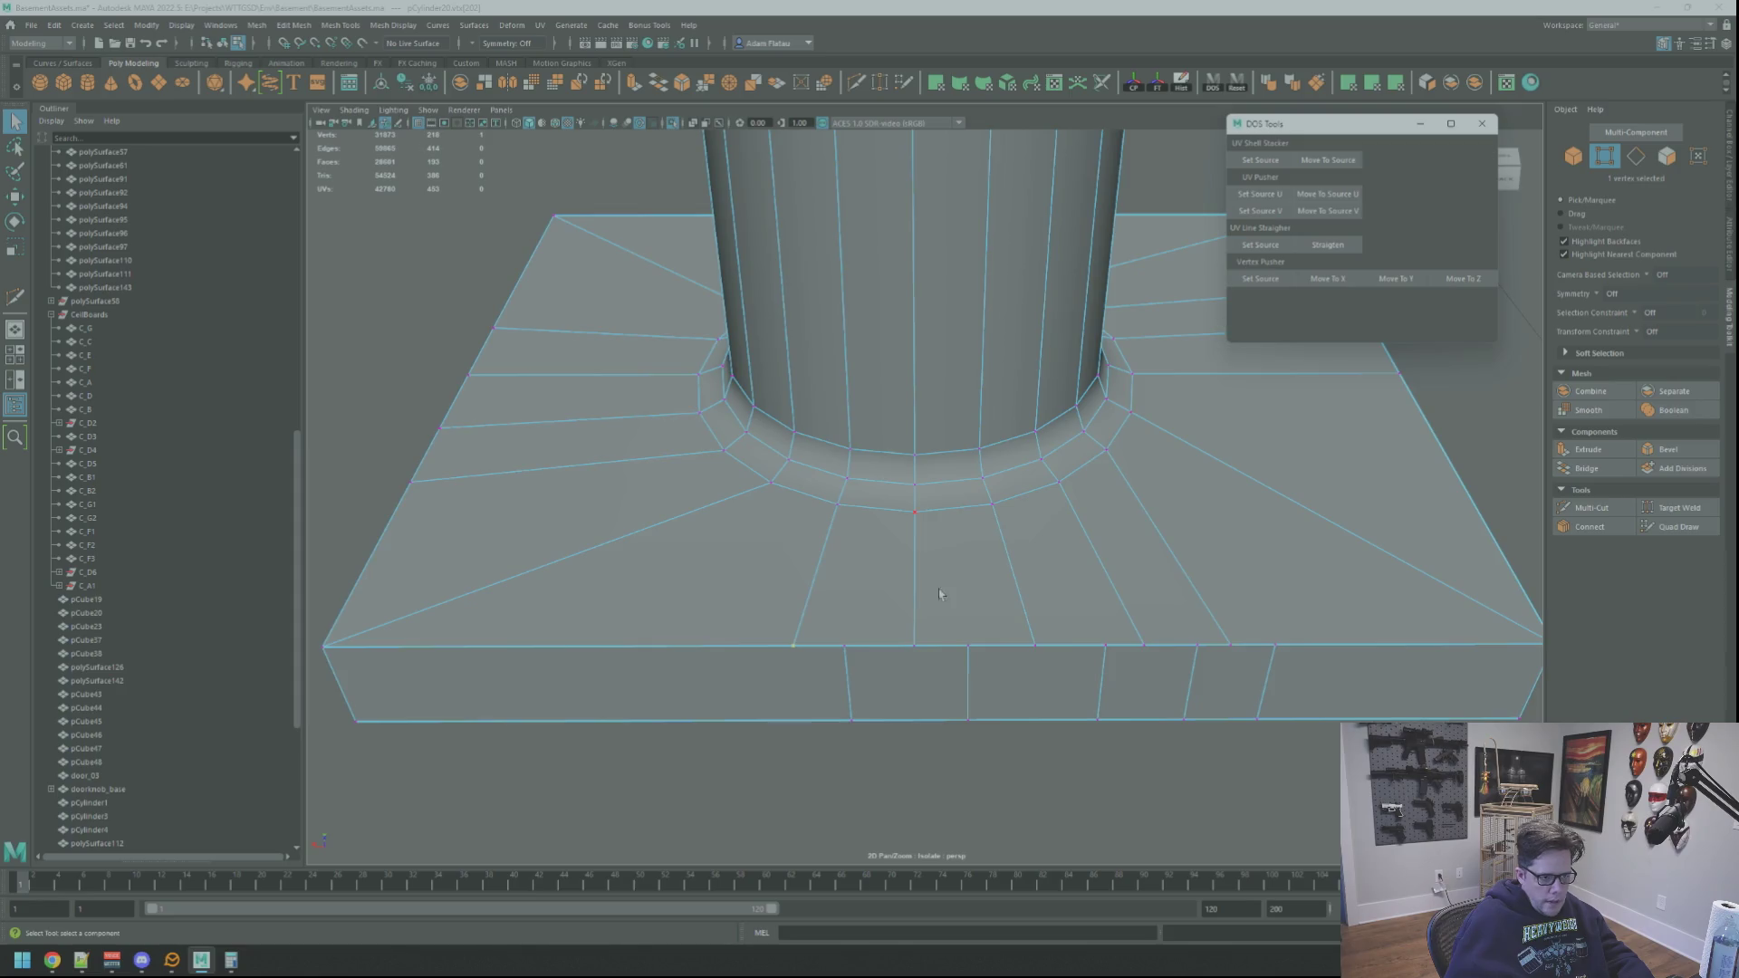
# Step: Align the new vertices' depth and position to the source vertex with DOS Tools
pyautogui.scroll(-3, 860, 621)
pyautogui.scroll(3, 864, 616)
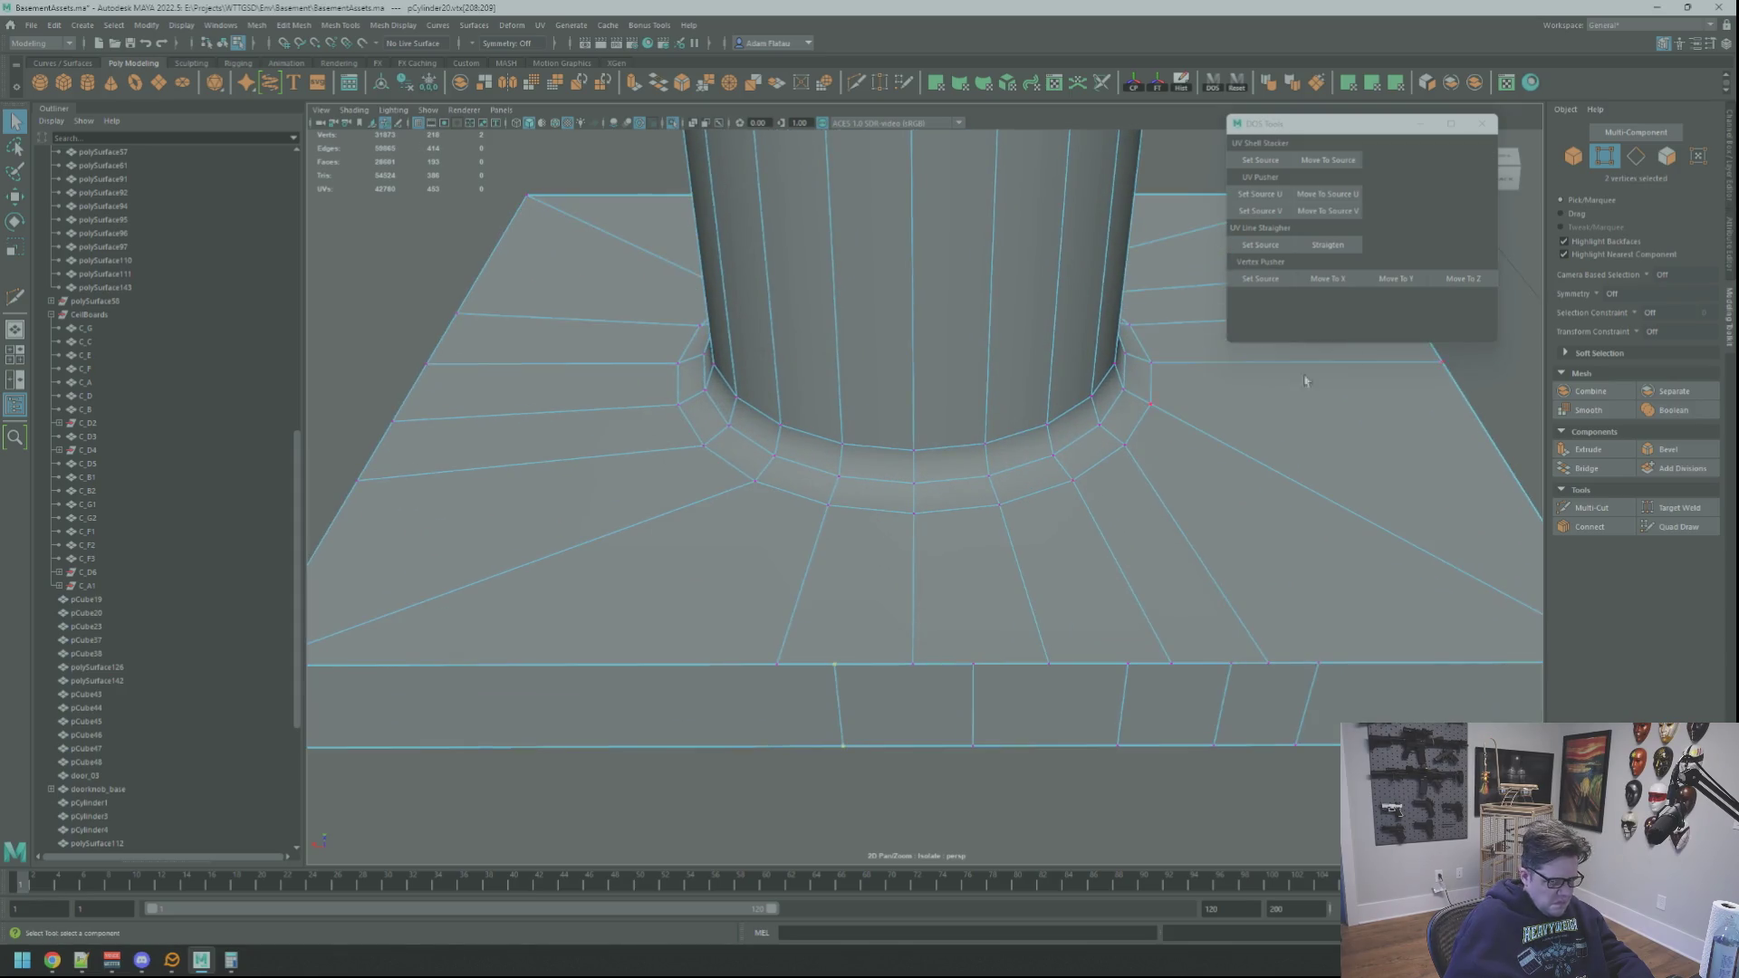
pyautogui.scroll(-3, 794, 612)
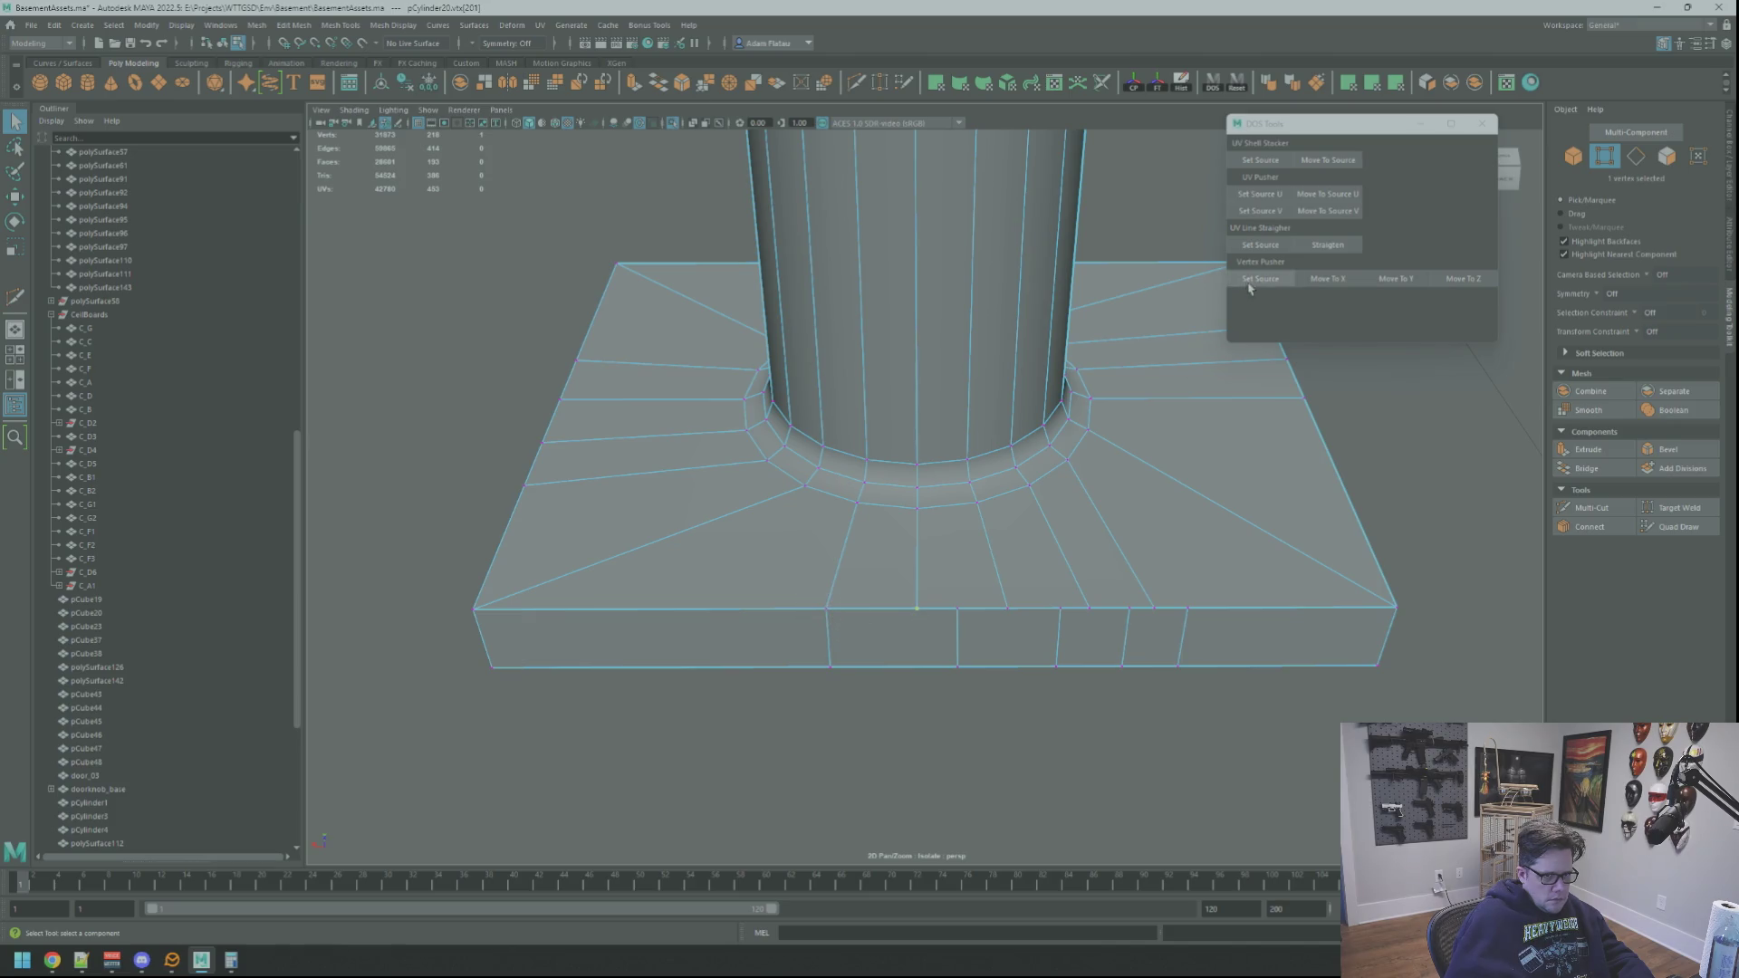
pyautogui.scroll(3, 932, 621)
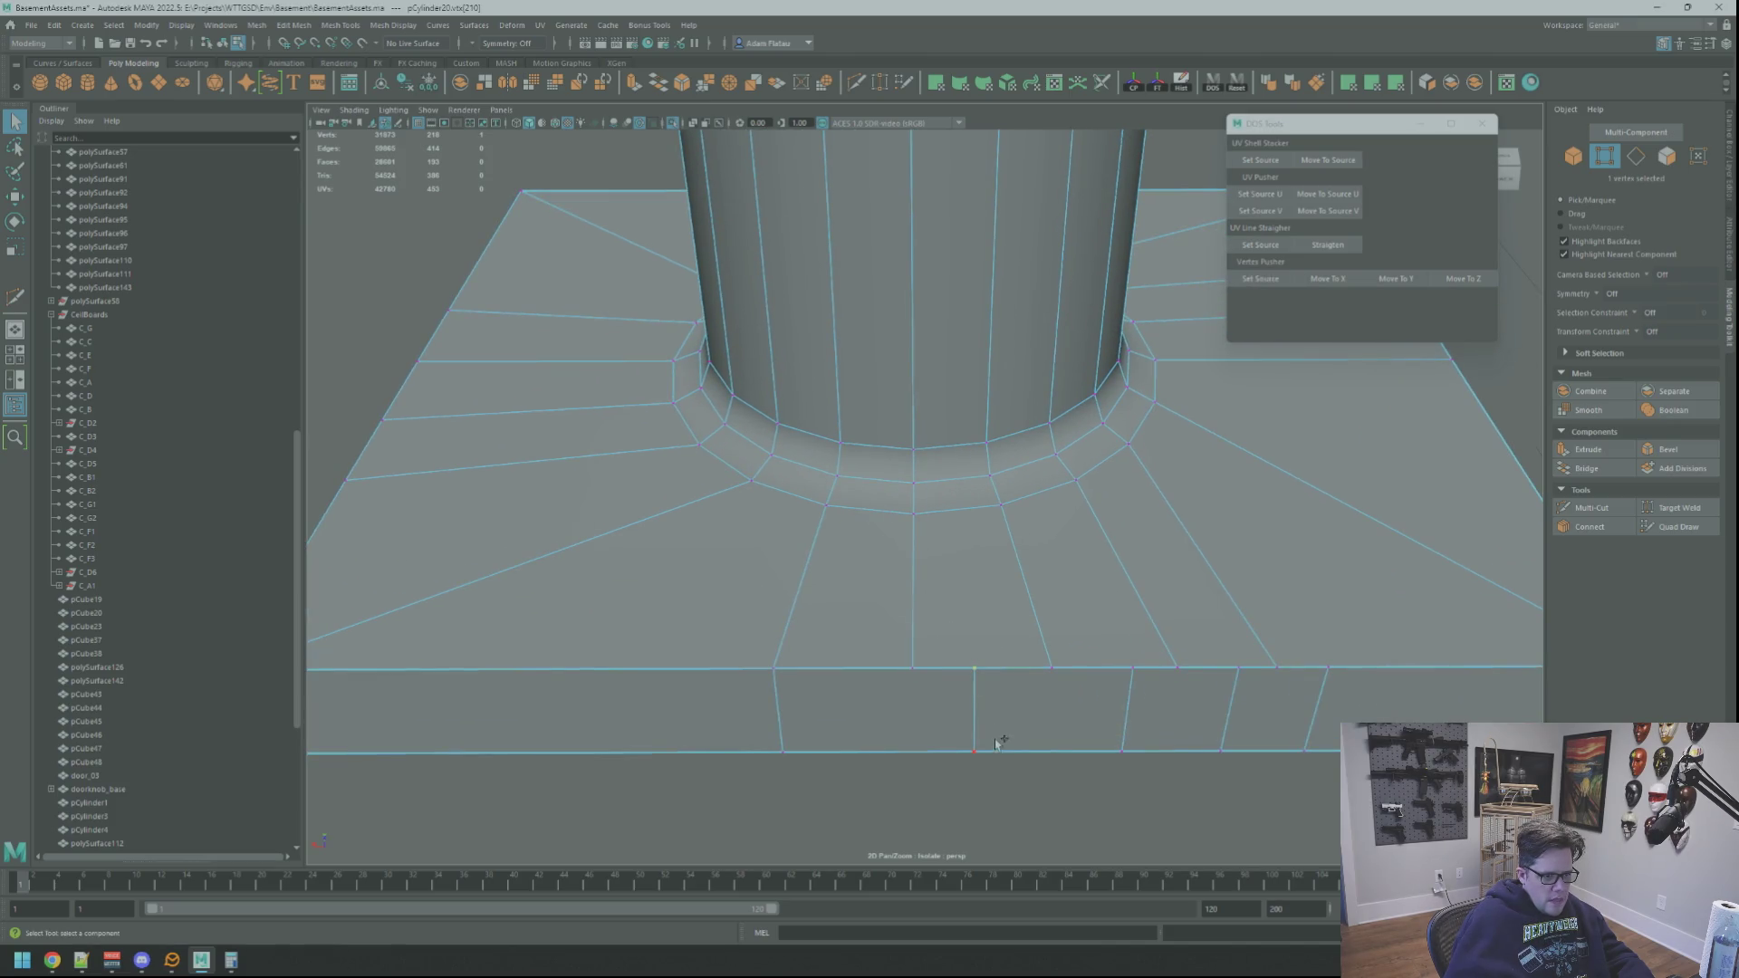
pyautogui.click(1478, 282)
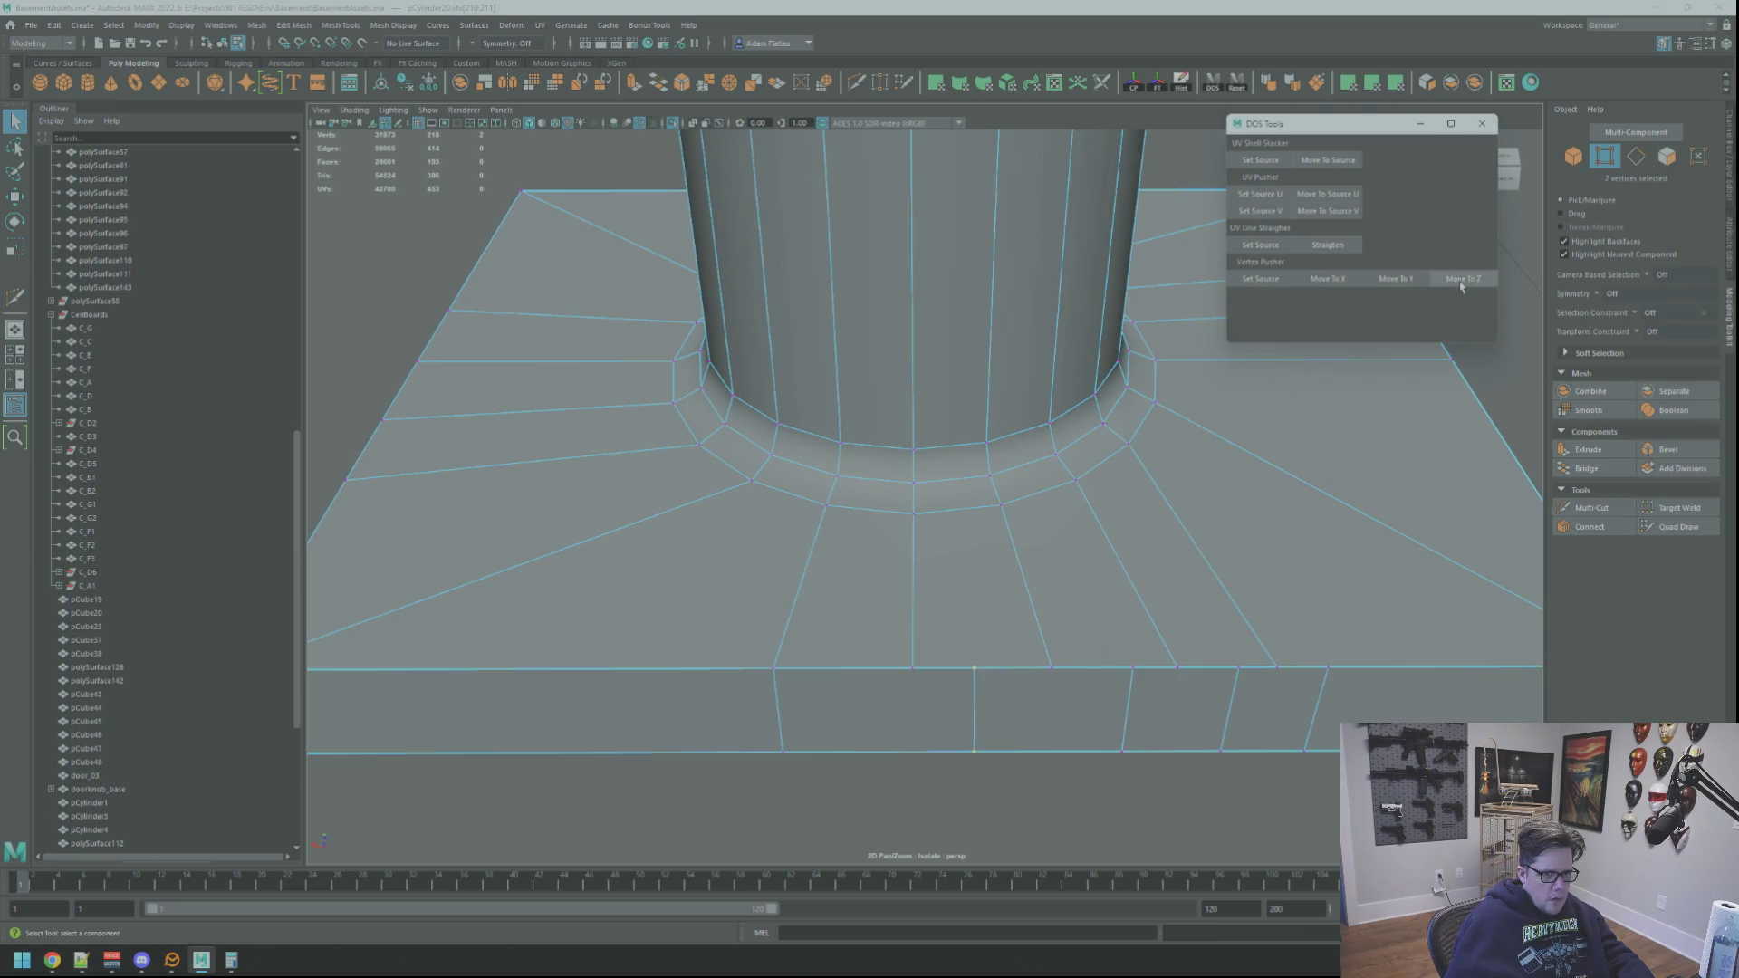
pyautogui.scroll(-2, 1065, 638)
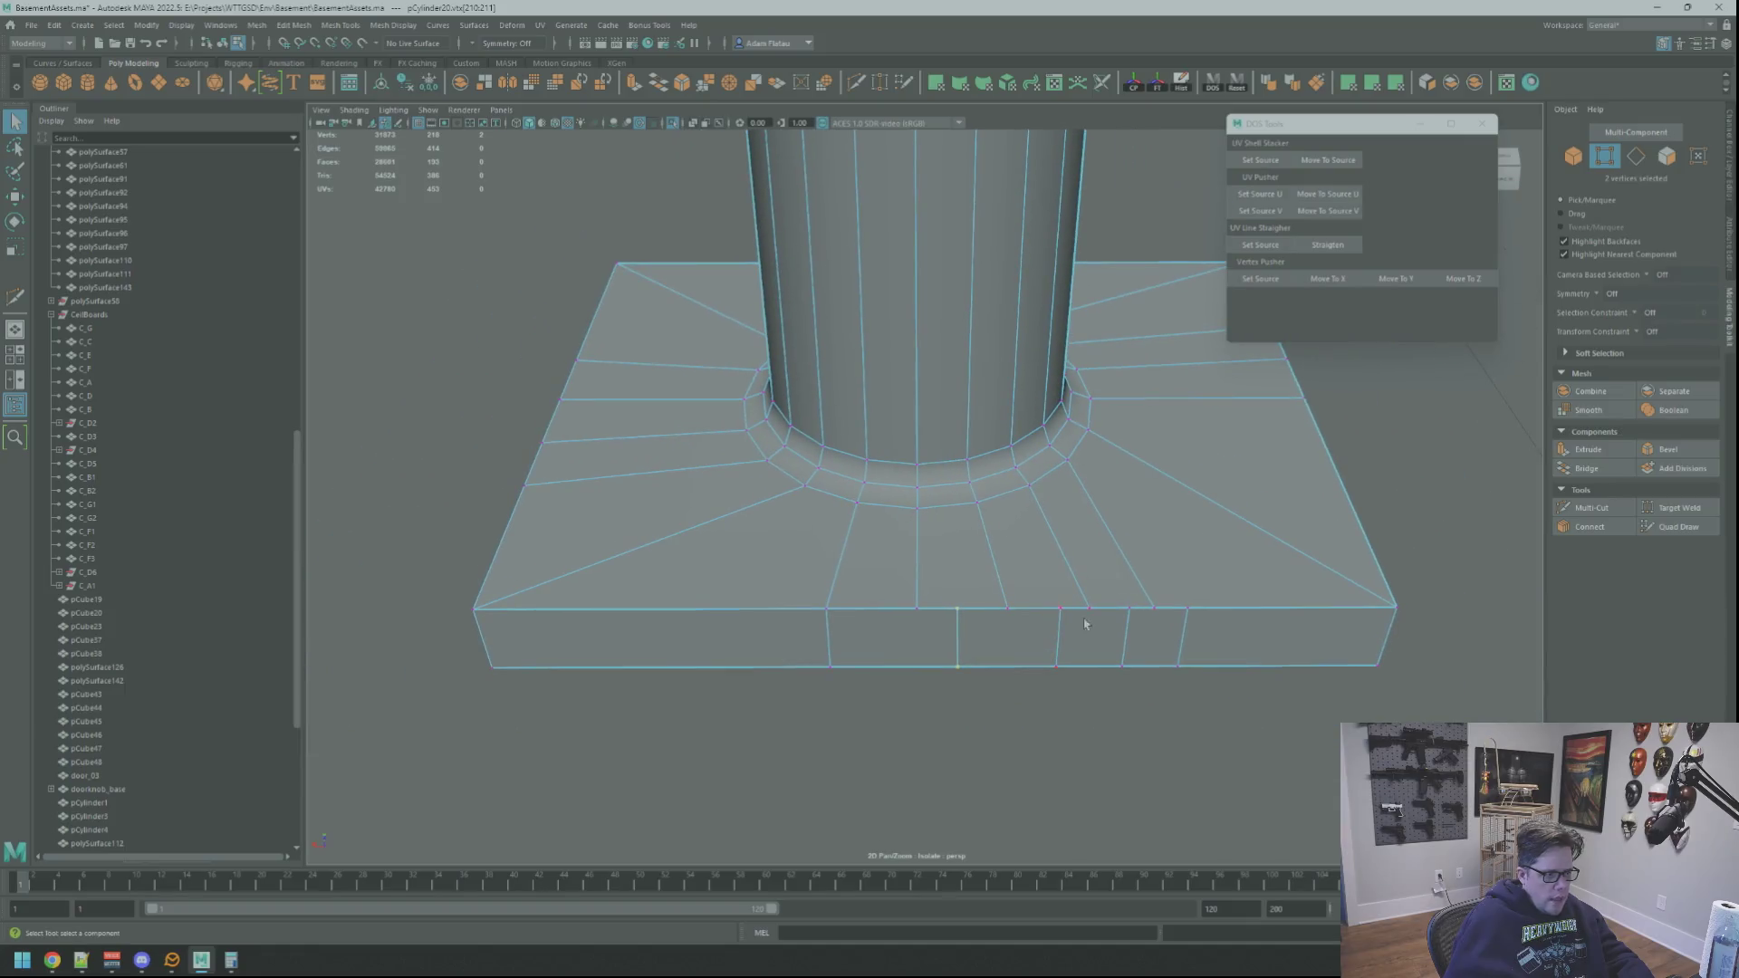
pyautogui.scroll(2, 1050, 601)
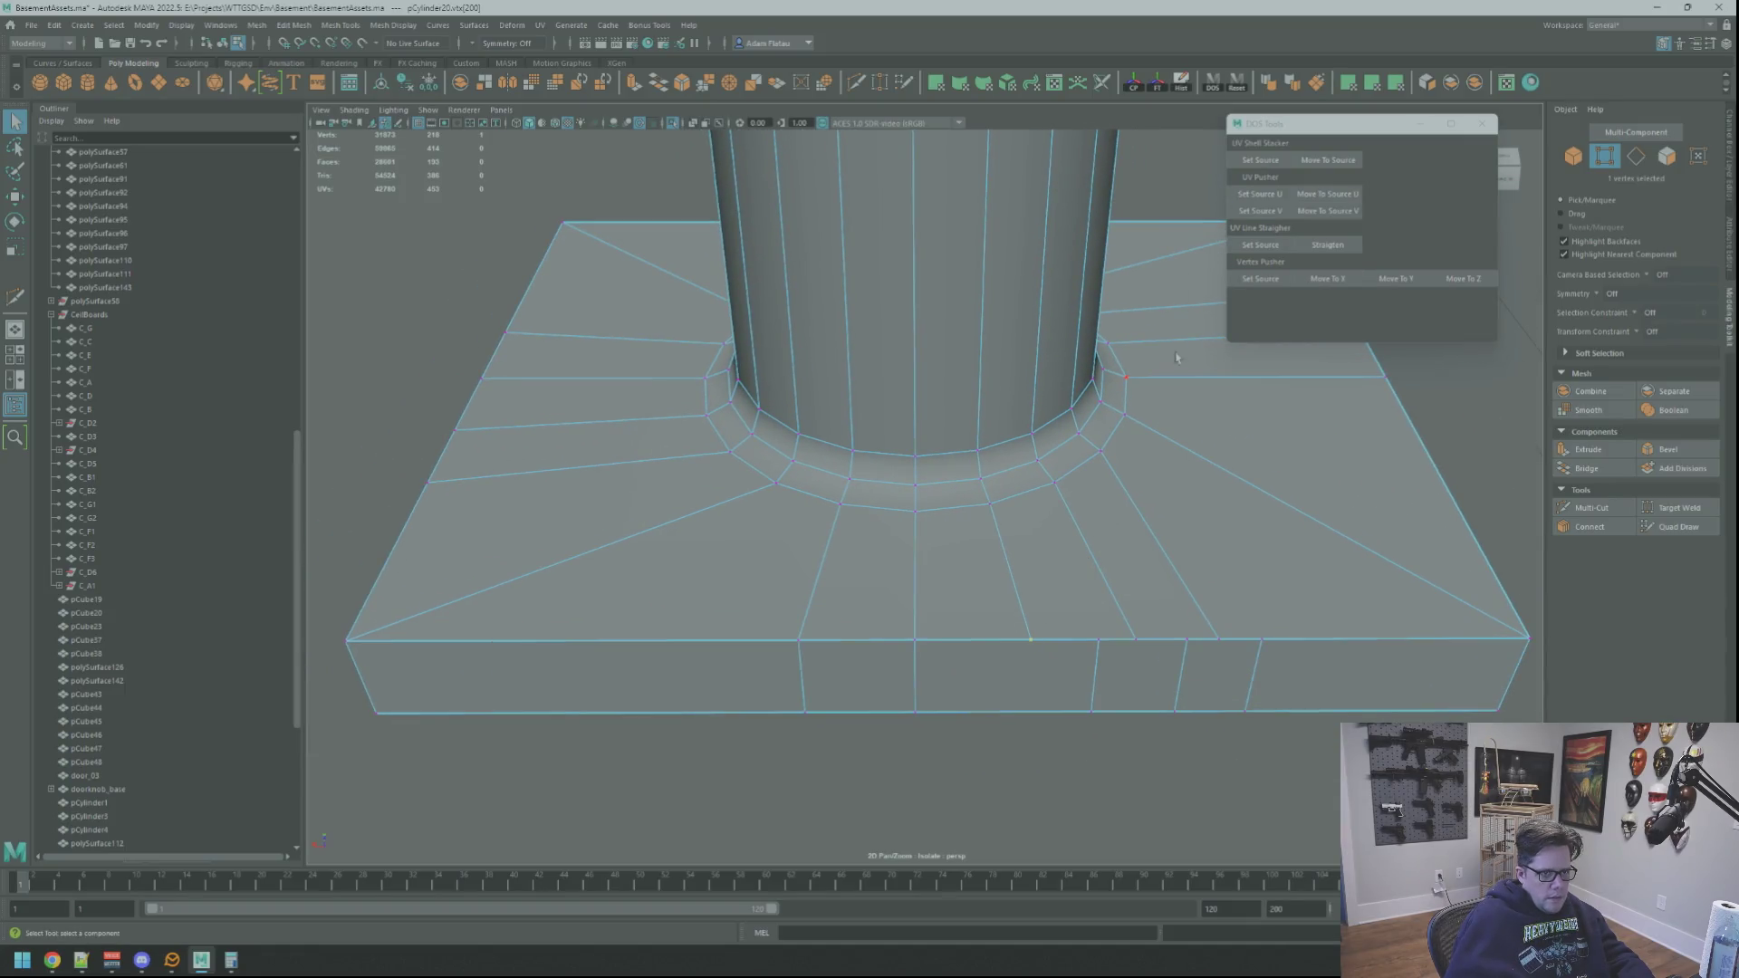
pyautogui.keyDown('alt'); pyautogui.moveTo(1087, 435); pyautogui.dragTo(1076, 576); pyautogui.keyUp('alt')
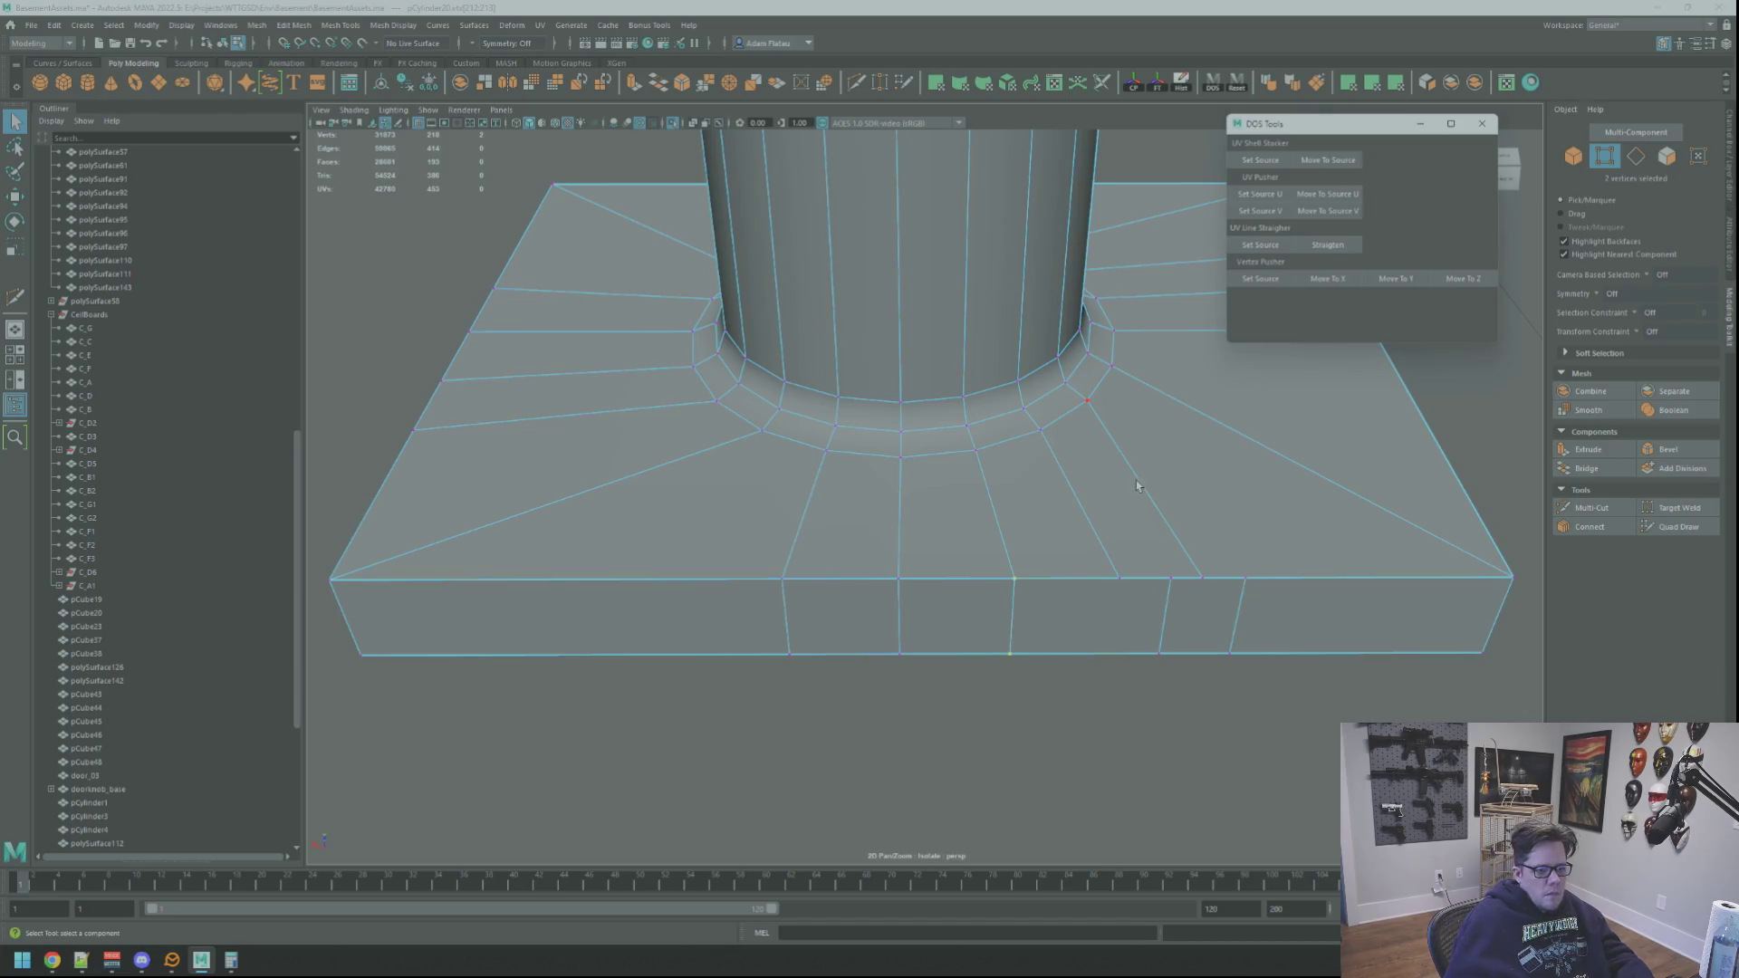
pyautogui.keyDown('alt'); pyautogui.moveTo(1106, 470); pyautogui.dragTo(1064, 544); pyautogui.keyUp('alt')
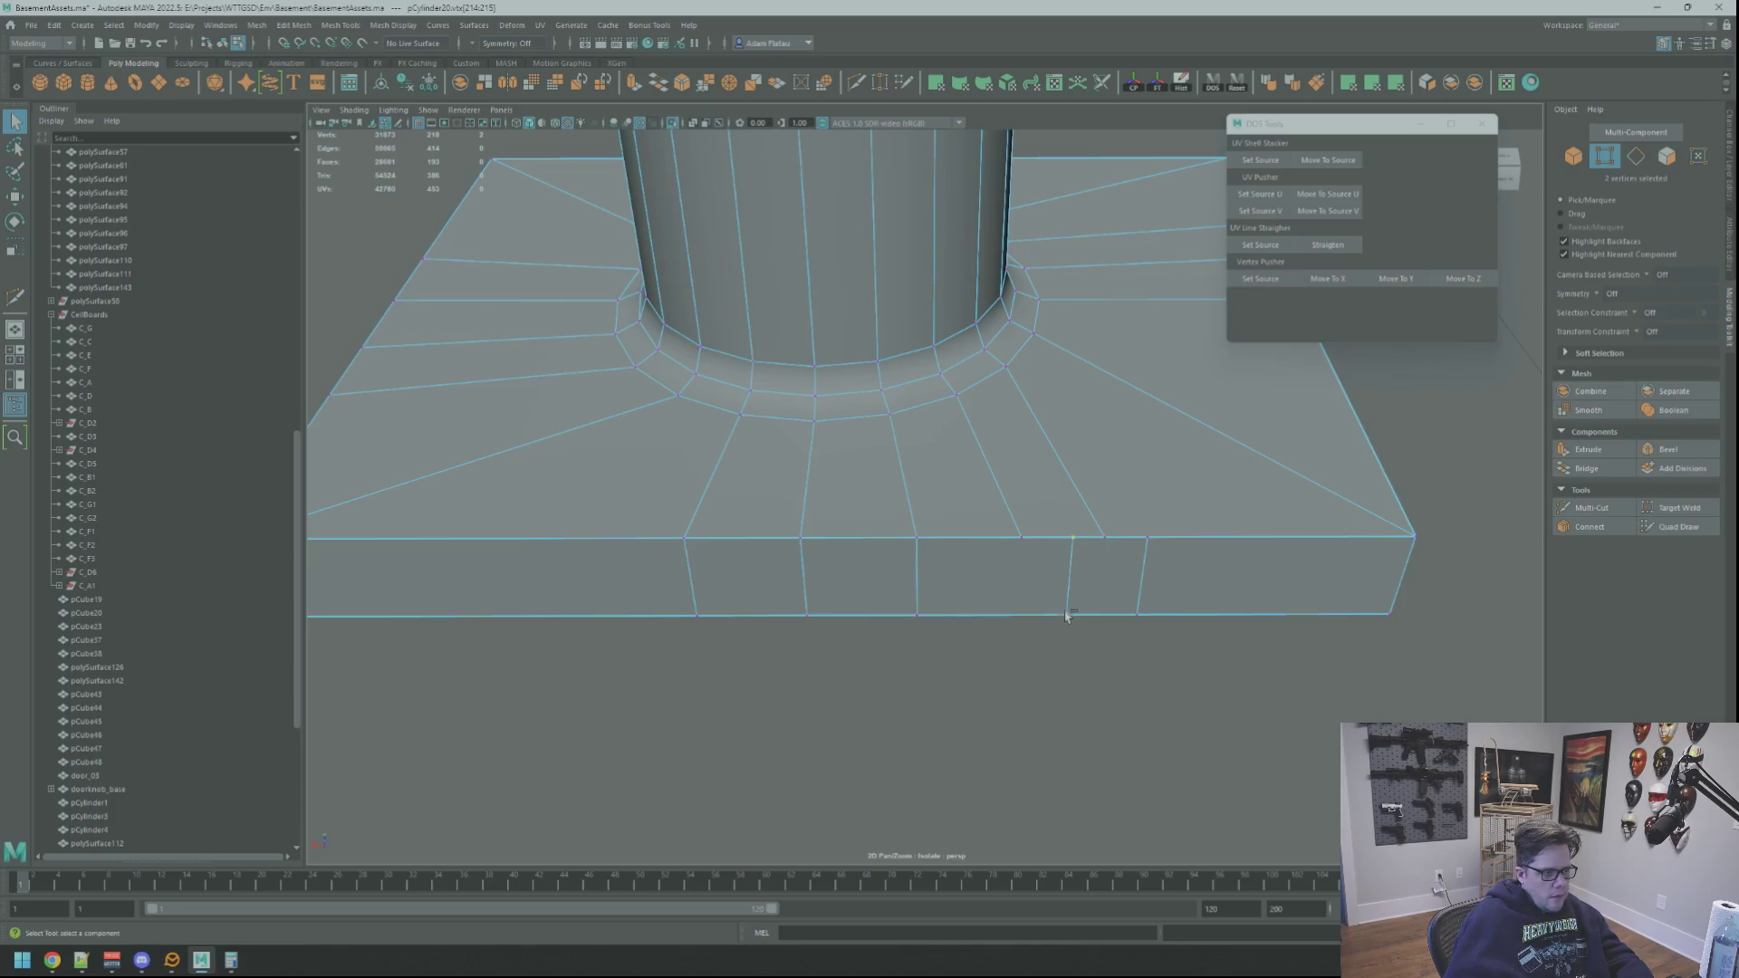
pyautogui.click(1339, 278)
# Step: Set a slab-edge vertex as source and match the next vertex's height to it
pyautogui.click(1109, 541)
pyautogui.click(1262, 281)
pyautogui.click(1151, 555)
pyautogui.click(1383, 281)
# Step: Merge the redundant vertices at the slab corner
pyautogui.moveTo(1051, 472)
pyautogui.keyDown('alt'); pyautogui.mouseDown()
pyautogui.moveTo(1085, 473)
pyautogui.moveTo(1013, 499)
pyautogui.mouseUp(); pyautogui.keyUp('alt')
pyautogui.scroll(-3, 1017, 495)
pyautogui.keyDown('shift'); pyautogui.moveTo(1014, 452); pyautogui.dragTo(1010, 458, button='right'); pyautogui.keyUp('shift')
pyautogui.keyDown('alt'); pyautogui.moveTo(1009, 458); pyautogui.dragTo(996, 459); pyautogui.keyUp('alt')
pyautogui.press('g')
pyautogui.press('g')
pyautogui.press('g')
pyautogui.moveTo(1078, 516)
pyautogui.keyDown('alt'); pyautogui.mouseDown()
pyautogui.moveTo(1095, 516)
pyautogui.moveTo(977, 496)
pyautogui.mouseUp(); pyautogui.keyUp('alt')
pyautogui.scroll(-5, 977, 496)
# Step: Return to Object mode and reselect the column and plinth mesh
pyautogui.moveTo(1203, 485); pyautogui.dragTo(1234, 477, button='right')
pyautogui.moveTo(1234, 477)
pyautogui.keyDown('alt'); pyautogui.mouseDown()
pyautogui.moveTo(1120, 443)
pyautogui.moveTo(1051, 457)
pyautogui.mouseUp(); pyautogui.keyUp('alt')
pyautogui.click(1042, 462)
pyautogui.scroll(4, 1010, 468)
pyautogui.moveTo(1010, 467)
pyautogui.keyDown('alt'); pyautogui.mouseDown(button='right')
pyautogui.moveTo(1032, 470)
pyautogui.moveTo(947, 471)
pyautogui.moveTo(998, 471)
pyautogui.moveTo(957, 471)
pyautogui.moveTo(993, 478)
pyautogui.moveTo(974, 478)
pyautogui.mouseUp(button='right'); pyautogui.keyUp('alt')
# Step: Cut two new vertical edges down the plinth's slab front with Multi-Cut
pyautogui.click(1591, 509)
pyautogui.press('Return')
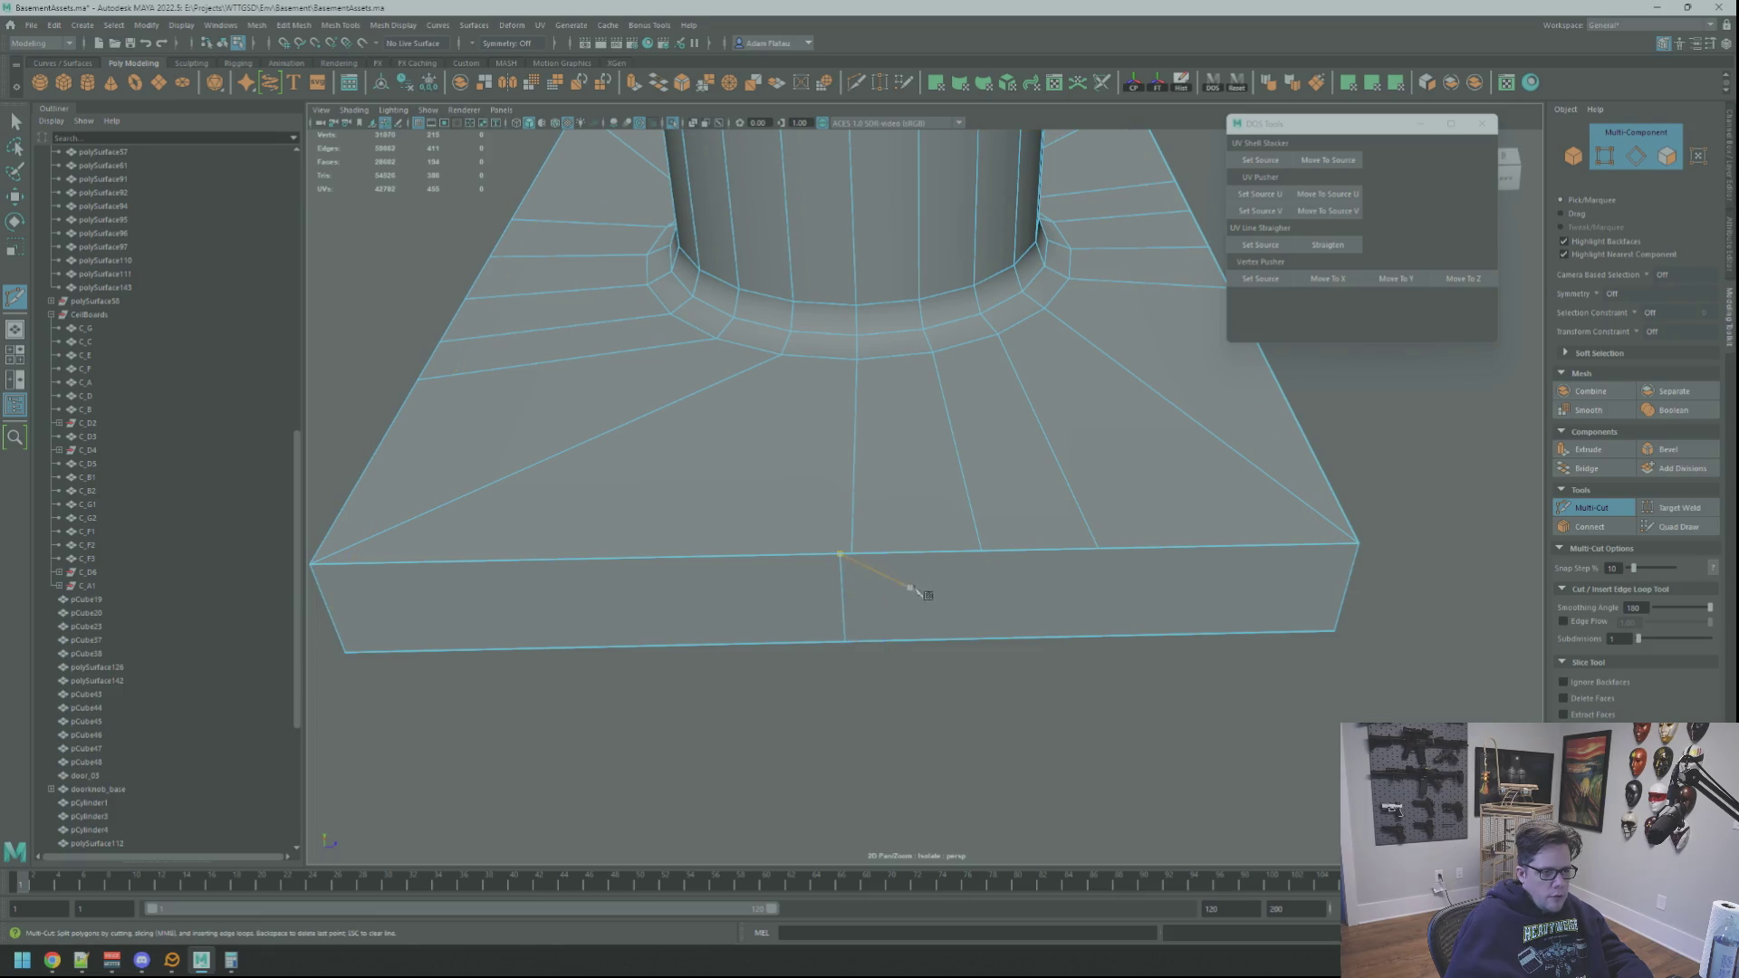
pyautogui.press('Return')
pyautogui.click(1034, 548)
pyautogui.click(1034, 637)
pyautogui.press('Return')
pyautogui.click(1149, 545)
pyautogui.click(1145, 633)
pyautogui.press('q')
pyautogui.moveTo(1098, 554); pyautogui.dragTo(900, 549, button='right')
# Step: Align the new edges' vertices with the radial edges above using DOS Tools Move To
pyautogui.click(1268, 290)
pyautogui.click(924, 623)
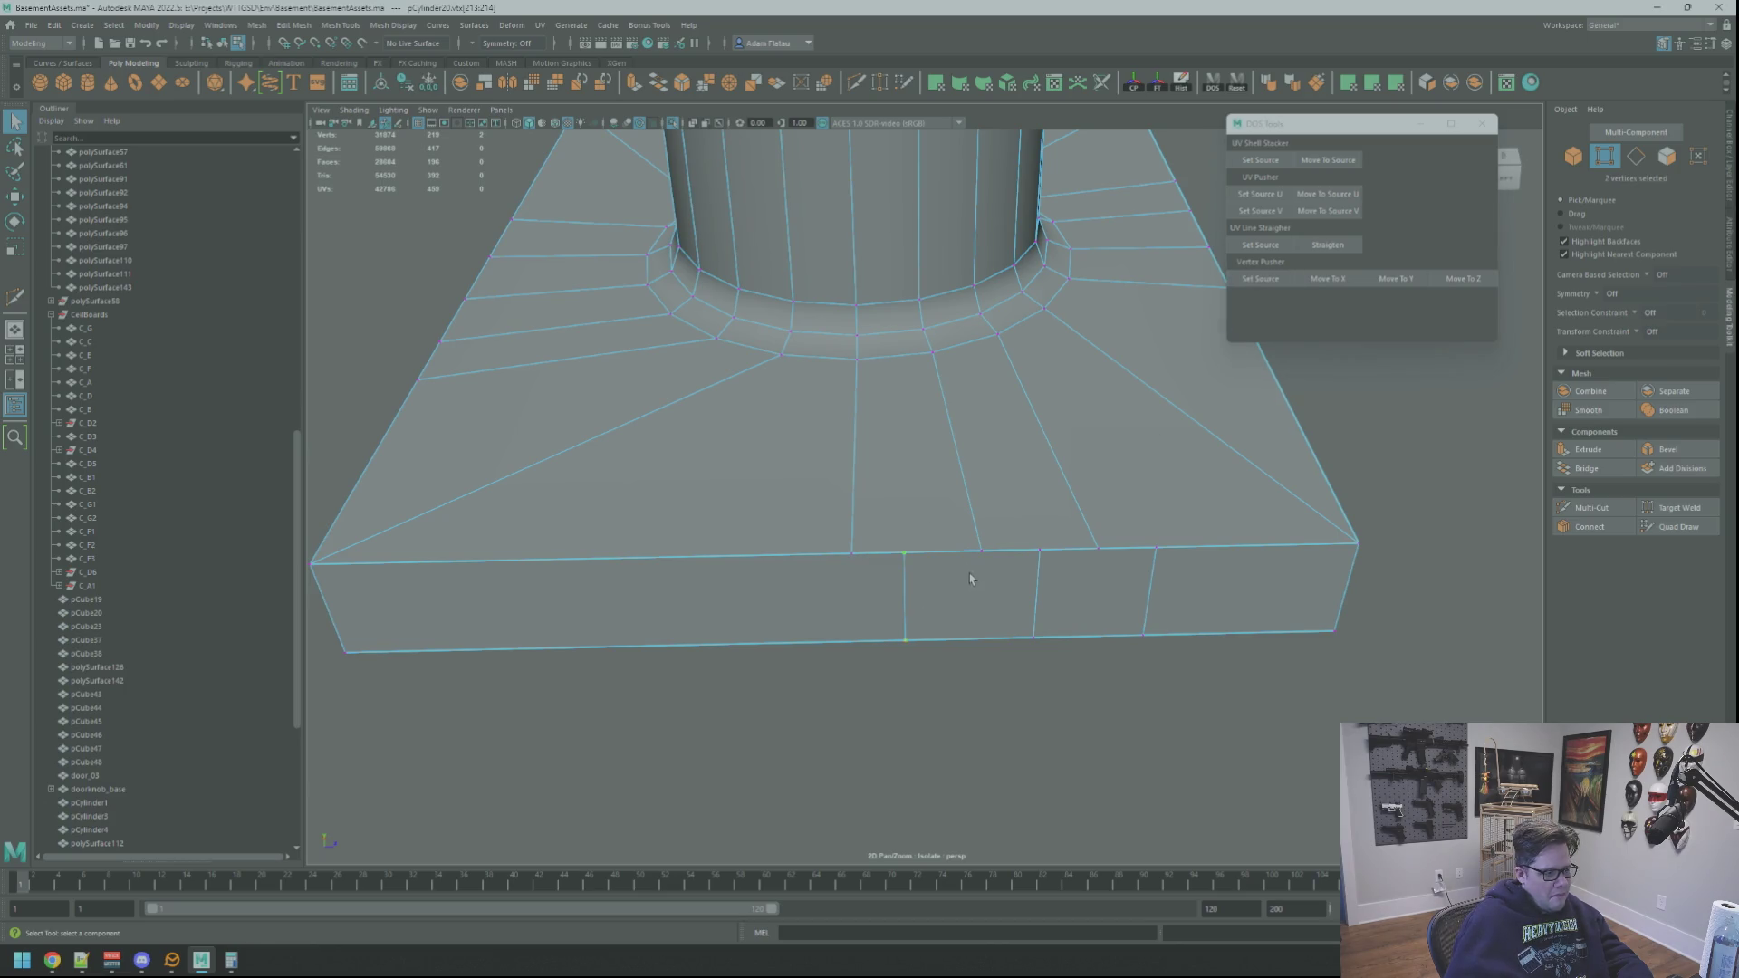
pyautogui.keyDown('alt'); pyautogui.moveTo(970, 578); pyautogui.dragTo(1232, 408); pyautogui.keyUp('alt')
pyautogui.click(1460, 281)
pyautogui.click(981, 545)
pyautogui.click(1268, 278)
pyautogui.click(1019, 543)
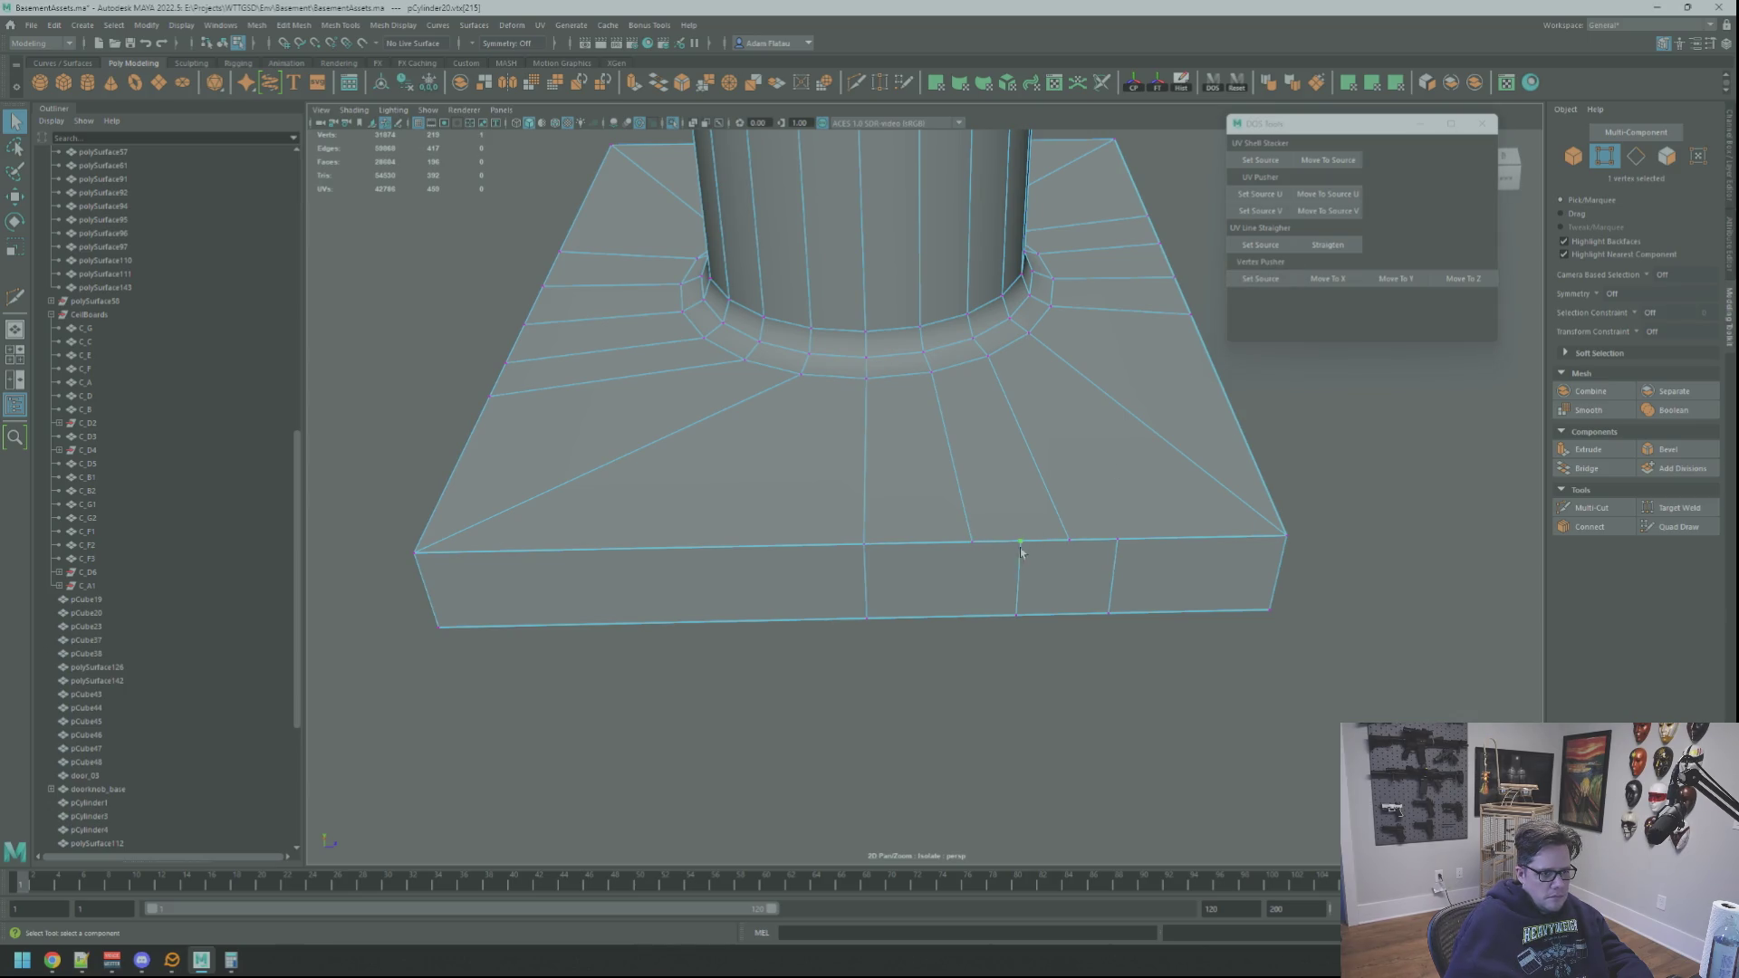
pyautogui.click(1453, 279)
pyautogui.click(1261, 278)
pyautogui.click(1114, 576)
pyautogui.scroll(3, 951, 477)
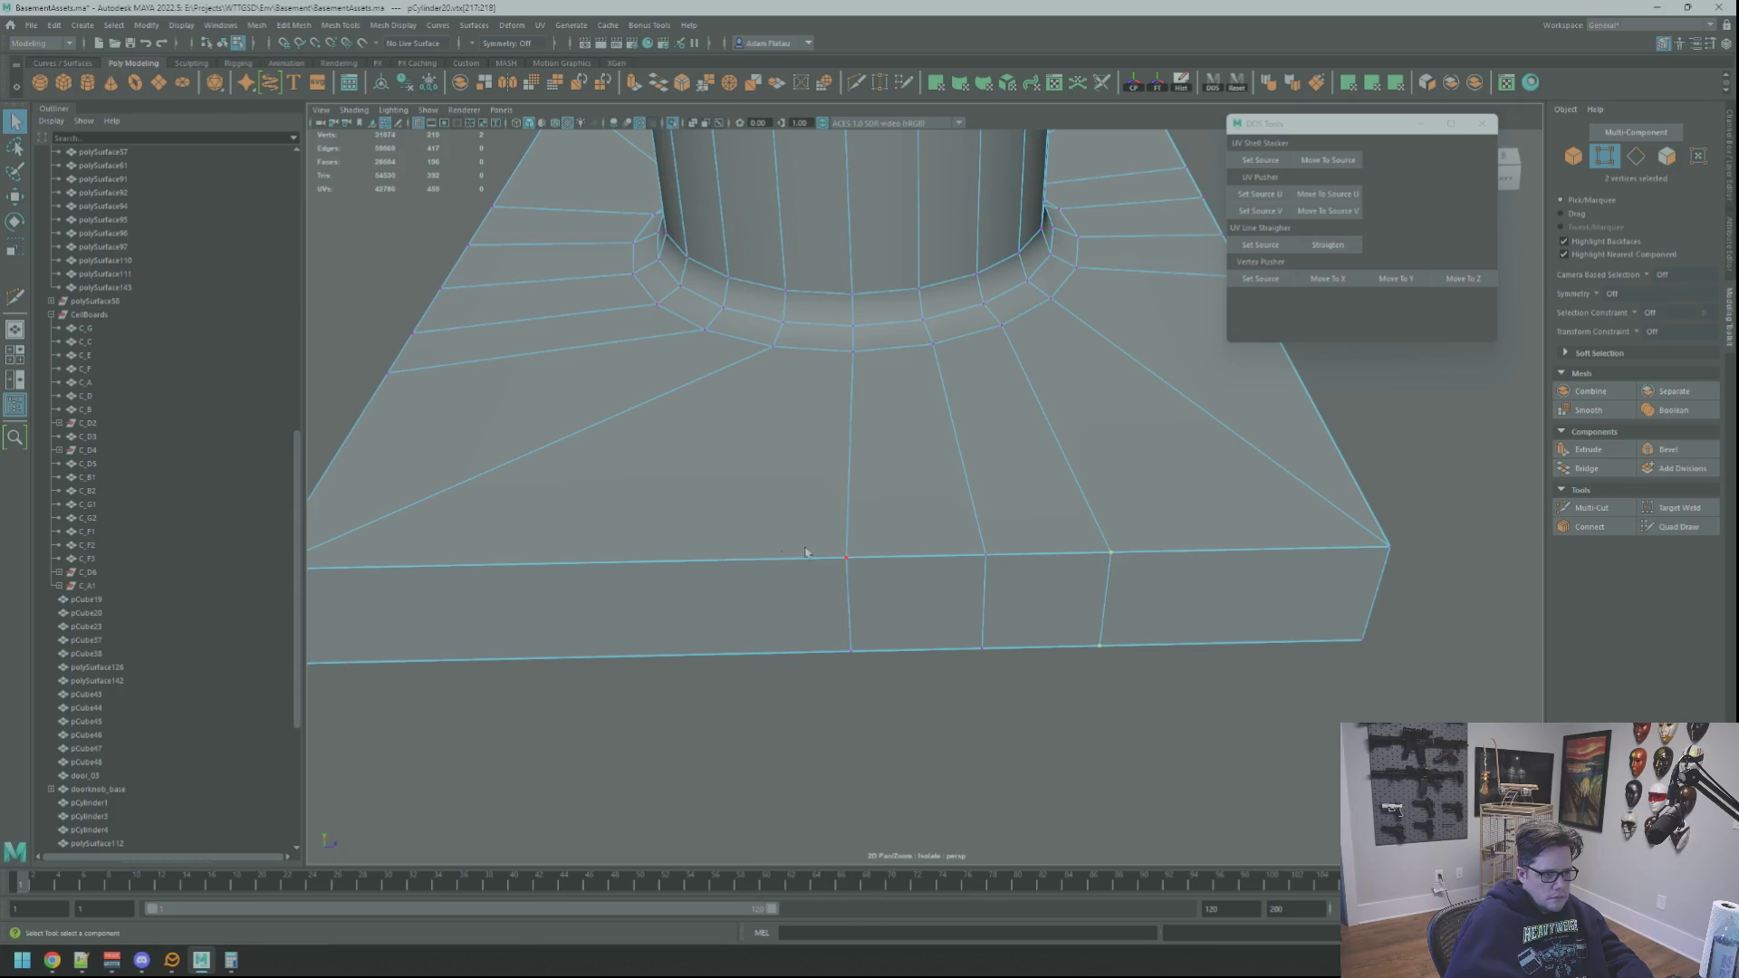
# Step: Merge away two stray front-edge vertices with Ctrl+M
pyautogui.rightClick(851, 576)
pyautogui.press('t')
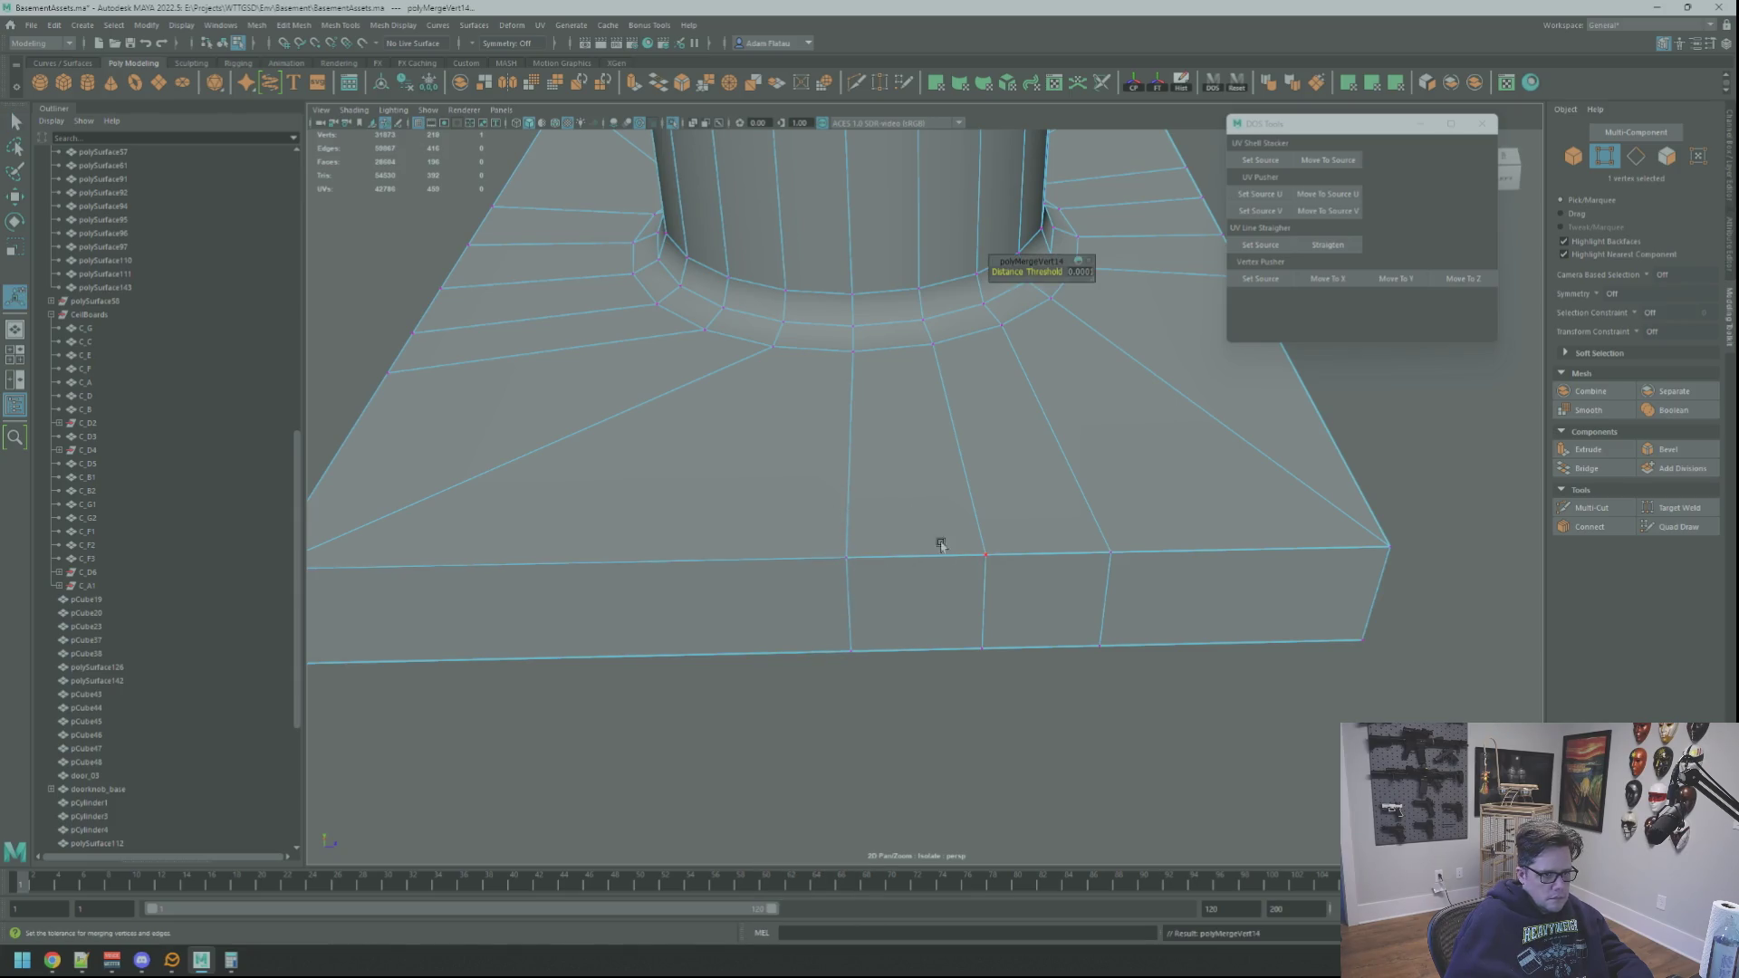
pyautogui.click(1002, 574)
pyautogui.hotkey('ctrl', 'm')
pyautogui.click(1118, 567)
pyautogui.hotkey('ctrl', 'm')
pyautogui.moveTo(1126, 570)
pyautogui.keyDown('alt'); pyautogui.mouseDown(button='right')
pyautogui.moveTo(962, 547)
pyautogui.moveTo(987, 547)
pyautogui.mouseUp(button='right'); pyautogui.keyUp('alt')
# Step: Cut another edge through the plinth side and line its vertices up in X
pyautogui.click(1591, 508)
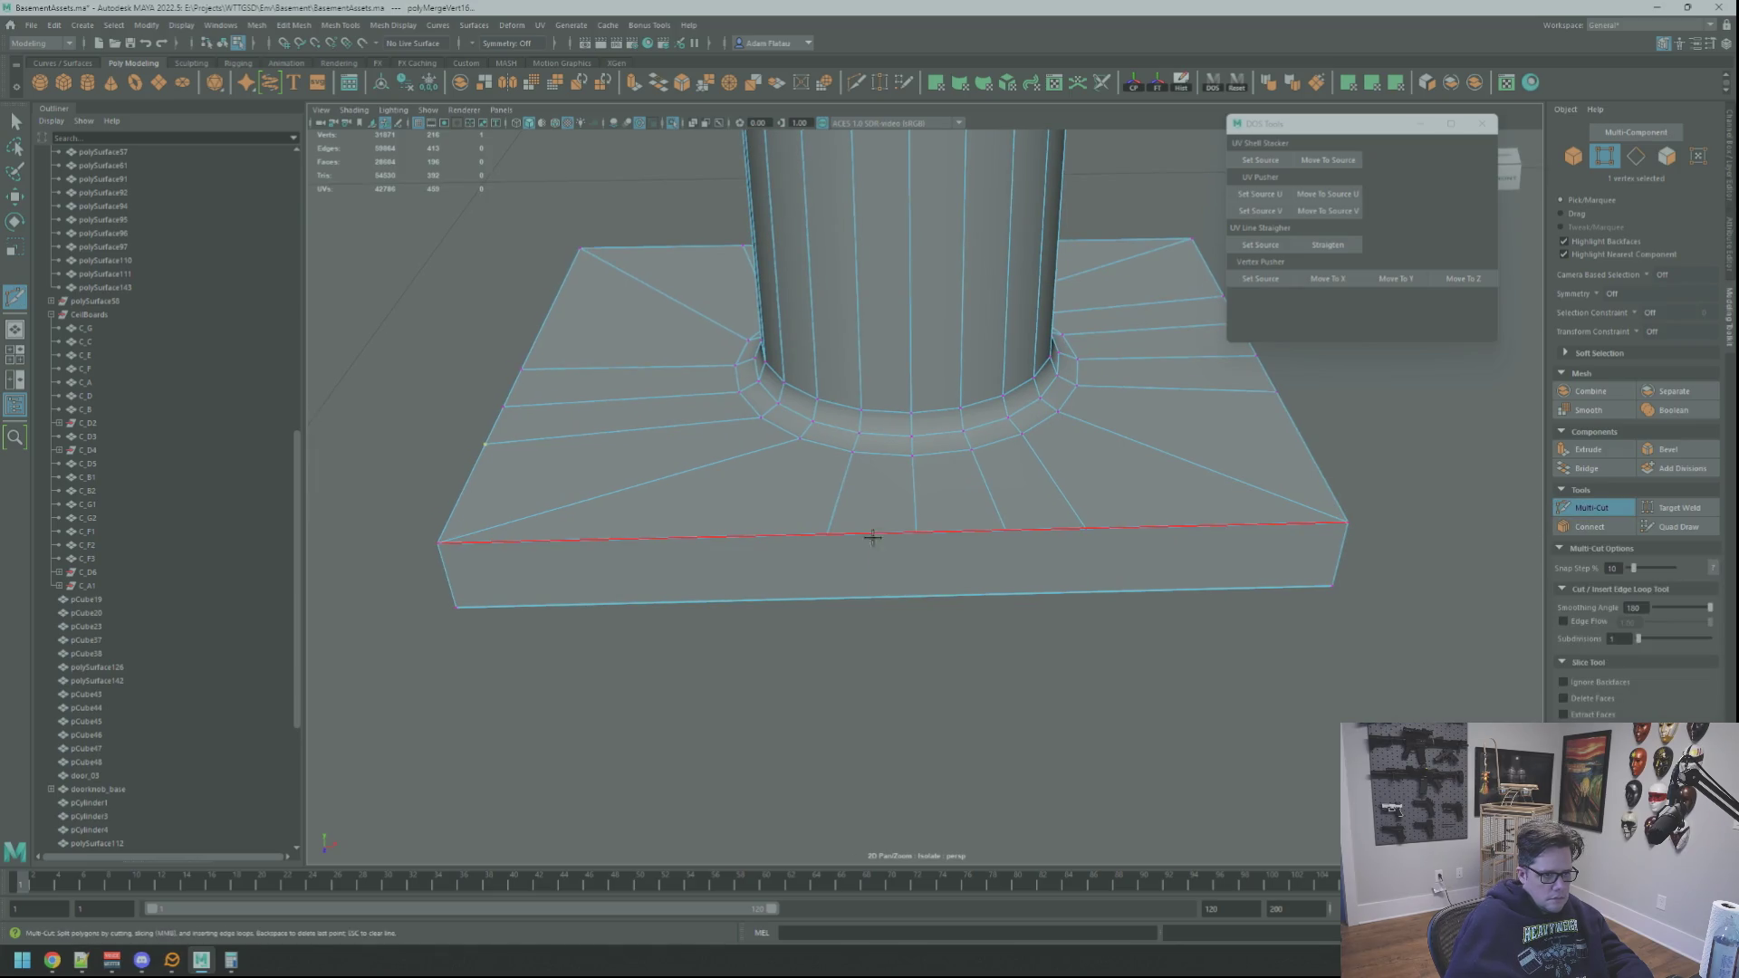
pyautogui.keyDown('ctrl'); pyautogui.click(1110, 535); pyautogui.keyUp('ctrl')
pyautogui.press('q')
pyautogui.moveTo(920, 530); pyautogui.dragTo(839, 535, button='right')
pyautogui.click(1243, 304)
pyautogui.keyDown('shift'); pyautogui.click(863, 583); pyautogui.keyUp('shift')
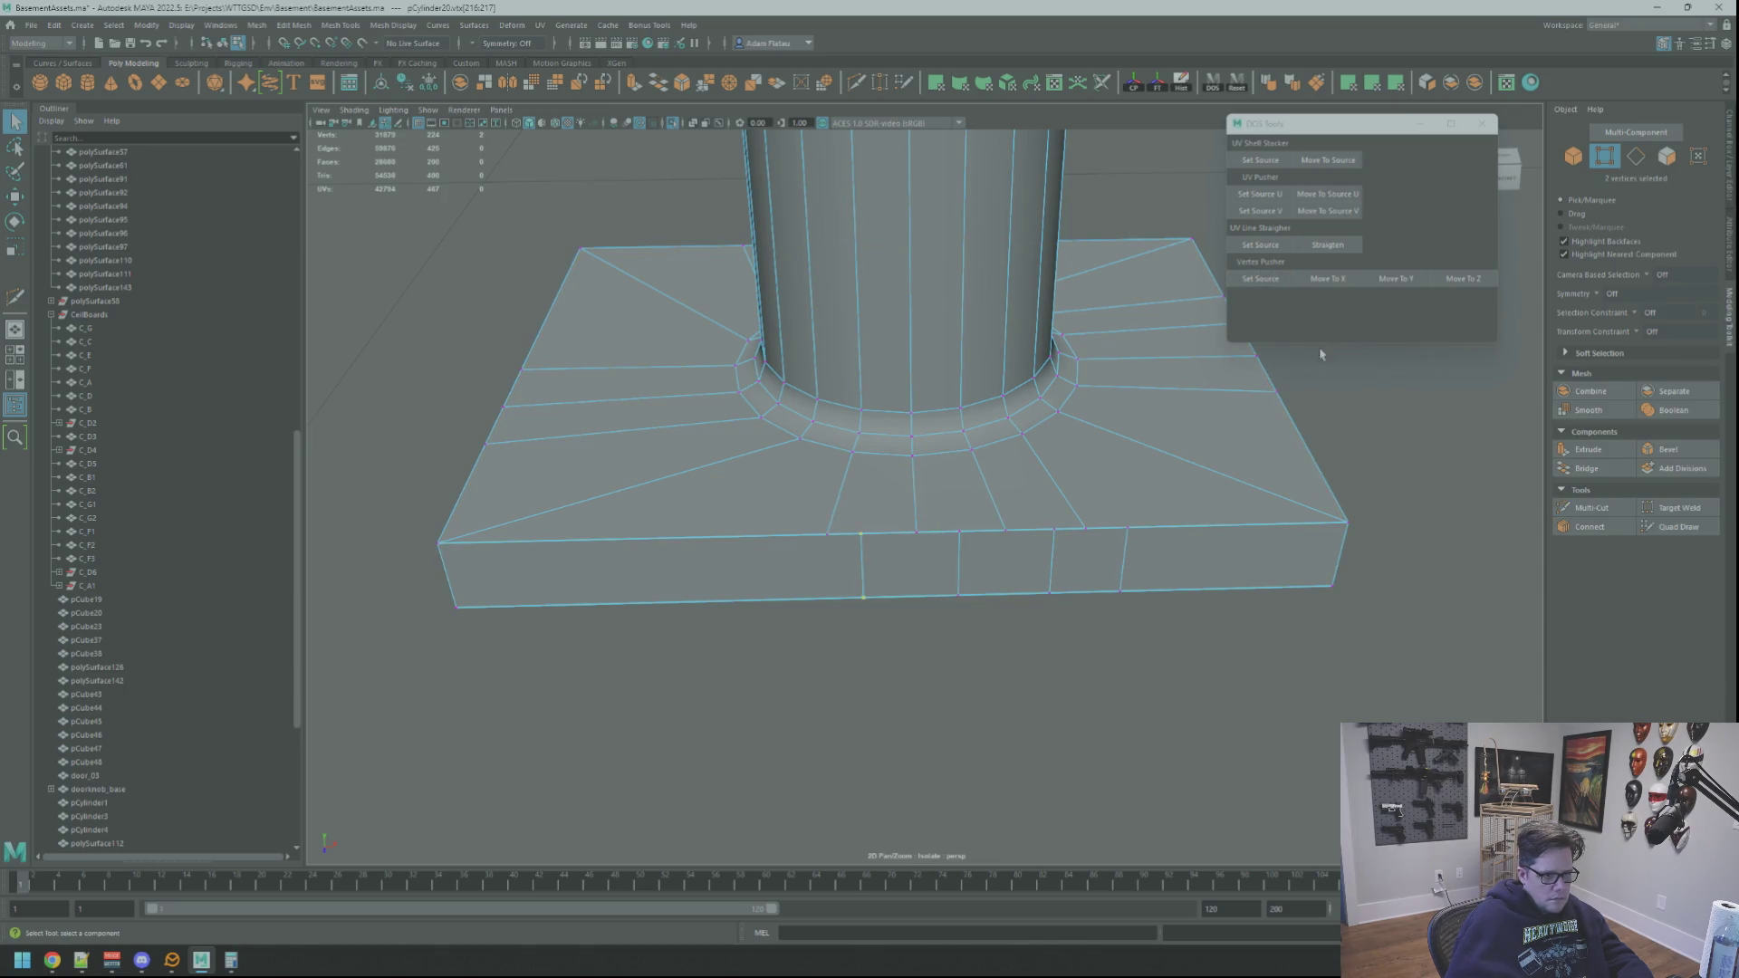
pyautogui.click(1344, 288)
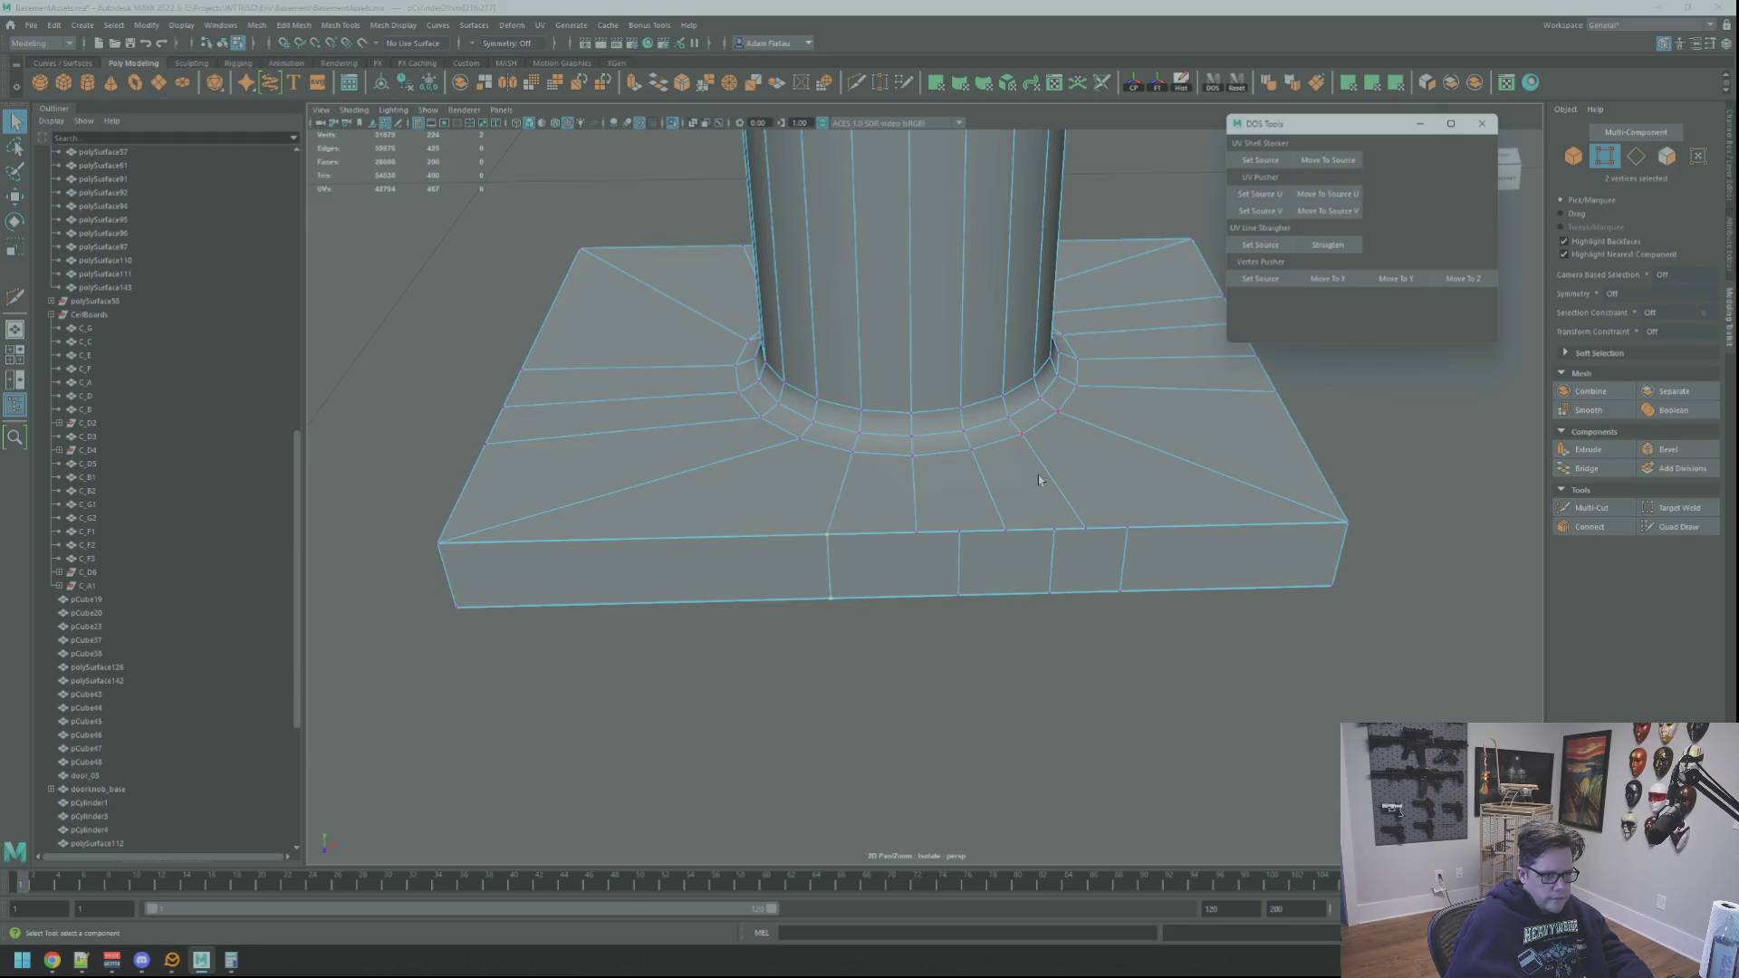
pyautogui.click(1326, 283)
# Step: Align the remaining base-edge vertices to their source vertices with DOS Tools
pyautogui.click(916, 532)
pyautogui.click(1260, 280)
pyautogui.click(939, 551)
pyautogui.keyDown('alt'); pyautogui.moveTo(1128, 436); pyautogui.dragTo(1041, 465, button='middle'); pyautogui.keyUp('alt')
pyautogui.click(1247, 273)
pyautogui.click(962, 562)
pyautogui.click(1327, 281)
pyautogui.click(1260, 279)
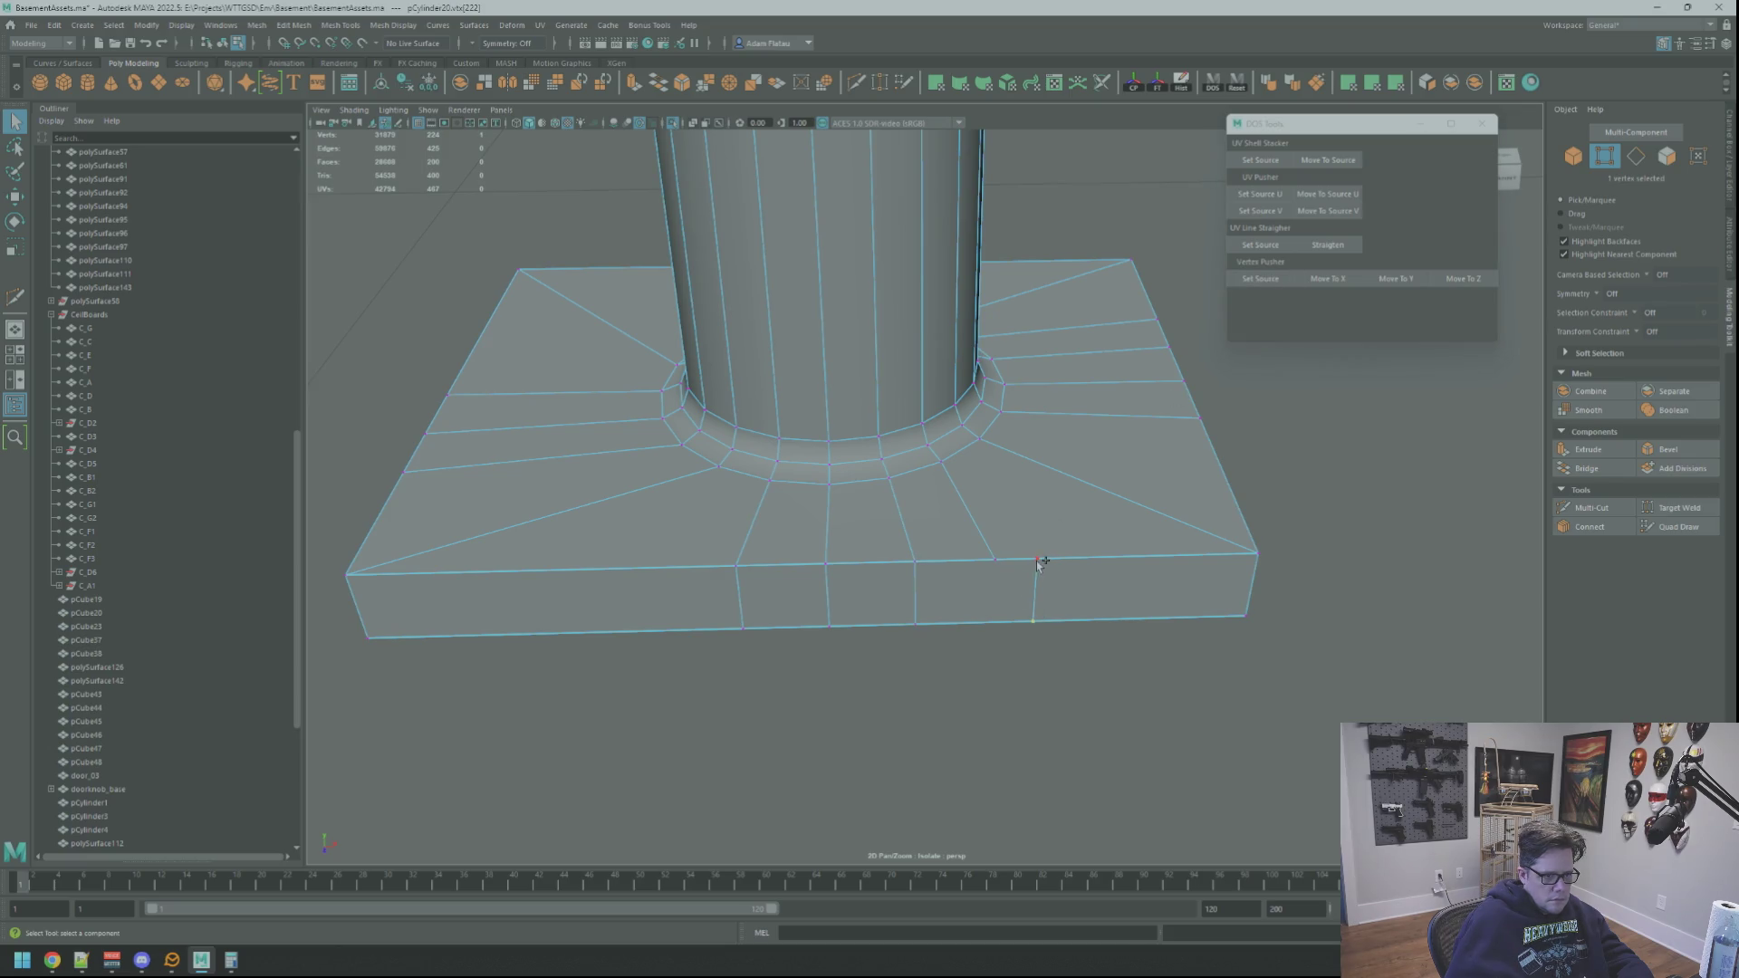
pyautogui.click(1355, 284)
# Step: Merge the leftover vertex pairs, return to object mode and view the whole column
pyautogui.rightClick(996, 553)
pyautogui.keyDown('shift'); pyautogui.moveTo(1001, 574); pyautogui.dragTo(948, 543, button='right'); pyautogui.keyUp('shift')
pyautogui.keyDown('shift'); pyautogui.moveTo(815, 561); pyautogui.dragTo(826, 569, button='right'); pyautogui.keyUp('shift')
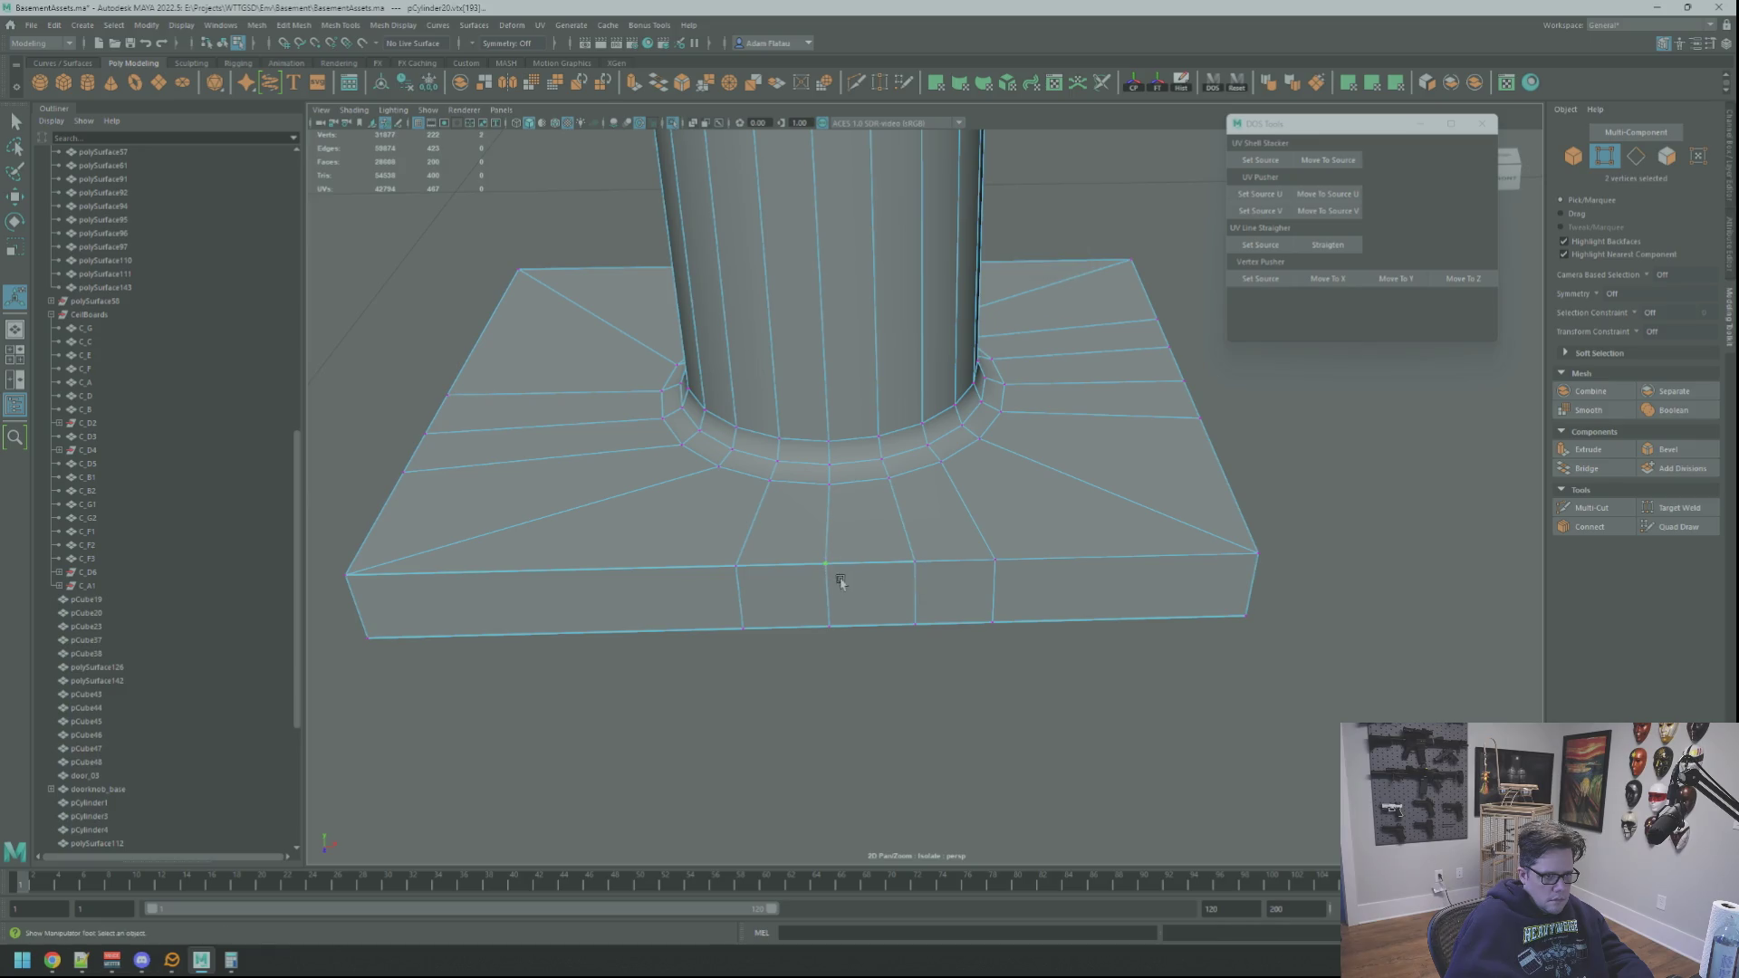
pyautogui.moveTo(1295, 625); pyautogui.dragTo(1402, 568, button='right')
pyautogui.click(1401, 568)
pyautogui.scroll(-5, 1165, 567)
pyautogui.moveTo(1165, 567)
pyautogui.keyDown('alt'); pyautogui.mouseDown()
pyautogui.moveTo(1144, 539)
pyautogui.moveTo(1210, 589)
pyautogui.moveTo(997, 544)
pyautogui.moveTo(1018, 490)
pyautogui.mouseUp(); pyautogui.keyUp('alt')
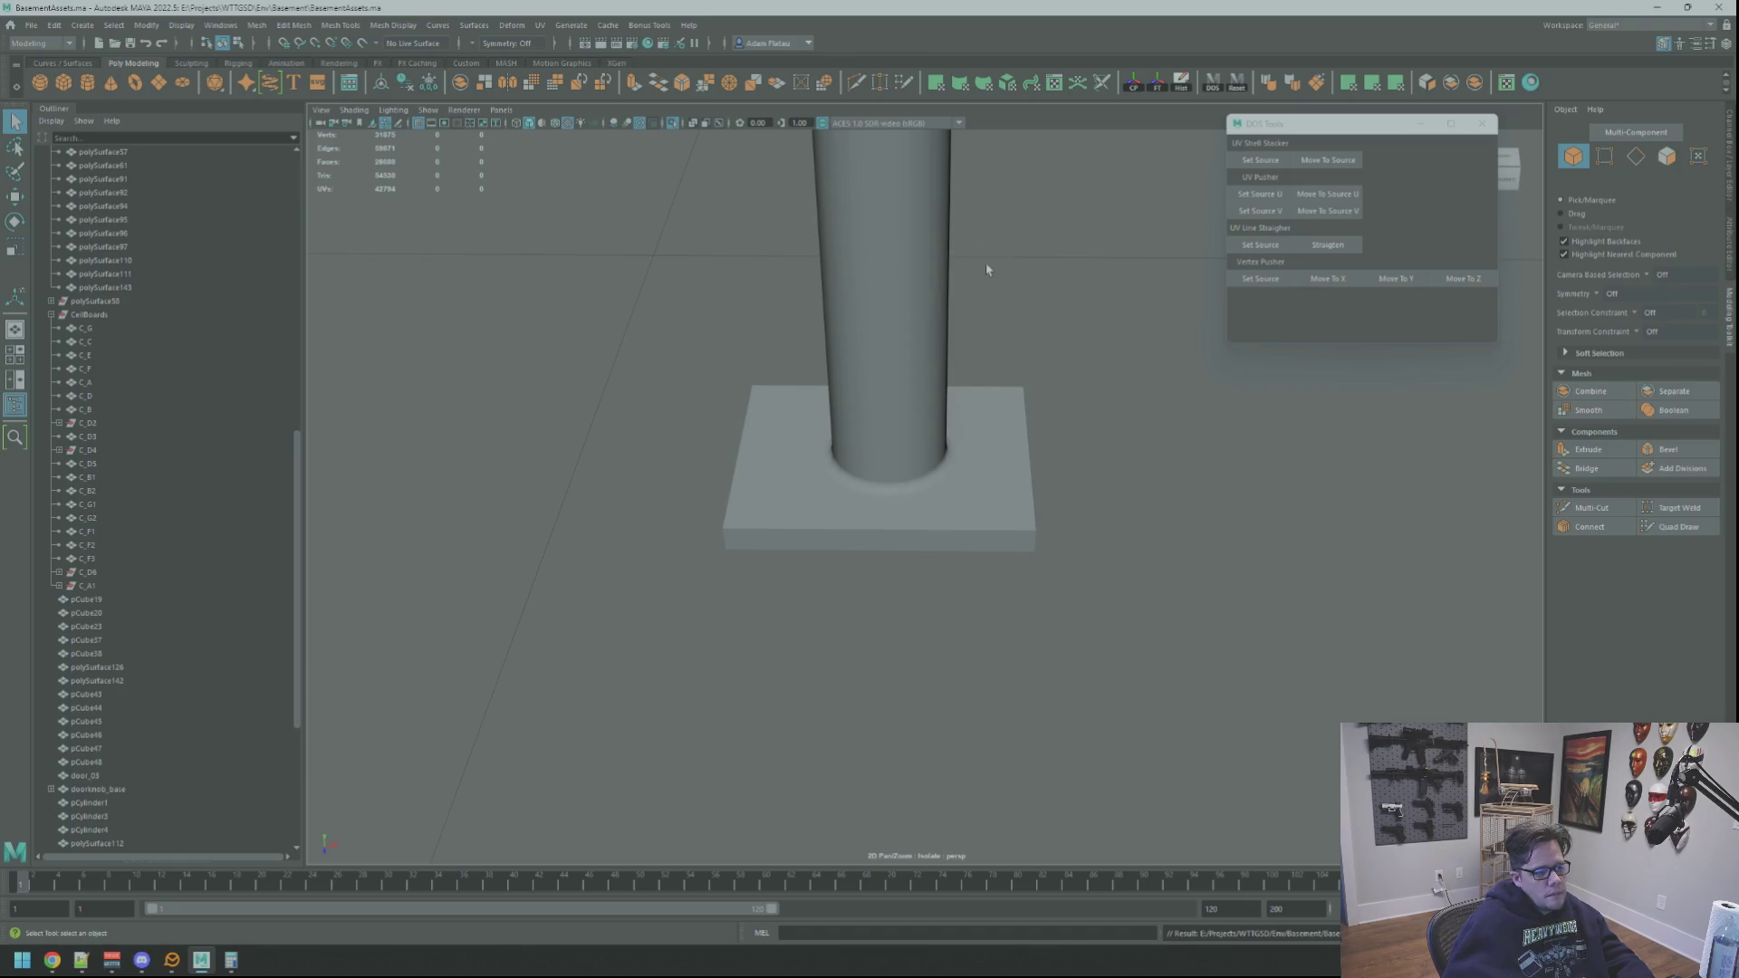
# Step: Turn off Isolate Select and orbit to see the column among the basement beams
pyautogui.click(674, 127)
pyautogui.moveTo(1036, 361)
pyautogui.keyDown('alt'); pyautogui.mouseDown()
pyautogui.moveTo(773, 317)
pyautogui.moveTo(796, 347)
pyautogui.moveTo(932, 377)
pyautogui.moveTo(828, 369)
pyautogui.moveTo(919, 399)
pyautogui.moveTo(987, 390)
pyautogui.moveTo(854, 399)
pyautogui.moveTo(1134, 375)
pyautogui.mouseUp(); pyautogui.keyUp('alt')
pyautogui.moveTo(1129, 416)
pyautogui.keyDown('alt'); pyautogui.mouseDown()
pyautogui.moveTo(900, 419)
pyautogui.moveTo(900, 454)
pyautogui.moveTo(1029, 421)
pyautogui.moveTo(905, 451)
pyautogui.moveTo(977, 343)
pyautogui.moveTo(890, 211)
pyautogui.moveTo(1006, 365)
pyautogui.moveTo(1058, 300)
pyautogui.mouseUp(); pyautogui.keyUp('alt')
pyautogui.scroll(-5, 1028, 421)
# Step: Select the column-top fitting, frame it with F and view it from the side
pyautogui.click(897, 207)
pyautogui.press('f')
pyautogui.press('w')
pyautogui.press('f')
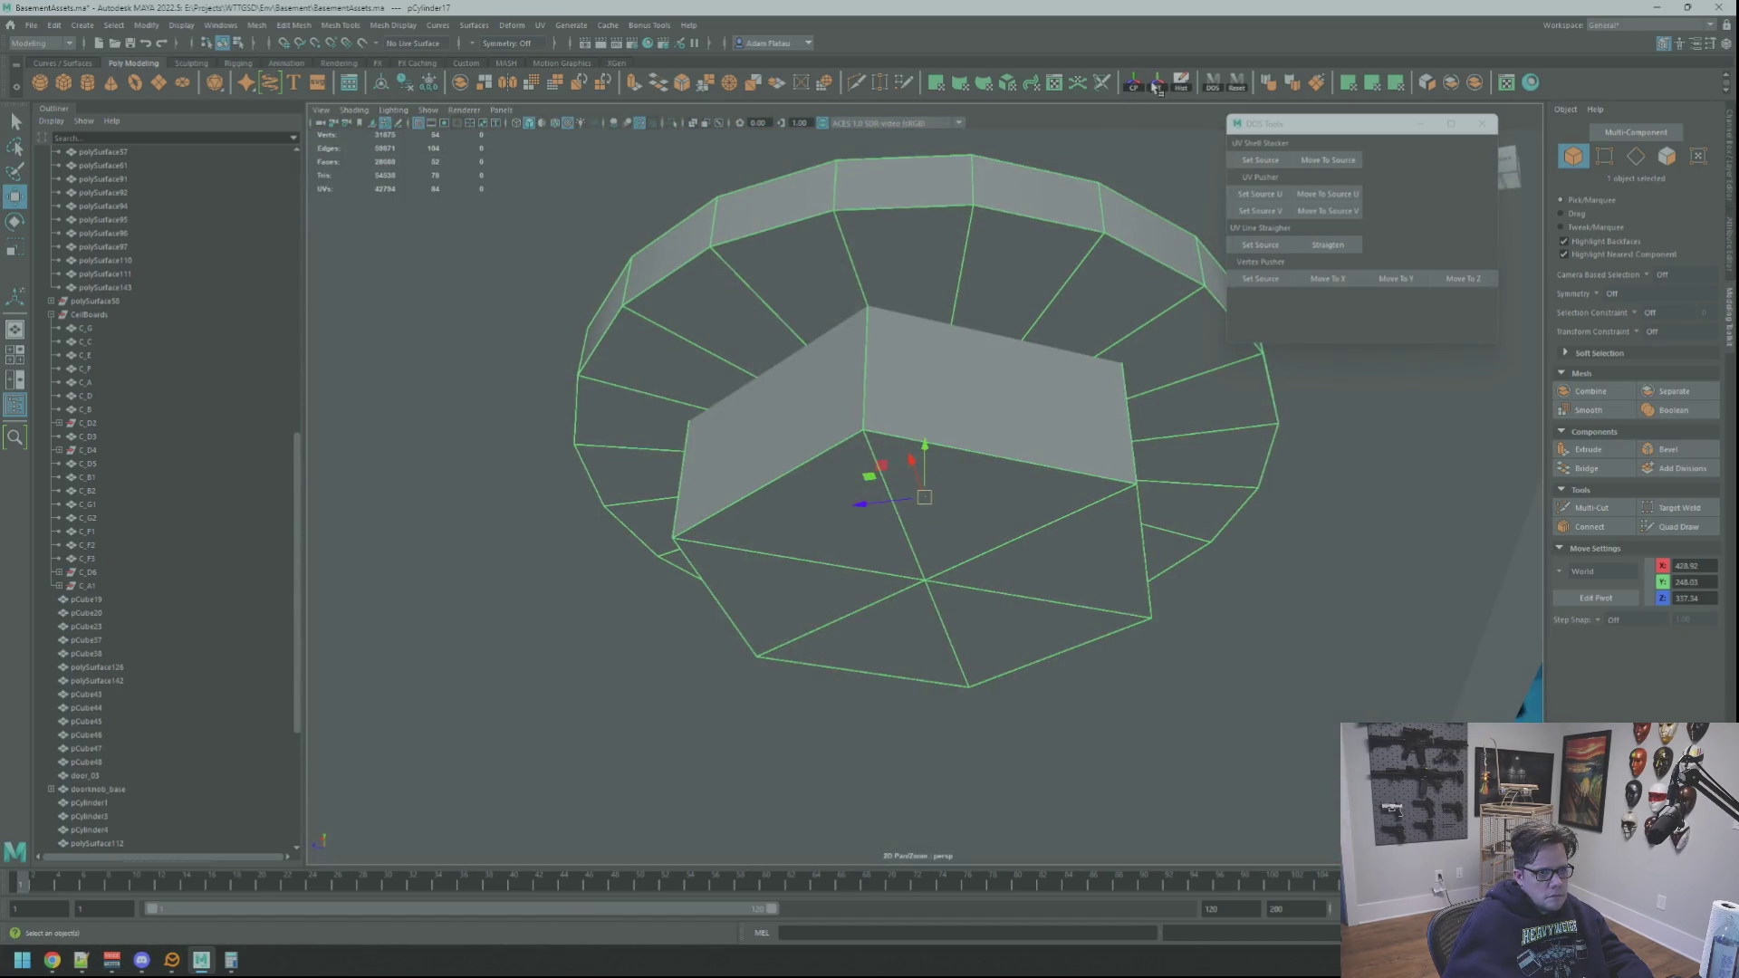
pyautogui.keyDown('alt'); pyautogui.moveTo(757, 338); pyautogui.dragTo(818, 336); pyautogui.keyUp('alt')
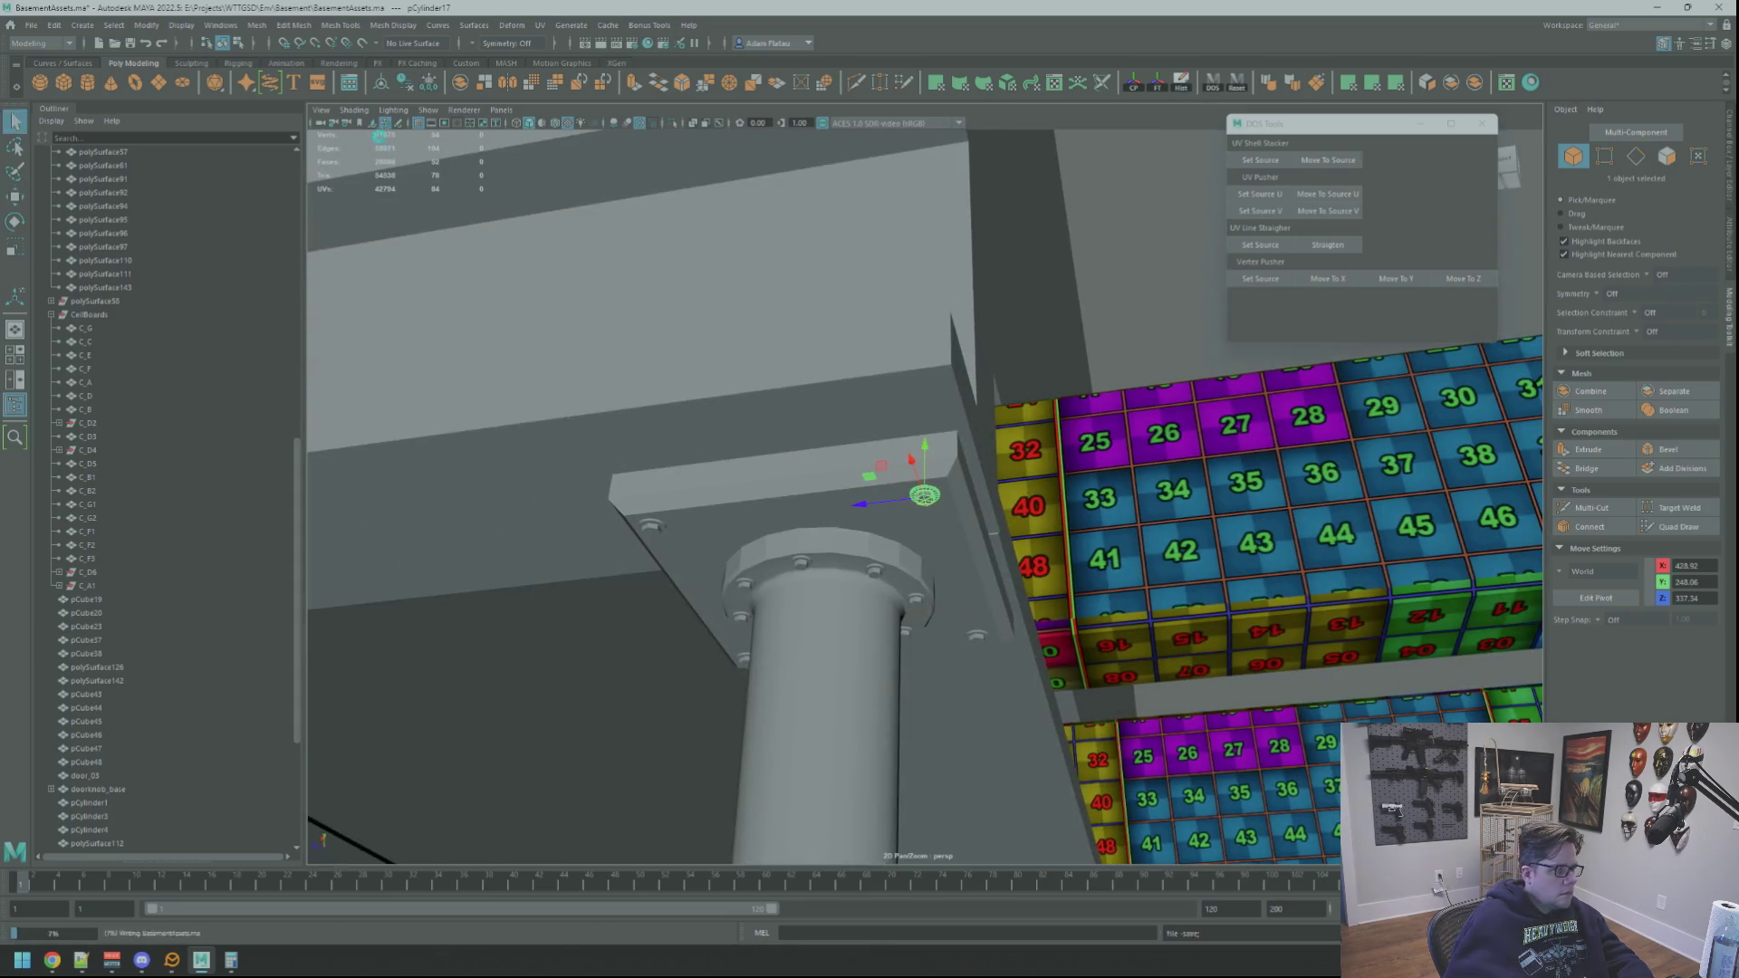
# Step: Duplicate the column-top fitting via Duplicate Special with Scale Y -1 and frame the flipped copy
pyautogui.click(54, 24)
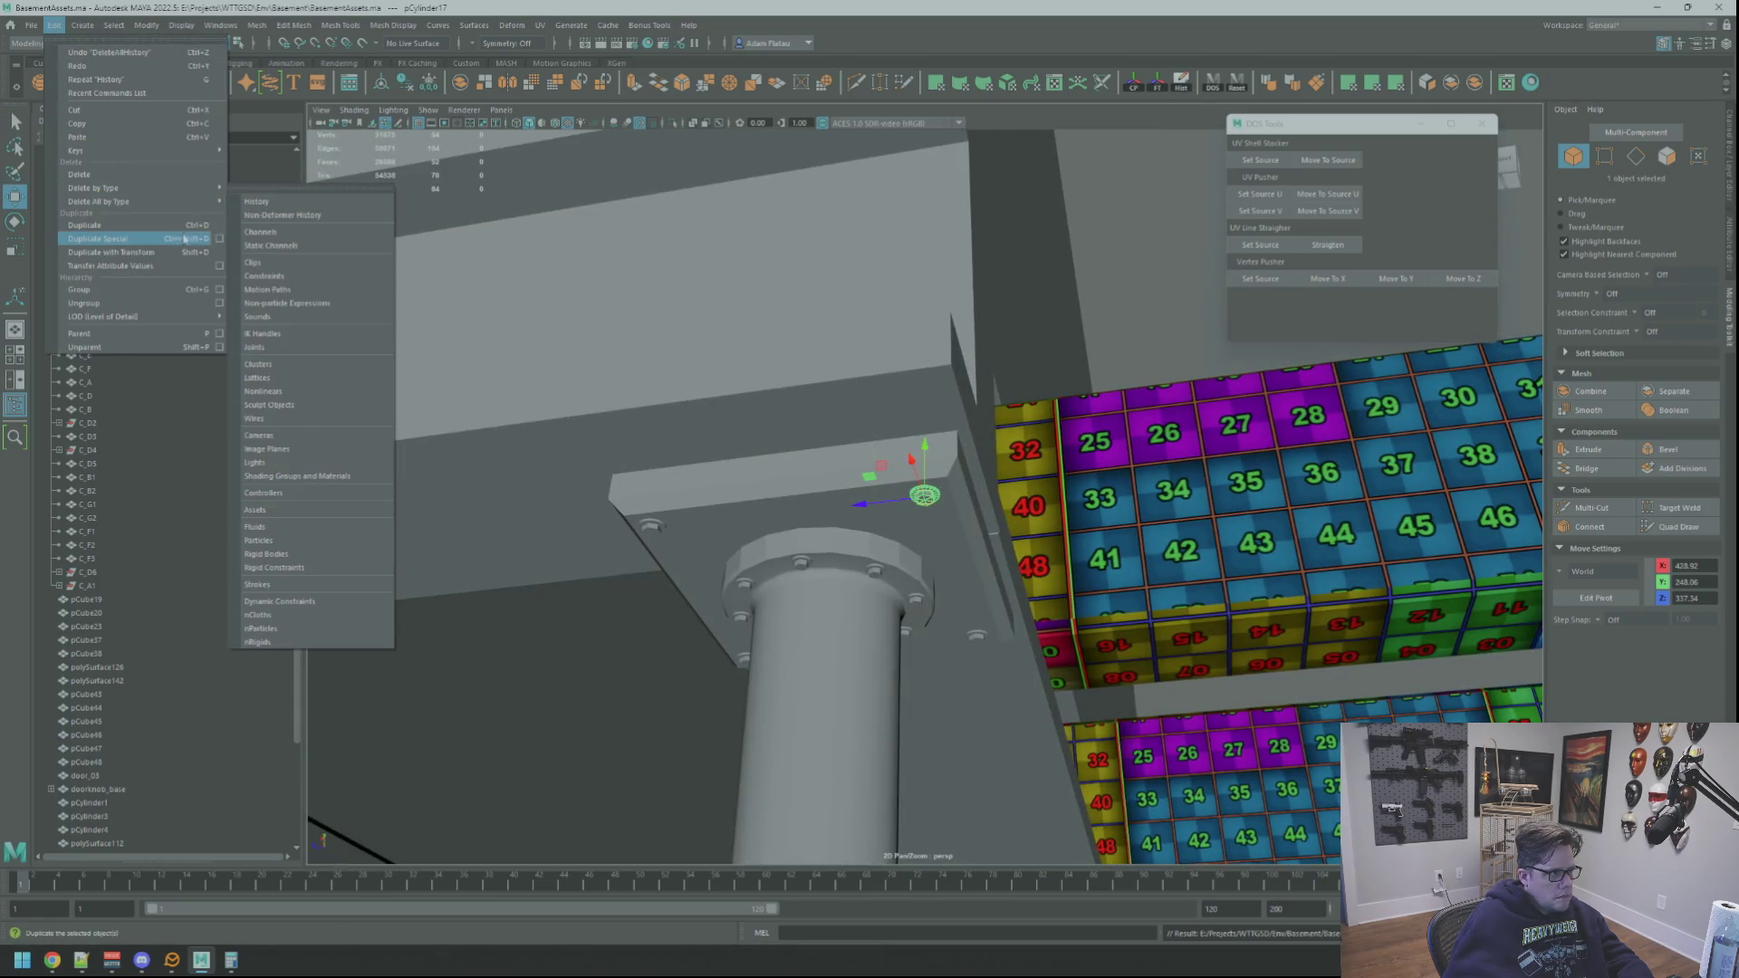
pyautogui.click(219, 238)
pyautogui.press('Tab')
pyautogui.press('Tab')
pyautogui.write('1')
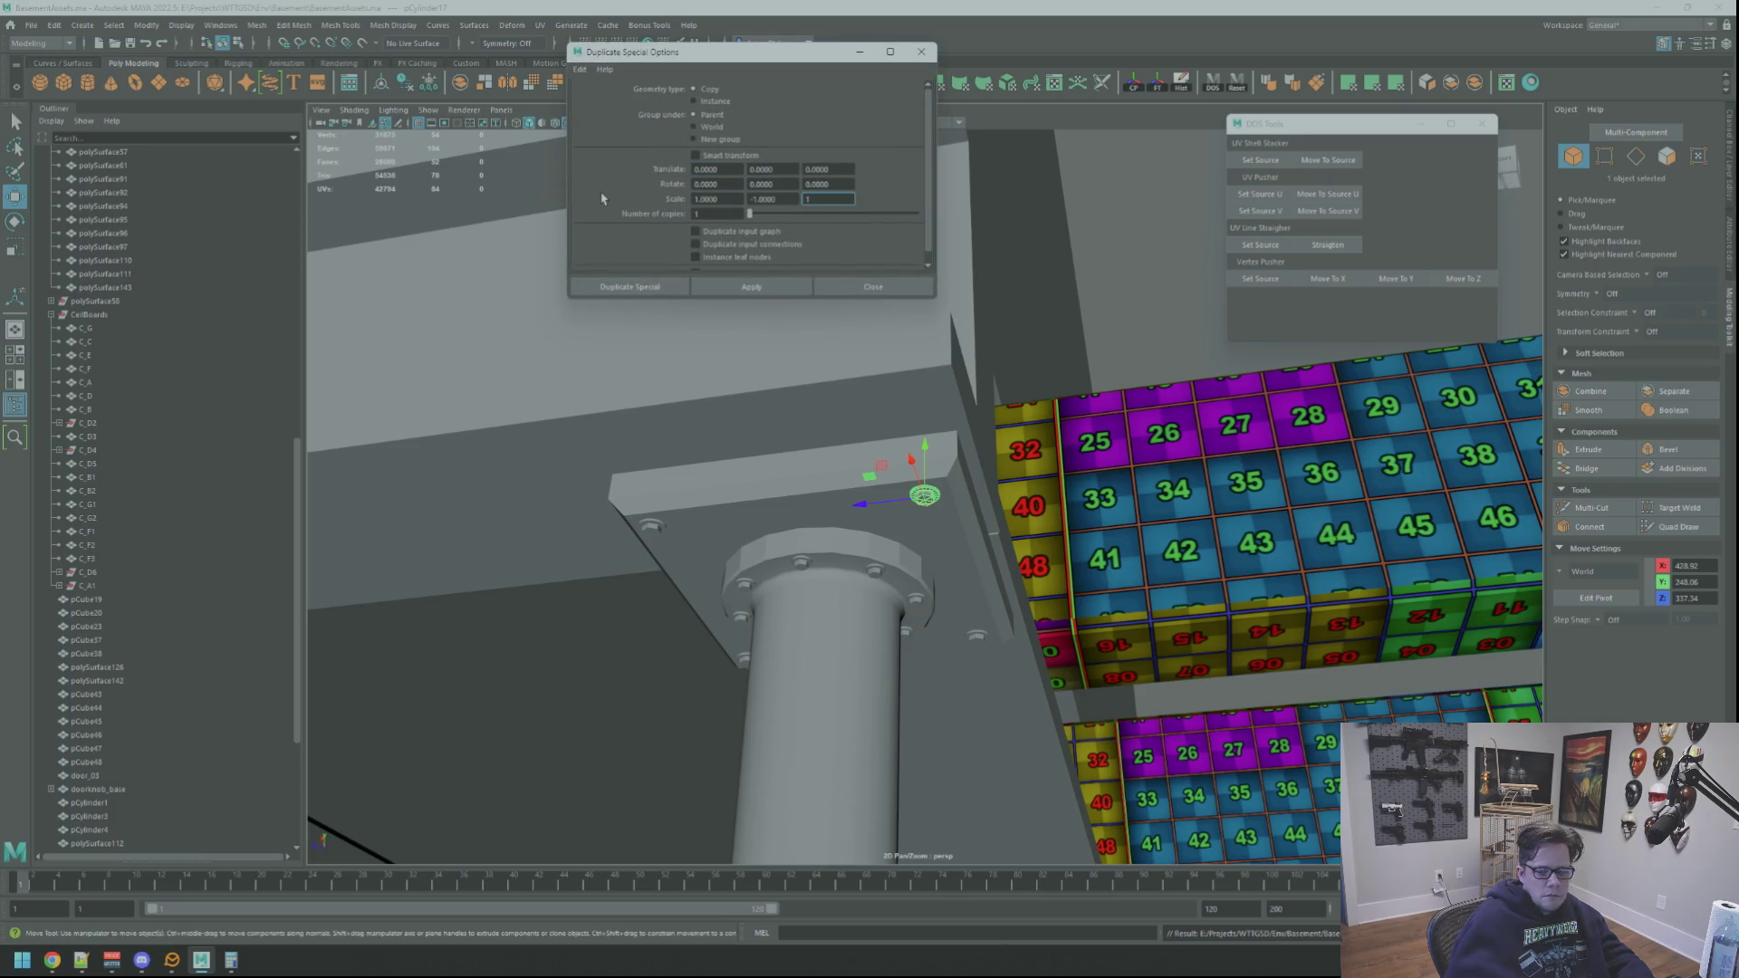
pyautogui.click(751, 286)
pyautogui.click(873, 286)
pyautogui.moveTo(927, 460)
pyautogui.keyDown('alt'); pyautogui.mouseDown()
pyautogui.moveTo(875, 722)
pyautogui.moveTo(955, 544)
pyautogui.moveTo(931, 243)
pyautogui.moveTo(931, 846)
pyautogui.mouseUp(); pyautogui.keyUp('alt')
pyautogui.press('f')
pyautogui.press('f')
pyautogui.moveTo(1017, 625)
pyautogui.keyDown('alt'); pyautogui.mouseDown()
pyautogui.moveTo(803, 591)
pyautogui.moveTo(920, 687)
pyautogui.moveTo(834, 725)
pyautogui.moveTo(862, 504)
pyautogui.moveTo(888, 520)
pyautogui.mouseUp(); pyautogui.keyUp('alt')
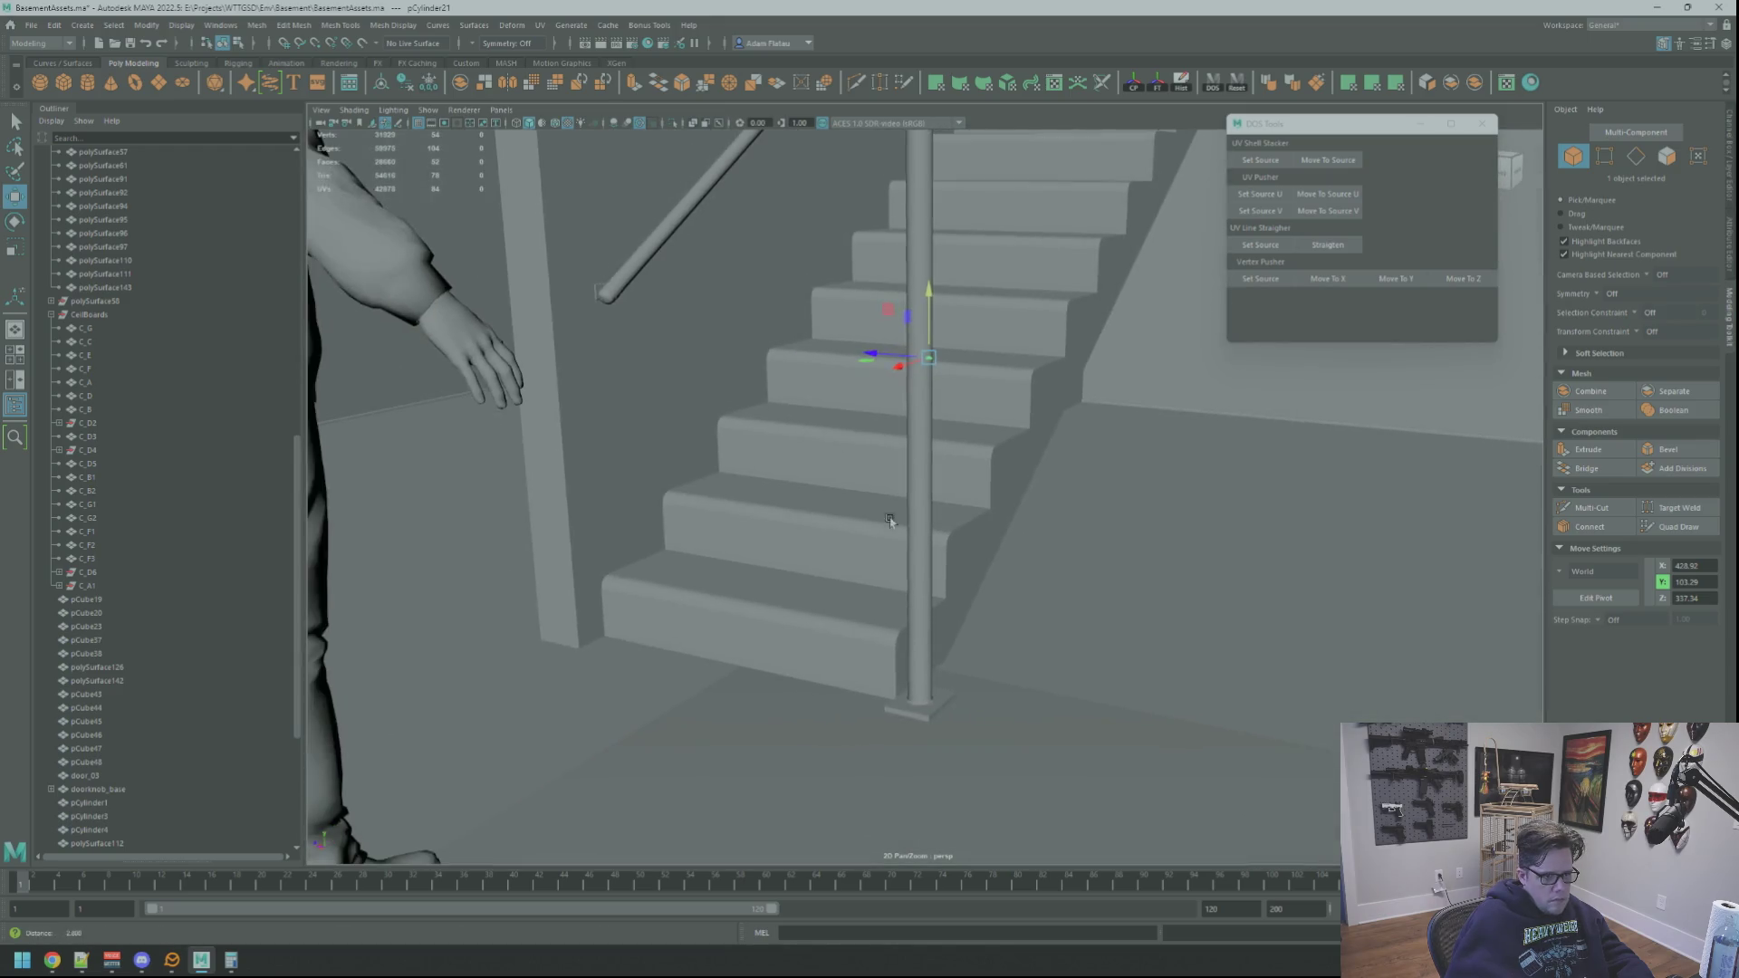
# Step: Move the flipped fitting down in Y to the base of the stair pole
pyautogui.moveTo(924, 299)
pyautogui.mouseDown()
pyautogui.moveTo(914, 642)
pyautogui.moveTo(862, 602)
pyautogui.moveTo(987, 594)
pyautogui.moveTo(933, 442)
pyautogui.moveTo(916, 557)
pyautogui.moveTo(844, 549)
pyautogui.moveTo(923, 425)
pyautogui.mouseUp()
pyautogui.press('f')
pyautogui.press('f')
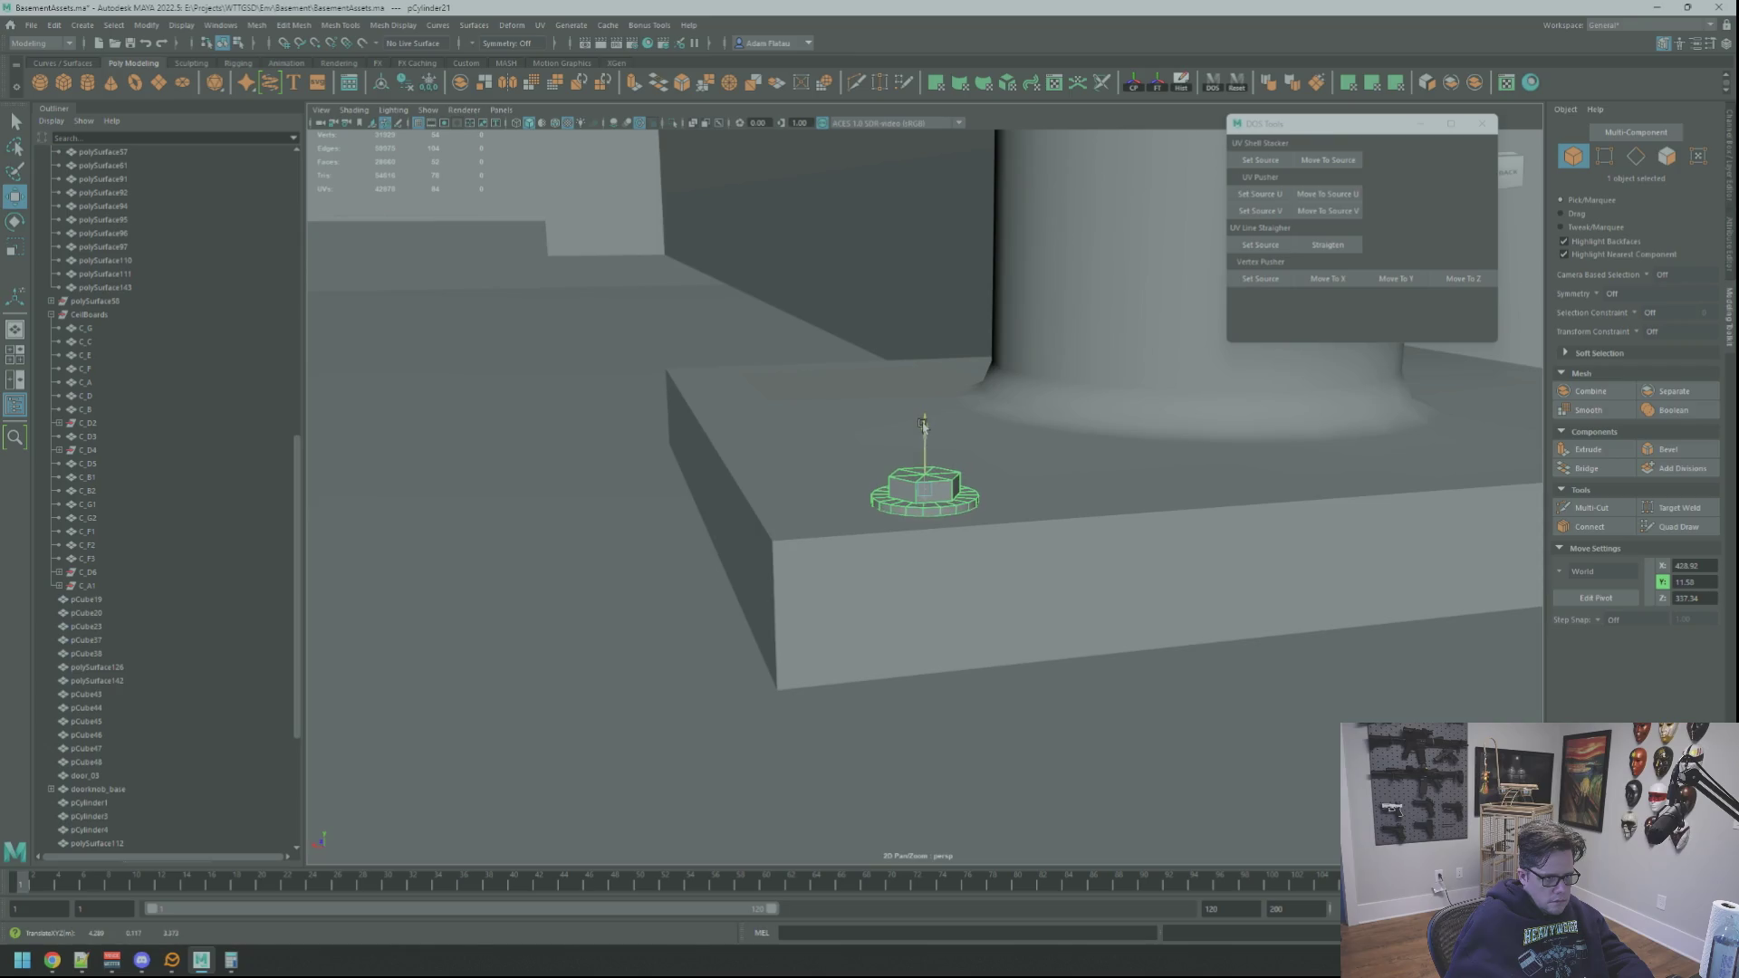
pyautogui.moveTo(923, 426)
pyautogui.keyDown('alt'); pyautogui.mouseDown()
pyautogui.moveTo(872, 512)
pyautogui.moveTo(827, 513)
pyautogui.moveTo(792, 540)
pyautogui.moveTo(858, 566)
pyautogui.moveTo(865, 543)
pyautogui.moveTo(939, 589)
pyautogui.moveTo(881, 569)
pyautogui.moveTo(941, 547)
pyautogui.moveTo(721, 554)
pyautogui.moveTo(846, 574)
pyautogui.mouseUp(); pyautogui.keyUp('alt')
# Step: Duplicate the ring fitting with Ctrl+D and slide copies along Z and X onto the floor
pyautogui.click(867, 540)
pyautogui.hotkey('ctrl', 'd')
pyautogui.press('f')
pyautogui.moveTo(846, 505); pyautogui.dragTo(1051, 577)
pyautogui.keyDown('shift'); pyautogui.moveTo(1114, 566); pyautogui.dragTo(1112, 570, button='middle'); pyautogui.keyUp('shift')
pyautogui.moveTo(1113, 571)
pyautogui.keyDown('alt'); pyautogui.mouseDown()
pyautogui.moveTo(814, 585)
pyautogui.moveTo(1010, 572)
pyautogui.moveTo(951, 591)
pyautogui.mouseUp(); pyautogui.keyUp('alt')
pyautogui.scroll(1, 950, 590)
pyautogui.moveTo(835, 649); pyautogui.dragTo(907, 652)
pyautogui.scroll(-10, 943, 633)
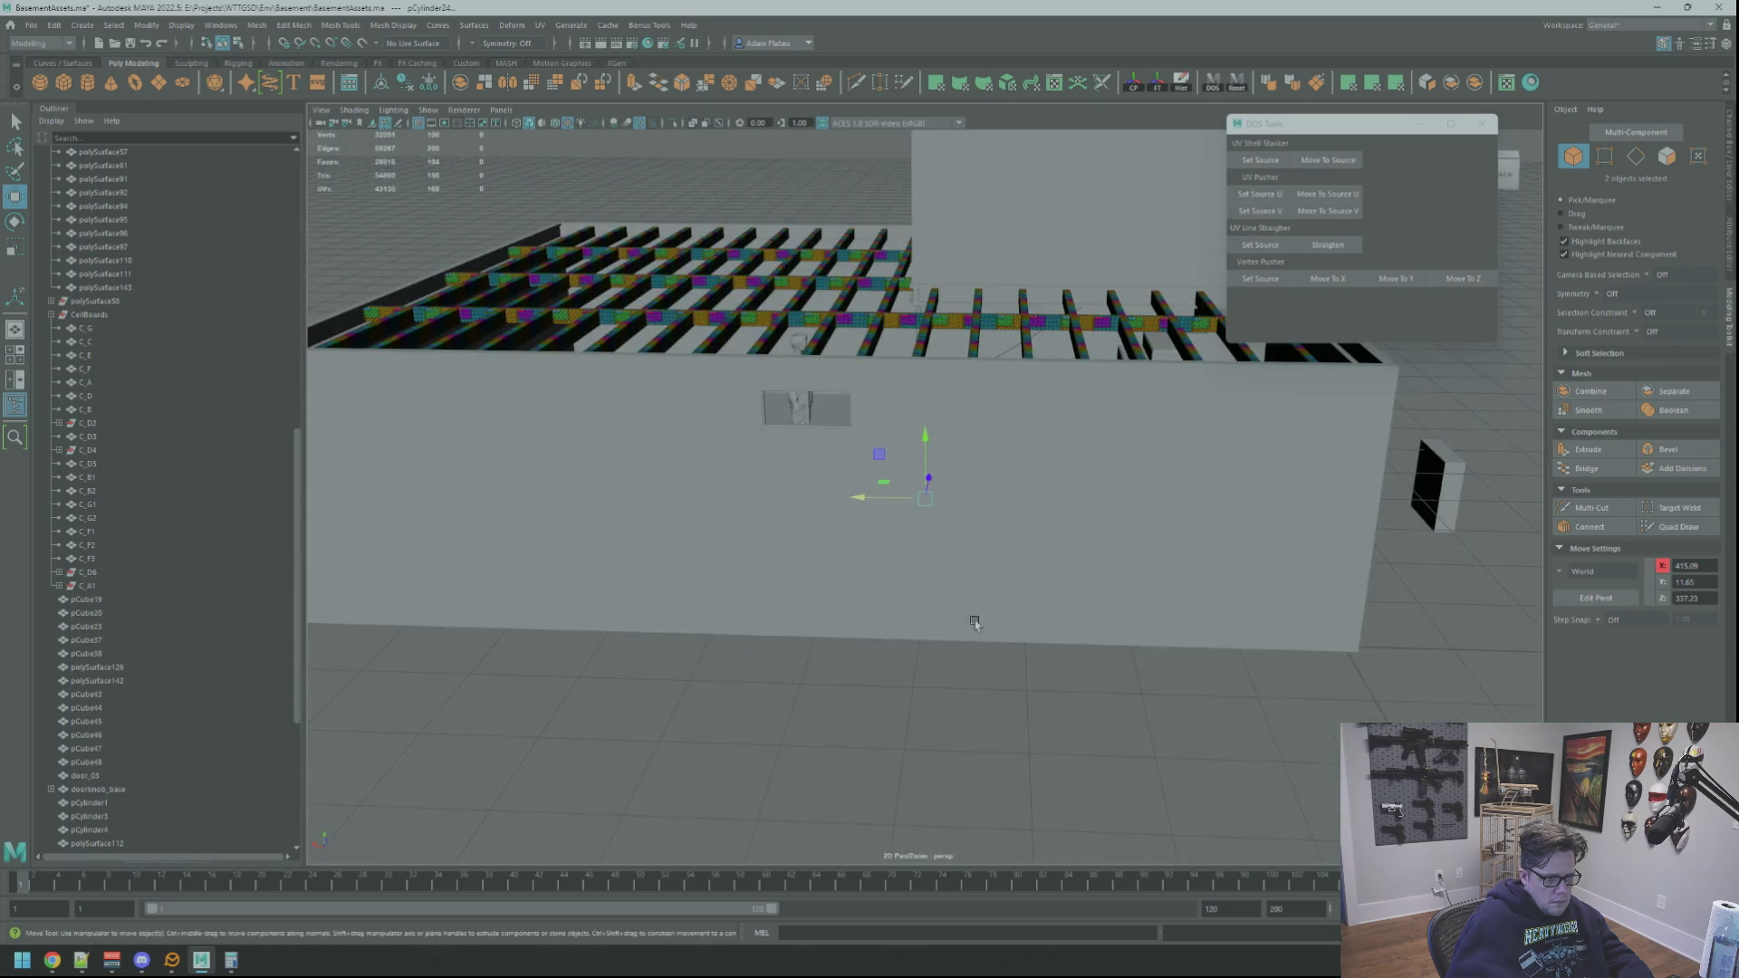
# Step: Deselect and orbit around the staircase and pillar to check the placed fittings
pyautogui.click(1173, 586)
pyautogui.scroll(10, 963, 590)
pyautogui.moveTo(962, 590)
pyautogui.keyDown('alt'); pyautogui.mouseDown()
pyautogui.moveTo(909, 583)
pyautogui.moveTo(970, 699)
pyautogui.moveTo(988, 558)
pyautogui.mouseUp(); pyautogui.keyUp('alt')
pyautogui.scroll(-15, 966, 543)
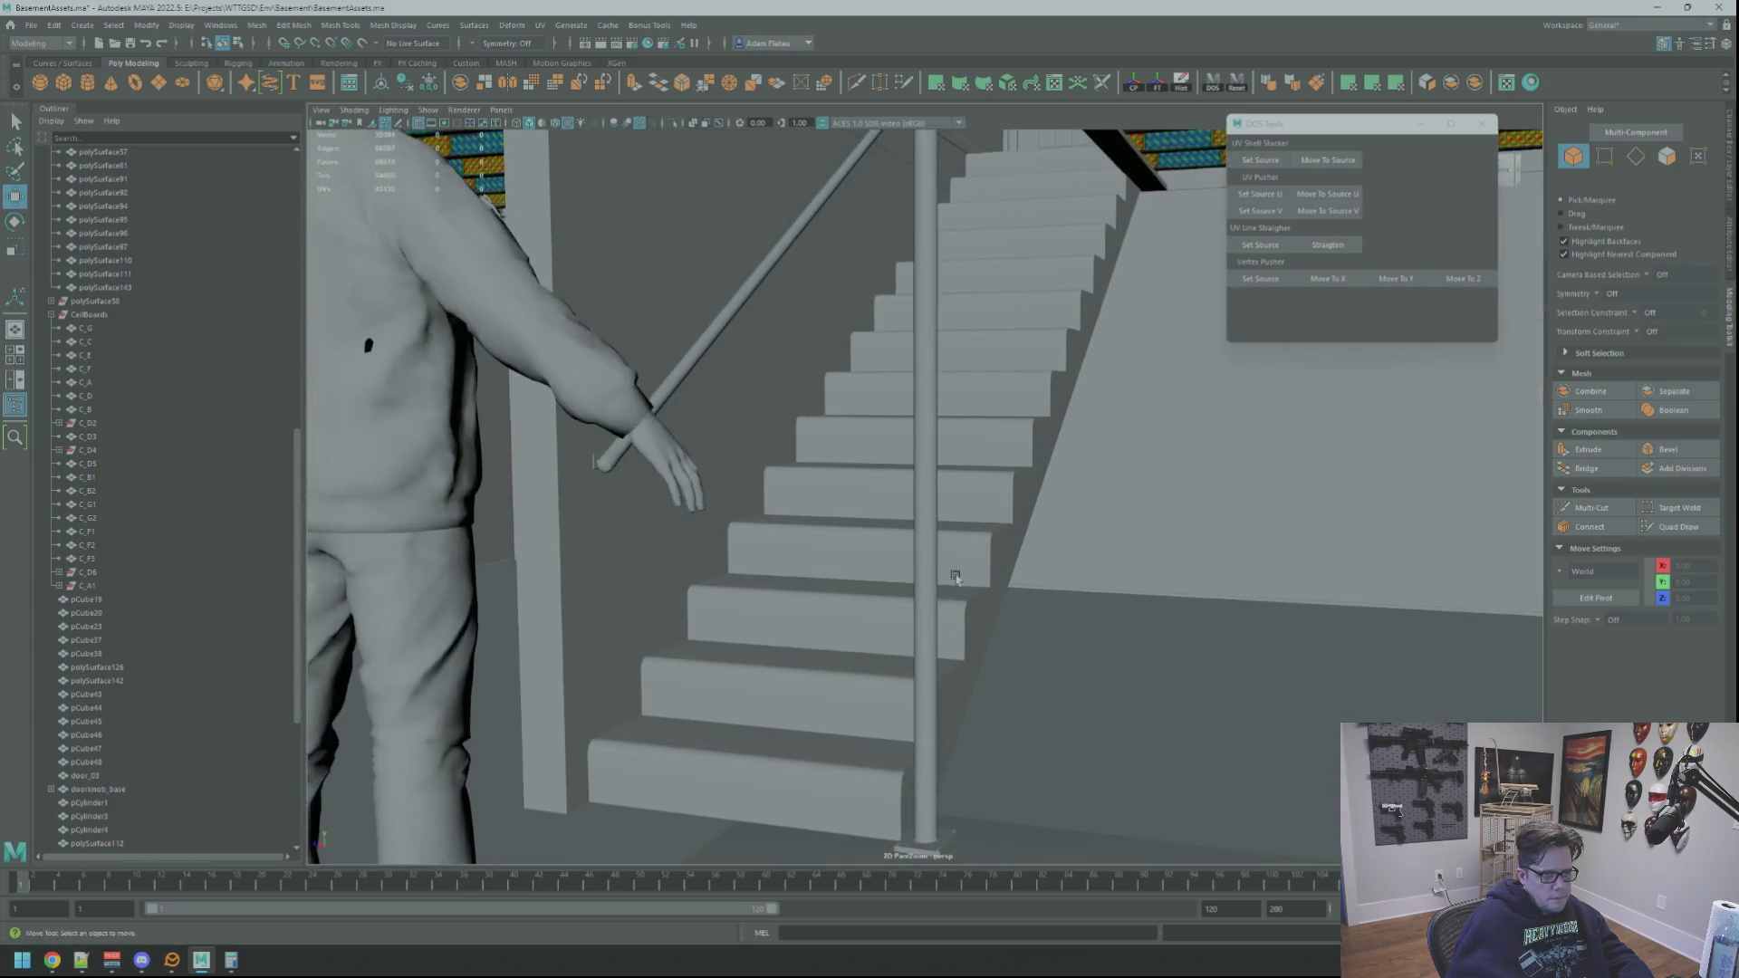
pyautogui.moveTo(906, 680)
pyautogui.keyDown('alt'); pyautogui.mouseDown()
pyautogui.moveTo(924, 628)
pyautogui.moveTo(1029, 640)
pyautogui.moveTo(833, 575)
pyautogui.moveTo(996, 615)
pyautogui.moveTo(1033, 610)
pyautogui.moveTo(1029, 583)
pyautogui.moveTo(1029, 621)
pyautogui.moveTo(780, 583)
pyautogui.moveTo(988, 580)
pyautogui.moveTo(994, 660)
pyautogui.moveTo(893, 621)
pyautogui.moveTo(807, 641)
pyautogui.moveTo(889, 601)
pyautogui.moveTo(843, 614)
pyautogui.moveTo(901, 647)
pyautogui.moveTo(995, 631)
pyautogui.moveTo(932, 640)
pyautogui.moveTo(945, 623)
pyautogui.mouseUp(); pyautogui.keyUp('alt')
pyautogui.scroll(5, 895, 625)
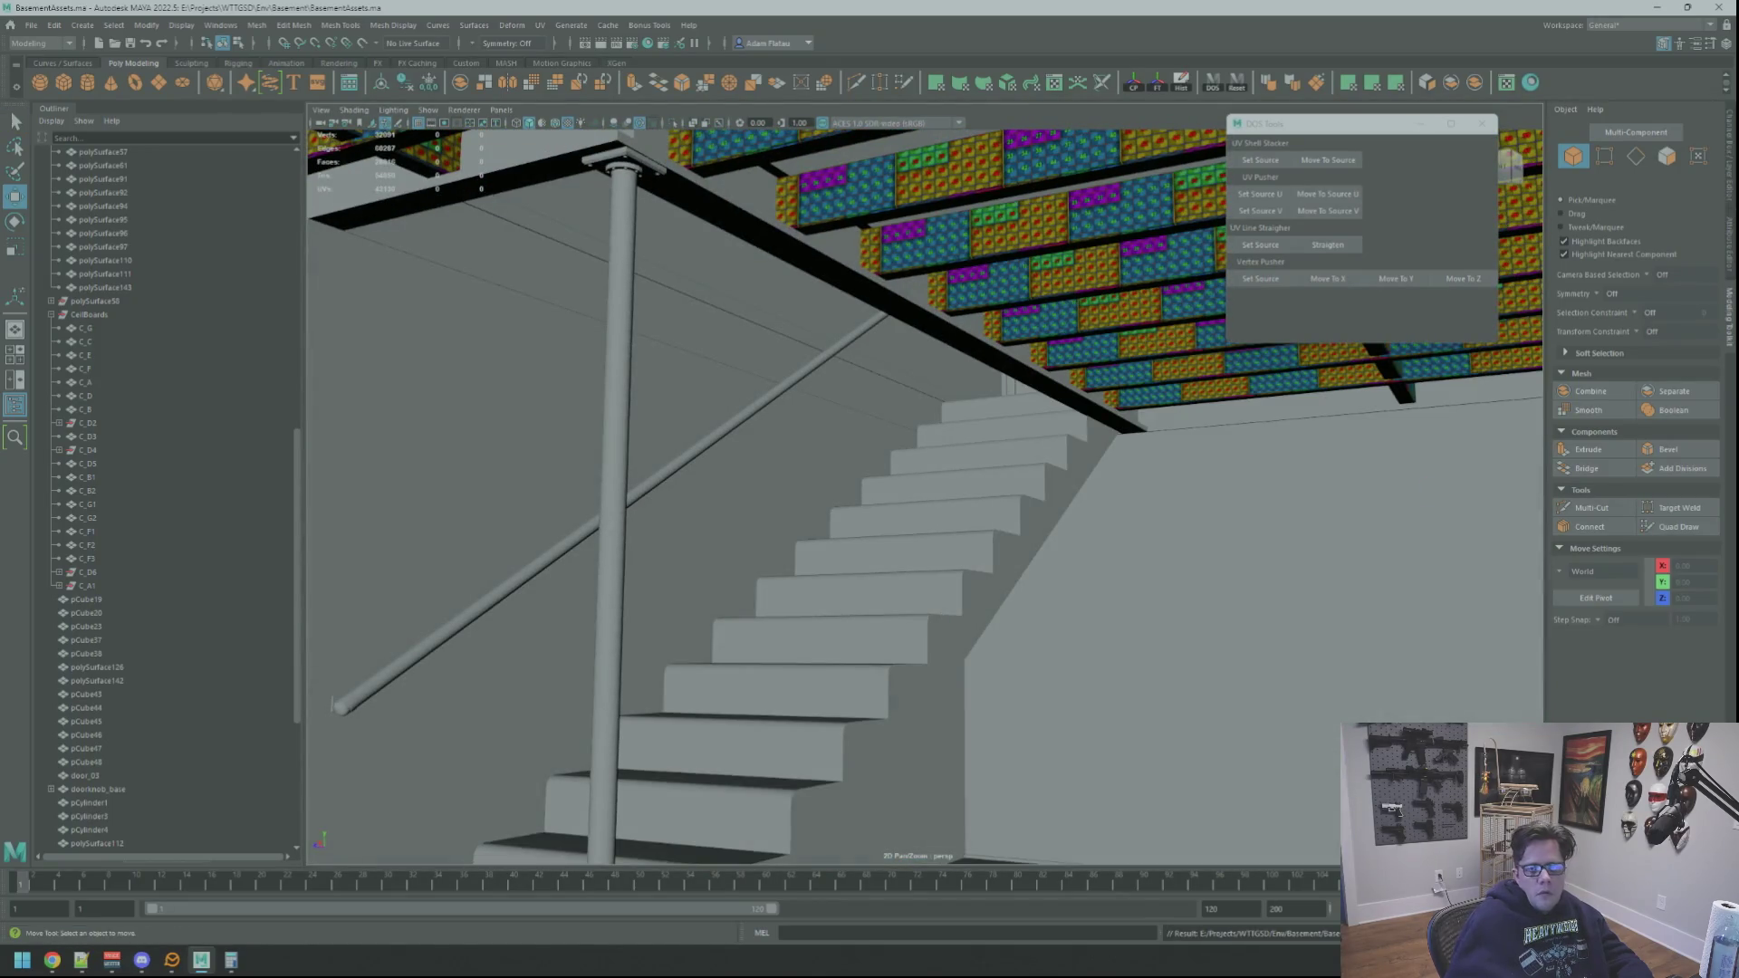
# Step: Inspect the stairs, beam and column from several angles, then save BasementAssets.ma
pyautogui.hotkey('alt', 'Tab')
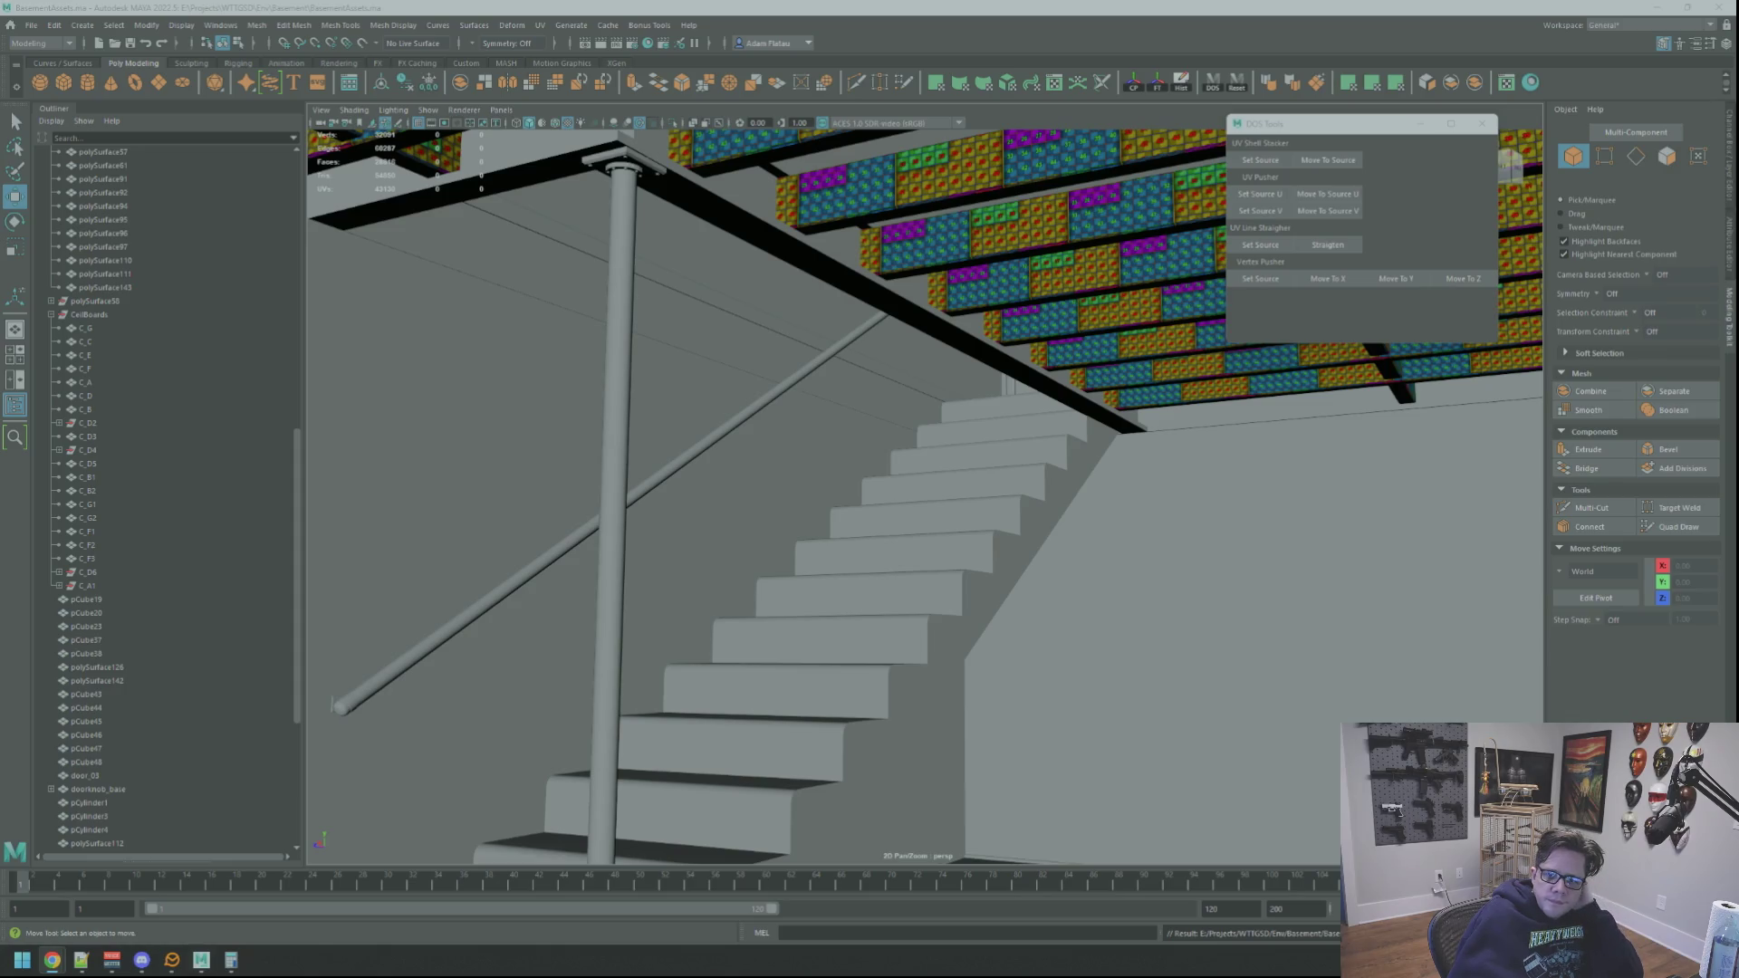
pyautogui.press('super+shift+Left')
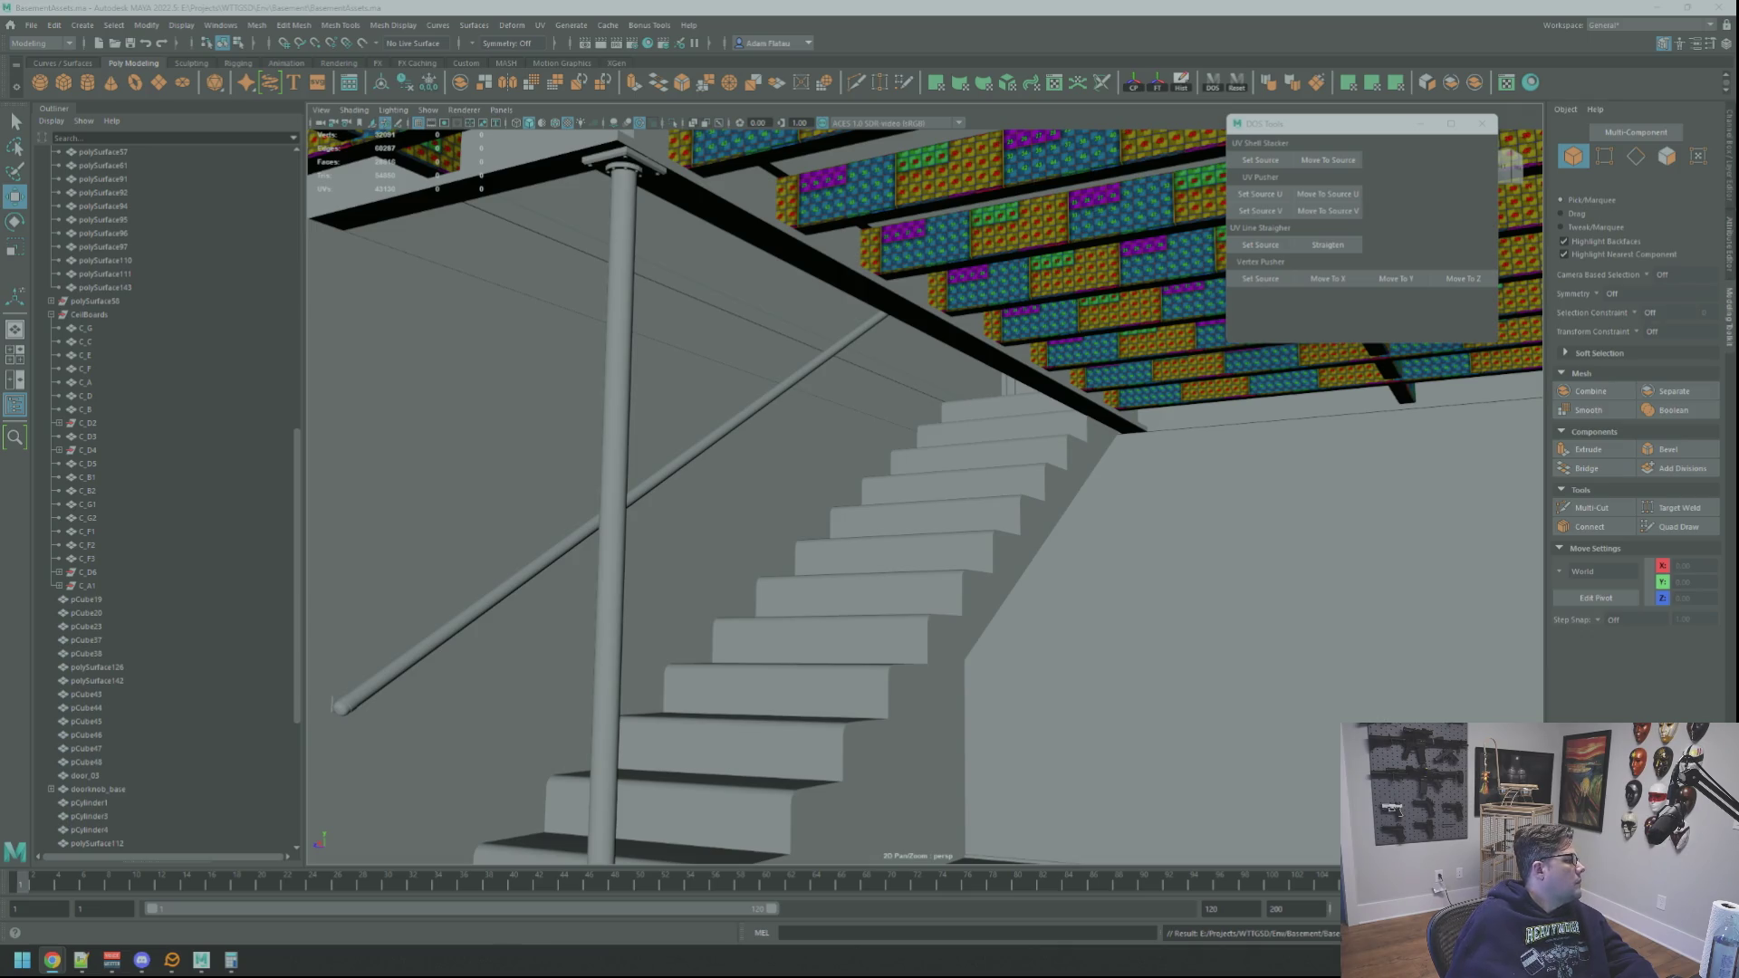
pyautogui.moveTo(1067, 535)
pyautogui.keyDown('alt'); pyautogui.mouseDown()
pyautogui.moveTo(819, 543)
pyautogui.moveTo(861, 498)
pyautogui.moveTo(942, 580)
pyautogui.mouseUp(); pyautogui.keyUp('alt')
pyautogui.scroll(5, 971, 614)
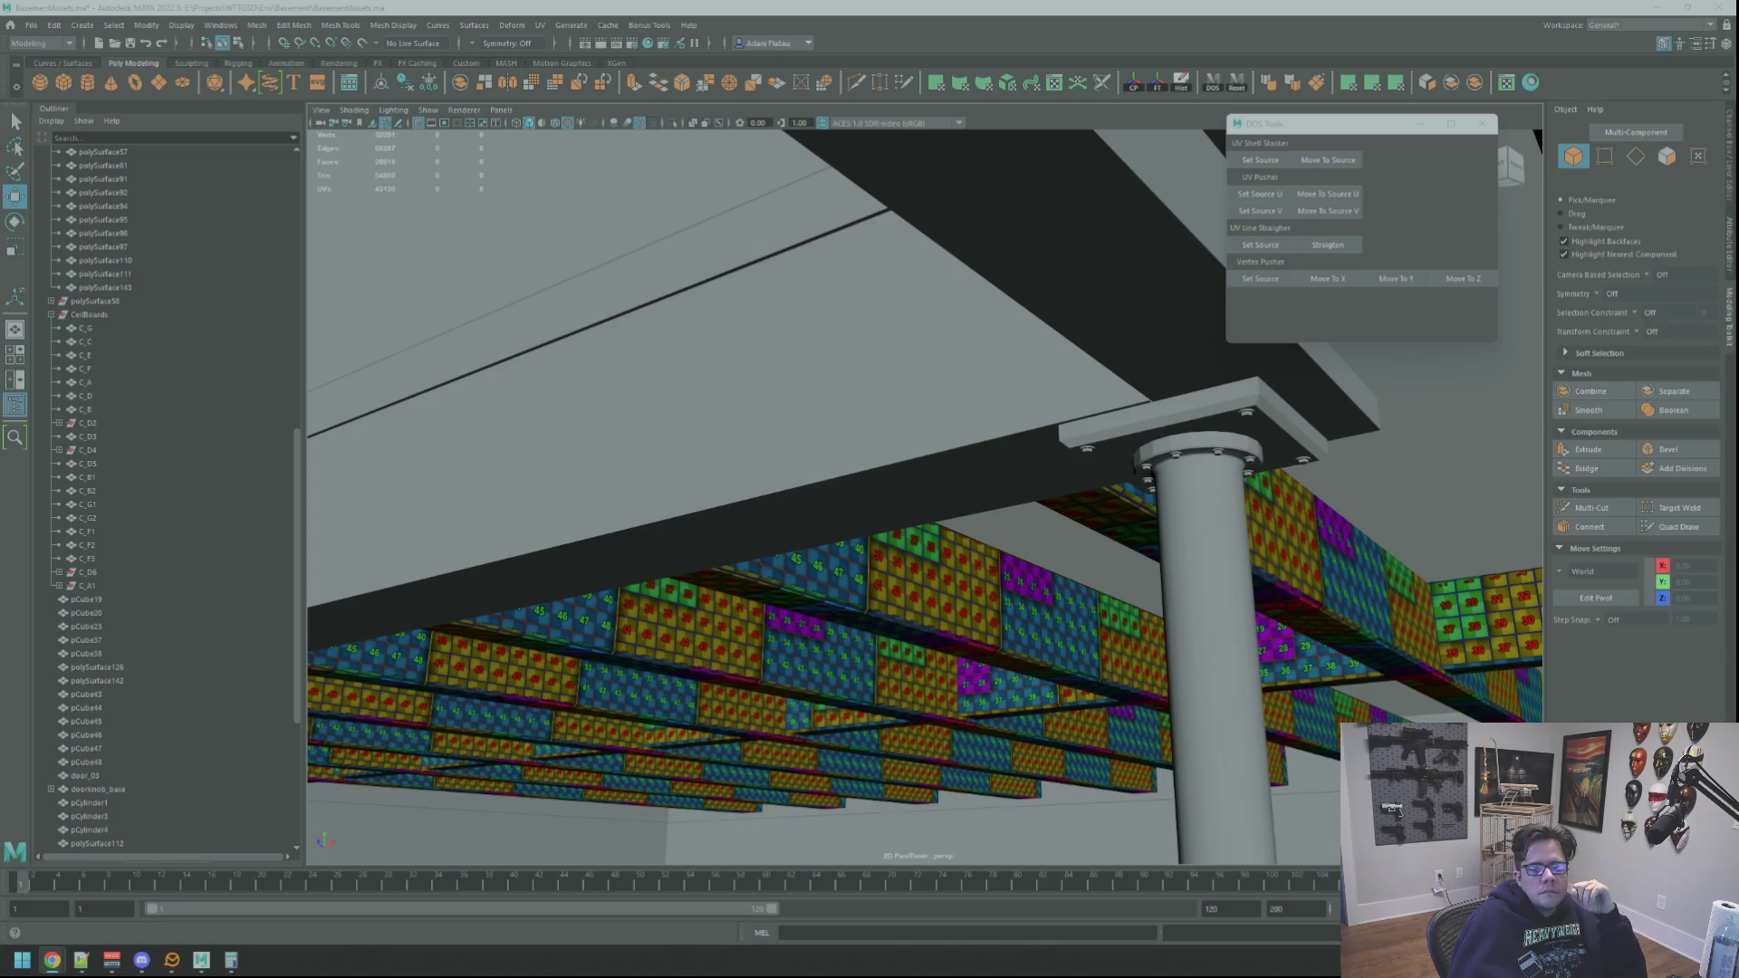
pyautogui.moveTo(903, 521)
pyautogui.keyDown('alt'); pyautogui.mouseDown()
pyautogui.moveTo(906, 536)
pyautogui.moveTo(796, 574)
pyautogui.moveTo(878, 543)
pyautogui.moveTo(955, 567)
pyautogui.moveTo(949, 613)
pyautogui.moveTo(982, 454)
pyautogui.moveTo(819, 609)
pyautogui.moveTo(1089, 524)
pyautogui.moveTo(893, 590)
pyautogui.moveTo(970, 574)
pyautogui.moveTo(983, 592)
pyautogui.mouseUp(); pyautogui.keyUp('alt')
pyautogui.hotkey('ctrl', 's')
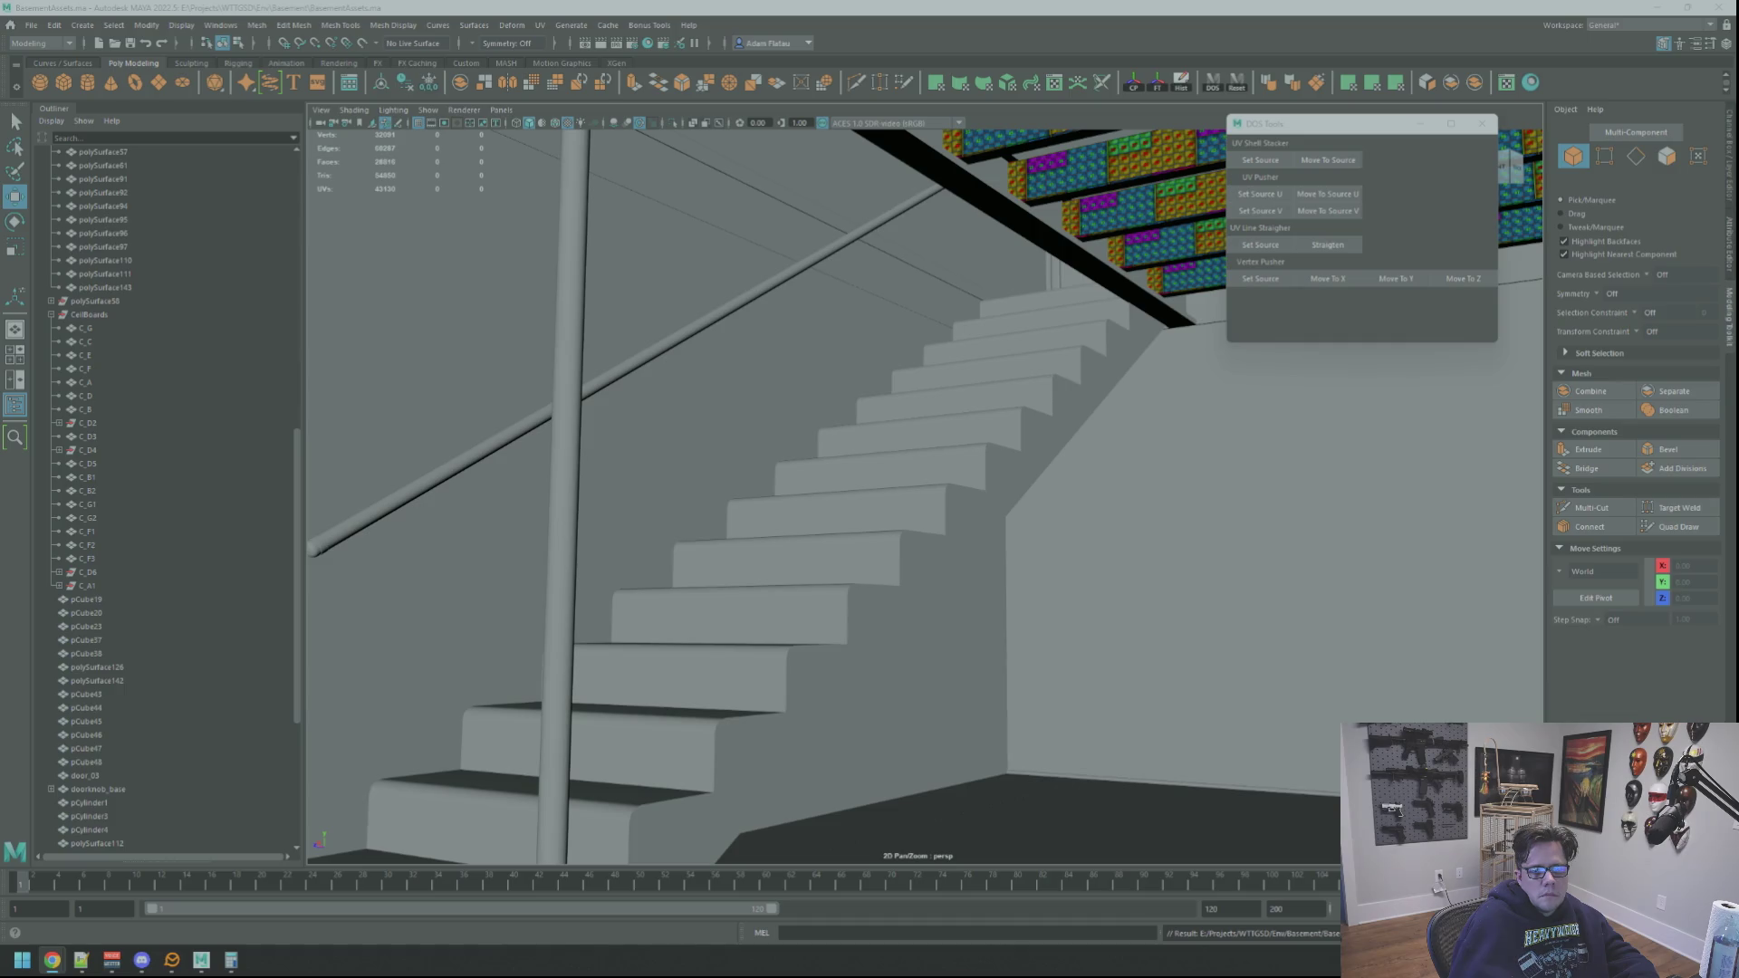
pyautogui.moveTo(1057, 462)
pyautogui.keyDown('alt'); pyautogui.mouseDown()
pyautogui.moveTo(1118, 454)
pyautogui.moveTo(902, 485)
pyautogui.moveTo(1048, 466)
pyautogui.moveTo(990, 462)
pyautogui.moveTo(991, 503)
pyautogui.mouseUp(); pyautogui.keyUp('alt')
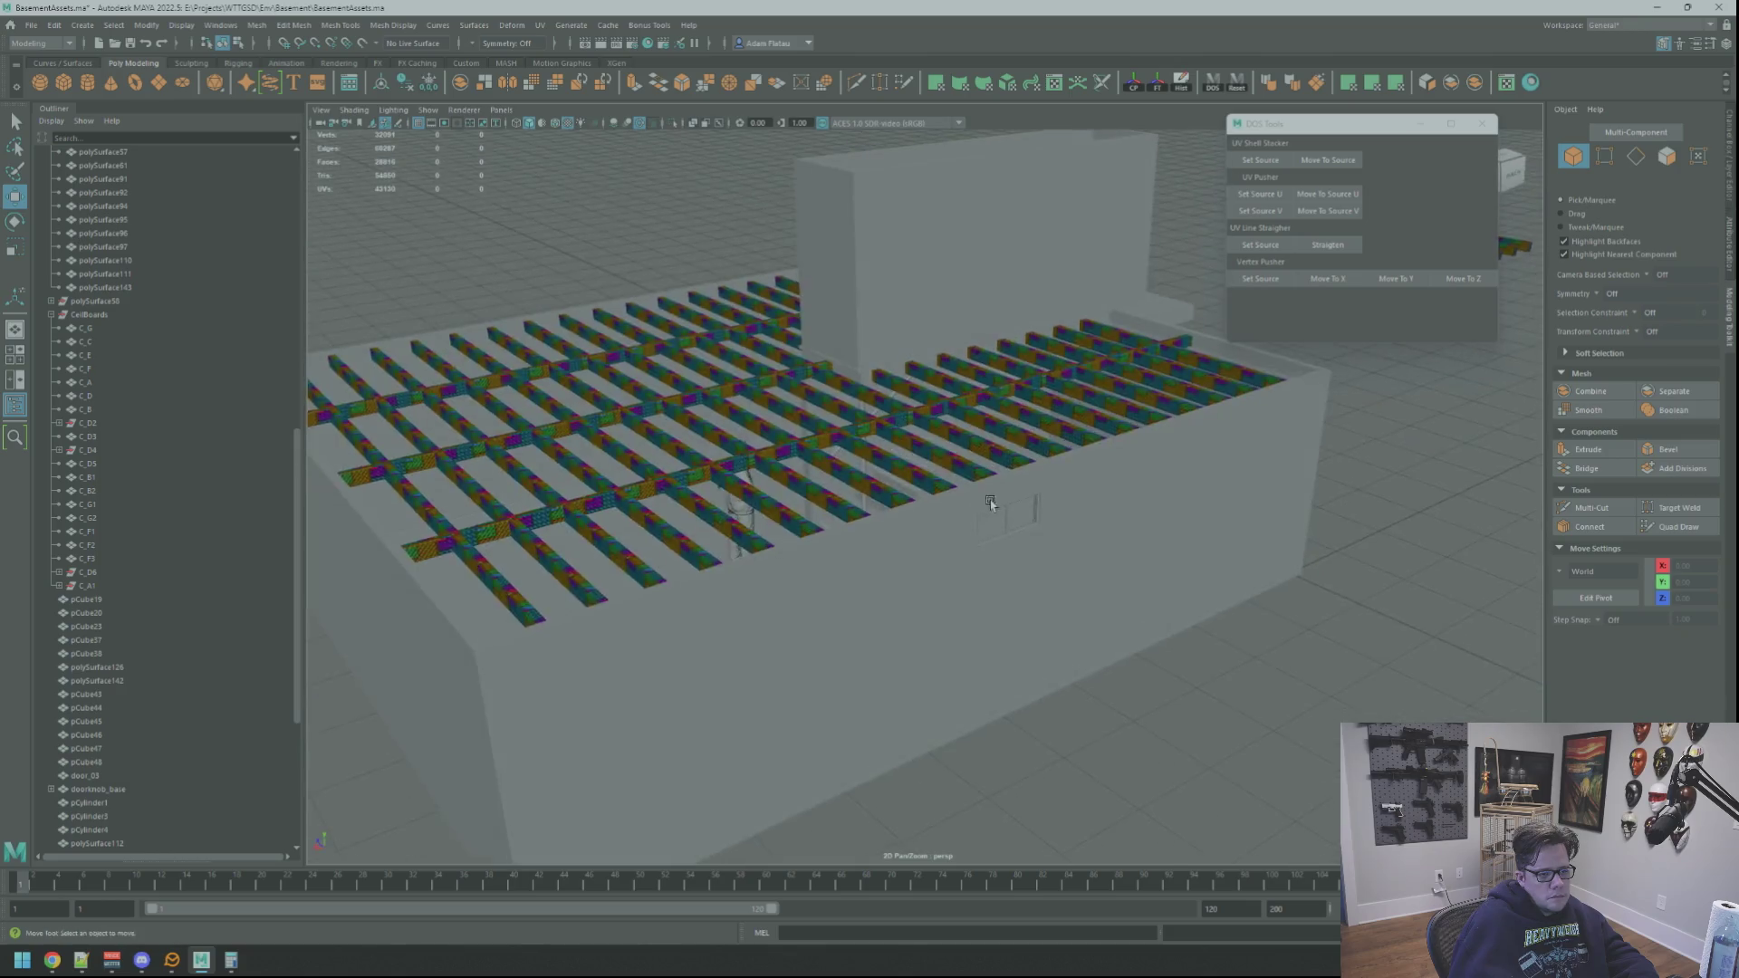
# Step: Create a polygon cube and scale it thin in X and Z into a post
pyautogui.keyDown('alt'); pyautogui.moveTo(991, 504); pyautogui.dragTo(1065, 504, button='right'); pyautogui.keyUp('alt')
pyautogui.click(63, 83)
pyautogui.press('f')
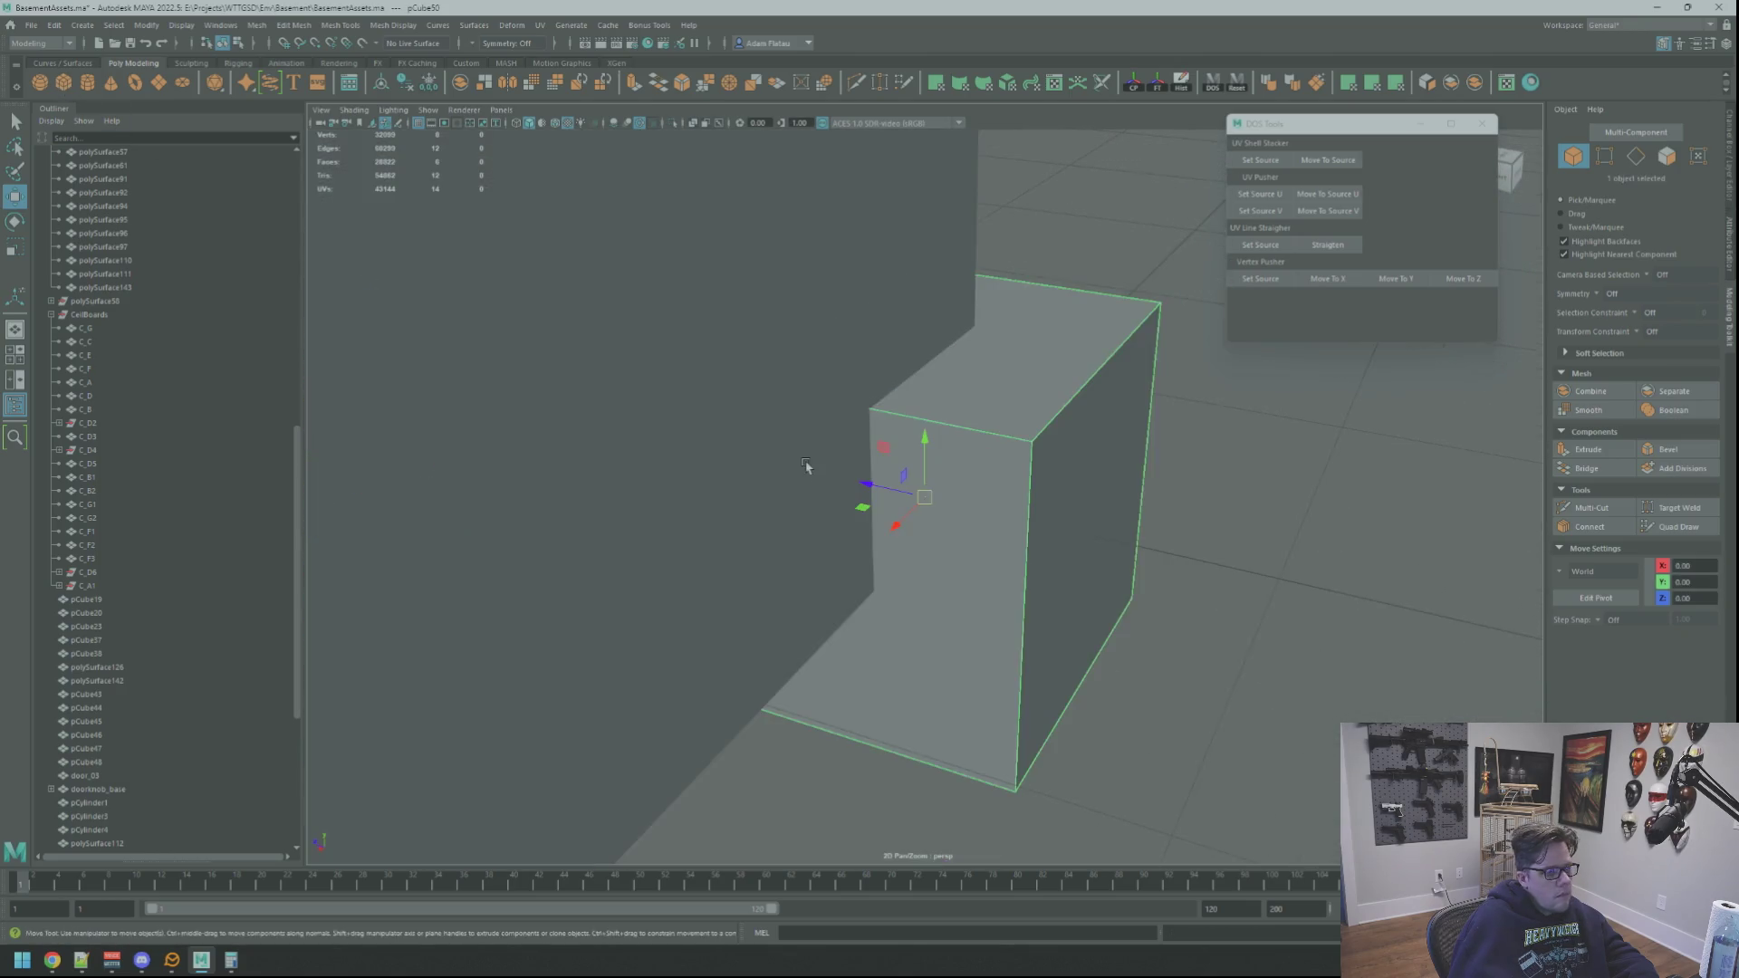
pyautogui.scroll(-5, 915, 468)
pyautogui.moveTo(915, 468)
pyautogui.keyDown('alt'); pyautogui.mouseDown()
pyautogui.moveTo(1075, 522)
pyautogui.moveTo(1119, 517)
pyautogui.moveTo(974, 533)
pyautogui.moveTo(867, 497)
pyautogui.moveTo(1001, 496)
pyautogui.mouseUp(); pyautogui.keyUp('alt')
pyautogui.press('r')
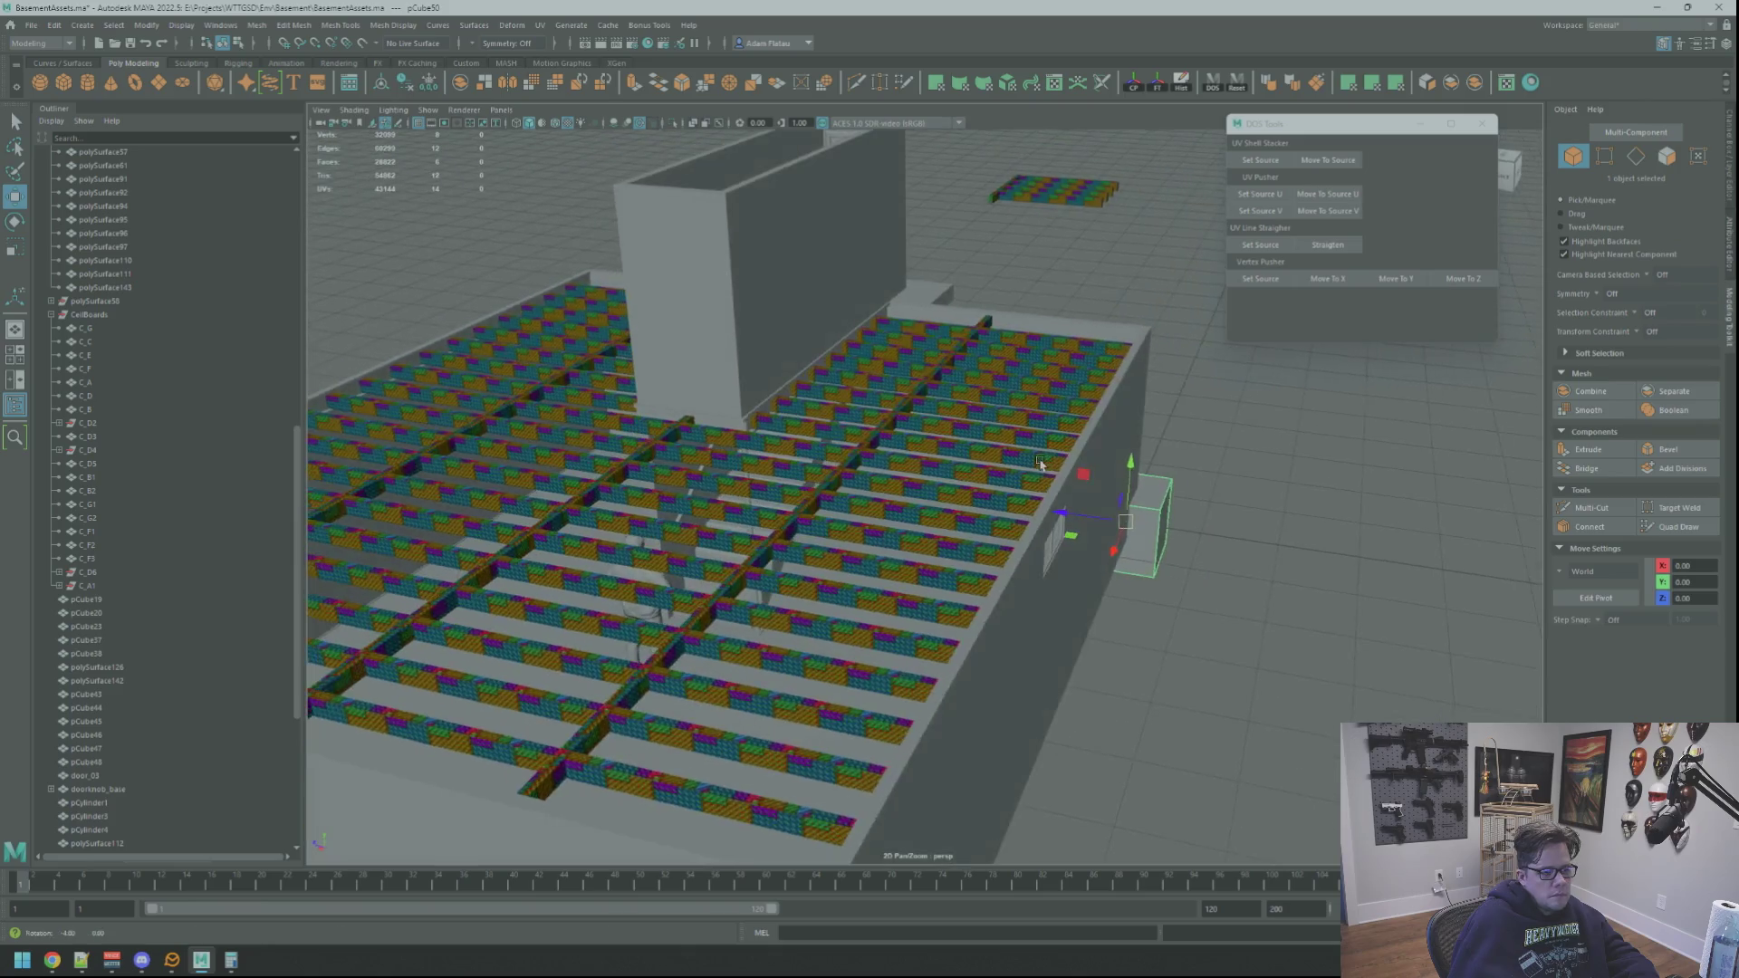
pyautogui.press('w')
pyautogui.press('f')
pyautogui.press('r')
pyautogui.press('f')
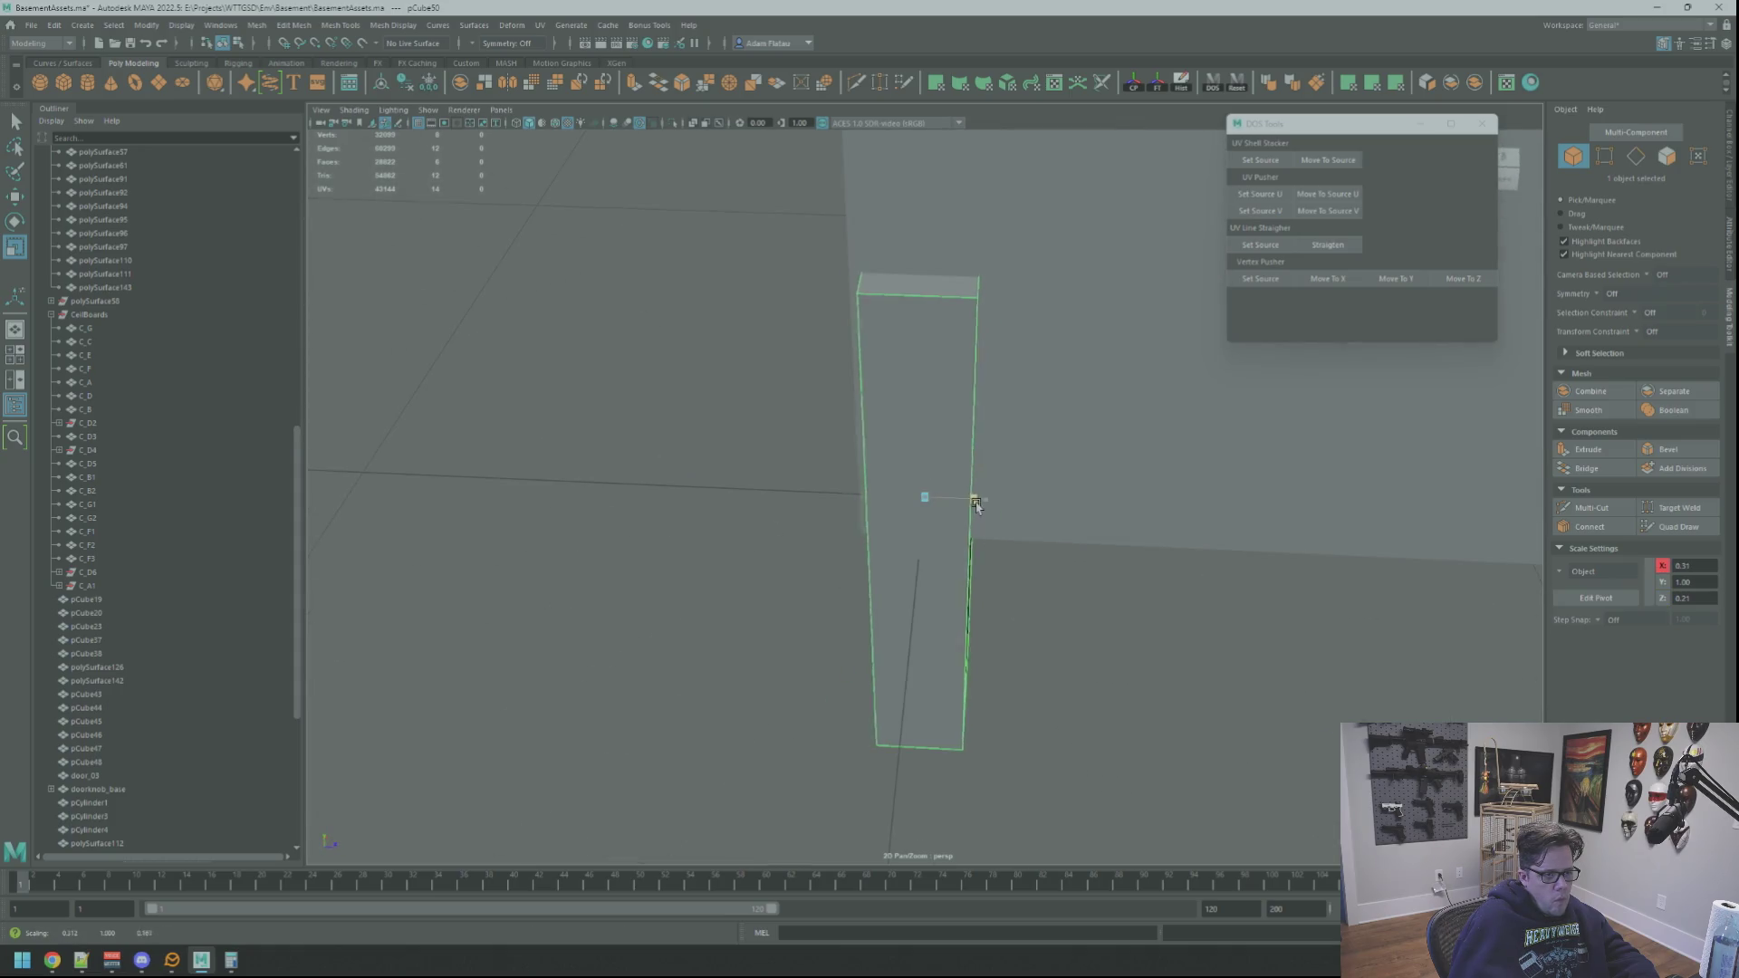
# Step: Position the thin post against the wall right of the staircase and delete the stray floor cube
pyautogui.moveTo(933, 507)
pyautogui.keyDown('alt'); pyautogui.mouseDown()
pyautogui.moveTo(927, 492)
pyautogui.moveTo(1078, 513)
pyautogui.mouseUp(); pyautogui.keyUp('alt')
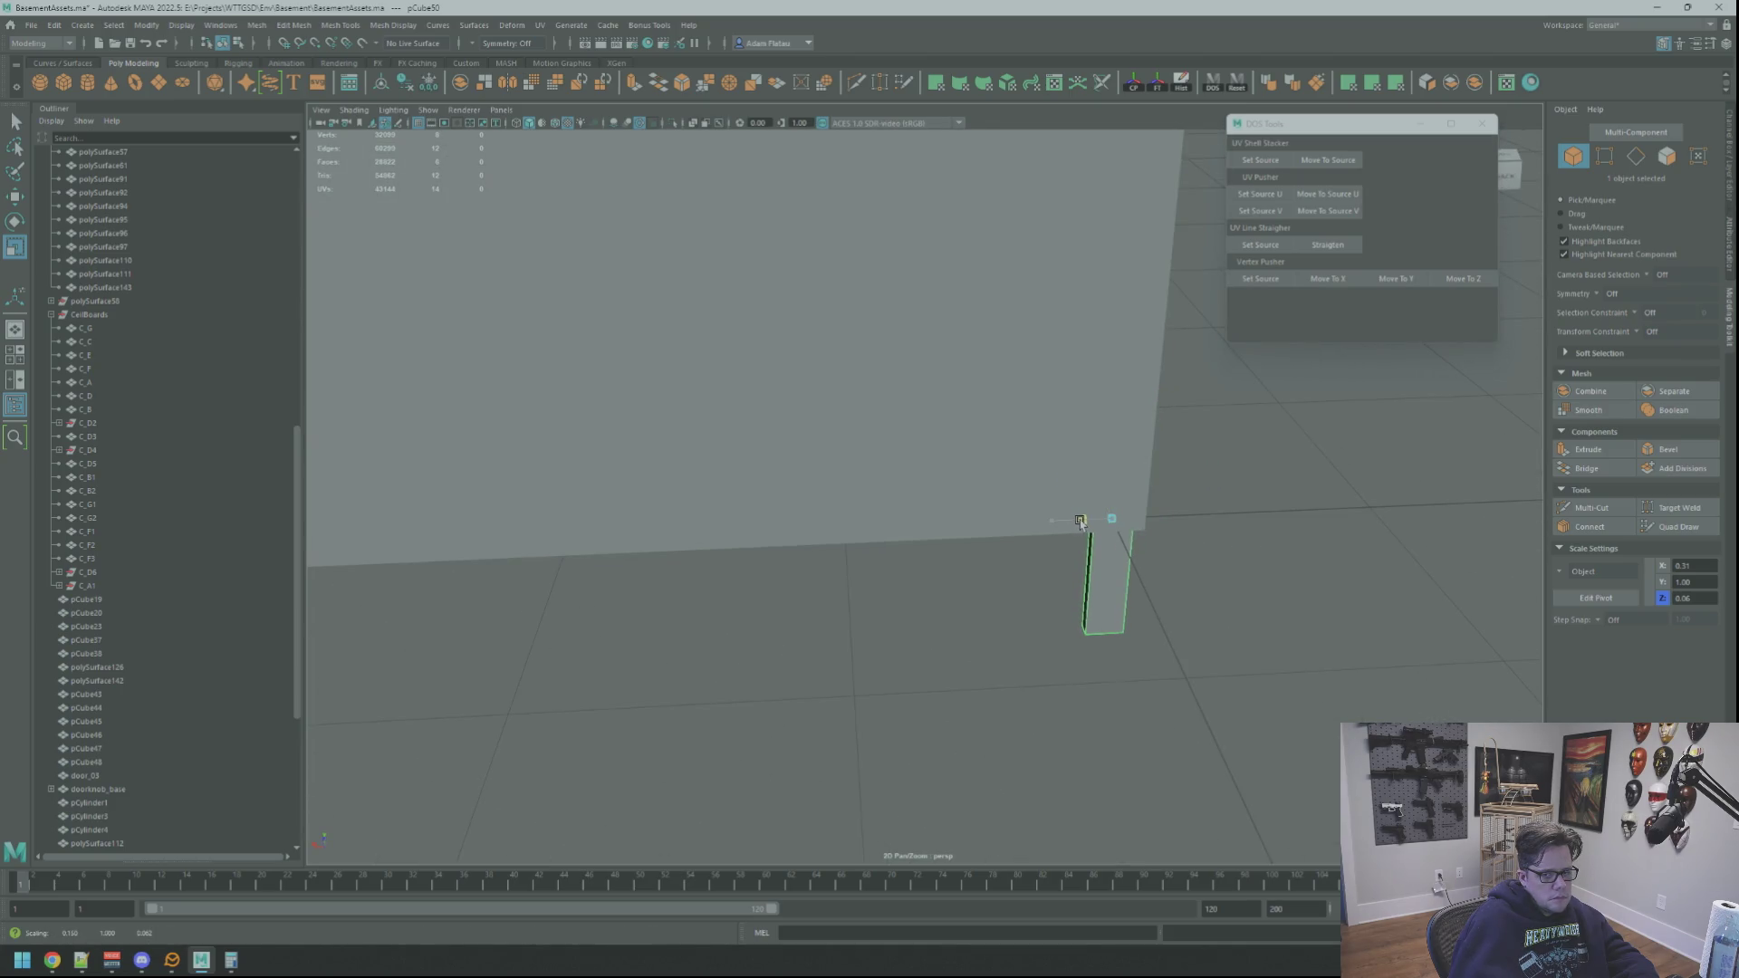
pyautogui.press('f')
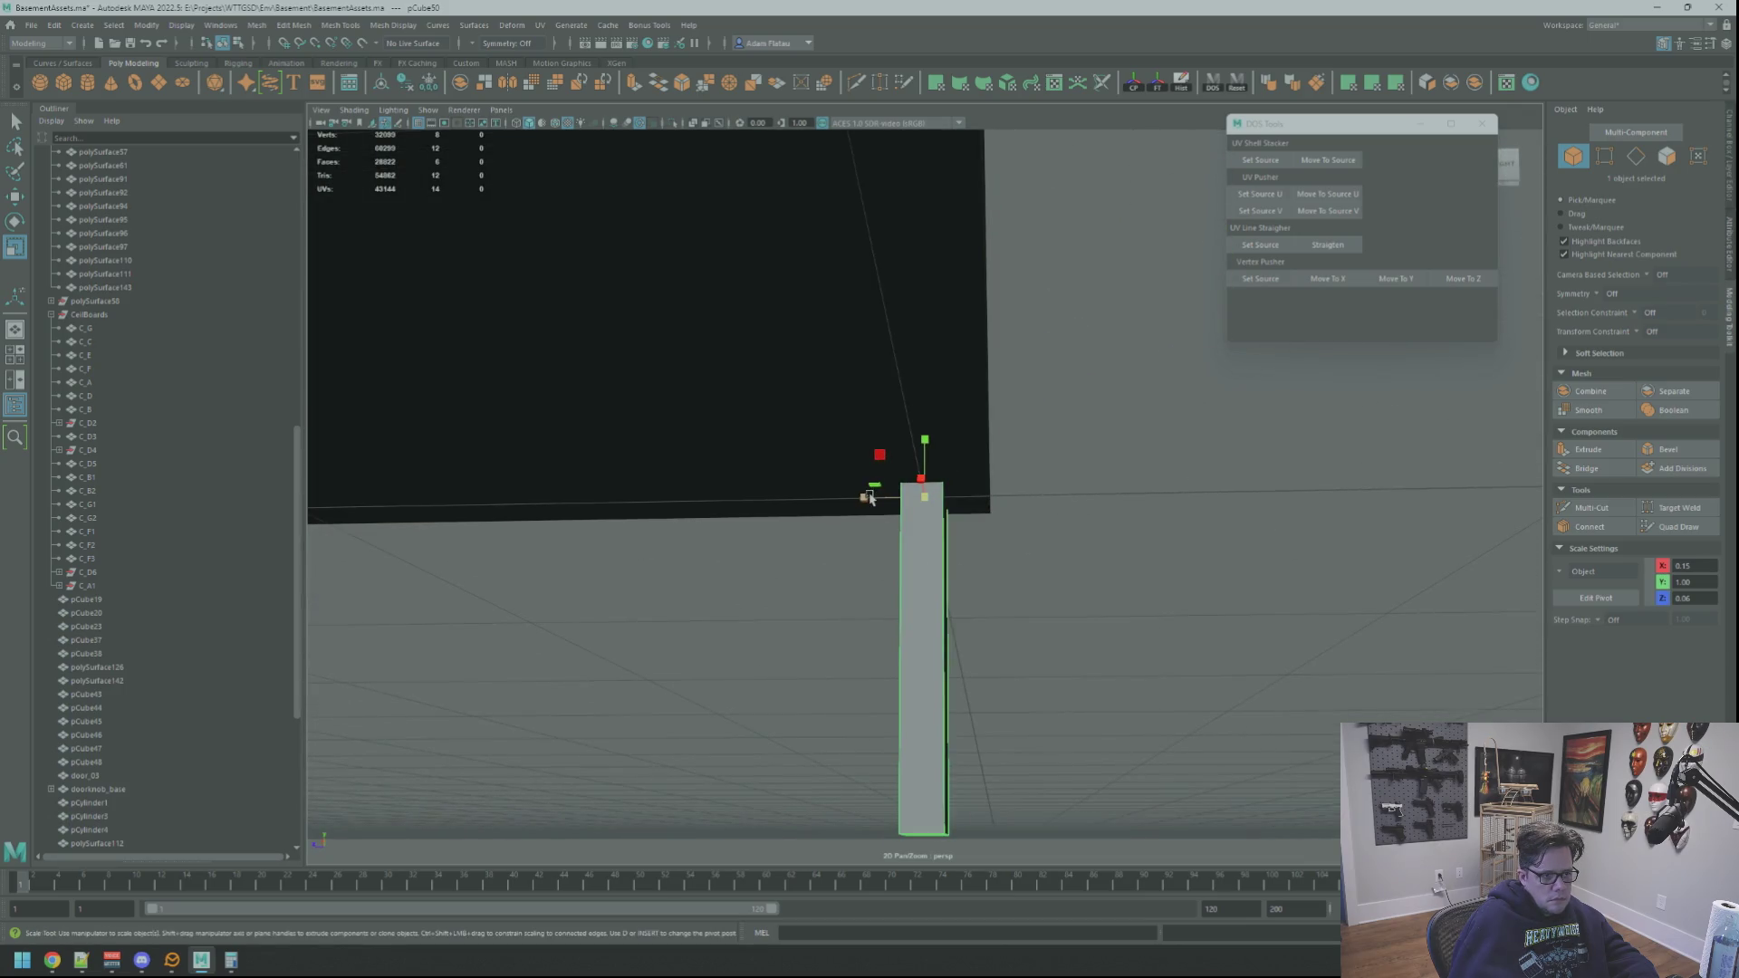
pyautogui.press('w')
pyautogui.moveTo(1025, 497)
pyautogui.keyDown('alt'); pyautogui.mouseDown()
pyautogui.moveTo(870, 497)
pyautogui.moveTo(1088, 532)
pyautogui.mouseUp(); pyautogui.keyUp('alt')
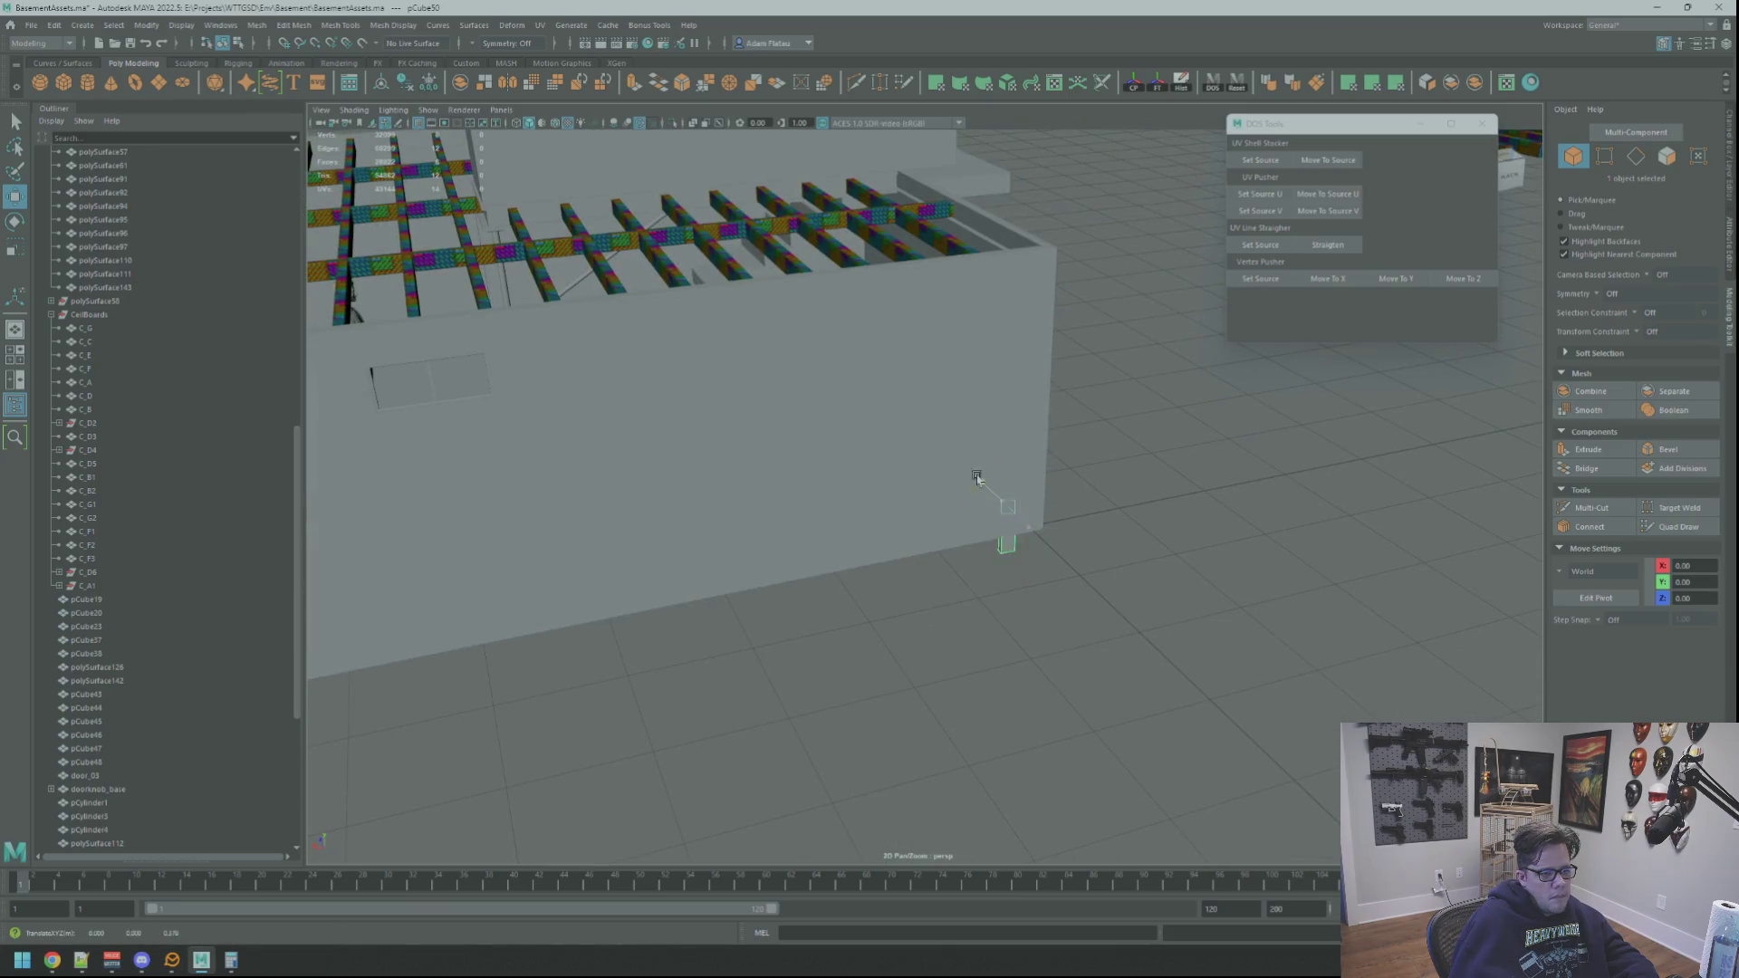
pyautogui.moveTo(974, 328)
pyautogui.keyDown('alt'); pyautogui.mouseDown()
pyautogui.moveTo(906, 407)
pyautogui.moveTo(1051, 453)
pyautogui.moveTo(939, 427)
pyautogui.moveTo(1030, 467)
pyautogui.moveTo(1133, 439)
pyautogui.moveTo(1177, 458)
pyautogui.moveTo(1169, 489)
pyautogui.moveTo(1113, 504)
pyautogui.moveTo(1165, 473)
pyautogui.moveTo(1249, 486)
pyautogui.mouseUp(); pyautogui.keyUp('alt')
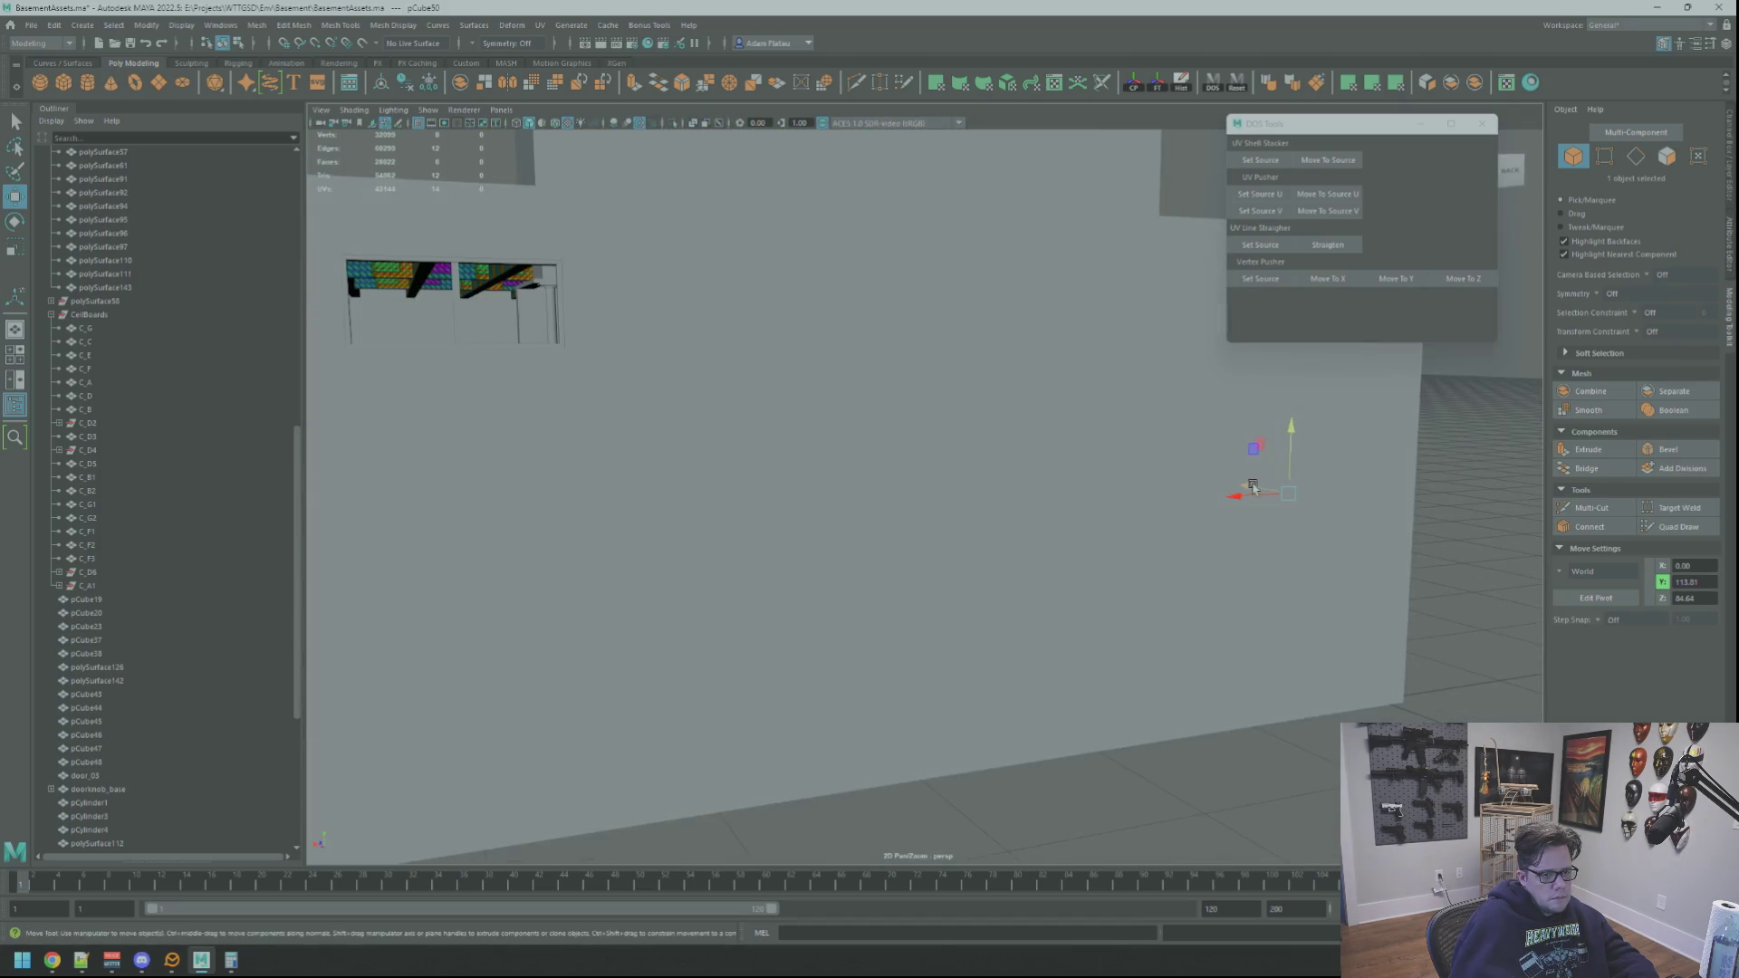
pyautogui.moveTo(960, 537)
pyautogui.keyDown('alt'); pyautogui.mouseDown()
pyautogui.moveTo(974, 516)
pyautogui.moveTo(910, 487)
pyautogui.moveTo(1027, 471)
pyautogui.moveTo(905, 470)
pyautogui.moveTo(1056, 493)
pyautogui.moveTo(1036, 337)
pyautogui.moveTo(872, 530)
pyautogui.mouseUp(); pyautogui.keyUp('alt')
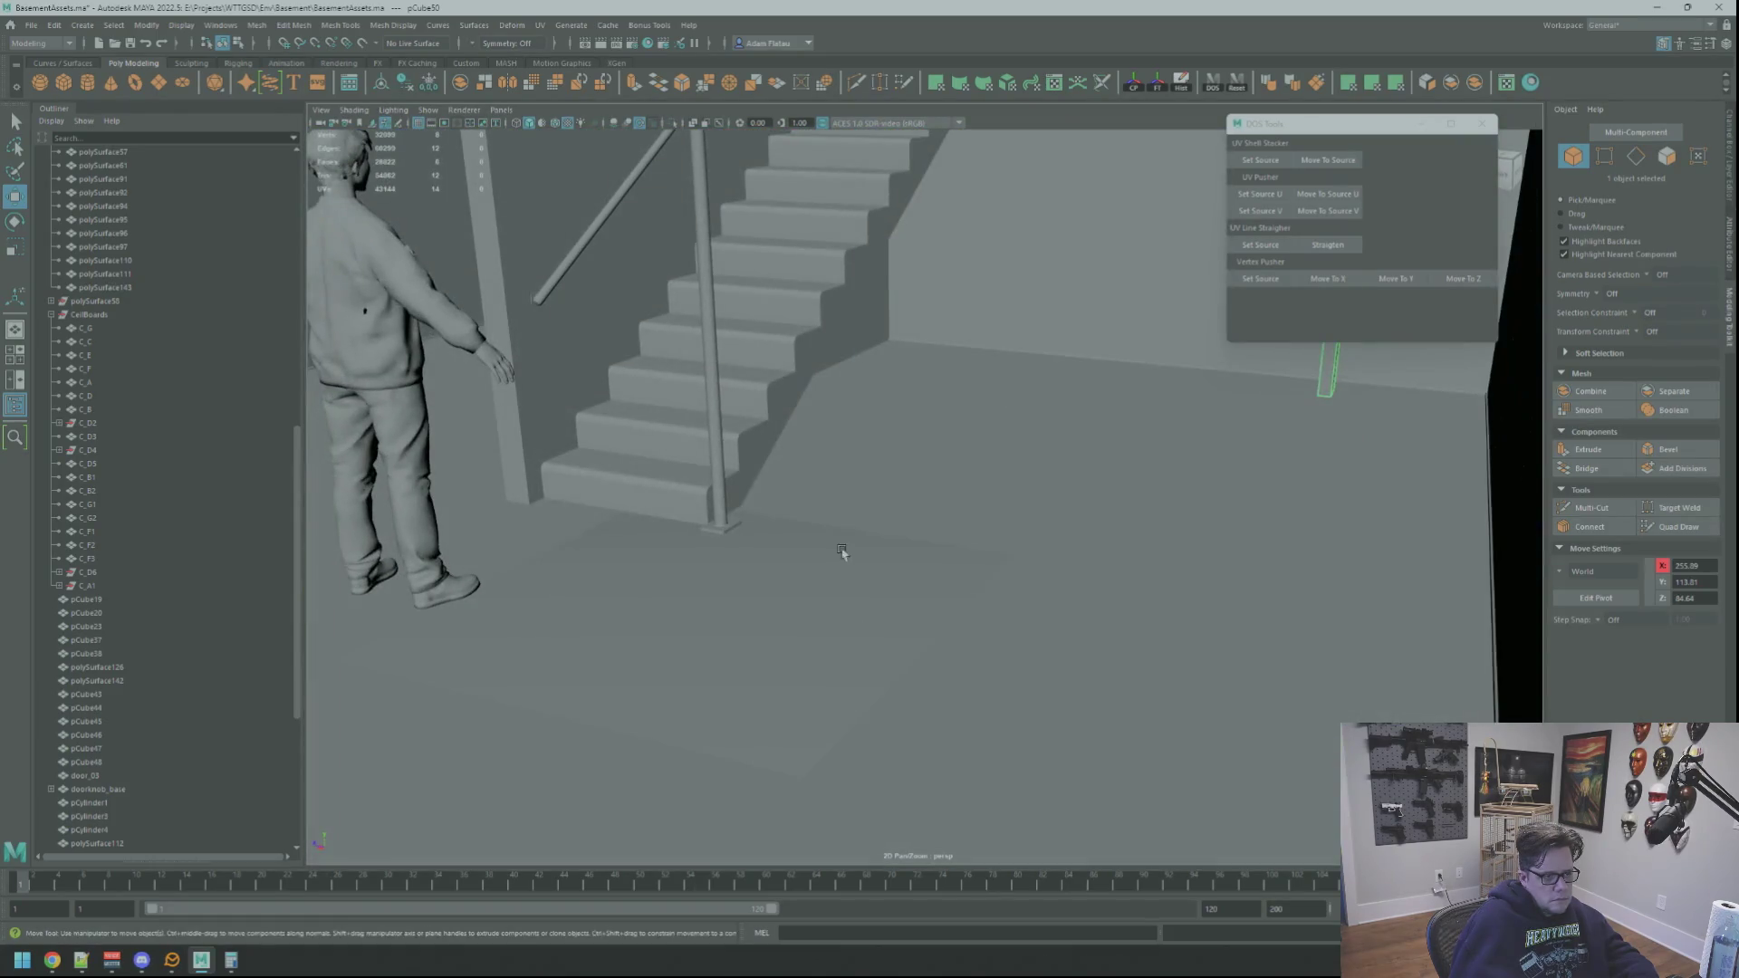
pyautogui.press('Delete')
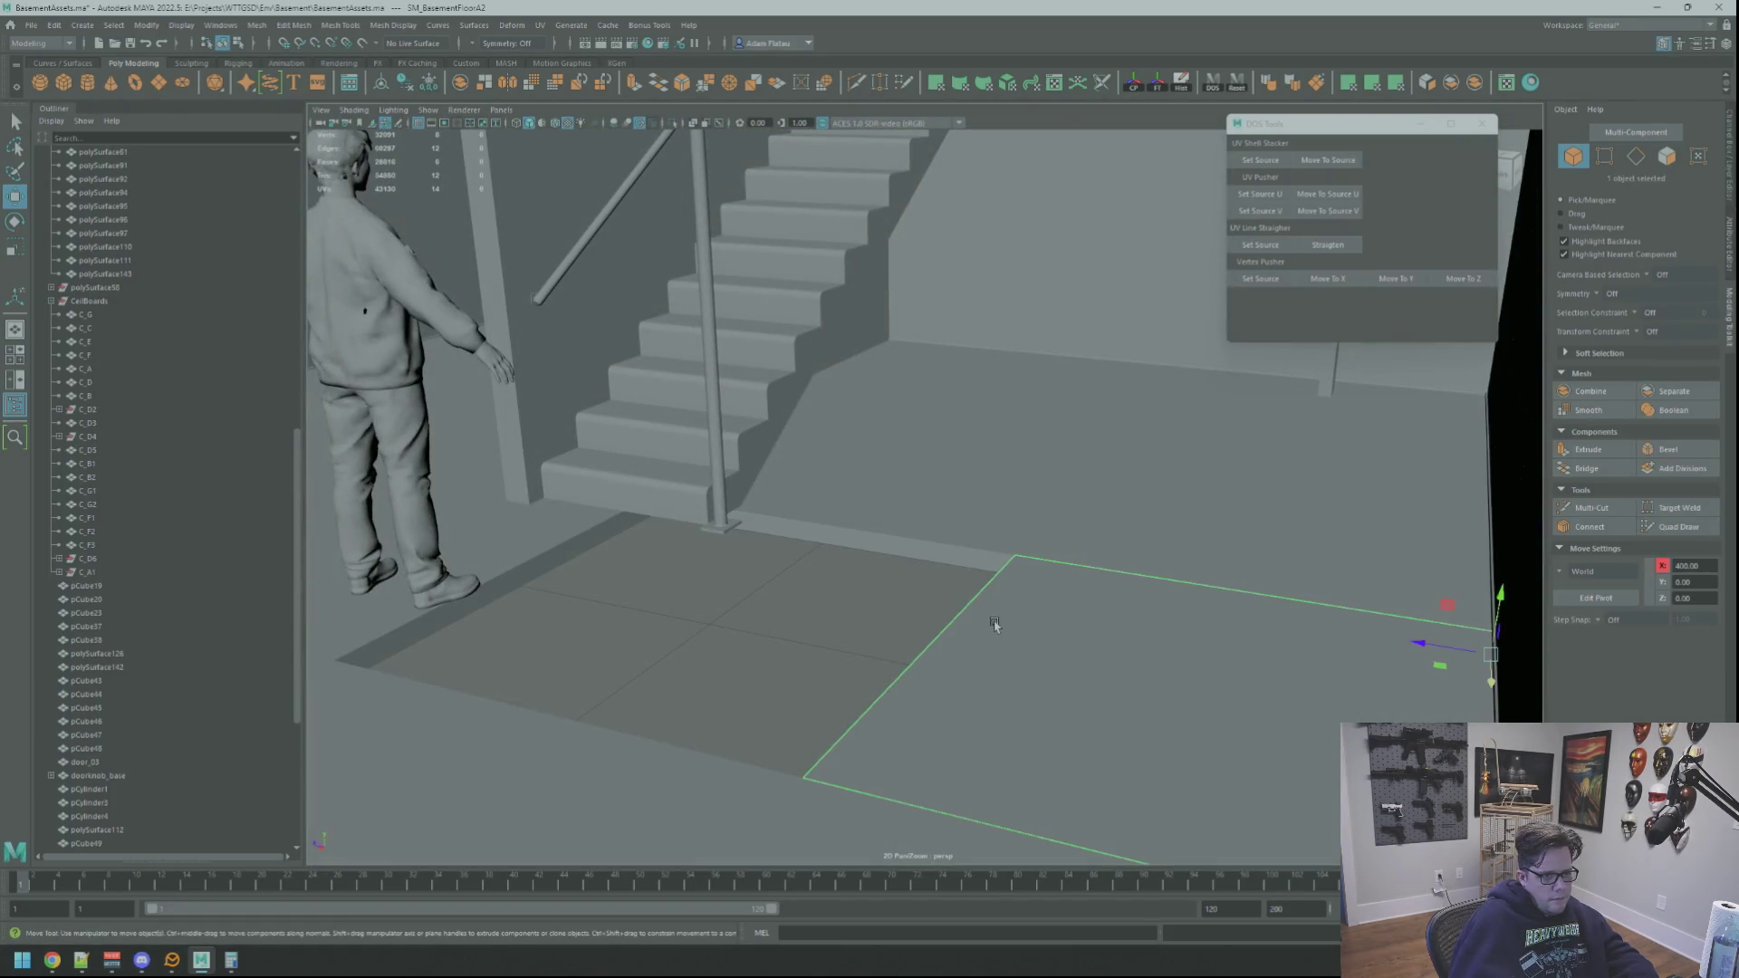
# Step: Move the floor piece beside the stairs and frame the pillar next to the staircase
pyautogui.moveTo(1413, 643); pyautogui.dragTo(886, 588)
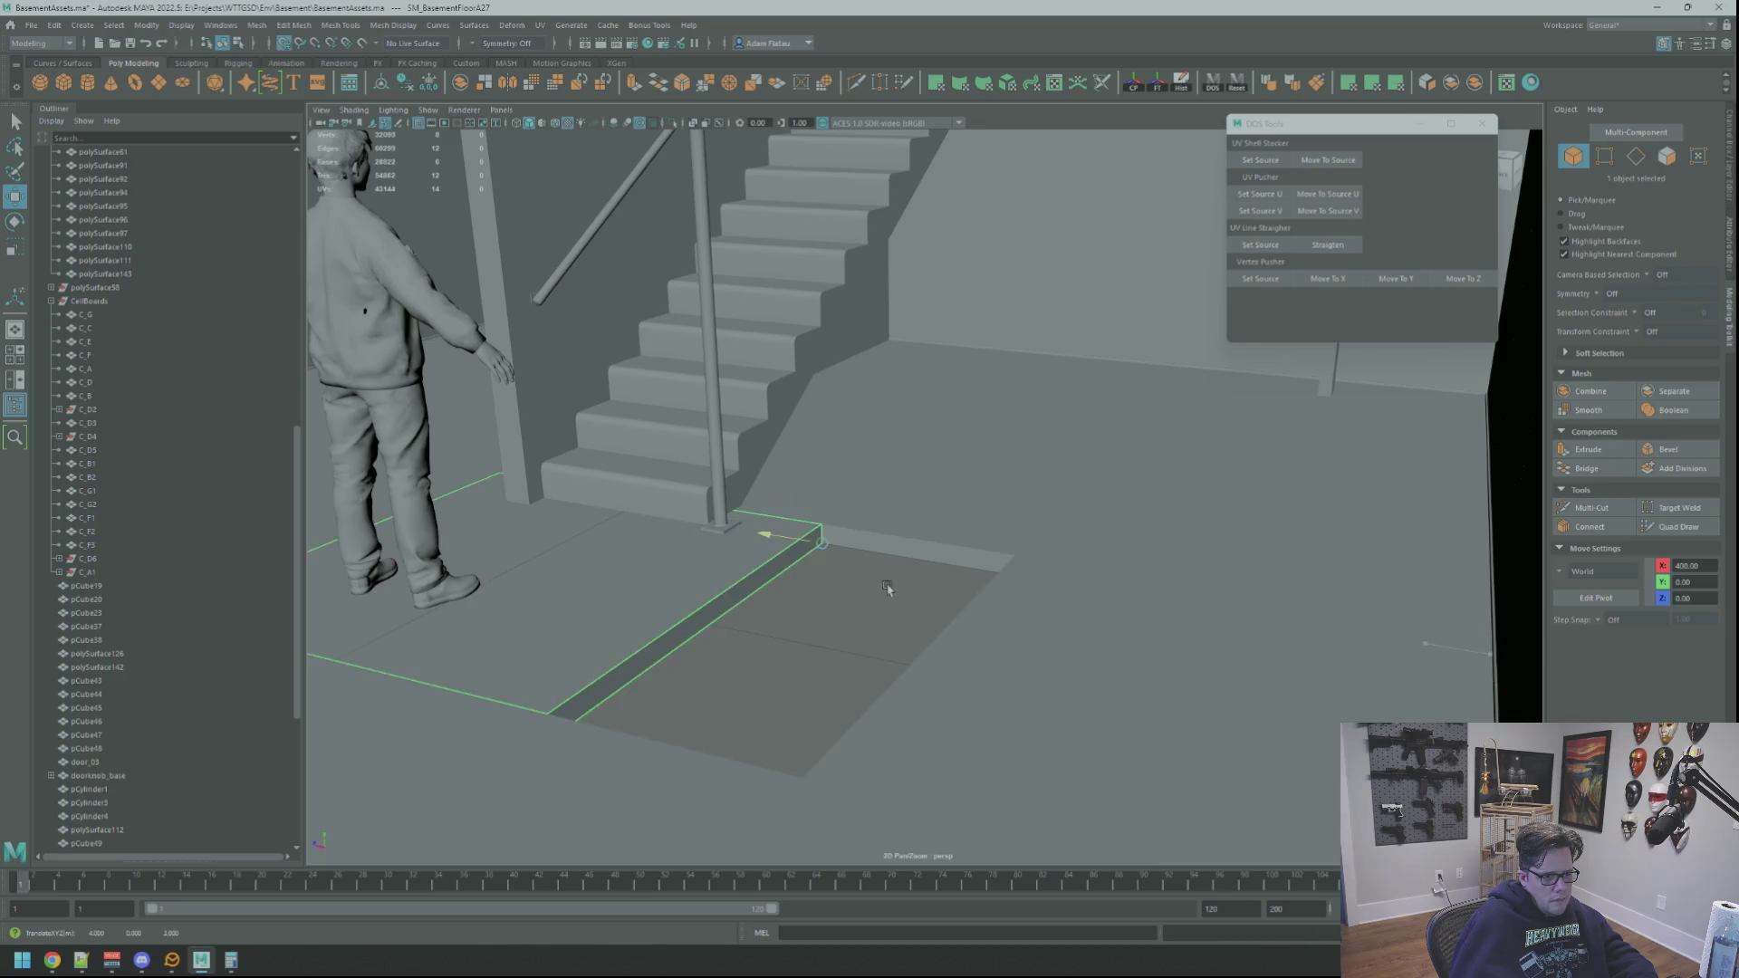
pyautogui.hotkey('ctrl', 'z')
pyautogui.hotkey('ctrl', 'z')
pyautogui.hotkey('ctrl', 'z')
pyautogui.scroll(5, 1000, 547)
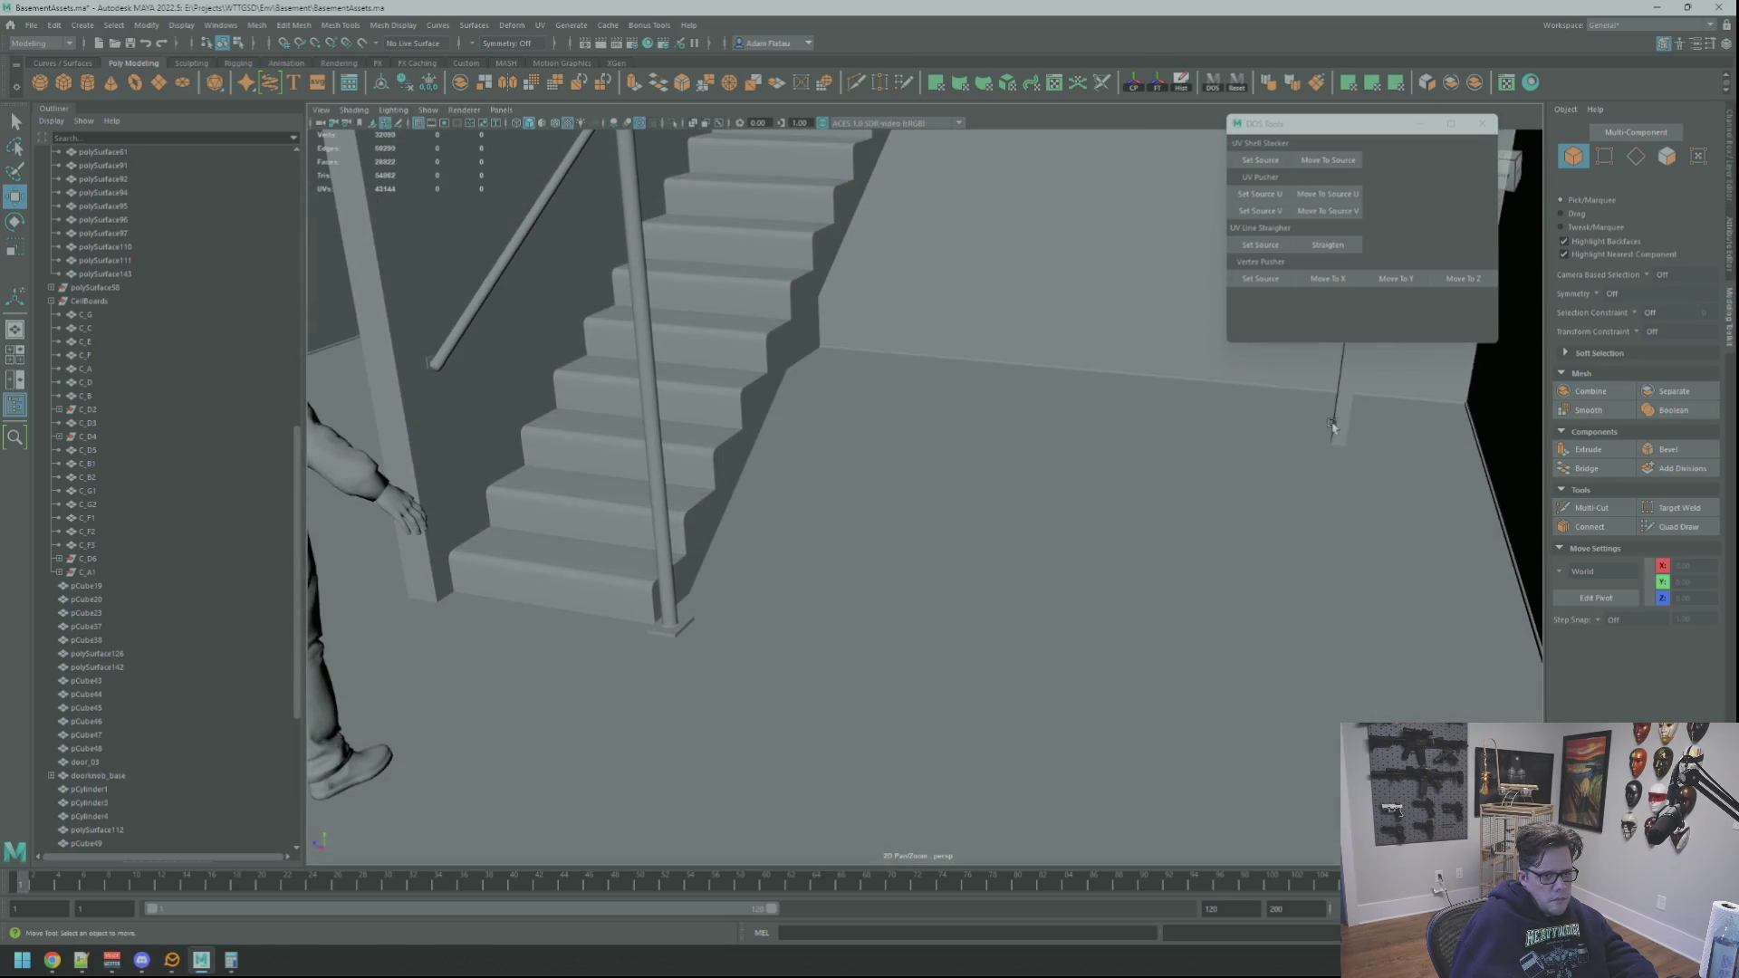
pyautogui.hotkey('ctrl', 'z')
pyautogui.hotkey('ctrl', 'z')
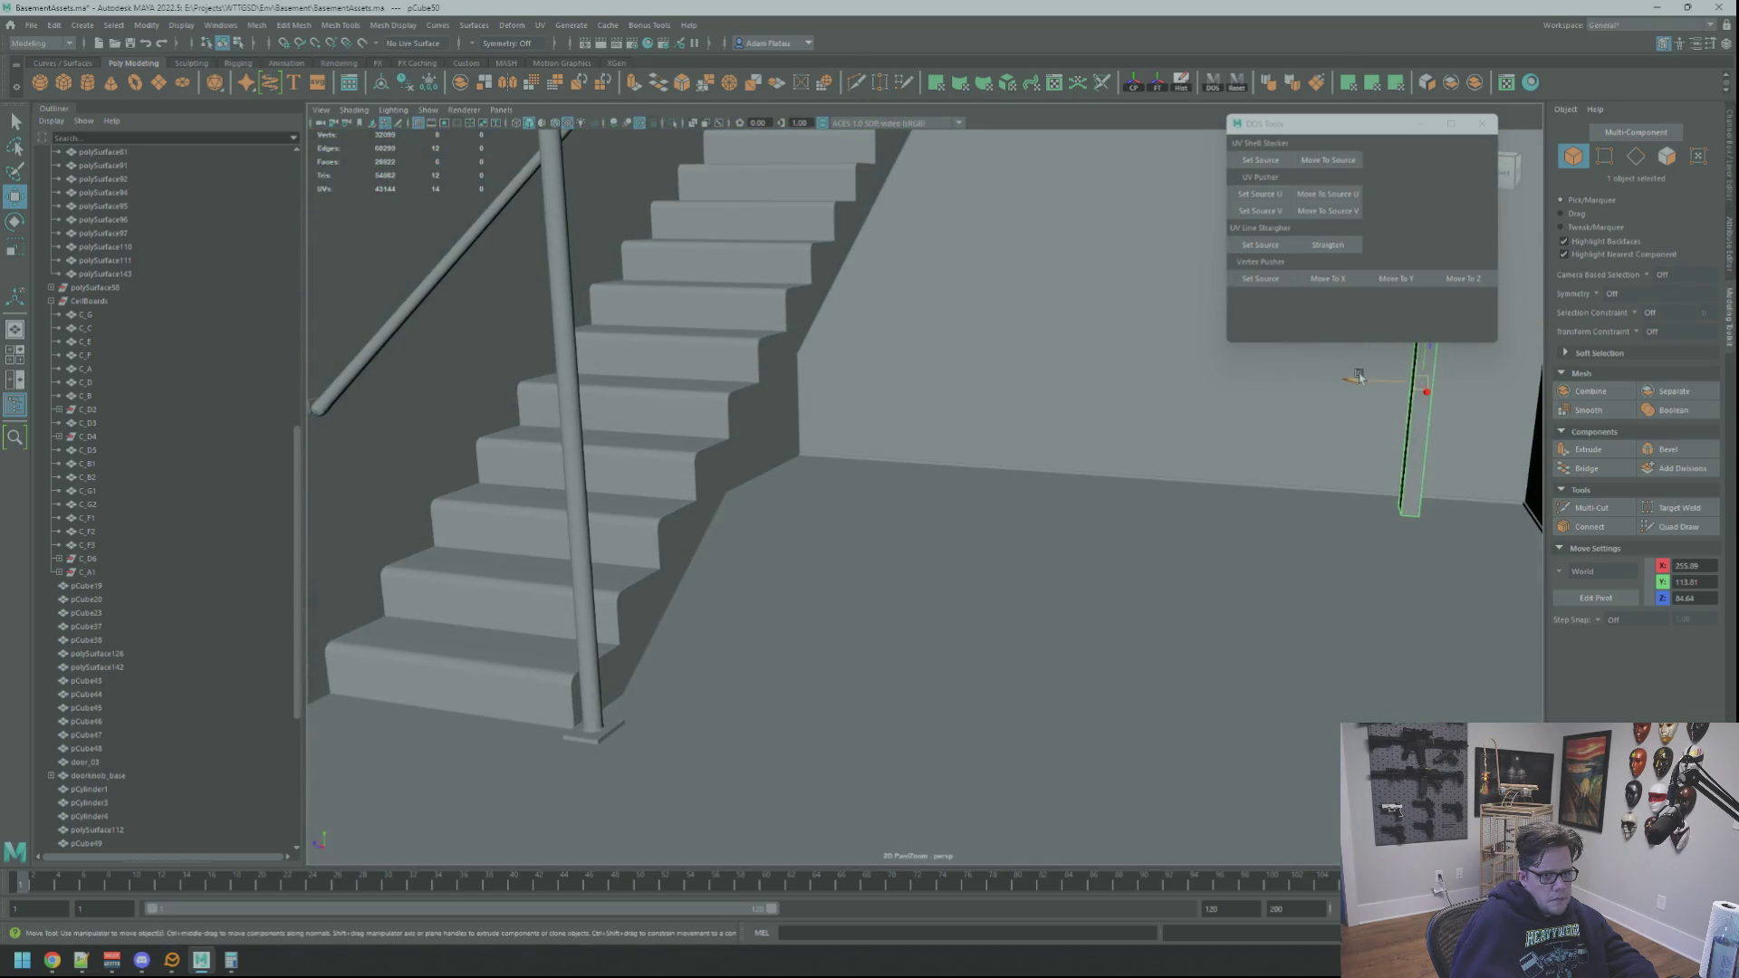
pyautogui.hotkey('ctrl', 'z')
pyautogui.hotkey('ctrl', 'z')
pyautogui.hotkey('ctrl', 'z')
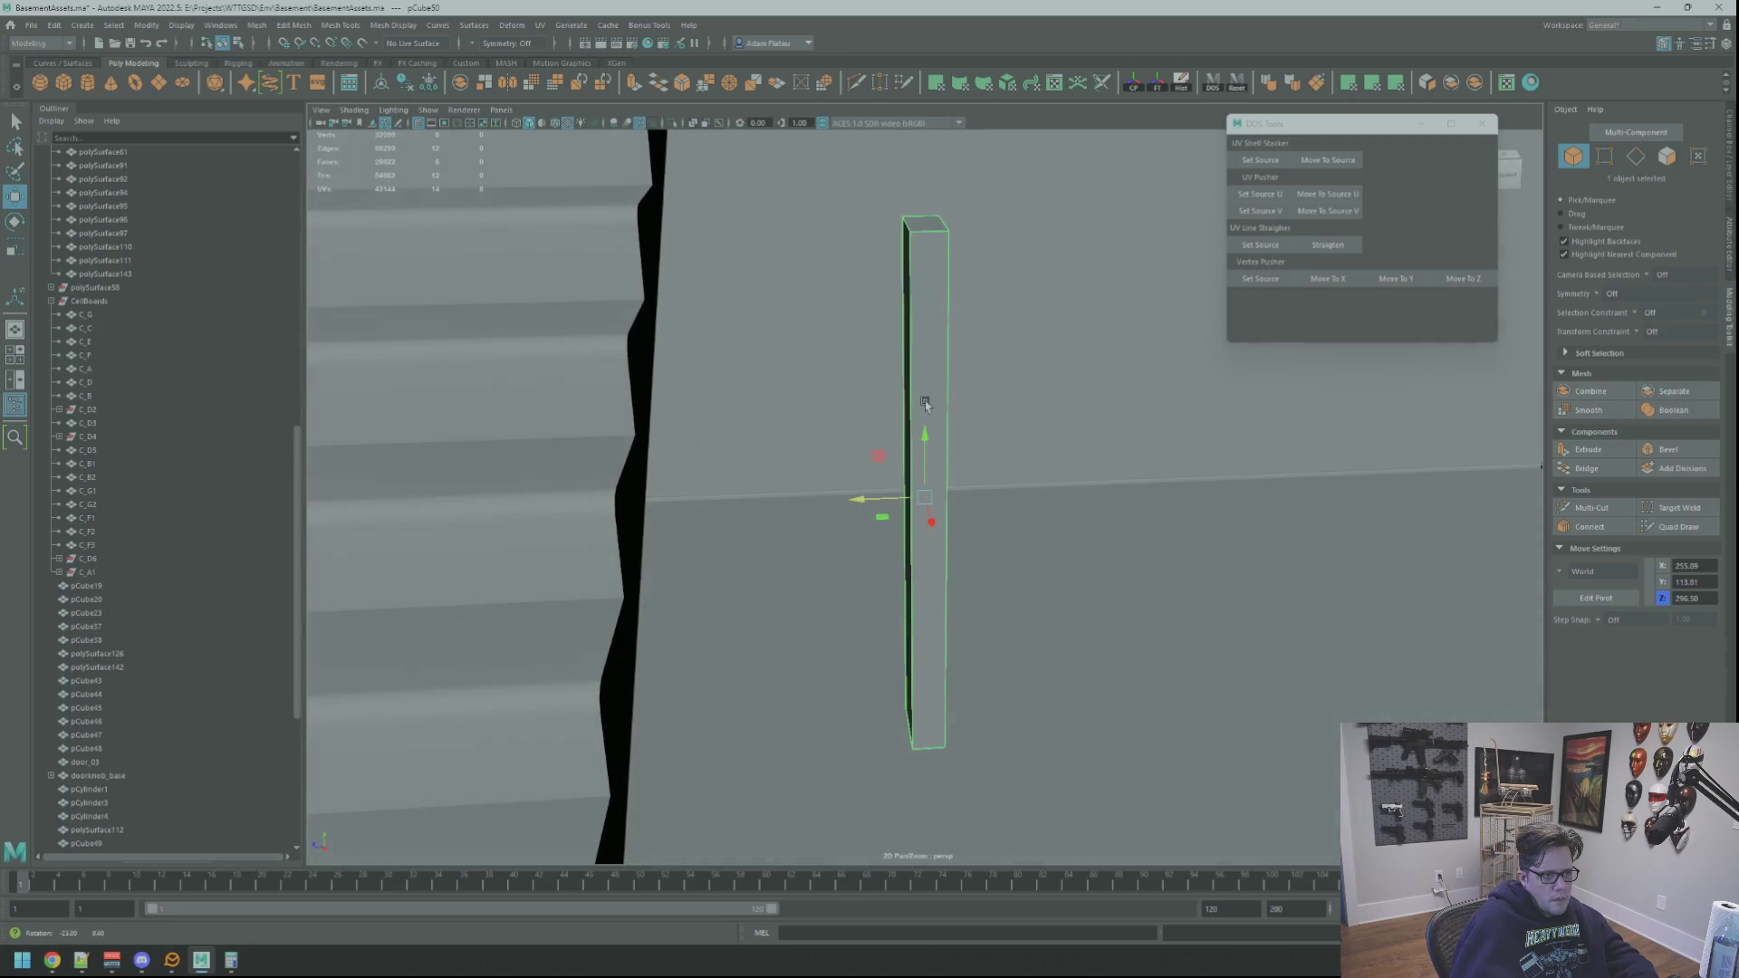
pyautogui.hotkey('ctrl', 'z')
pyautogui.hotkey('ctrl', 'z')
pyautogui.hotkey('ctrl', 'z')
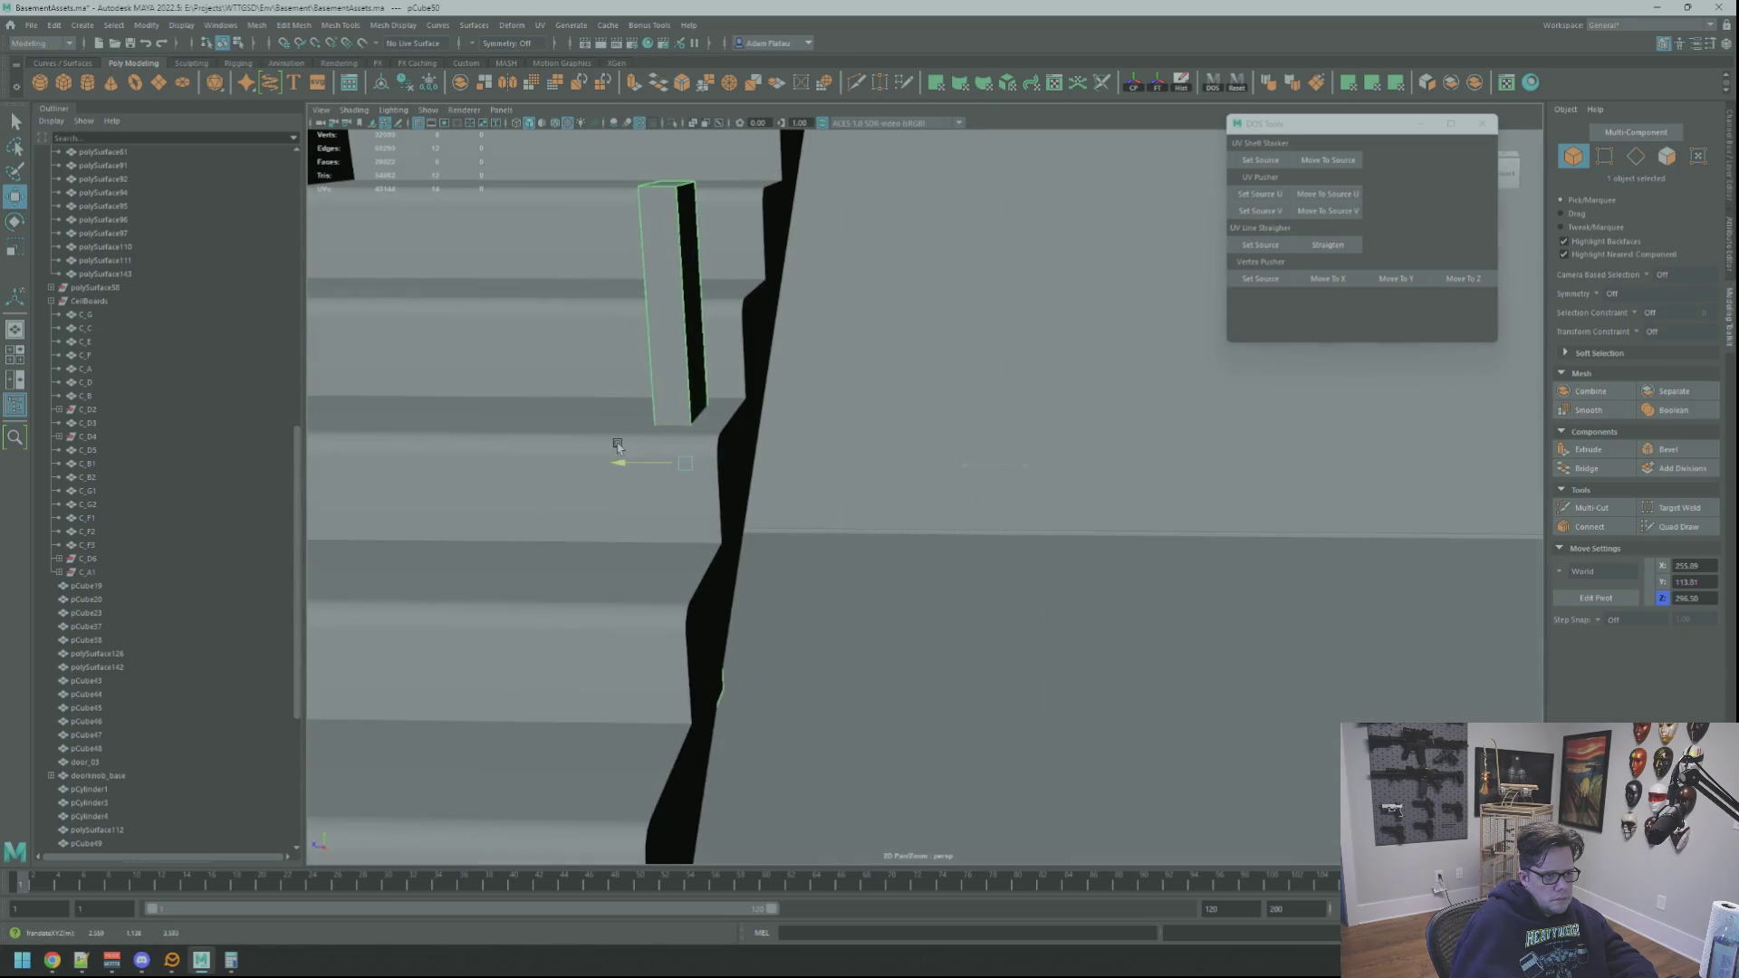
# Step: Position the pillar under the staircase at Z 357.25, Y 57.73 and X 124.66
pyautogui.hotkey('ctrl', 'z')
pyautogui.hotkey('ctrl', 'z')
pyautogui.hotkey('ctrl', 'z')
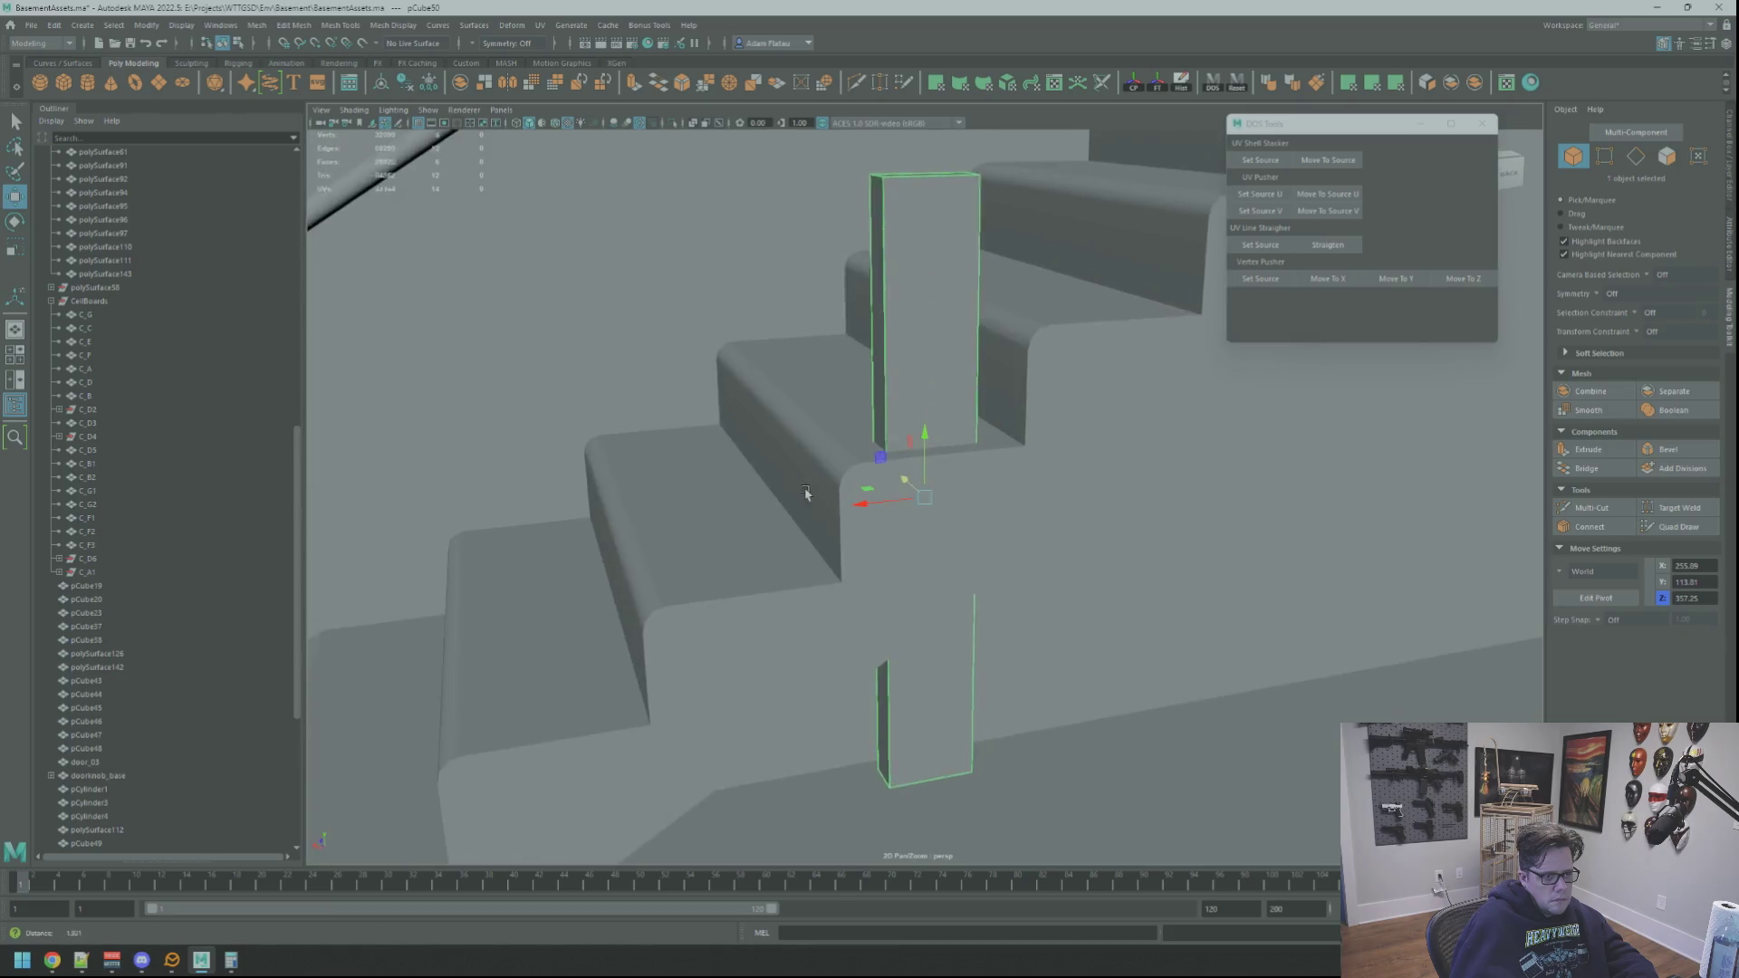
pyautogui.hotkey('ctrl', 'z')
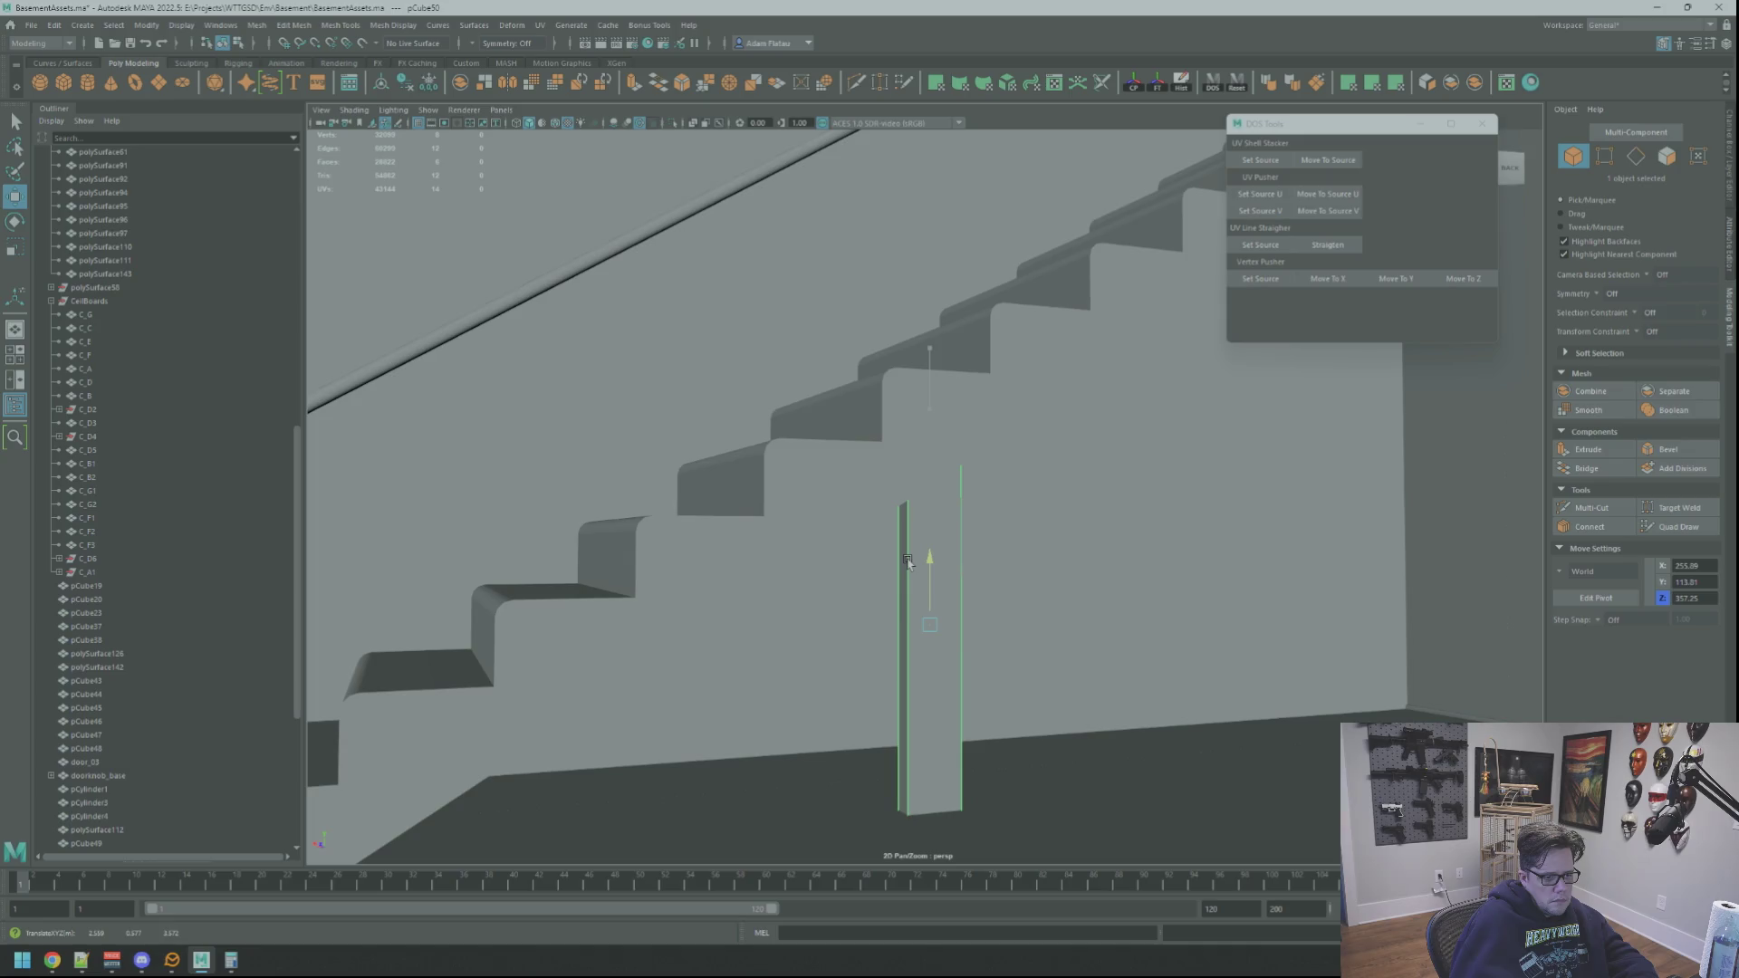
pyautogui.hotkey('ctrl', 'z')
pyautogui.hotkey('ctrl', 'z')
pyautogui.hotkey('ctrl', 'z')
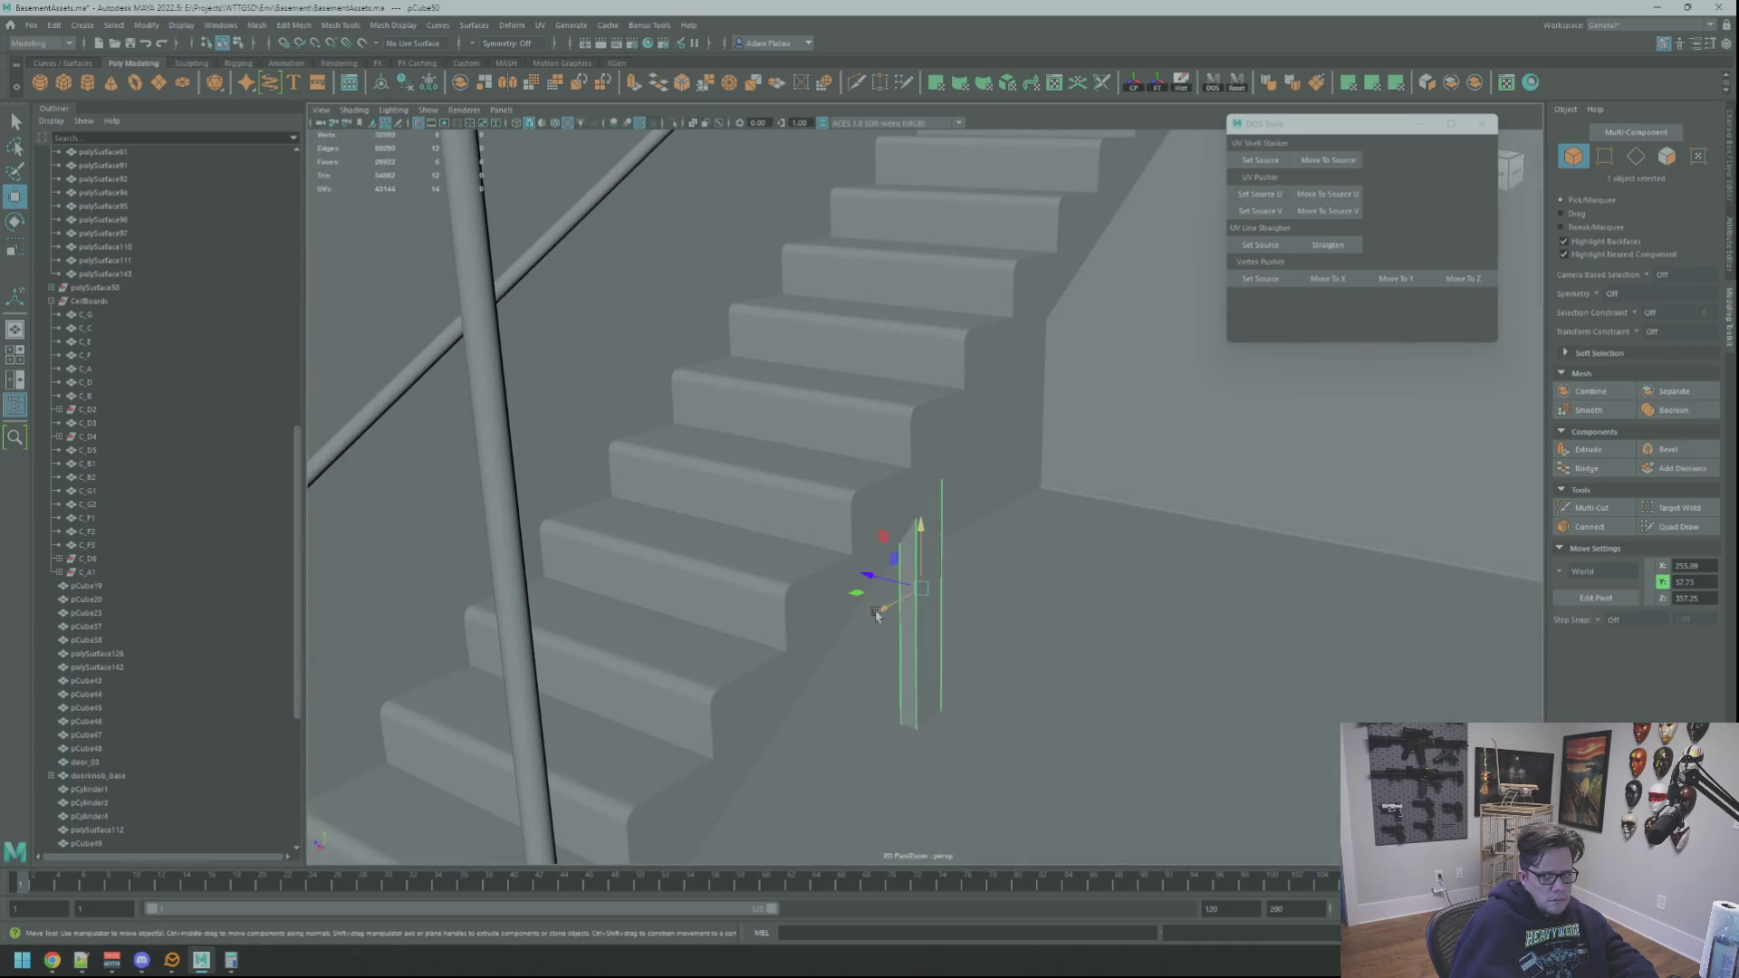
pyautogui.moveTo(885, 609); pyautogui.dragTo(1070, 529)
pyautogui.hotkey('ctrl', 'z')
pyautogui.hotkey('ctrl', 'z')
pyautogui.hotkey('ctrl', 'z')
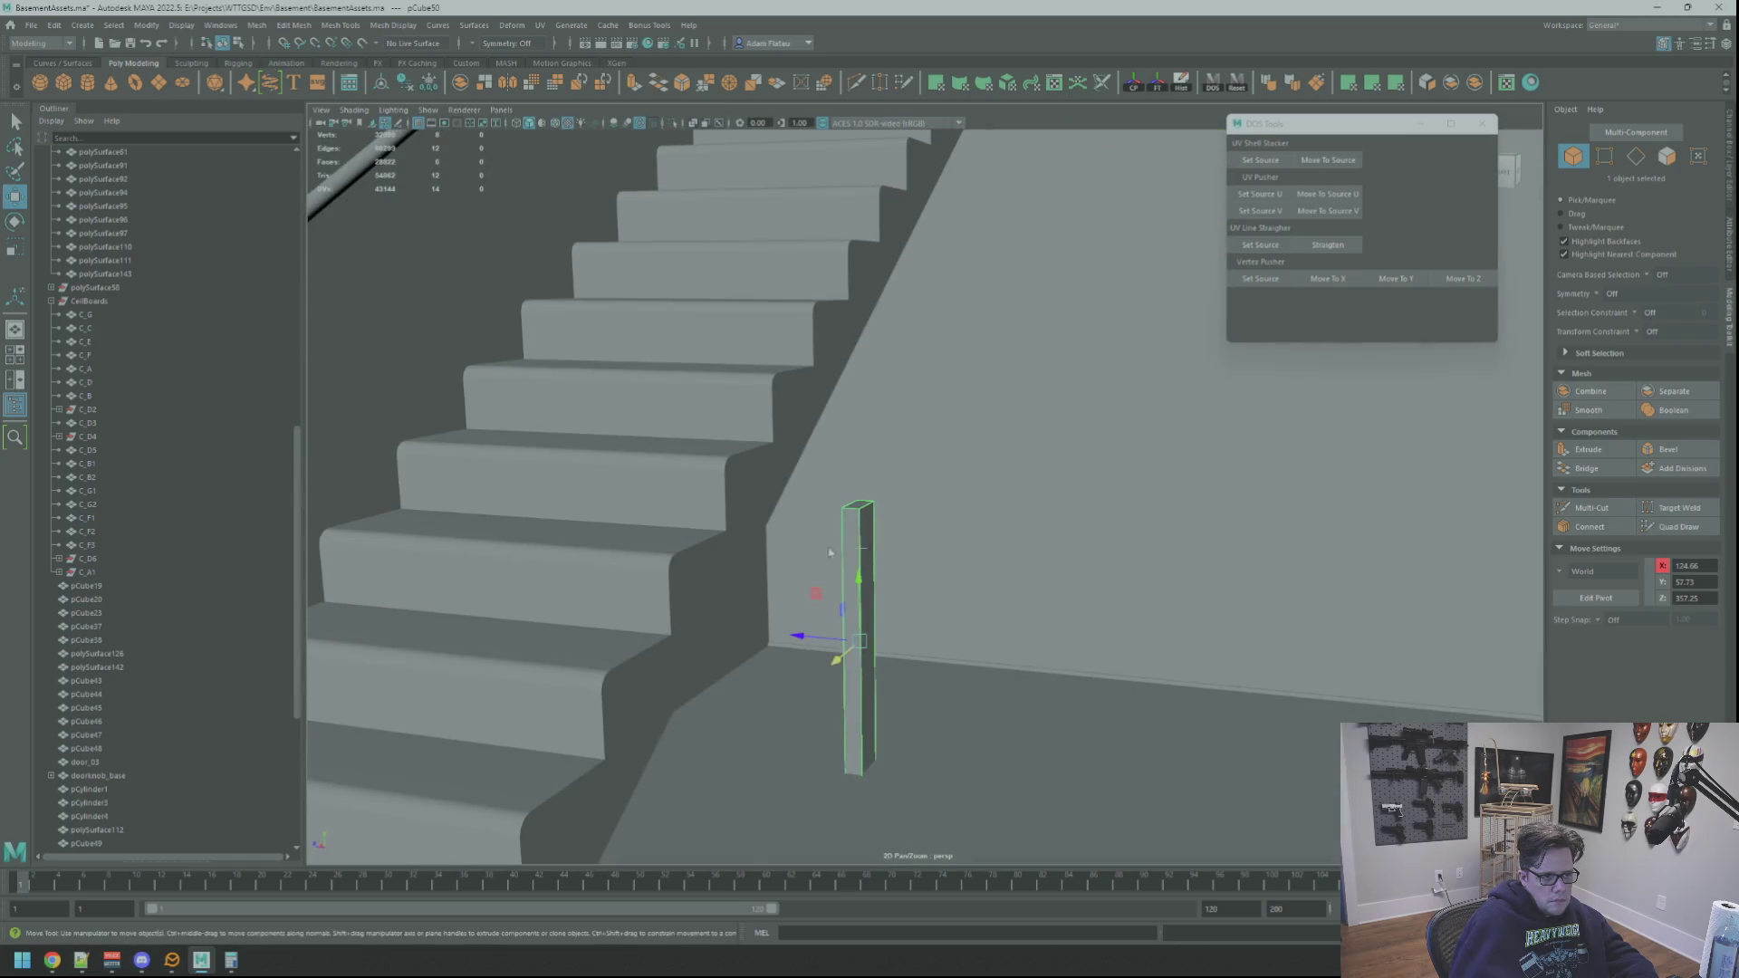
# Step: In vertex mode, raise the pillar's top vertices up to the stairs' underside
pyautogui.moveTo(810, 550); pyautogui.dragTo(811, 549, button='right')
pyautogui.press('q')
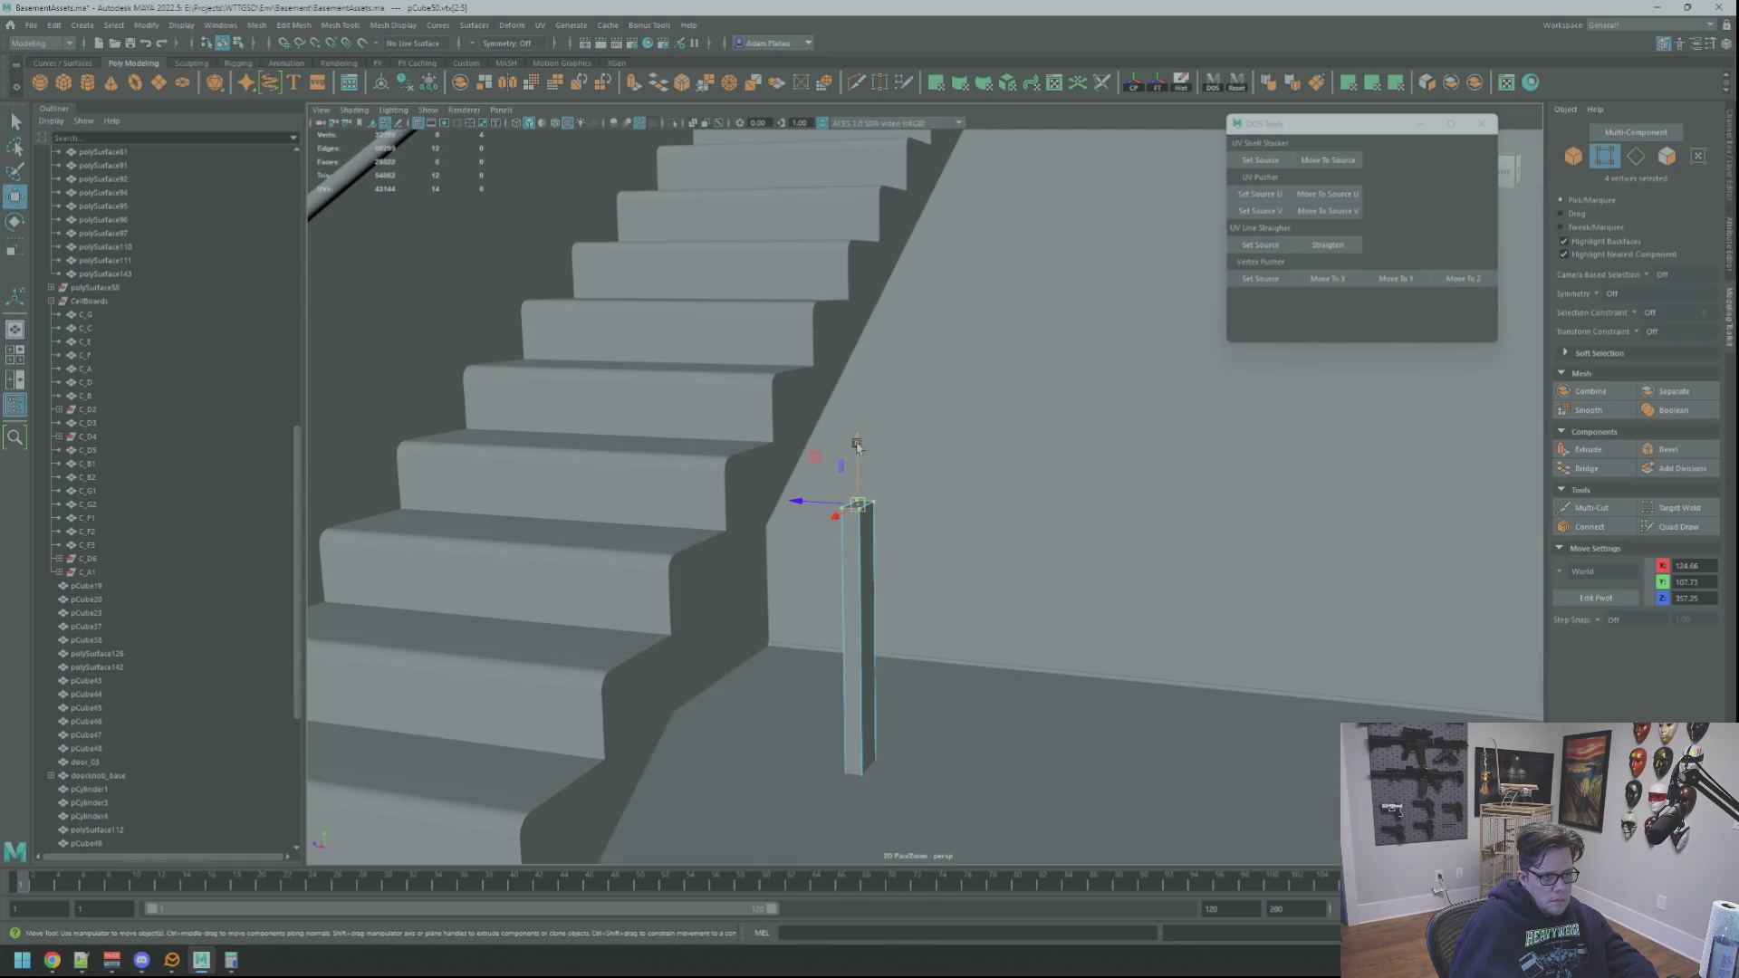
pyautogui.moveTo(876, 192); pyautogui.dragTo(877, 136)
pyautogui.press('f')
# Step: Inspect the stair step and slab close-up, then reselect the pillar in object mode
pyautogui.moveTo(887, 471)
pyautogui.keyDown('alt'); pyautogui.mouseDown()
pyautogui.moveTo(936, 487)
pyautogui.moveTo(951, 574)
pyautogui.moveTo(1025, 345)
pyautogui.moveTo(1033, 389)
pyautogui.mouseUp(); pyautogui.keyUp('alt')
pyautogui.keyDown('alt'); pyautogui.moveTo(1032, 388); pyautogui.dragTo(971, 407, button='right'); pyautogui.keyUp('alt')
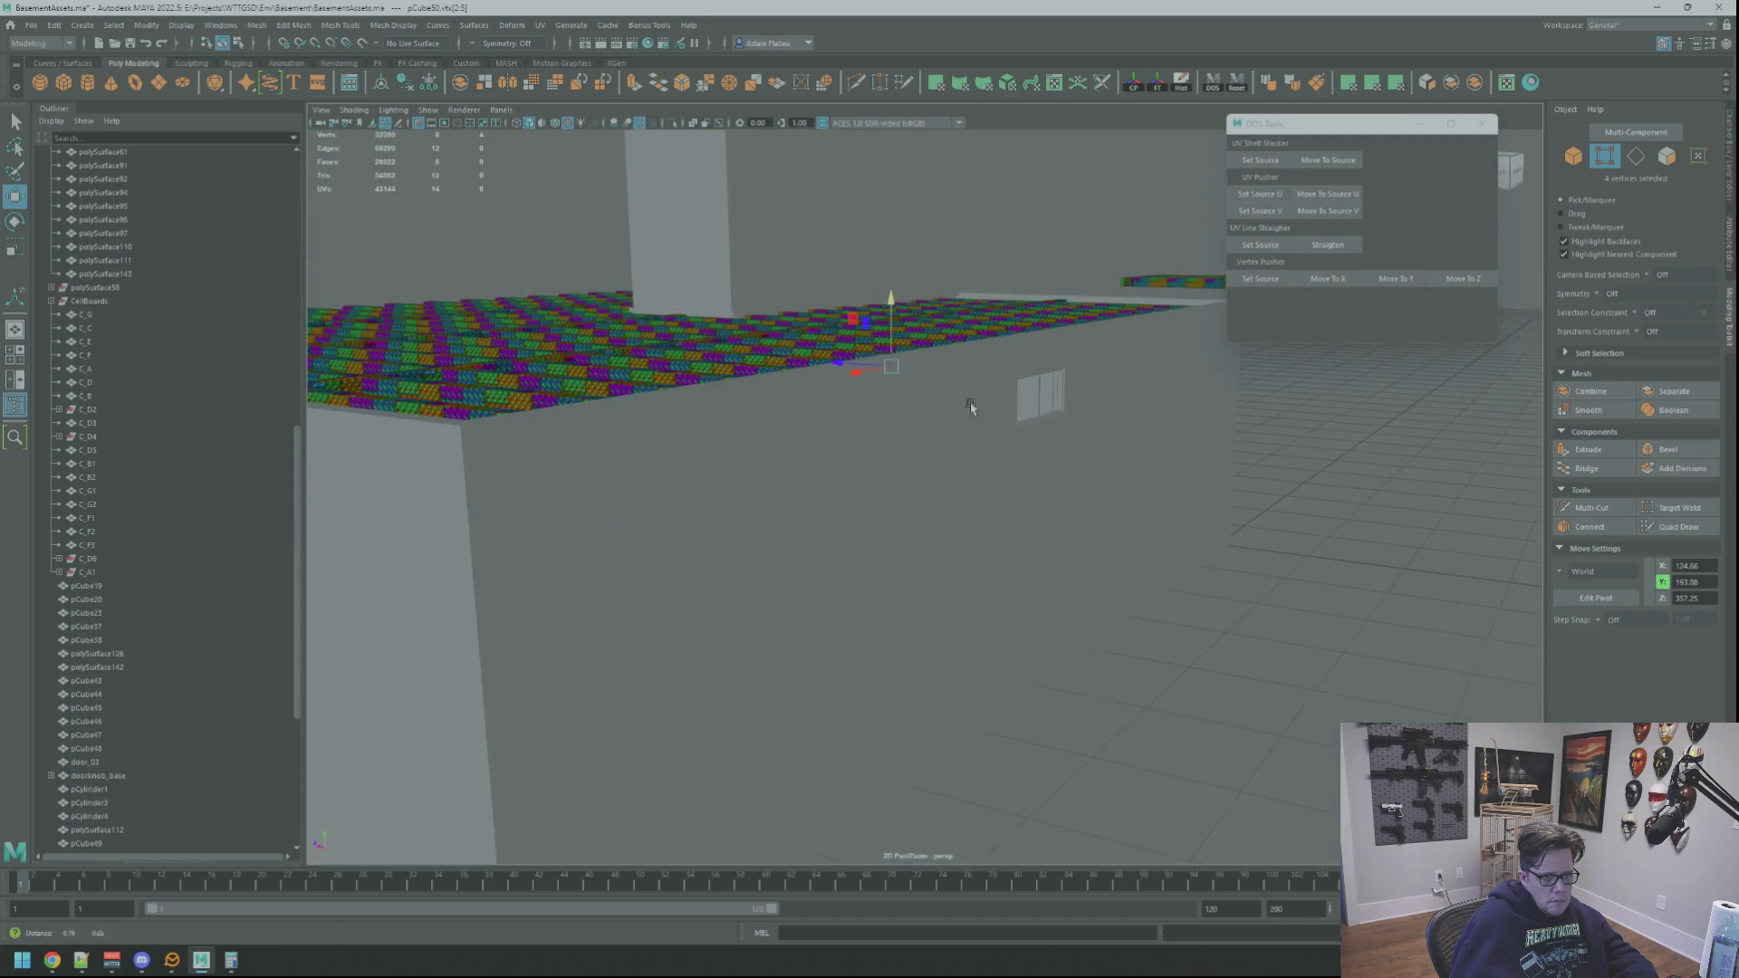
pyautogui.moveTo(1315, 451); pyautogui.dragTo(1315, 451, button='right')
pyautogui.moveTo(1249, 434)
pyautogui.keyDown('alt'); pyautogui.mouseDown()
pyautogui.moveTo(903, 438)
pyautogui.moveTo(877, 492)
pyautogui.moveTo(895, 518)
pyautogui.moveTo(867, 511)
pyautogui.mouseUp(); pyautogui.keyUp('alt')
pyautogui.click(833, 458)
pyautogui.press('f')
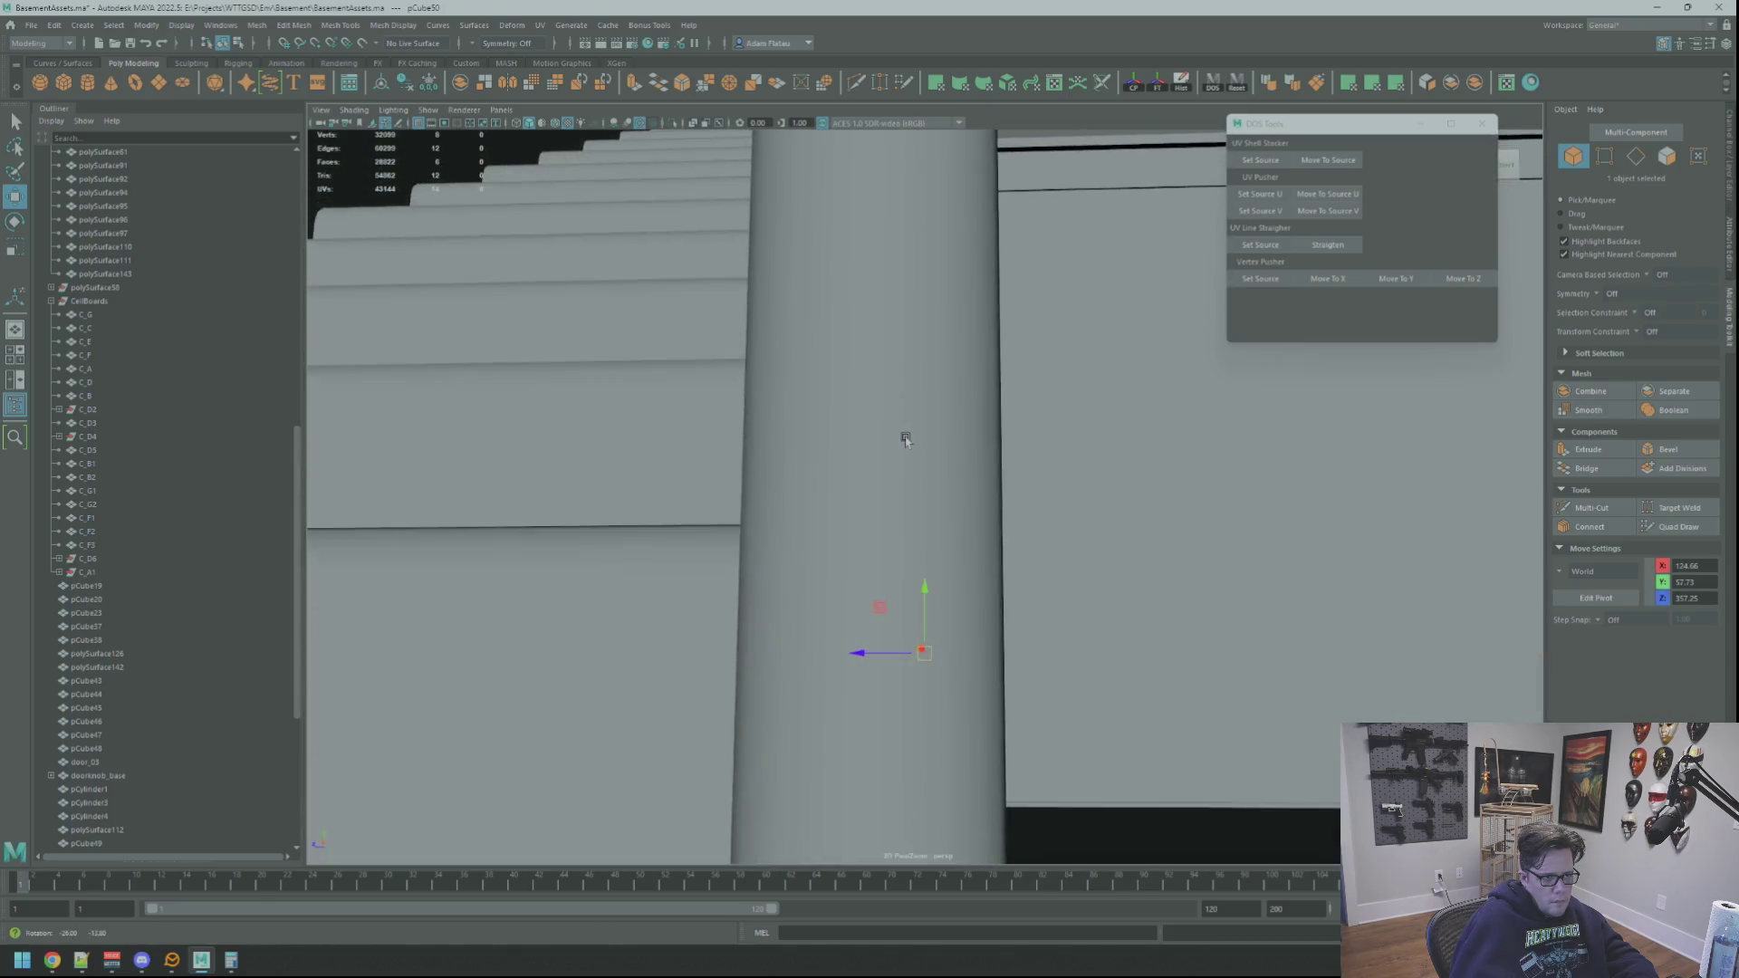
# Step: Slide the pillar along X to 92.59 against the walls and frame its vertices for editing
pyautogui.scroll(-5, 906, 439)
pyautogui.scroll(5, 909, 434)
pyautogui.moveTo(943, 451)
pyautogui.keyDown('alt'); pyautogui.mouseDown()
pyautogui.moveTo(870, 461)
pyautogui.moveTo(884, 432)
pyautogui.moveTo(865, 438)
pyautogui.mouseUp(); pyautogui.keyUp('alt')
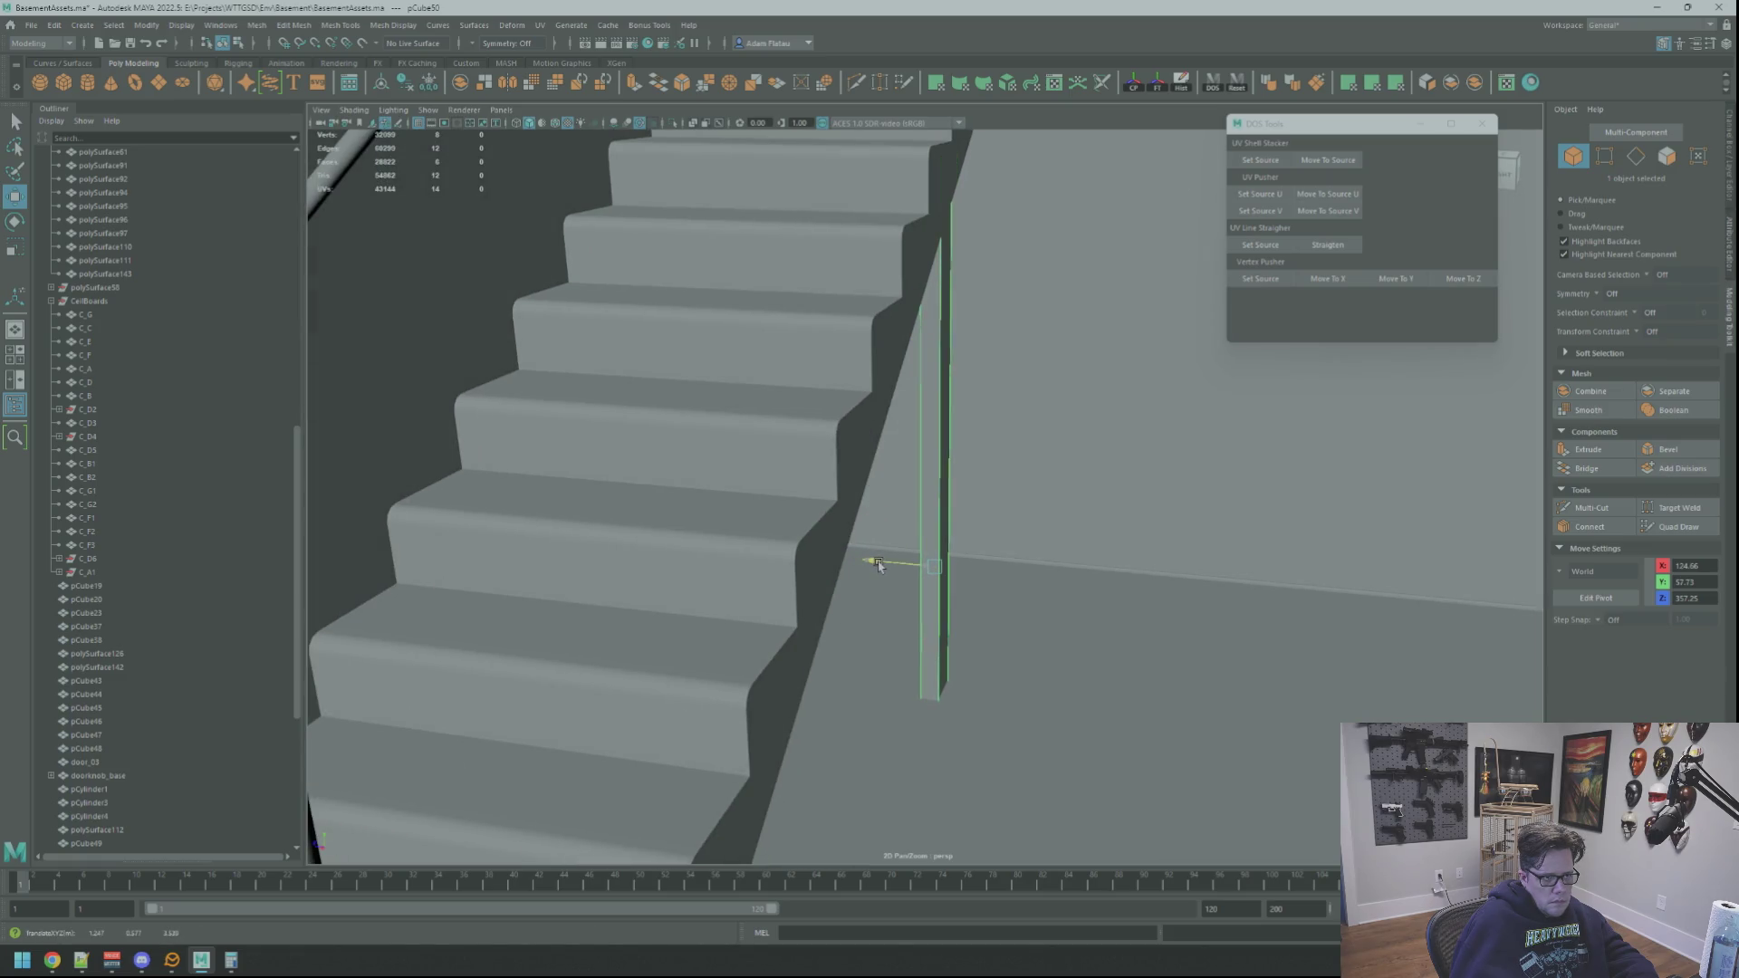
pyautogui.moveTo(877, 565)
pyautogui.keyDown('alt'); pyautogui.mouseDown()
pyautogui.moveTo(978, 571)
pyautogui.moveTo(924, 574)
pyautogui.moveTo(924, 552)
pyautogui.moveTo(951, 572)
pyautogui.mouseUp(); pyautogui.keyUp('alt')
pyautogui.moveTo(951, 572)
pyautogui.keyDown('alt'); pyautogui.mouseDown()
pyautogui.moveTo(940, 590)
pyautogui.moveTo(1021, 570)
pyautogui.moveTo(982, 547)
pyautogui.moveTo(1017, 518)
pyautogui.moveTo(1032, 426)
pyautogui.mouseUp(); pyautogui.keyUp('alt')
pyautogui.moveTo(1033, 426); pyautogui.dragTo(1044, 390, button='right')
pyautogui.scroll(3, 1044, 390)
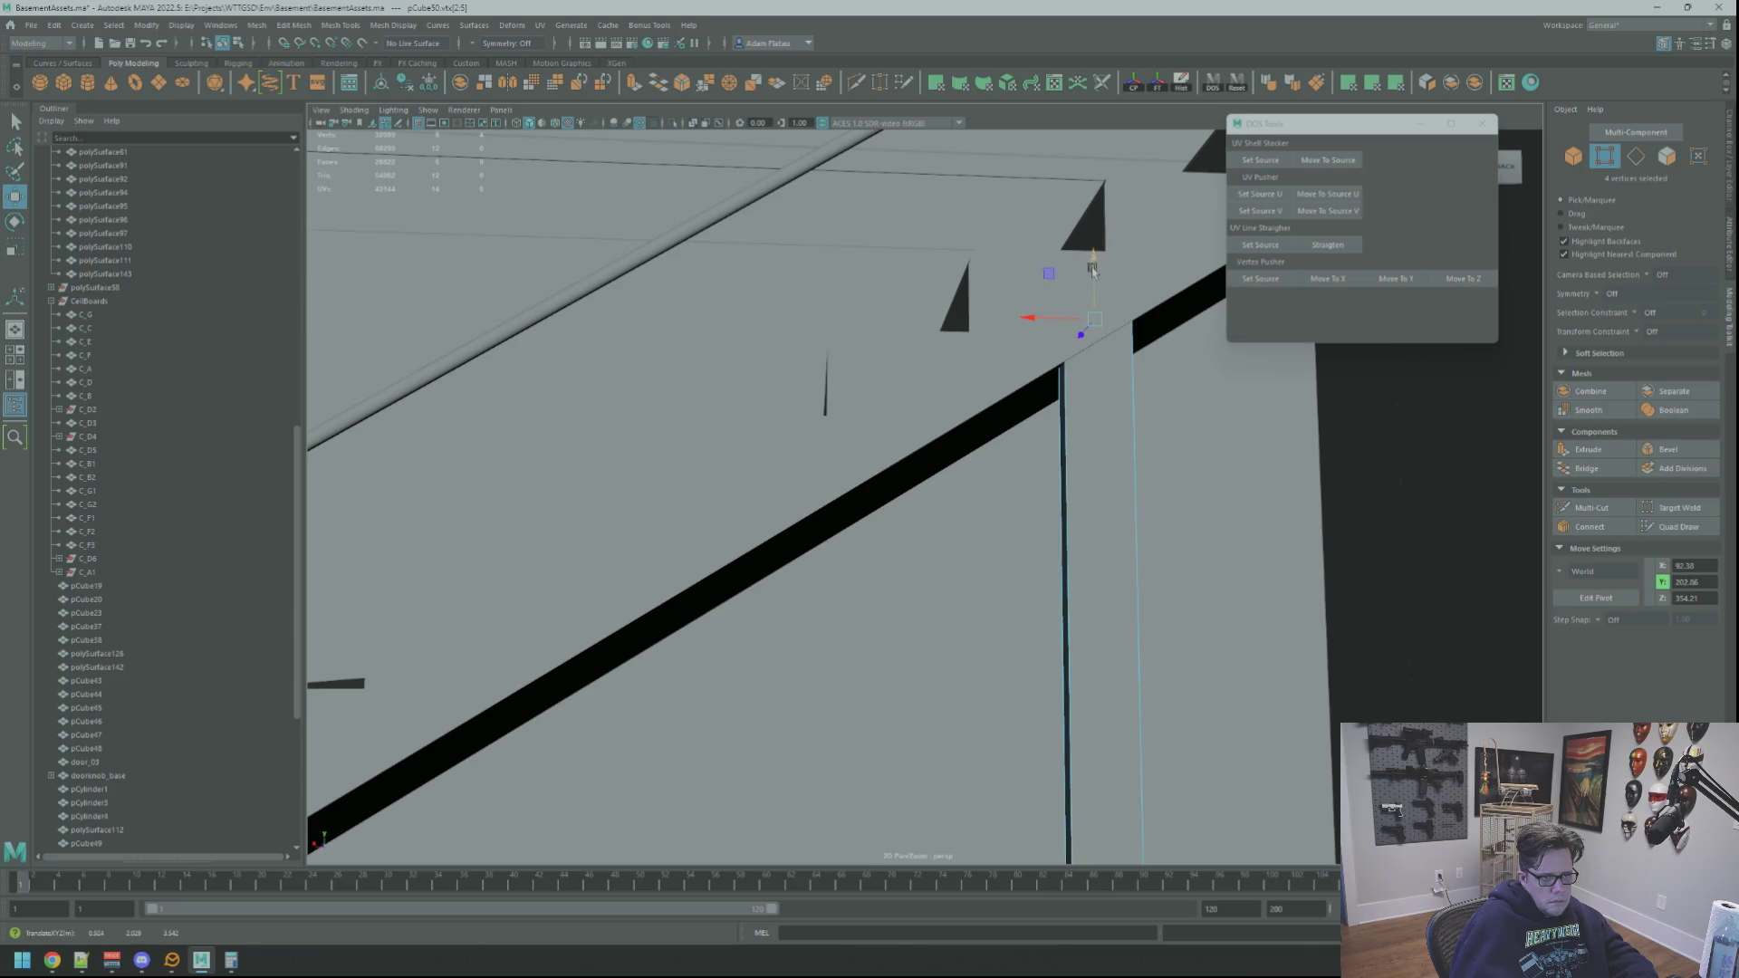
pyautogui.press('f')
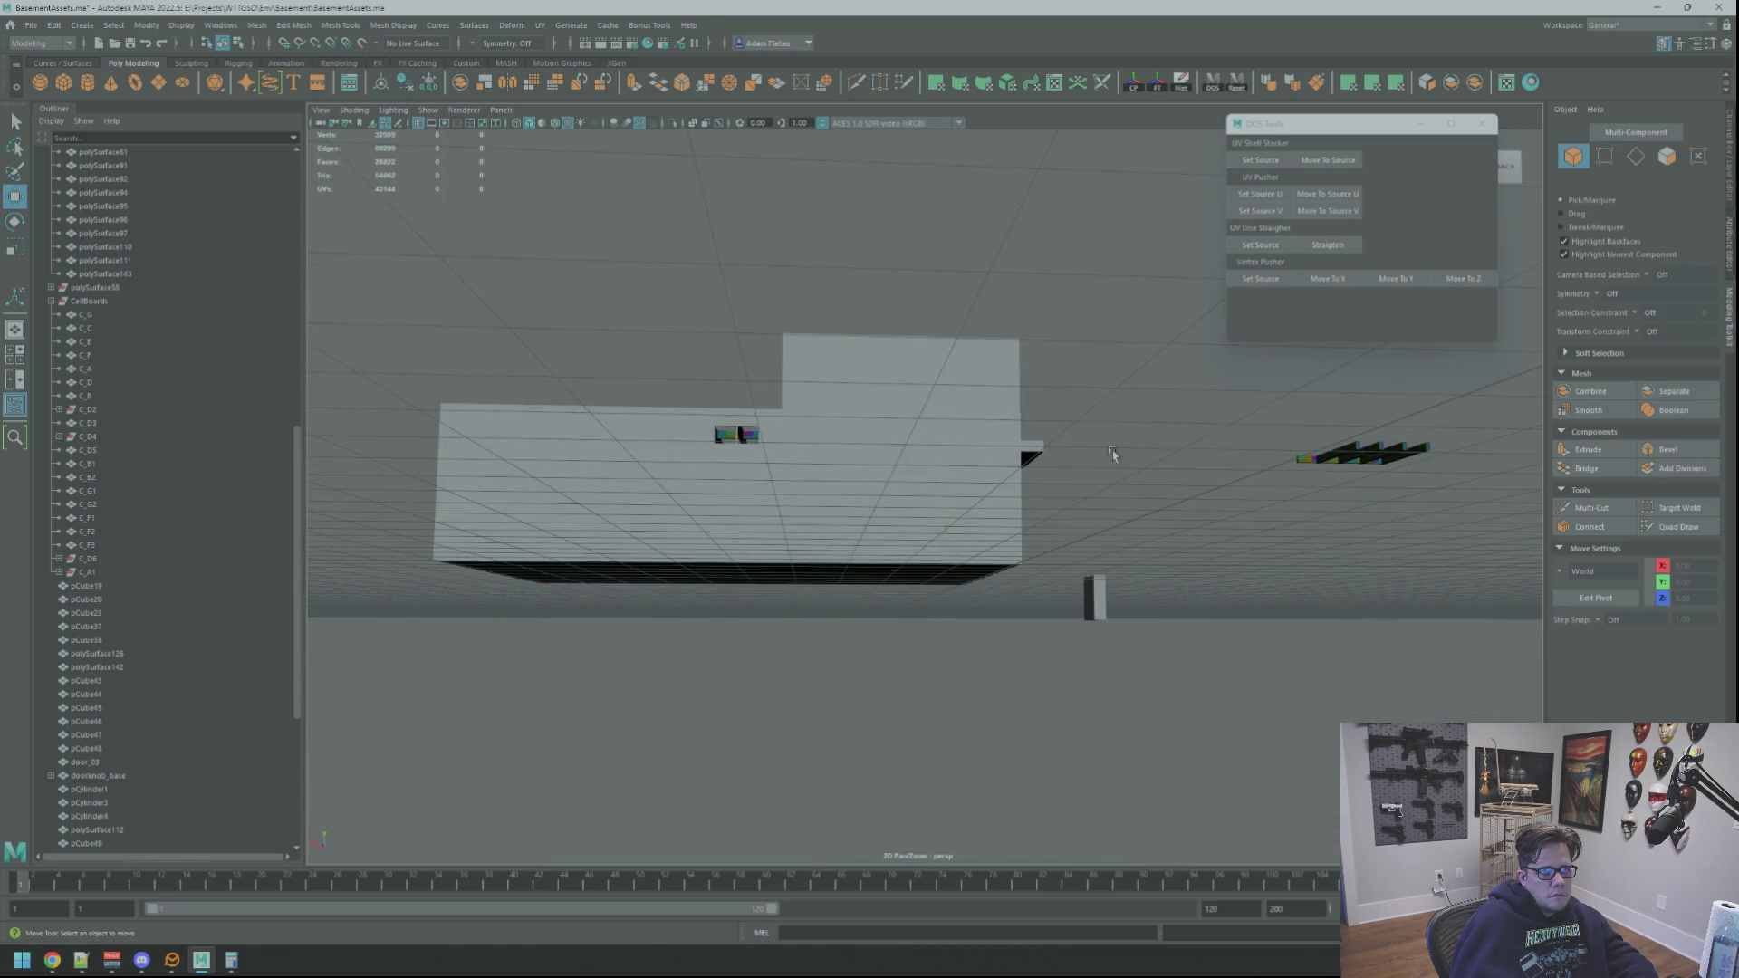
pyautogui.scroll(10, 1123, 451)
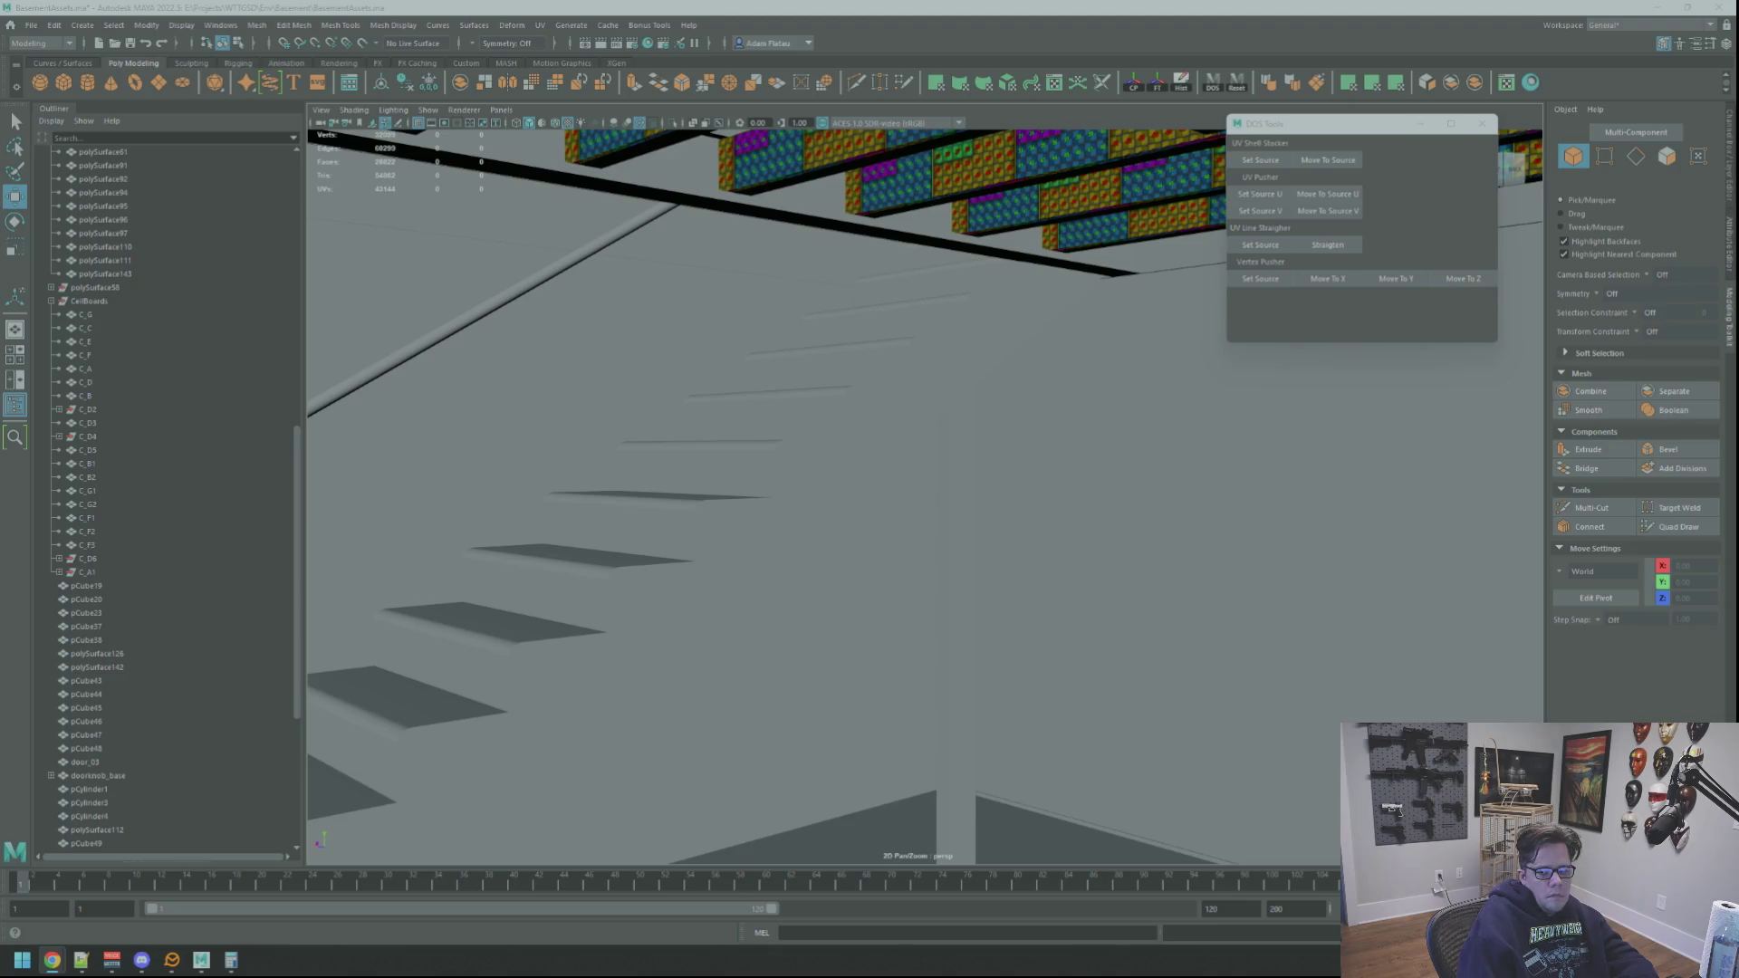
pyautogui.scroll(-5, 1187, 434)
pyautogui.scroll(10, 947, 450)
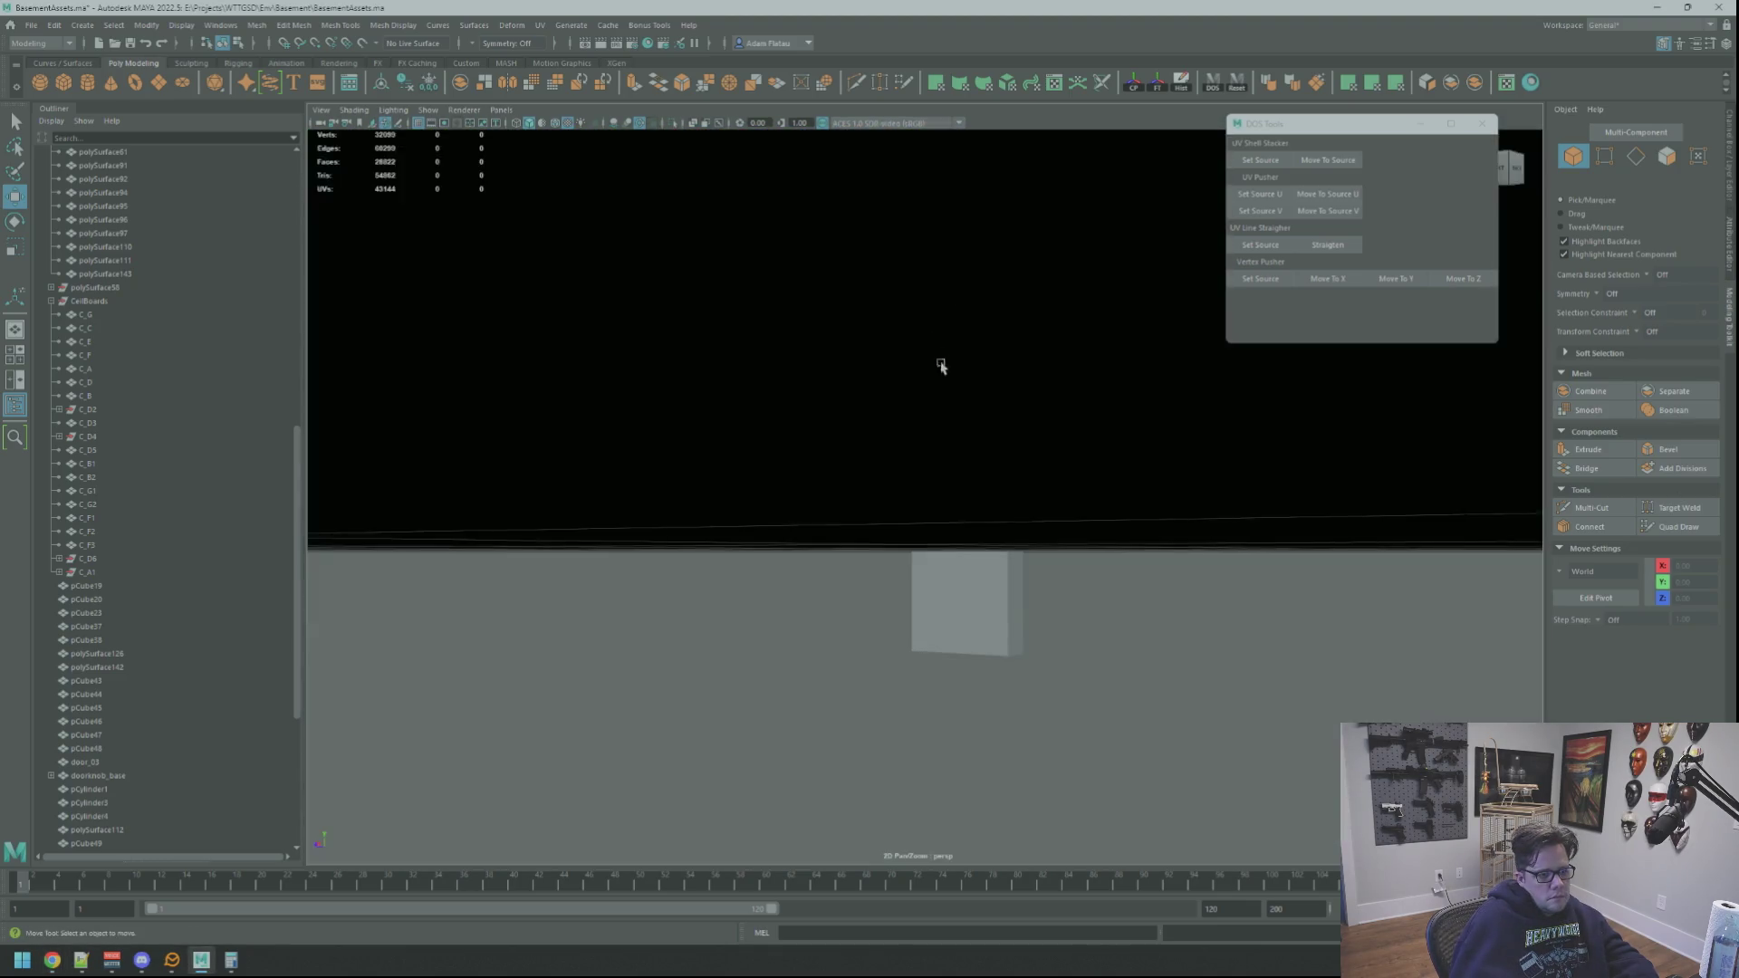
pyautogui.moveTo(941, 365)
pyautogui.keyDown('alt'); pyautogui.mouseDown()
pyautogui.moveTo(974, 454)
pyautogui.moveTo(951, 470)
pyautogui.moveTo(1031, 435)
pyautogui.moveTo(942, 458)
pyautogui.moveTo(940, 590)
pyautogui.moveTo(844, 537)
pyautogui.moveTo(900, 508)
pyautogui.moveTo(1033, 538)
pyautogui.moveTo(920, 548)
pyautogui.moveTo(946, 563)
pyautogui.mouseUp(); pyautogui.keyUp('alt')
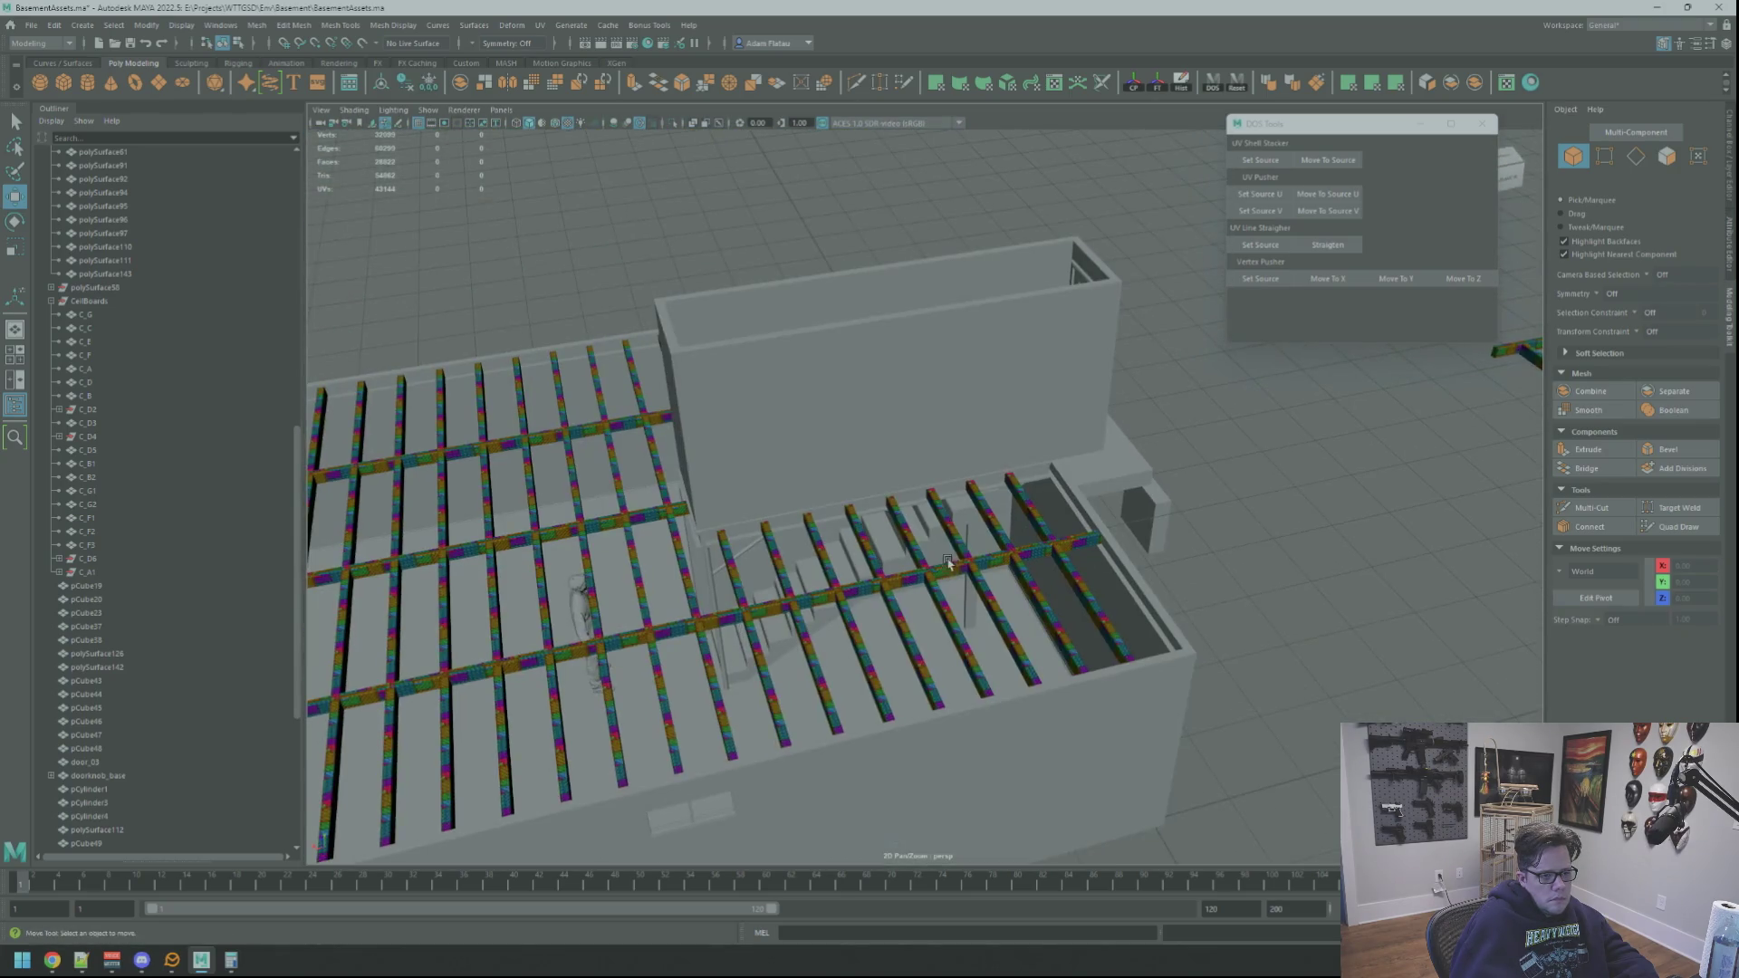
pyautogui.moveTo(863, 525)
pyautogui.keyDown('alt'); pyautogui.mouseDown()
pyautogui.moveTo(997, 578)
pyautogui.moveTo(963, 568)
pyautogui.moveTo(1200, 554)
pyautogui.moveTo(1041, 570)
pyautogui.mouseUp(); pyautogui.keyUp('alt')
pyautogui.moveTo(1041, 571)
pyautogui.keyDown('alt'); pyautogui.mouseDown(button='right')
pyautogui.moveTo(997, 586)
pyautogui.moveTo(1191, 744)
pyautogui.mouseUp(button='right'); pyautogui.keyUp('alt')
pyautogui.keyDown('alt'); pyautogui.moveTo(1058, 598); pyautogui.dragTo(1095, 623); pyautogui.keyUp('alt')
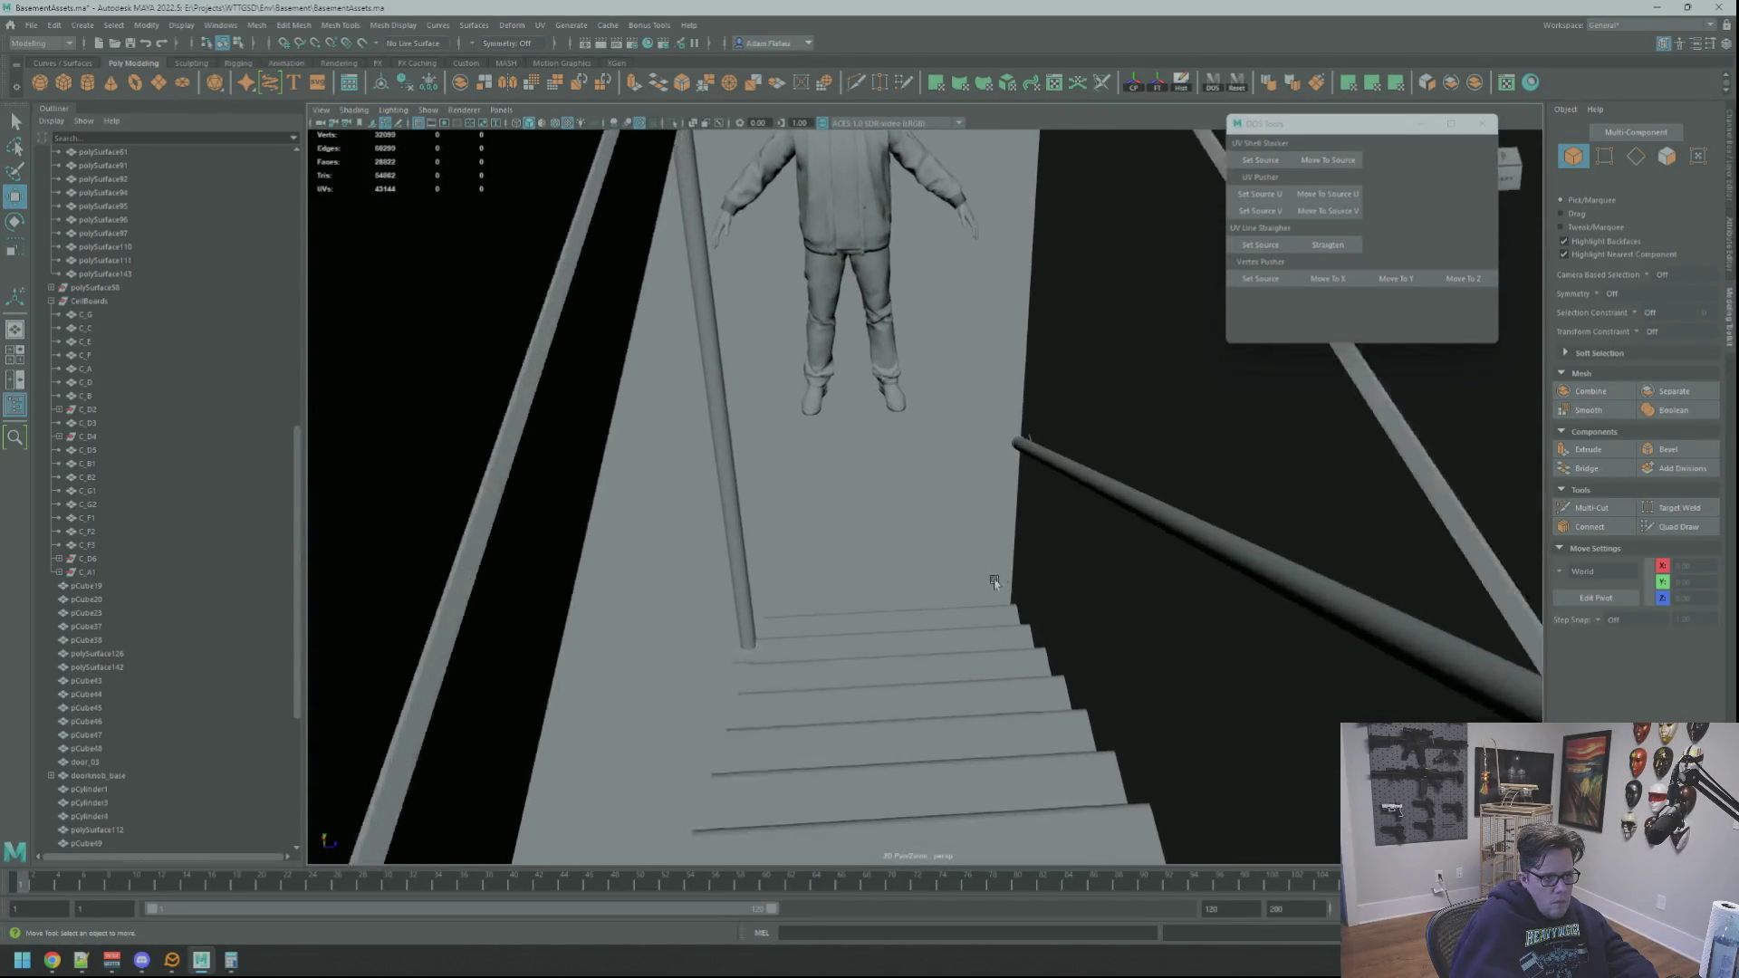
pyautogui.moveTo(951, 557)
pyautogui.keyDown('alt'); pyautogui.mouseDown()
pyautogui.moveTo(978, 509)
pyautogui.moveTo(1176, 498)
pyautogui.moveTo(1101, 502)
pyautogui.moveTo(1157, 504)
pyautogui.mouseUp(); pyautogui.keyUp('alt')
pyautogui.keyDown('alt'); pyautogui.moveTo(1156, 505); pyautogui.dragTo(1009, 525, button='right'); pyautogui.keyUp('alt')
pyautogui.moveTo(1009, 525)
pyautogui.keyDown('alt'); pyautogui.mouseDown()
pyautogui.moveTo(920, 486)
pyautogui.moveTo(819, 508)
pyautogui.moveTo(997, 516)
pyautogui.moveTo(905, 535)
pyautogui.moveTo(993, 535)
pyautogui.moveTo(811, 532)
pyautogui.moveTo(877, 493)
pyautogui.moveTo(932, 535)
pyautogui.moveTo(878, 562)
pyautogui.moveTo(1002, 543)
pyautogui.moveTo(986, 579)
pyautogui.moveTo(1077, 585)
pyautogui.mouseUp(); pyautogui.keyUp('alt')
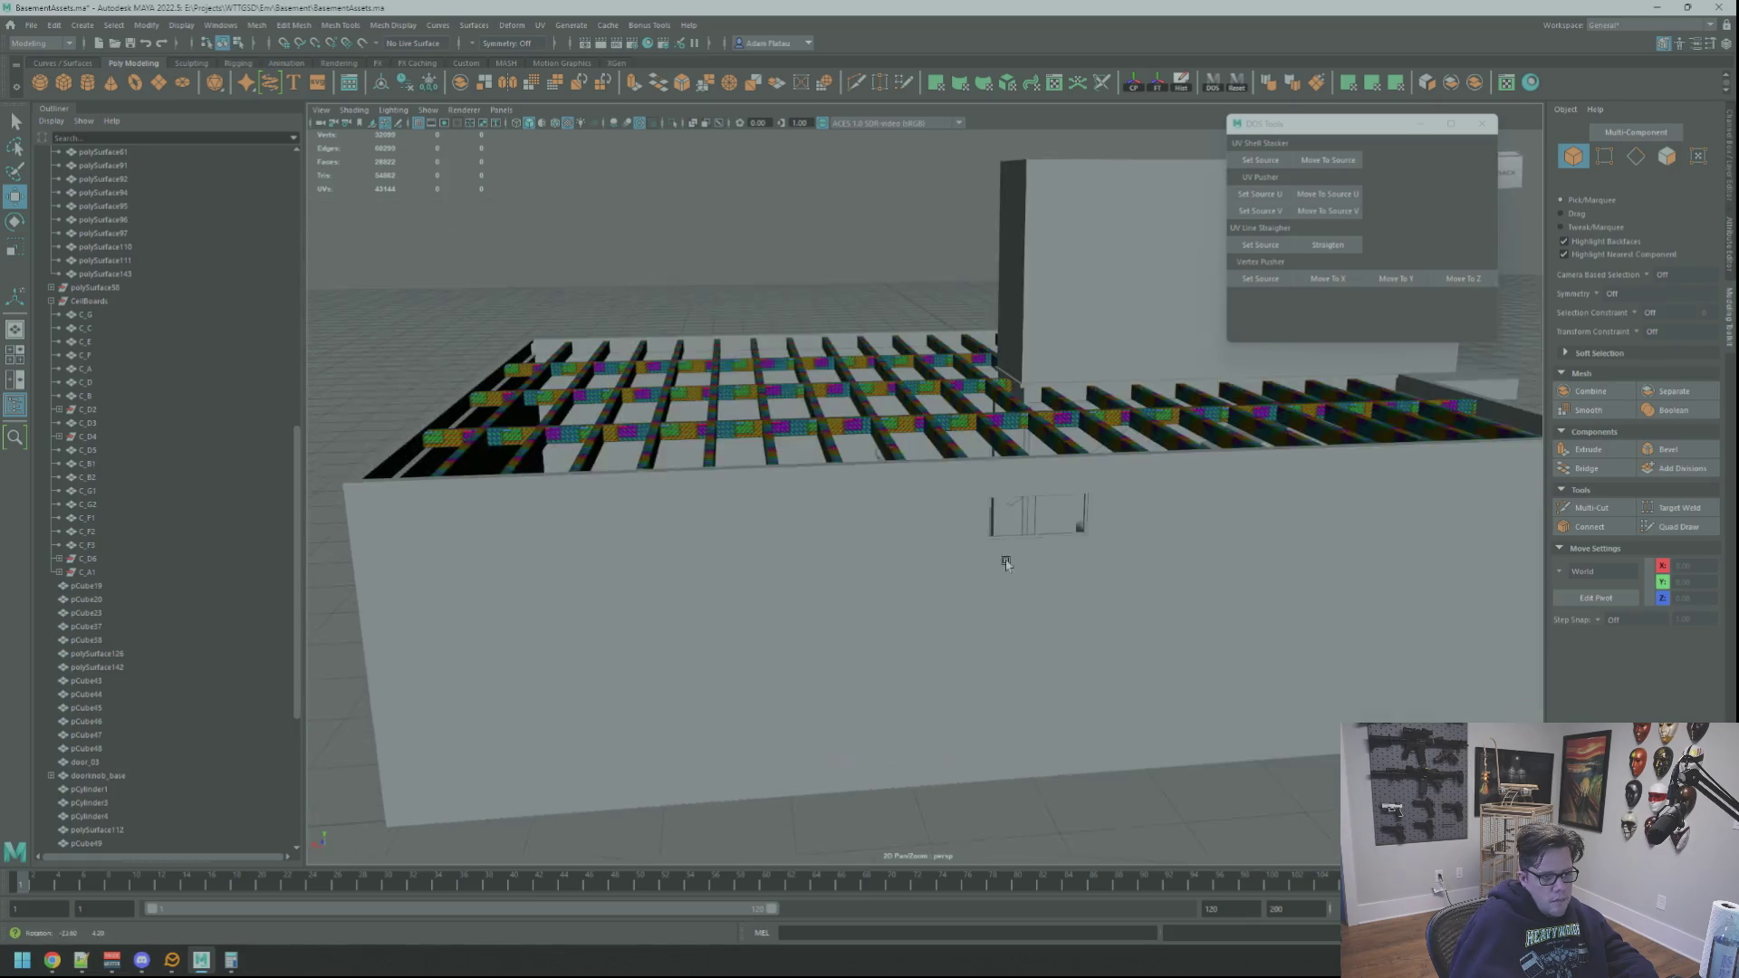